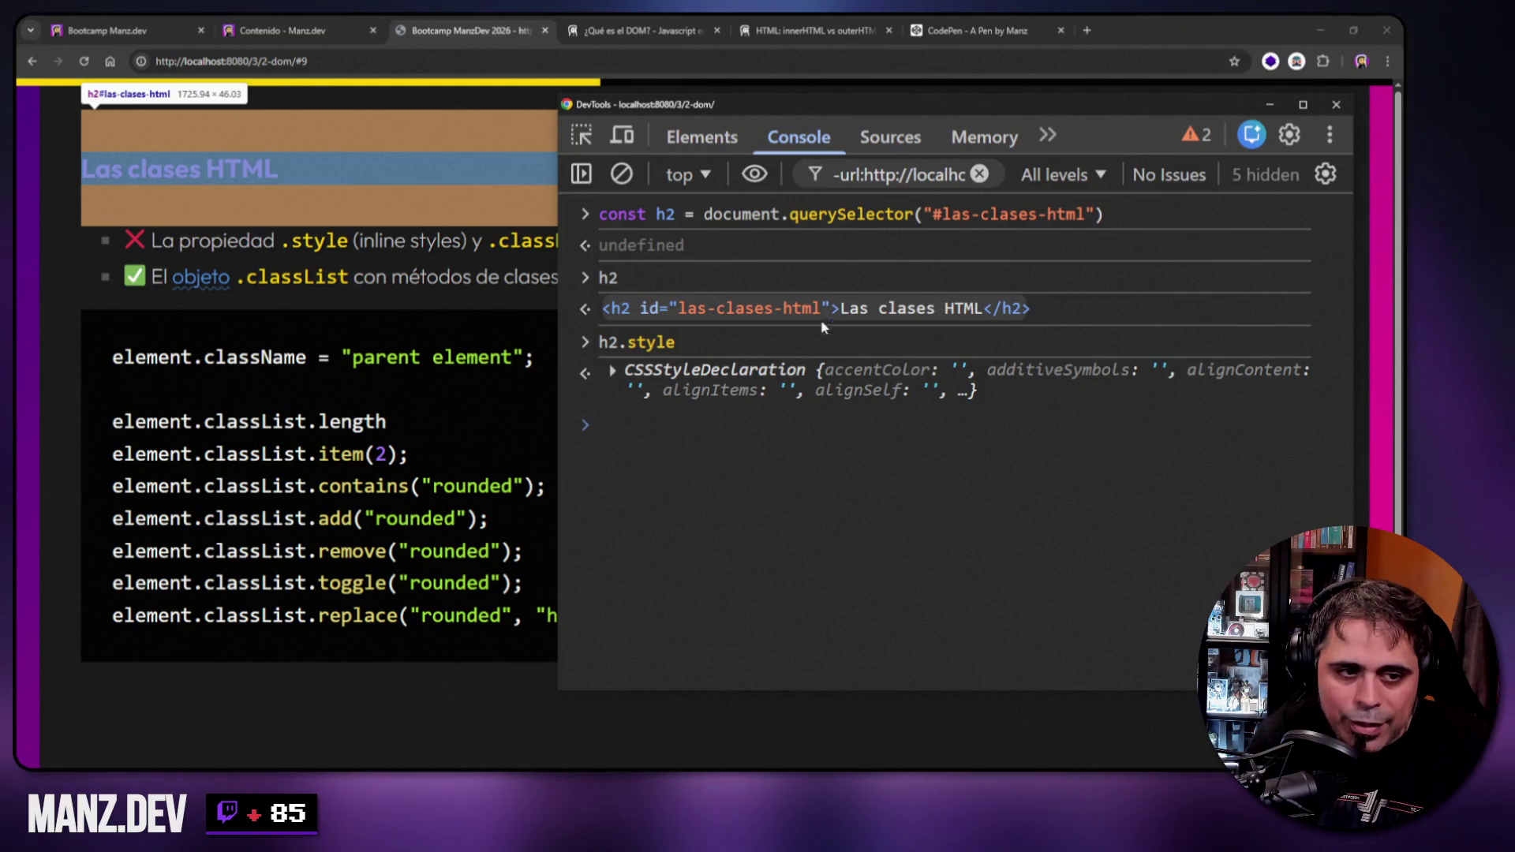
Run h2.style.backgroundColor in the Console, which returns an empty string.
left_click(613, 371)
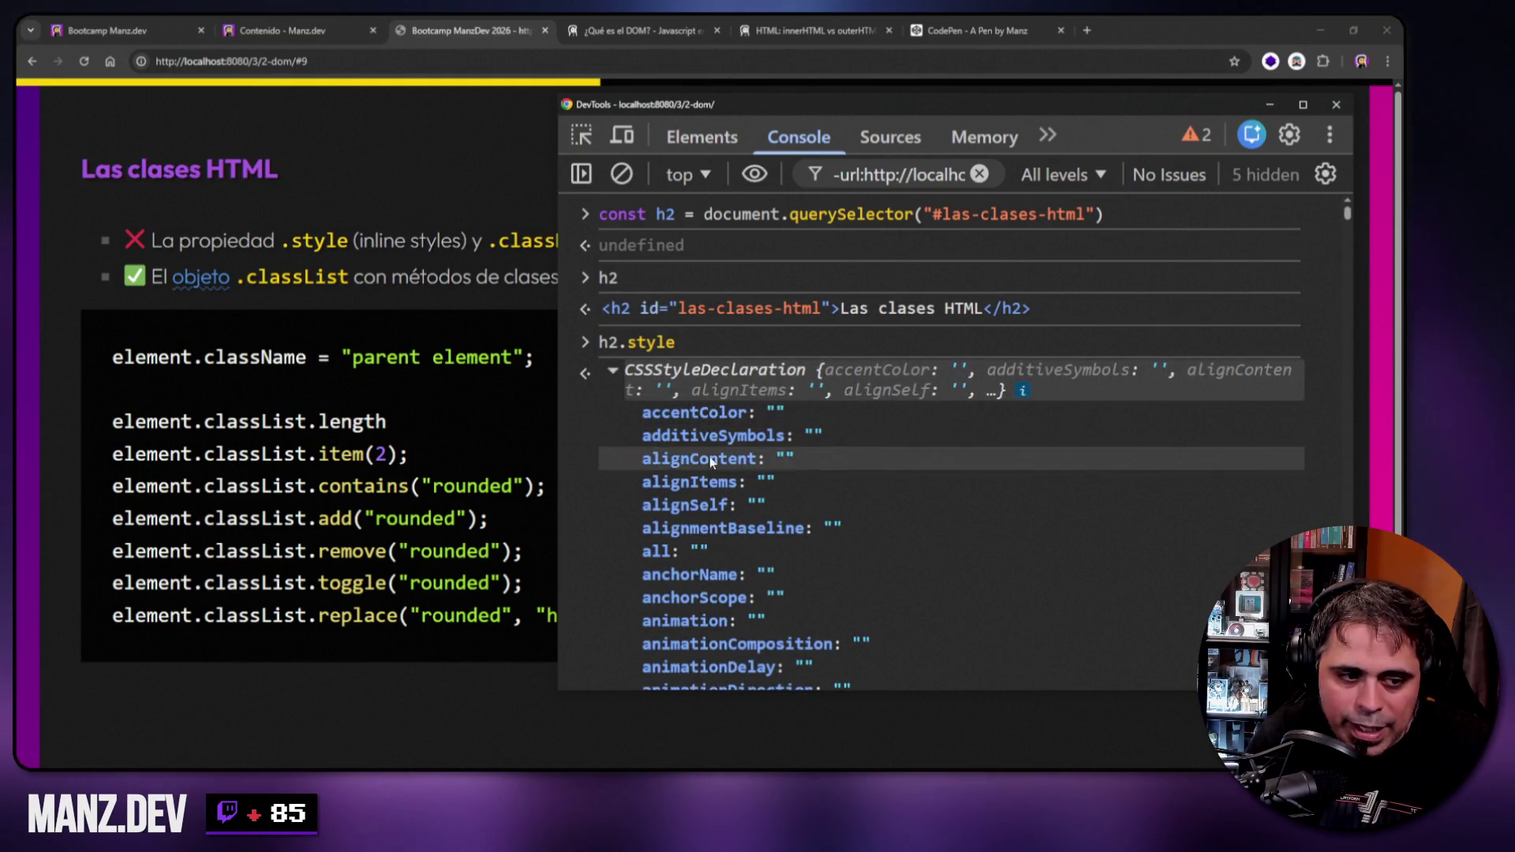
left_click(613, 371)
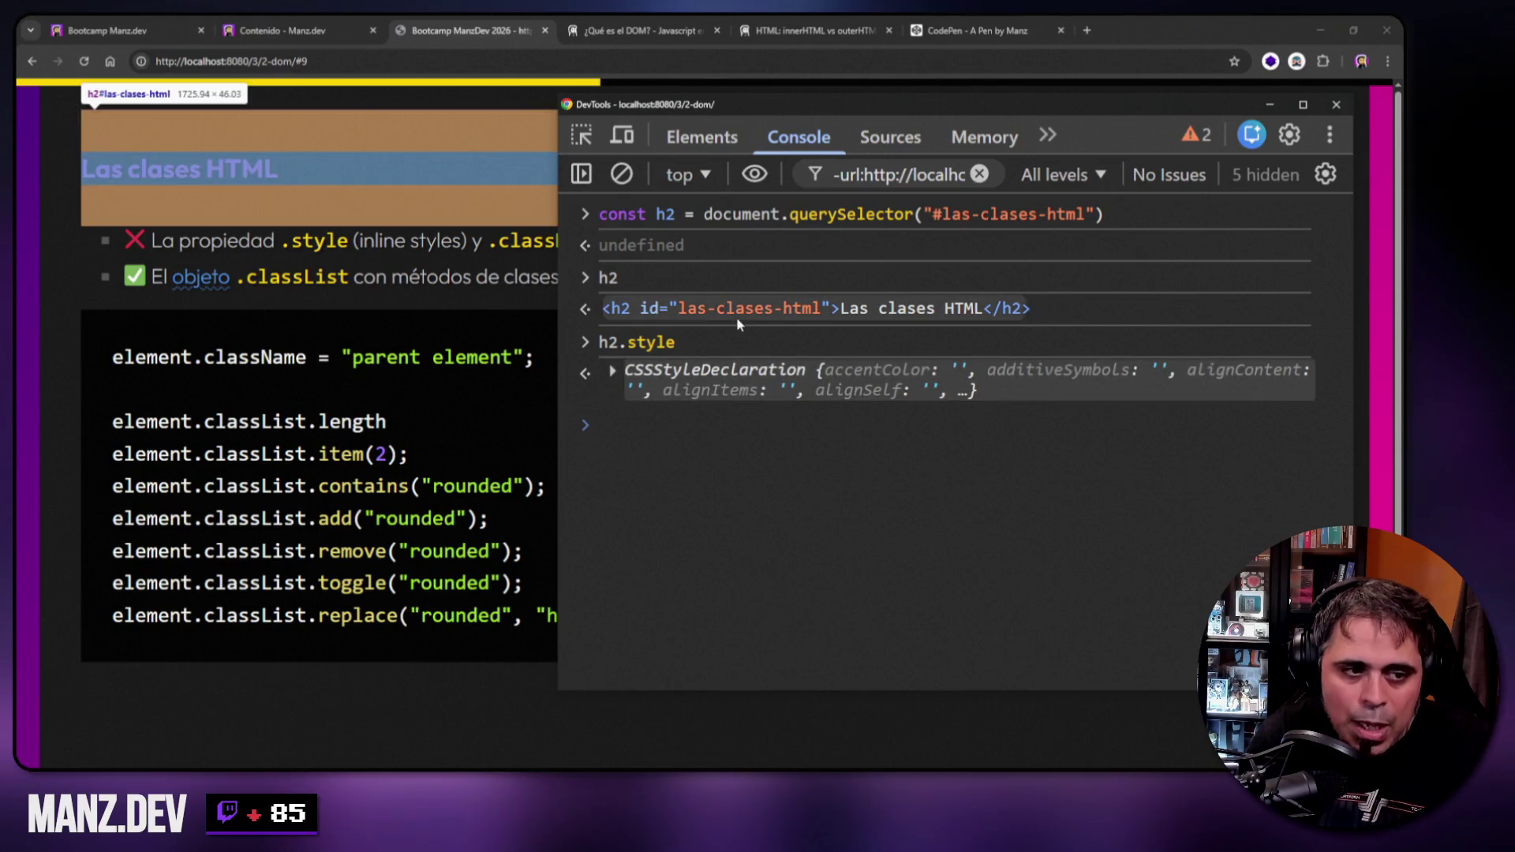
key("Up")
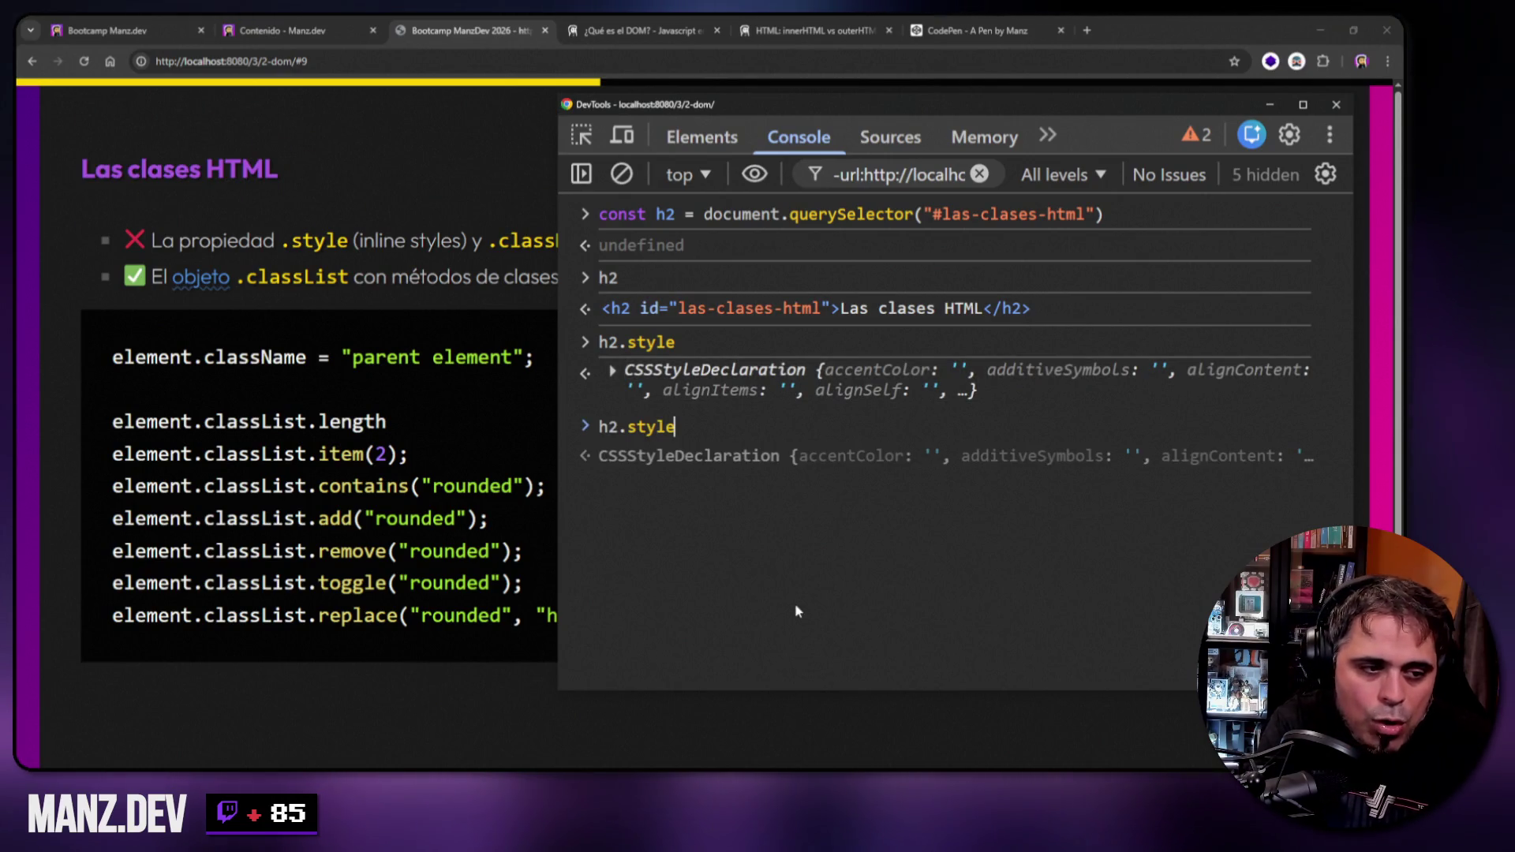
type(".backgroundColor")
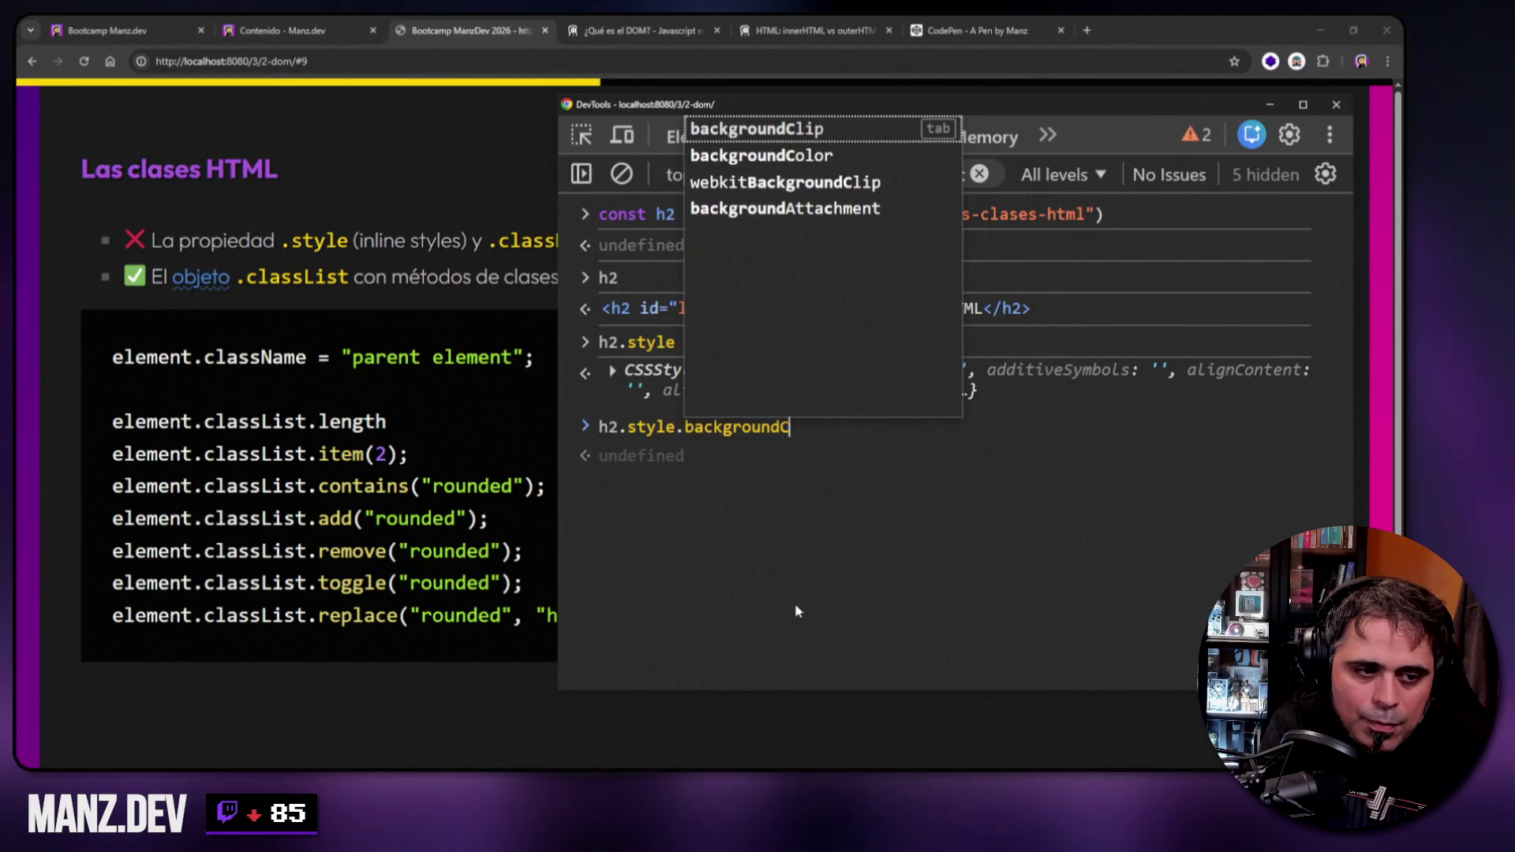
key("Return")
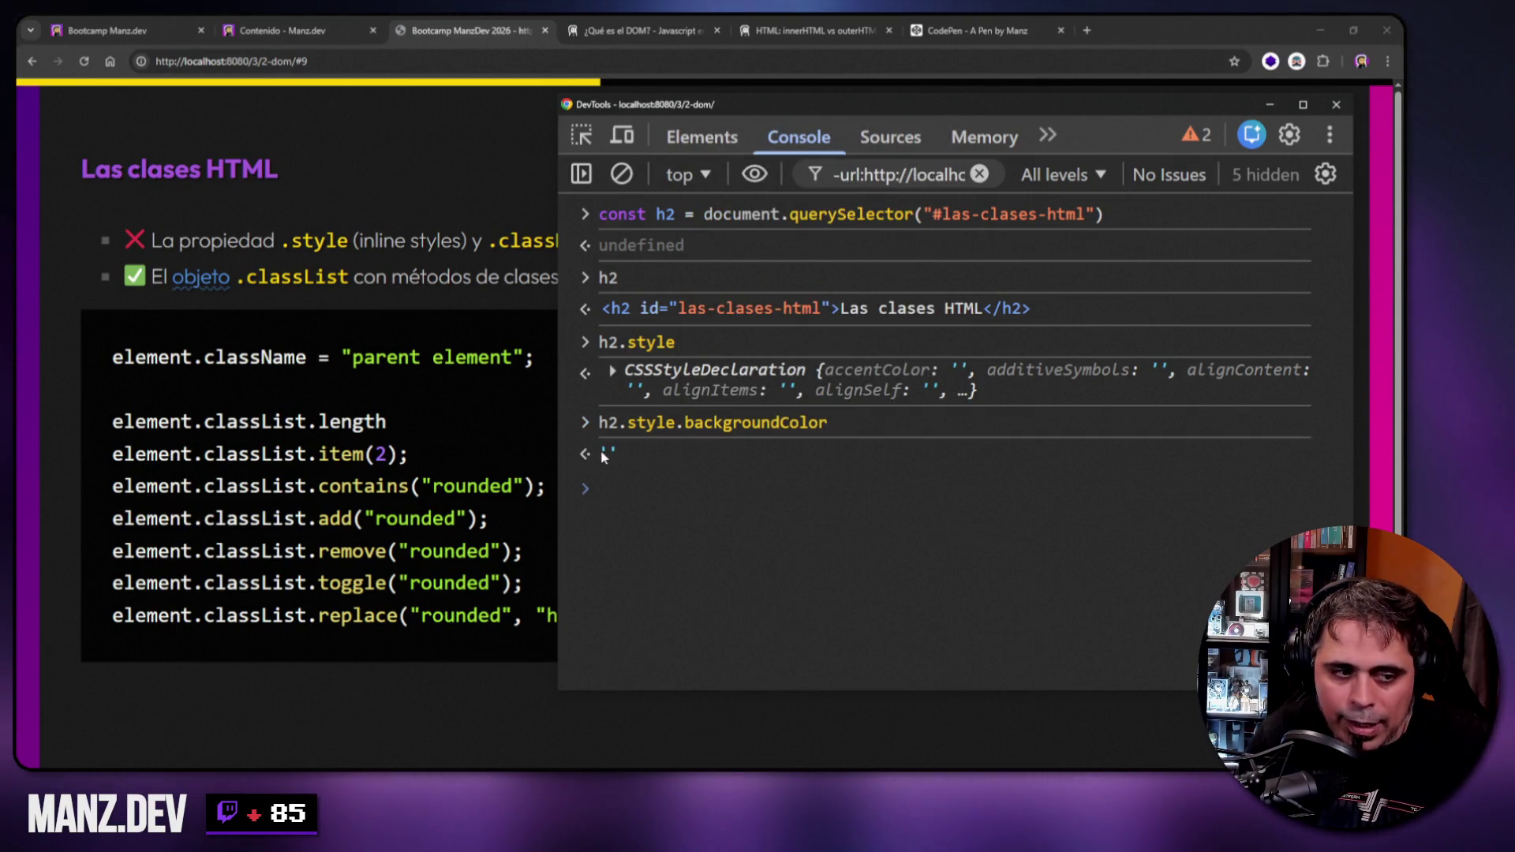
Inspect the h2 heading node in Elements, then return to the Console.
left_click(704, 137)
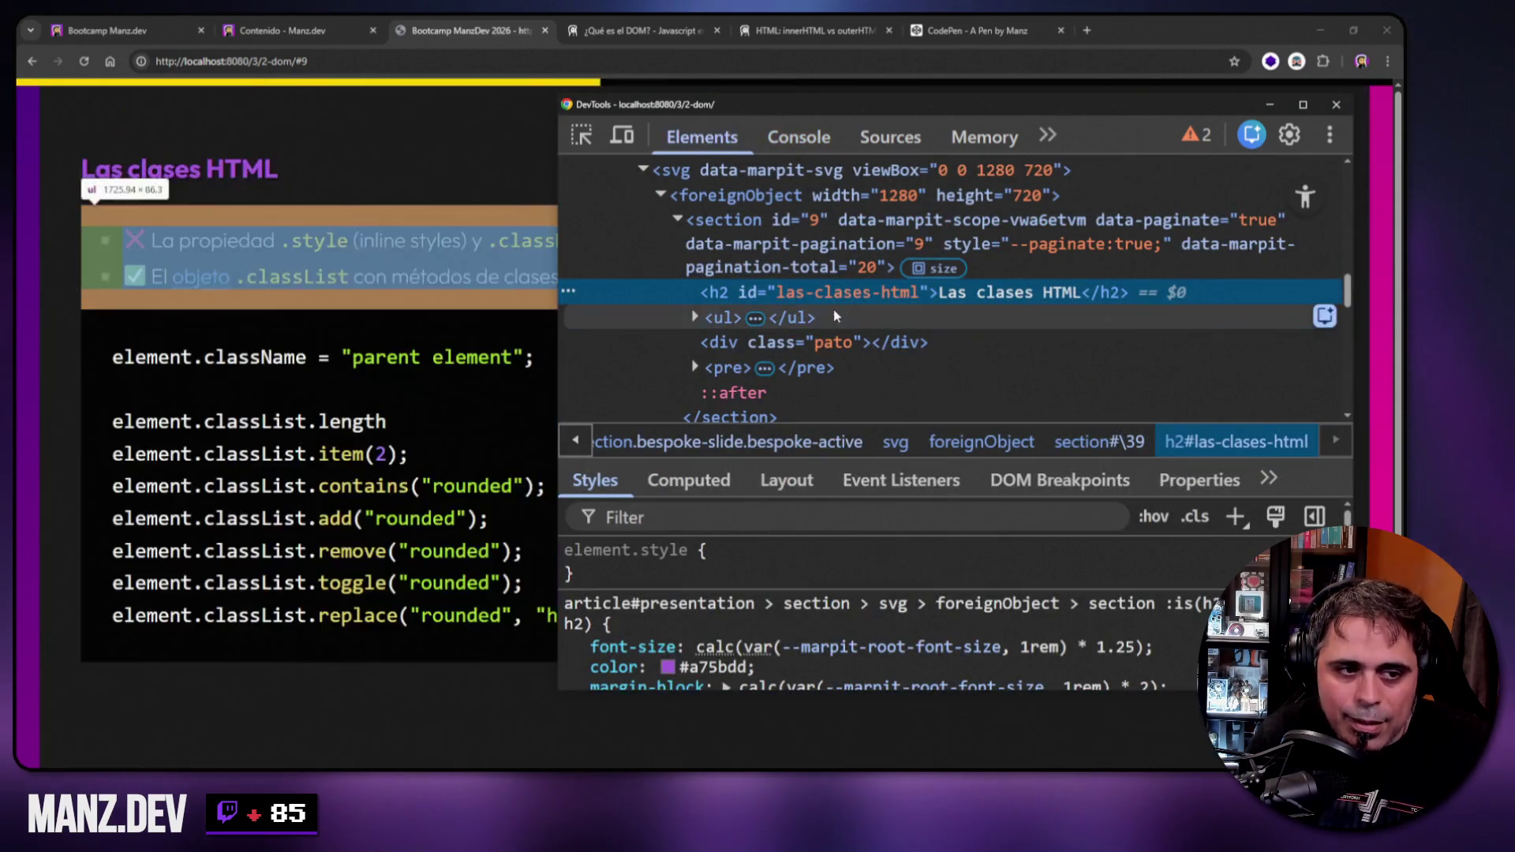
left_click(924, 299)
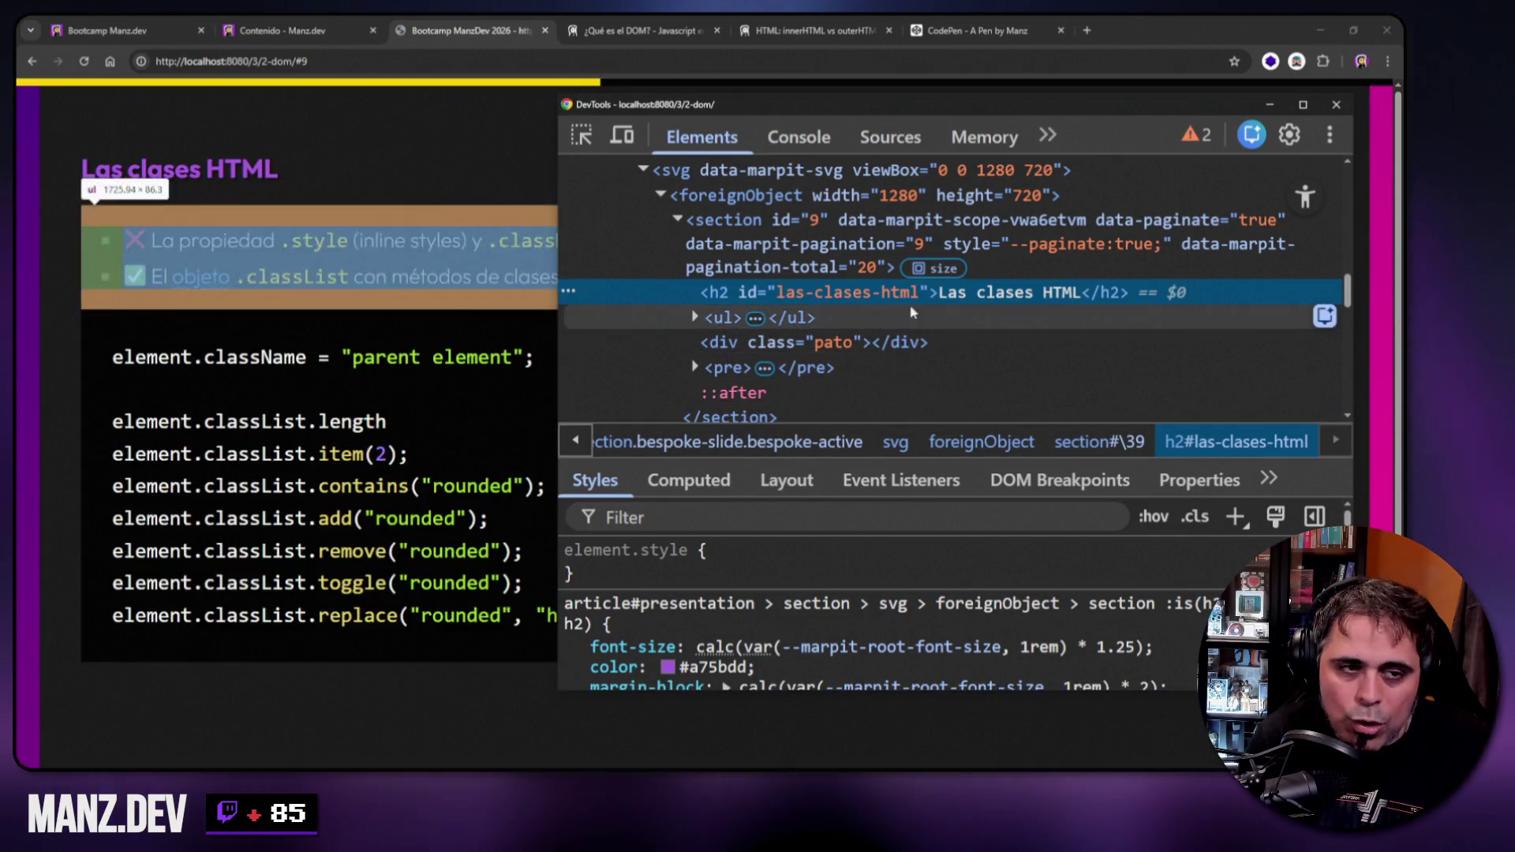
left_click(799, 136)
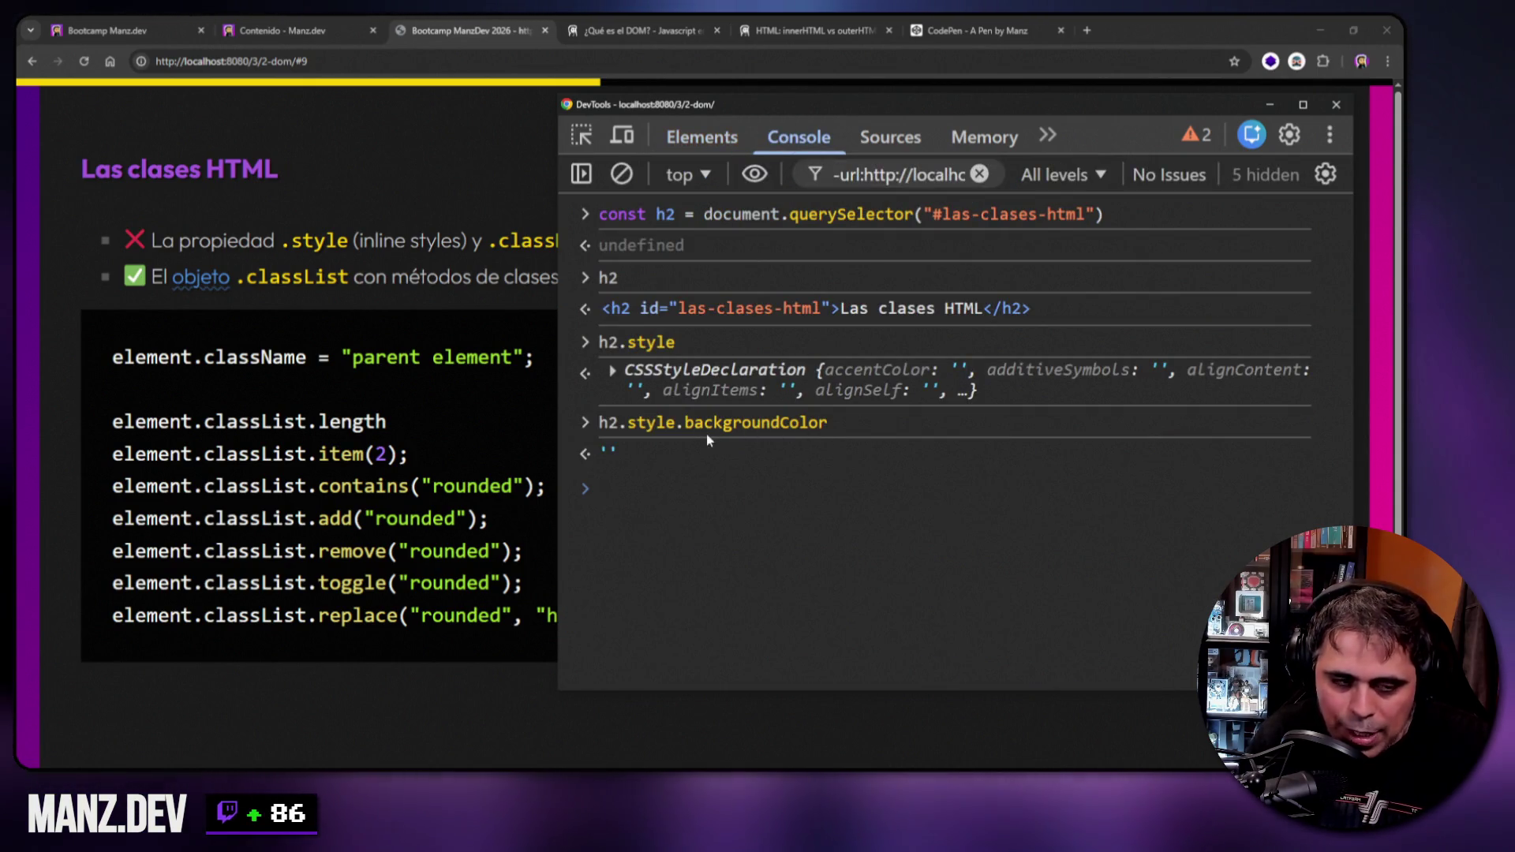
left_click(700, 137)
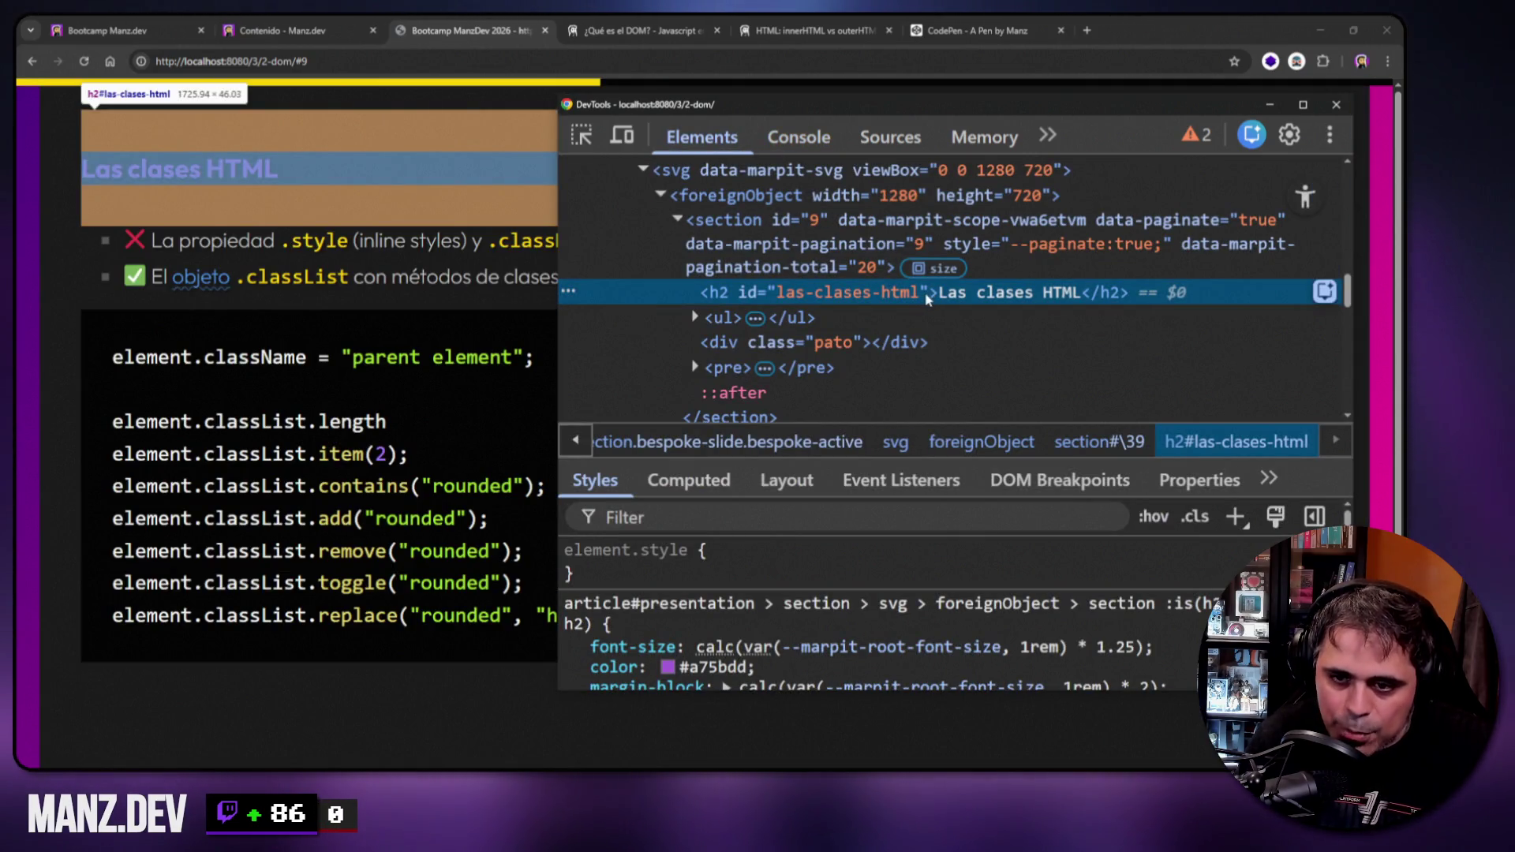
left_click(799, 136)
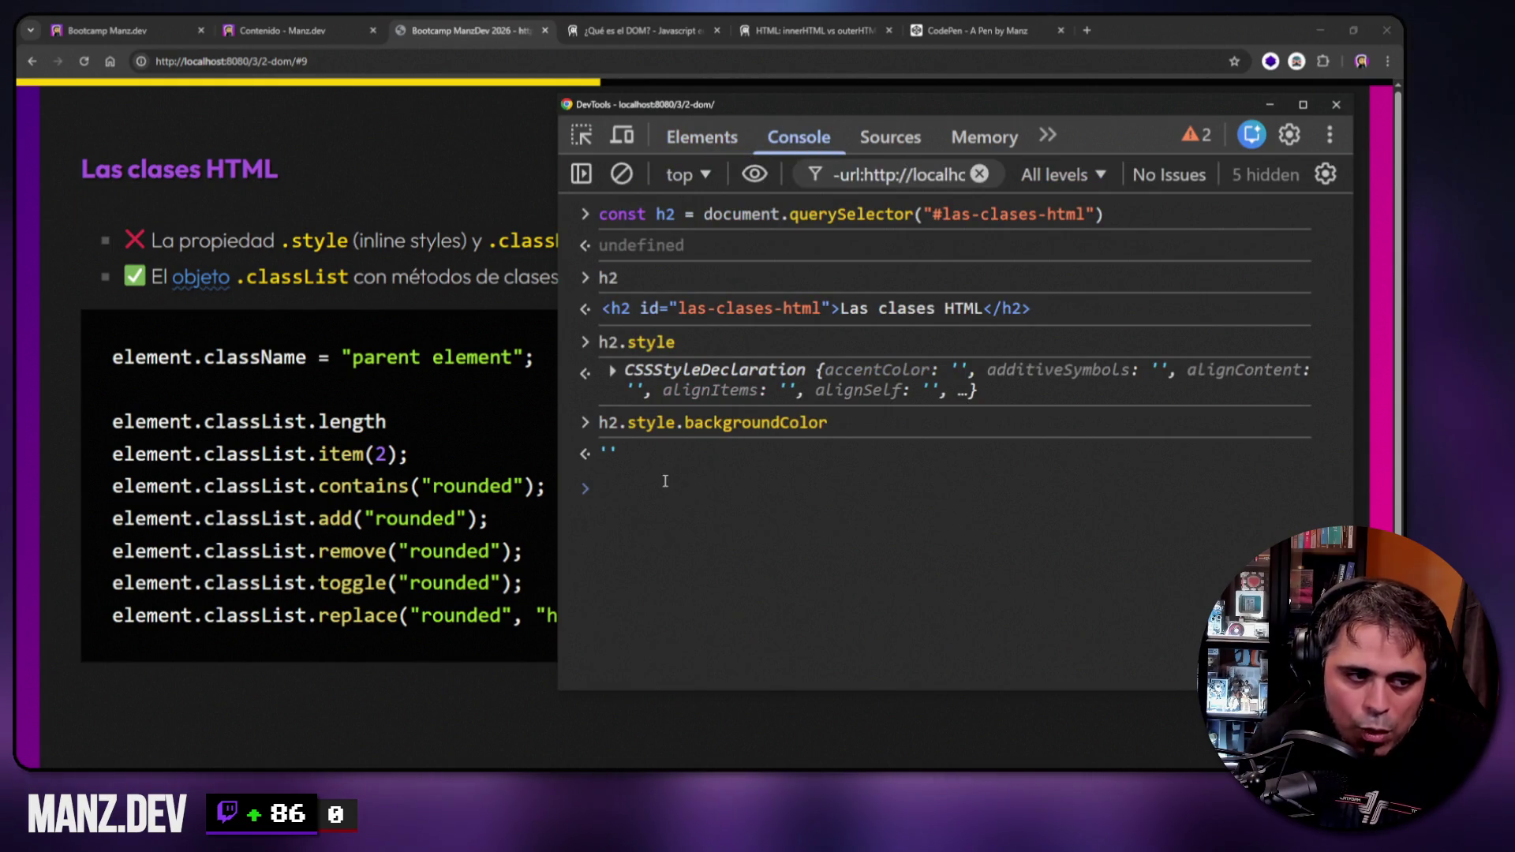
Run h2.getAttribute("style"), which returns null.
type("h2")
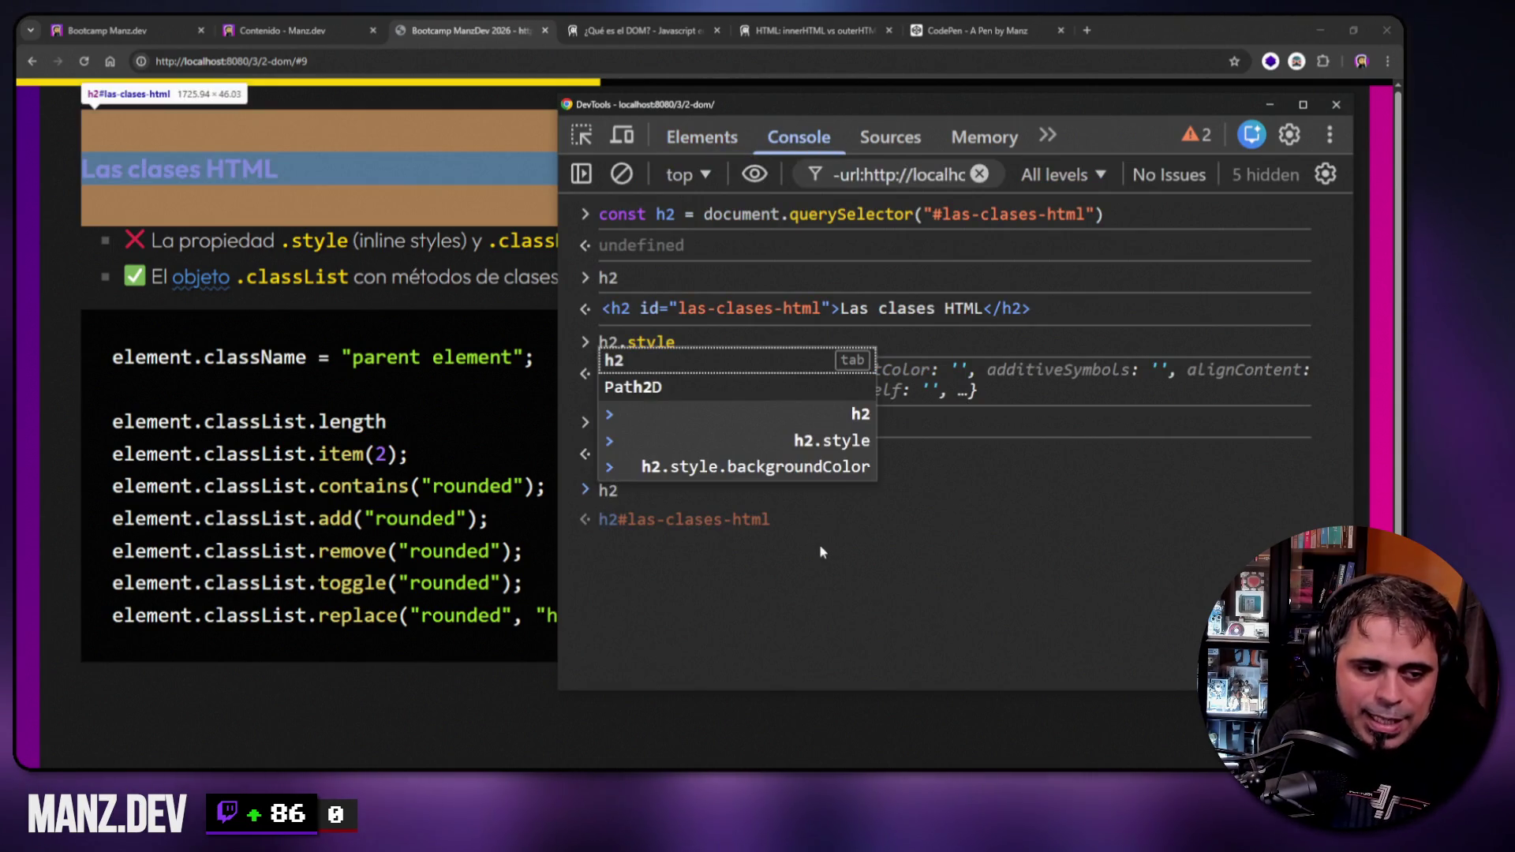
type(".getAttribut")
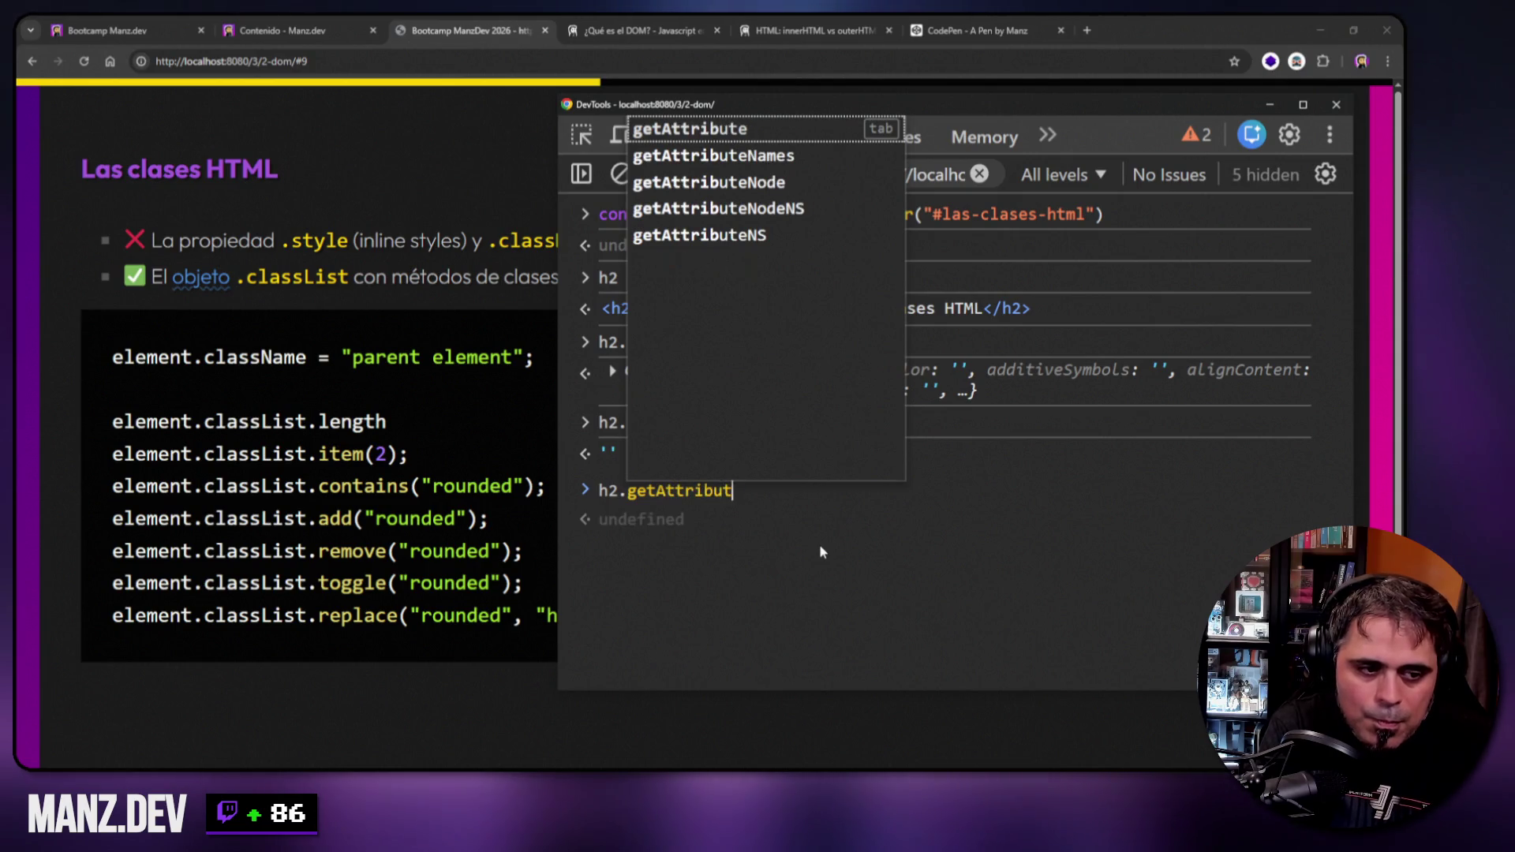
type("e(\"style\")")
key("Return")
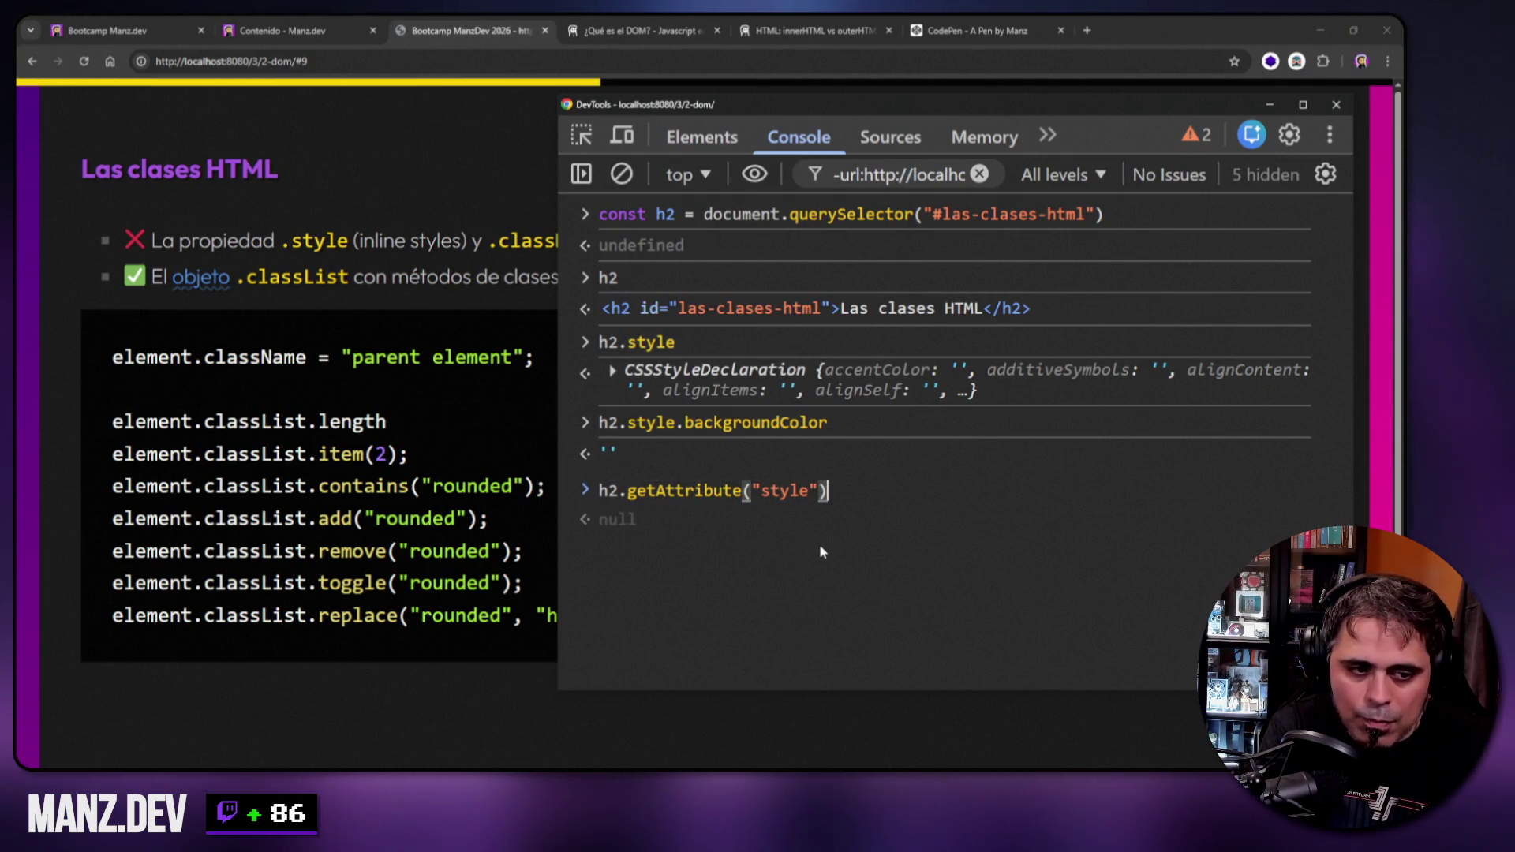
key("Return")
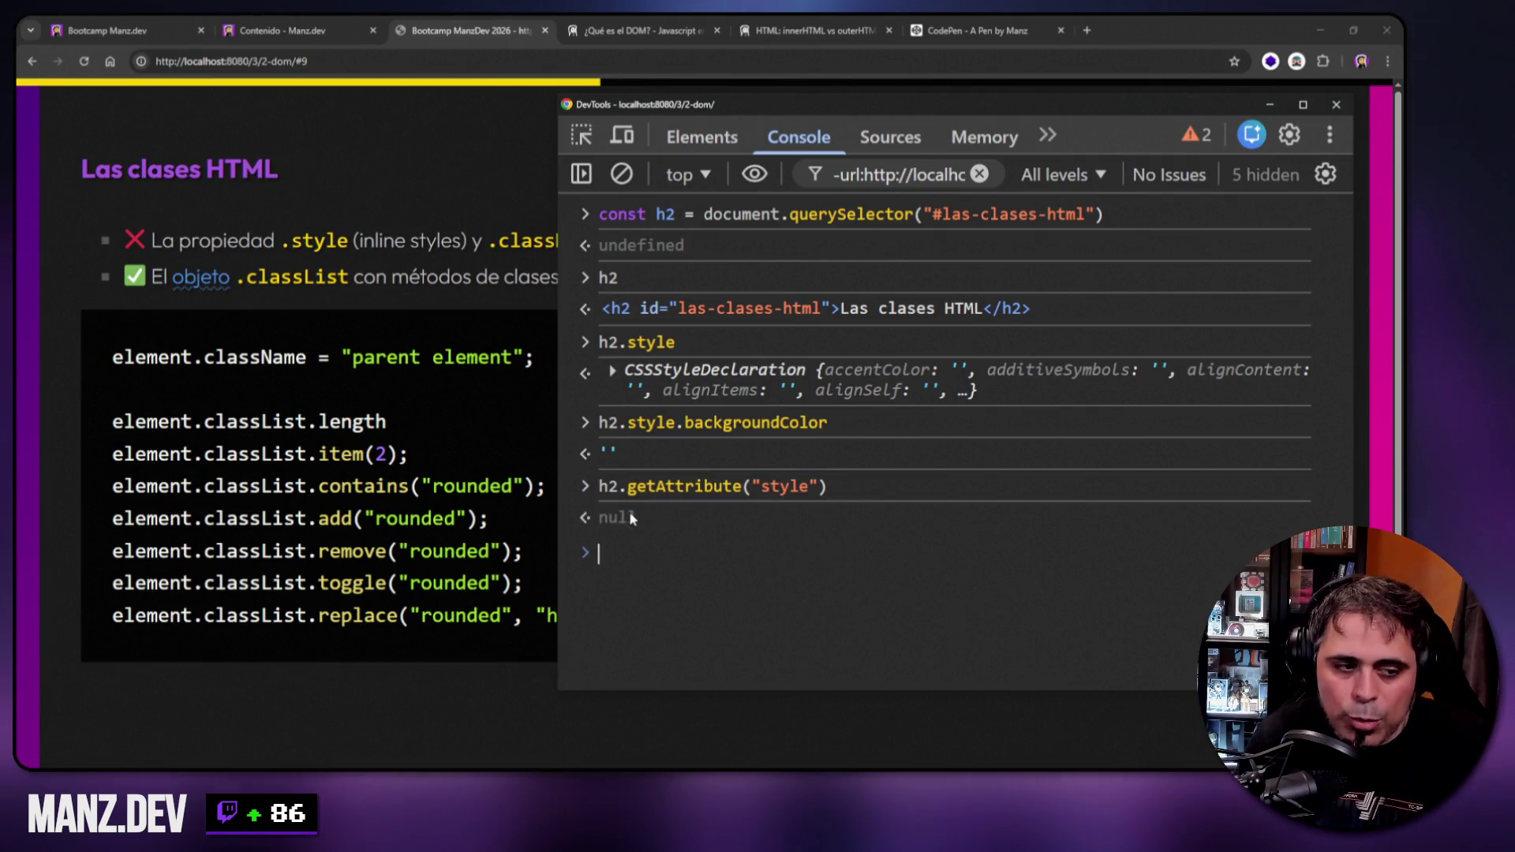
Check the h2 node's context actions in Elements, then go back to the Console.
left_click(701, 136)
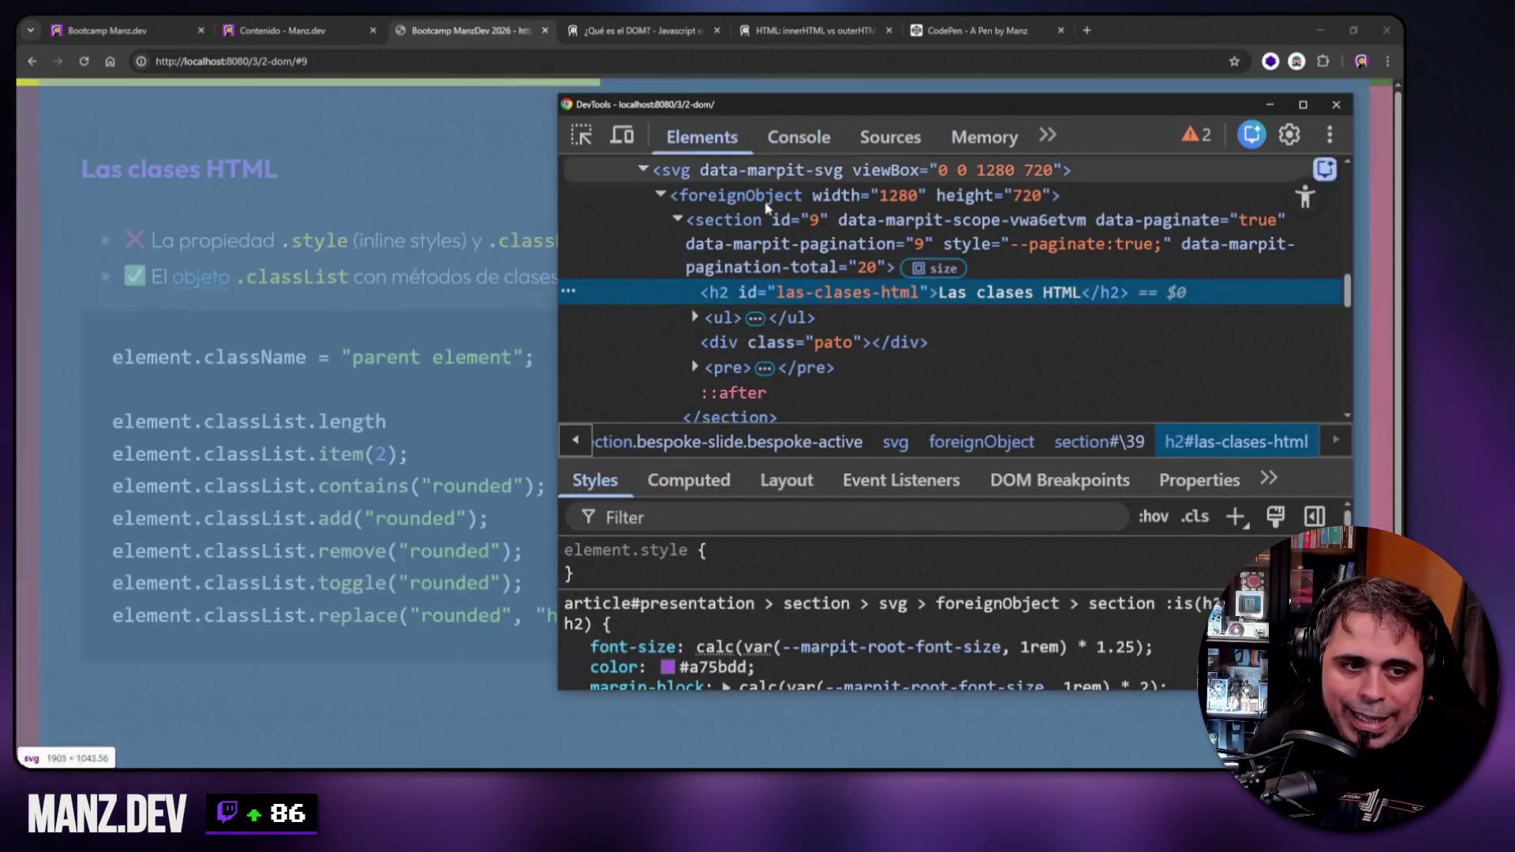
right_click(921, 297)
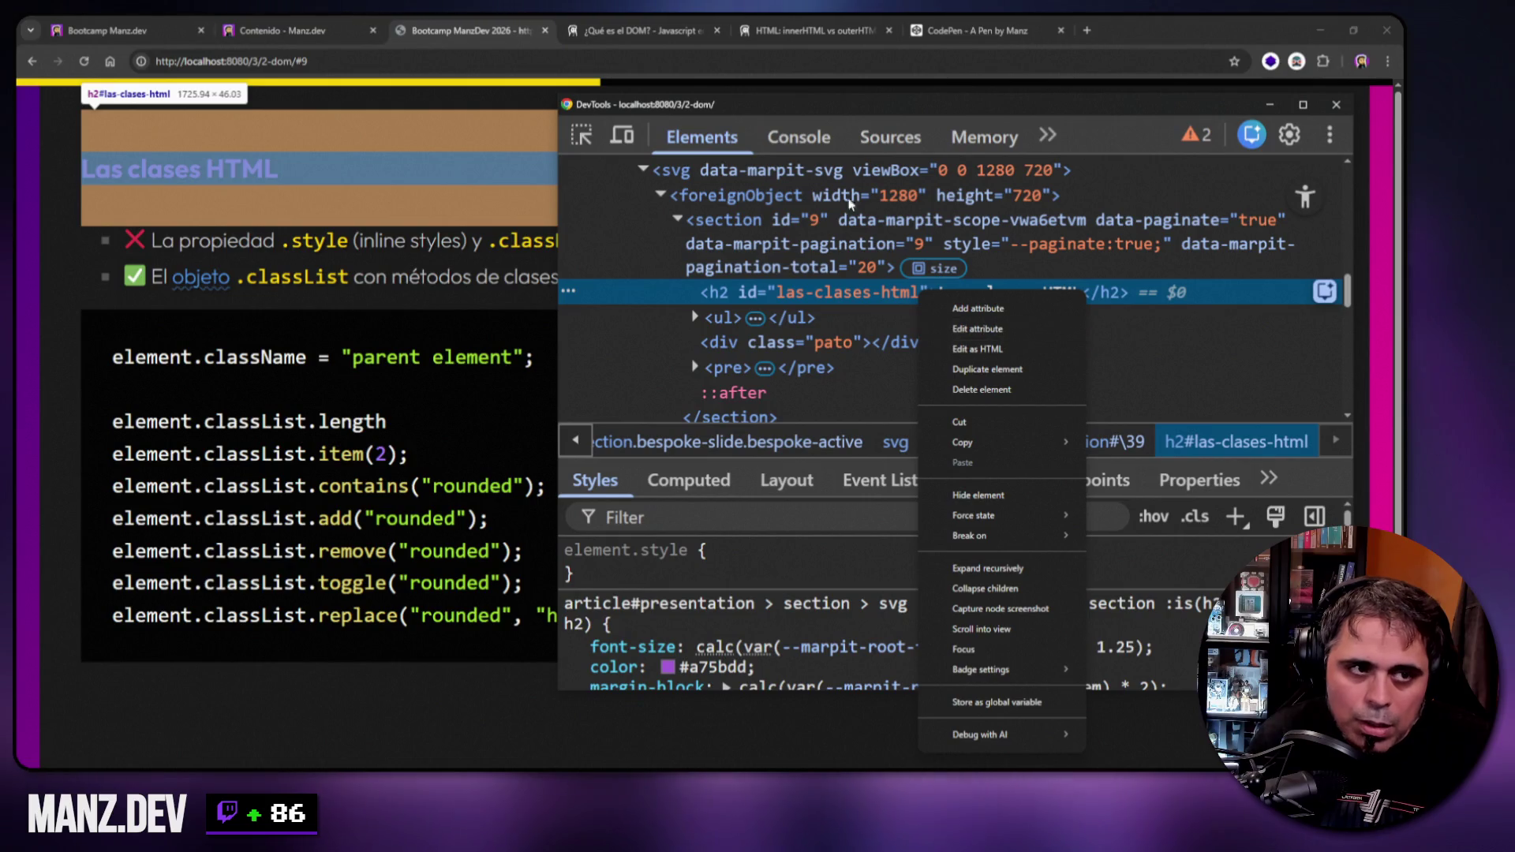
left_click(790, 149)
key("Up")
key("Up")
Set h2.style.backgroundColor to "indigo" and recheck the style attribute.
type("= \"indigo\"")
key("Return")
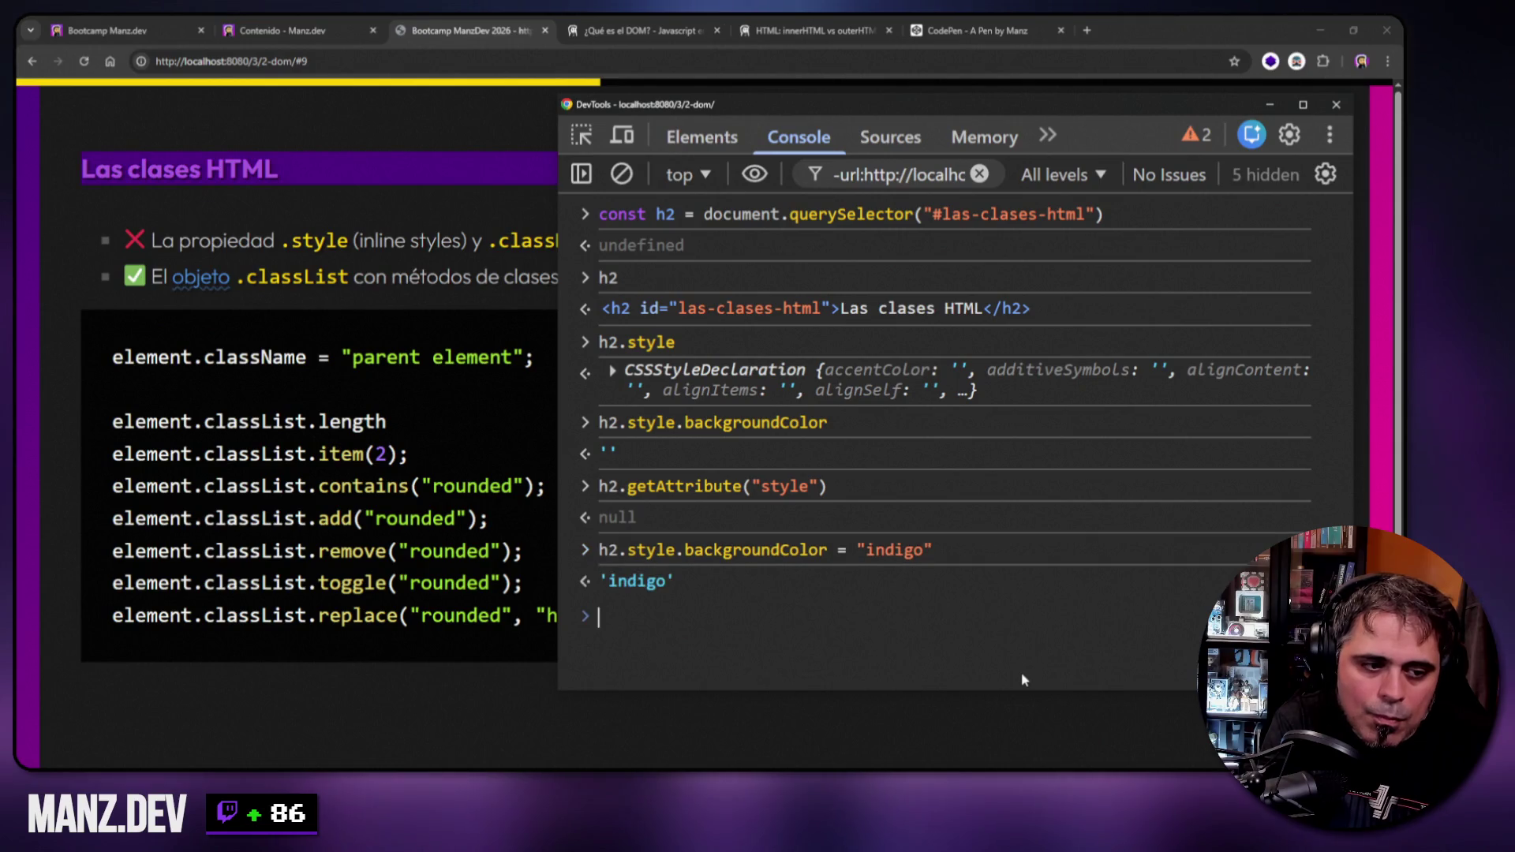
key("Up")
key("Up")
key("Return")
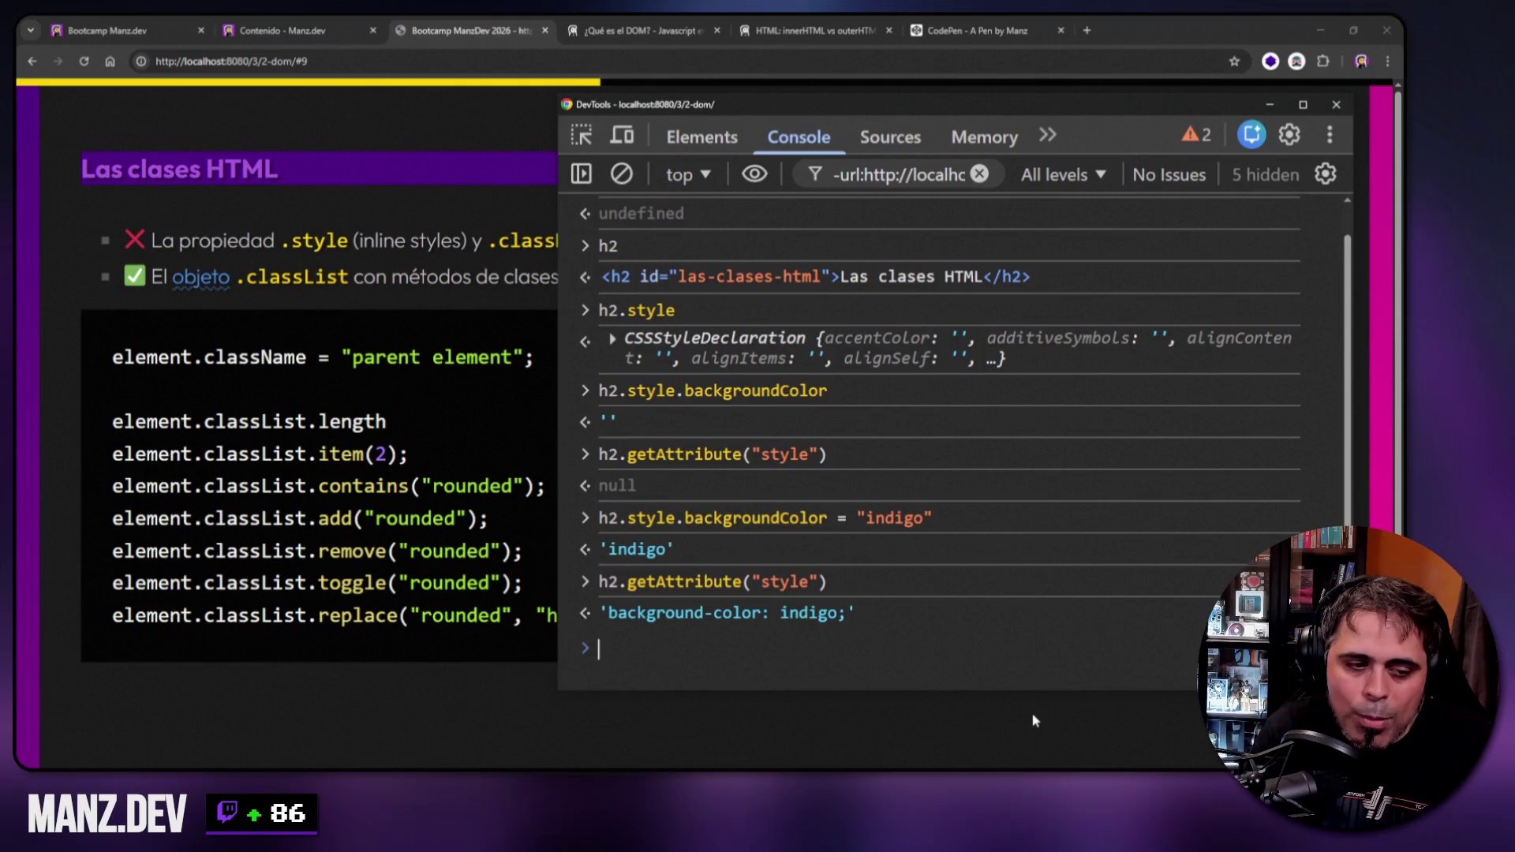
Set h2.style.color to "white", then clear the console with Ctrl+L.
key("Up")
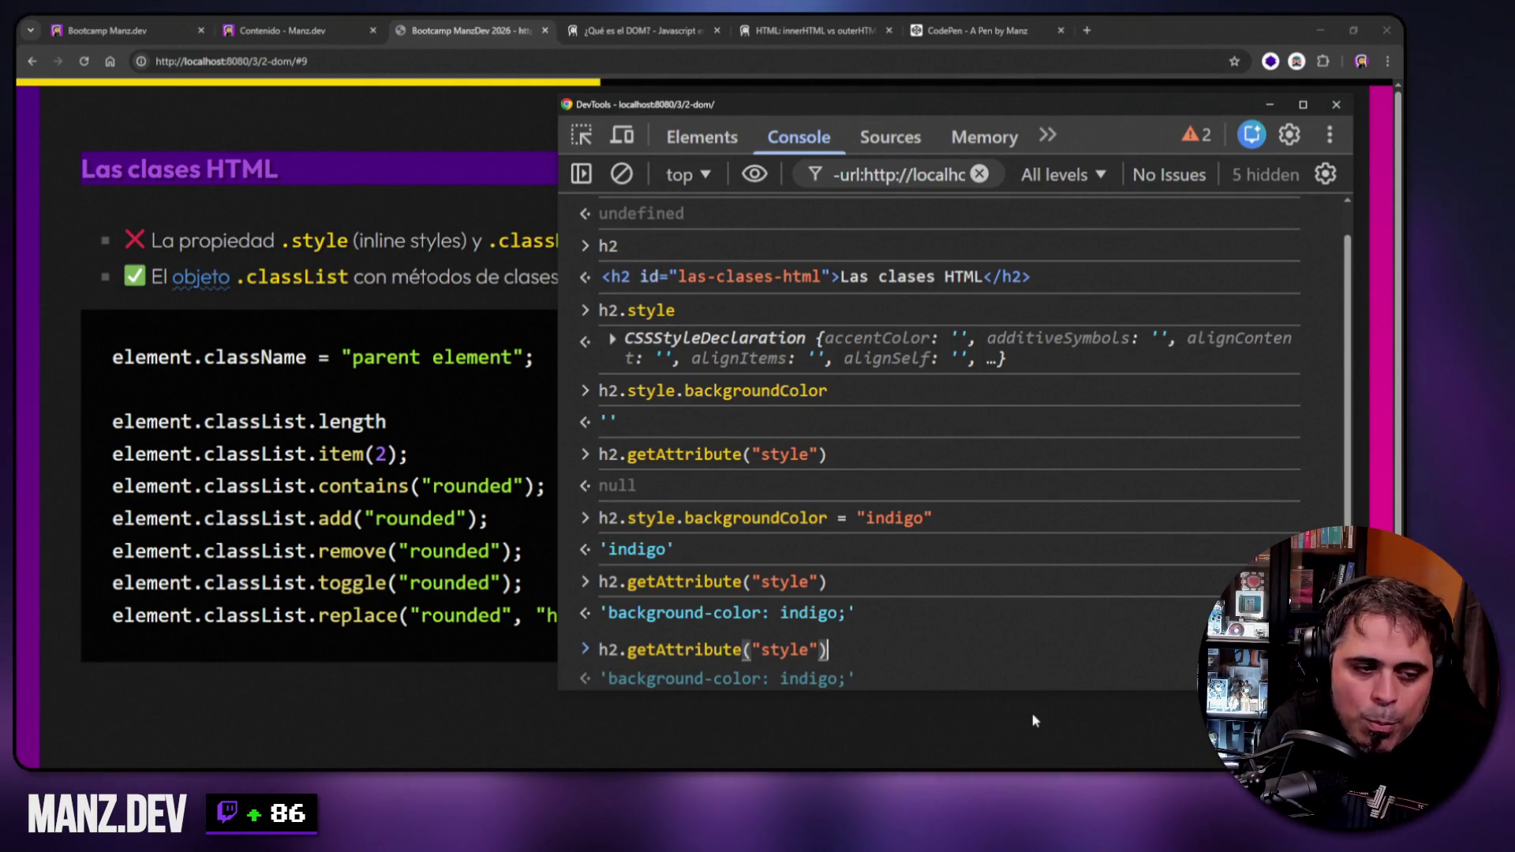
key("Up")
key("Down")
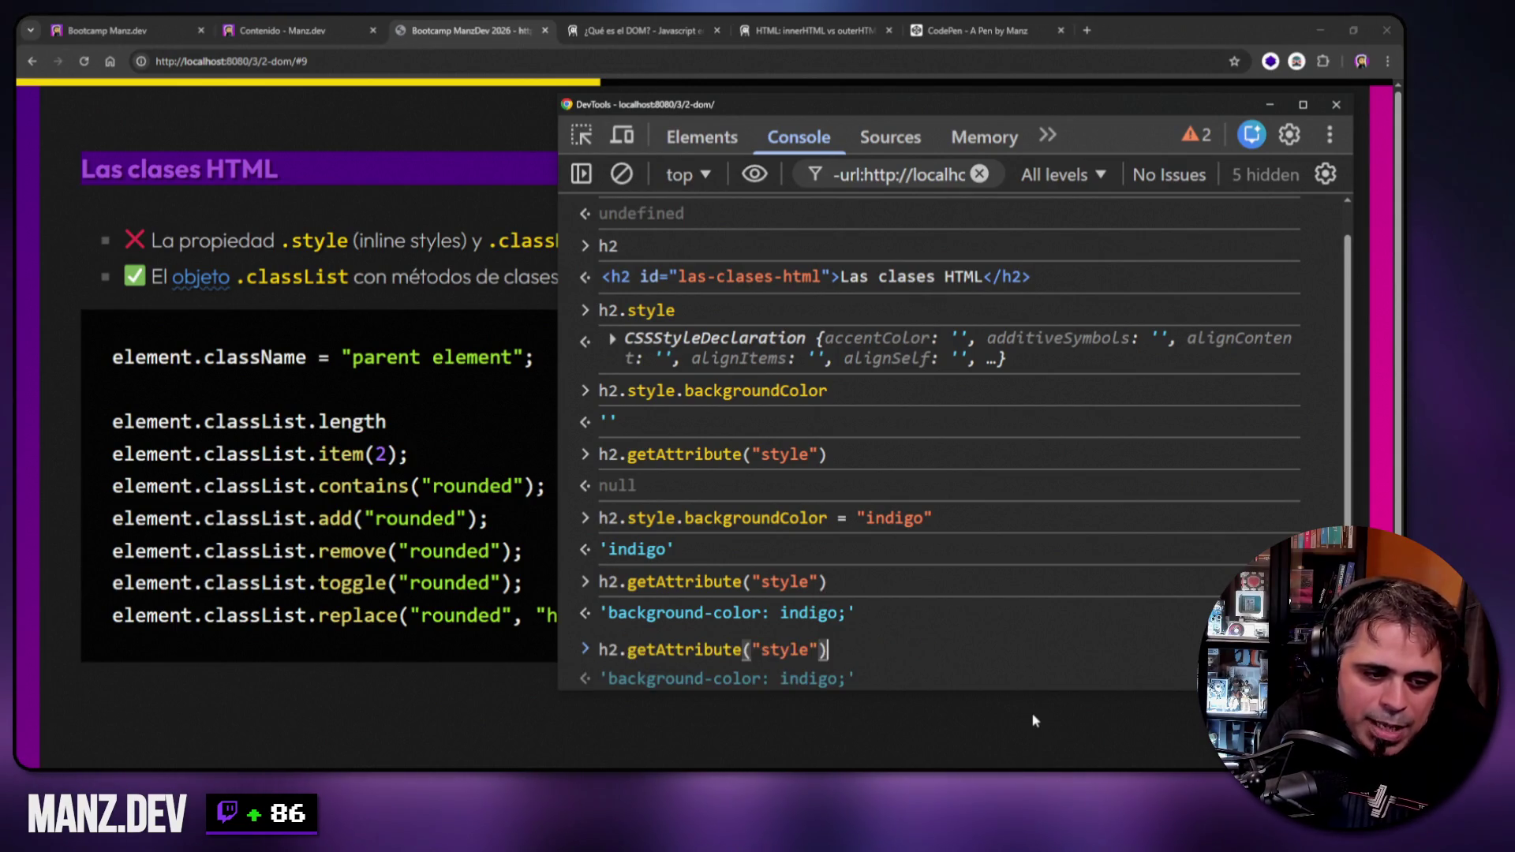
key("Up")
key("ctrl+Left")
key("ctrl+Delete")
type("color")
key("Right")
key("Right")
key("Right")
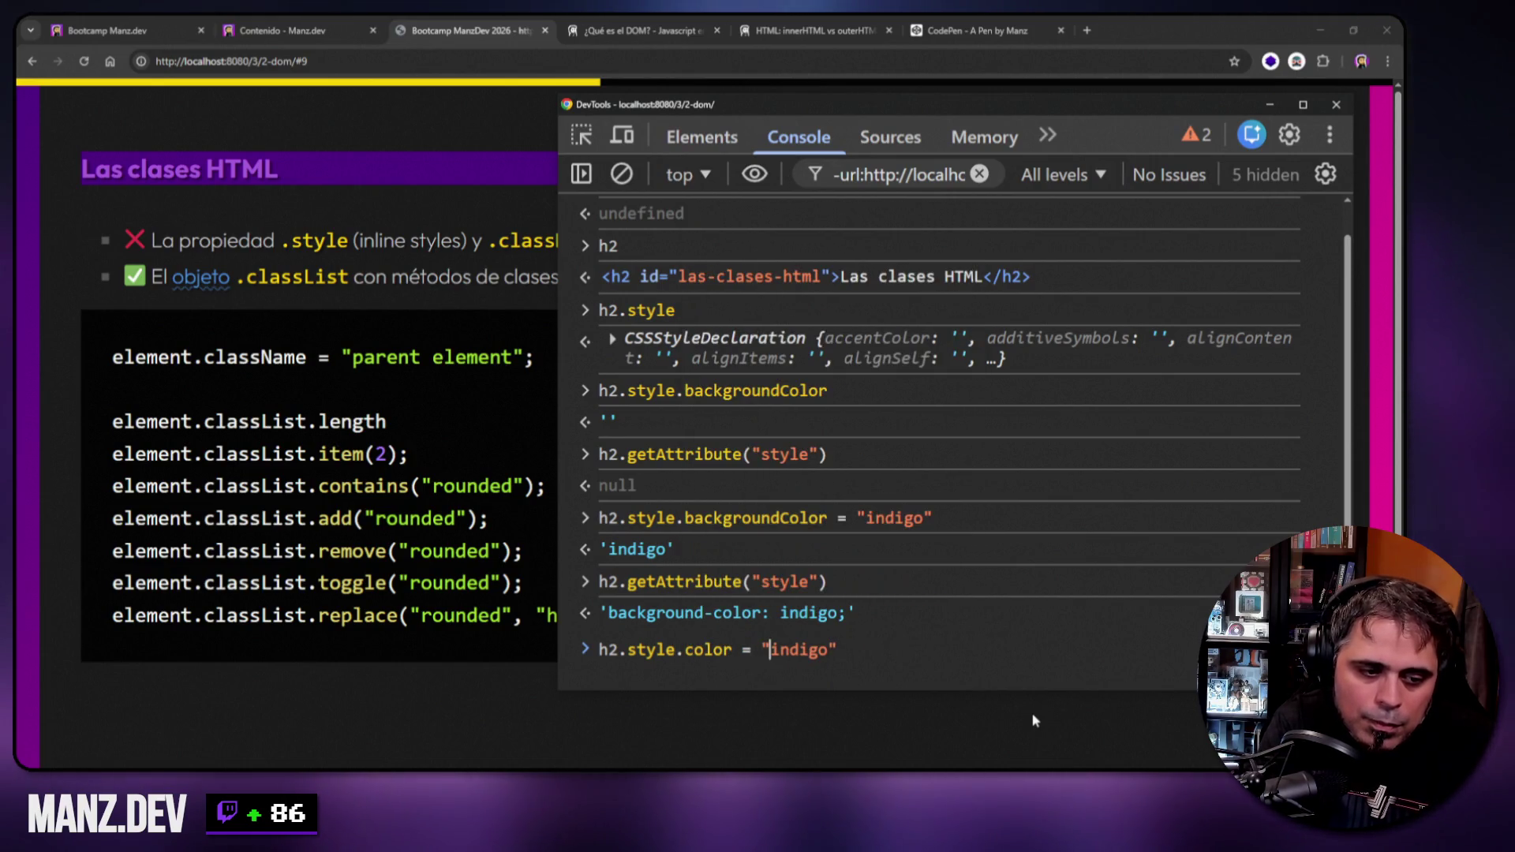
key("ctrl+Delete")
type("white")
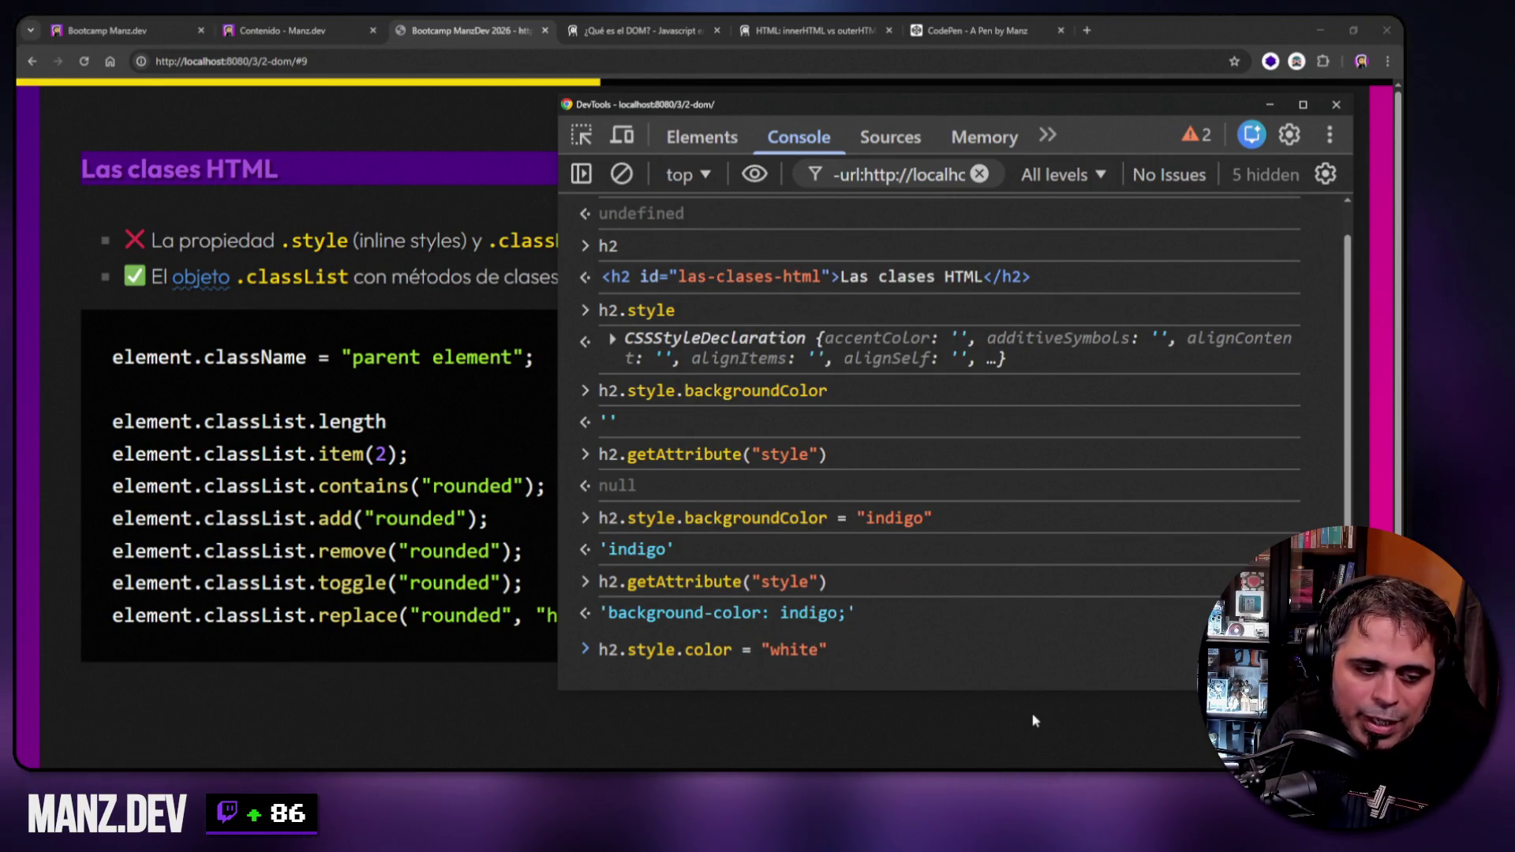
key("Return")
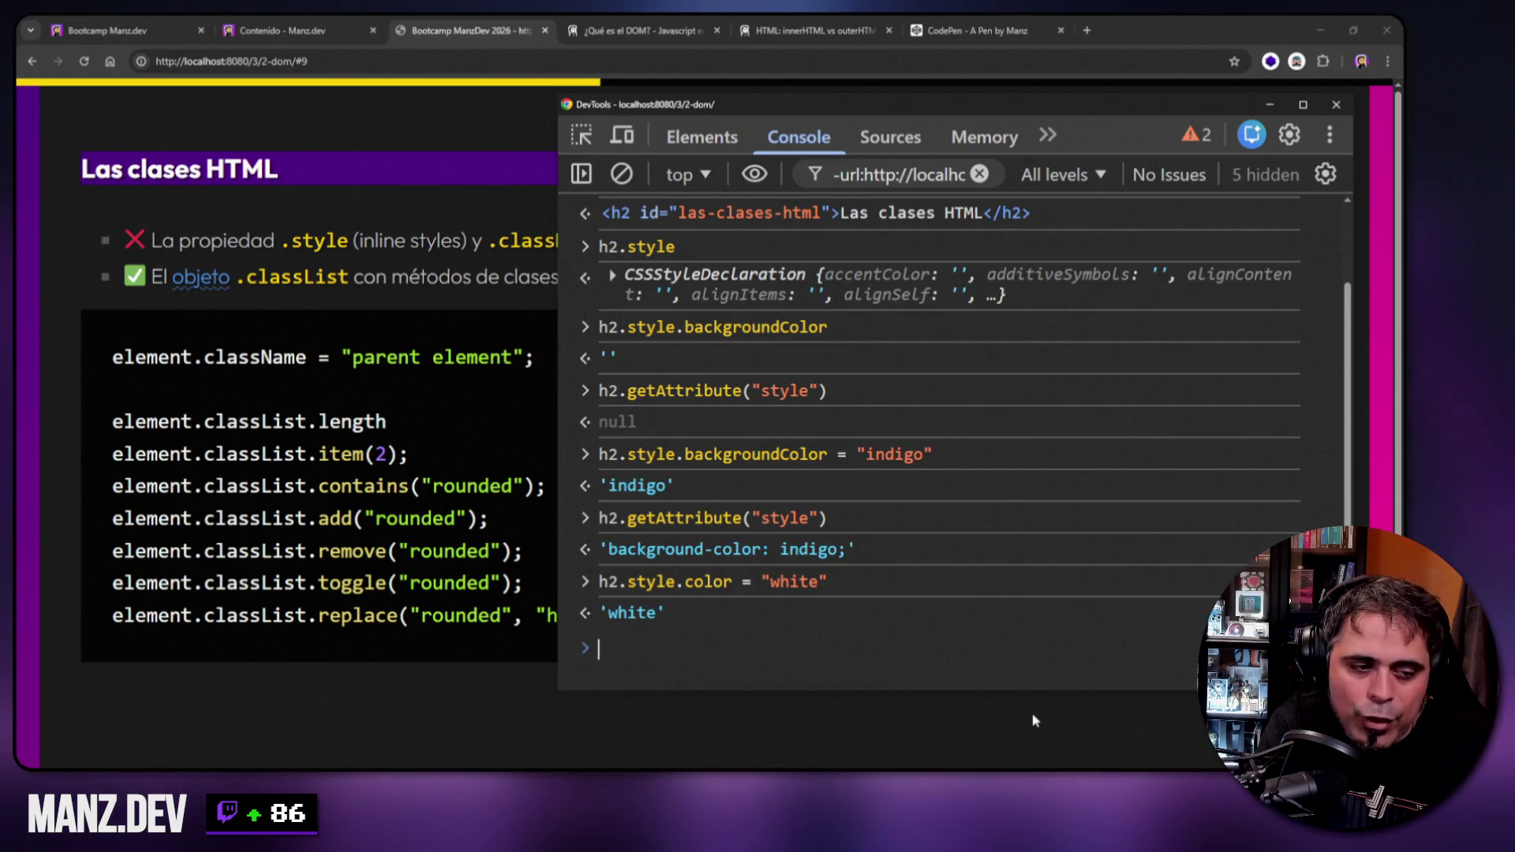
key("ctrl+l")
key("Up")
key("Up")
key("Up")
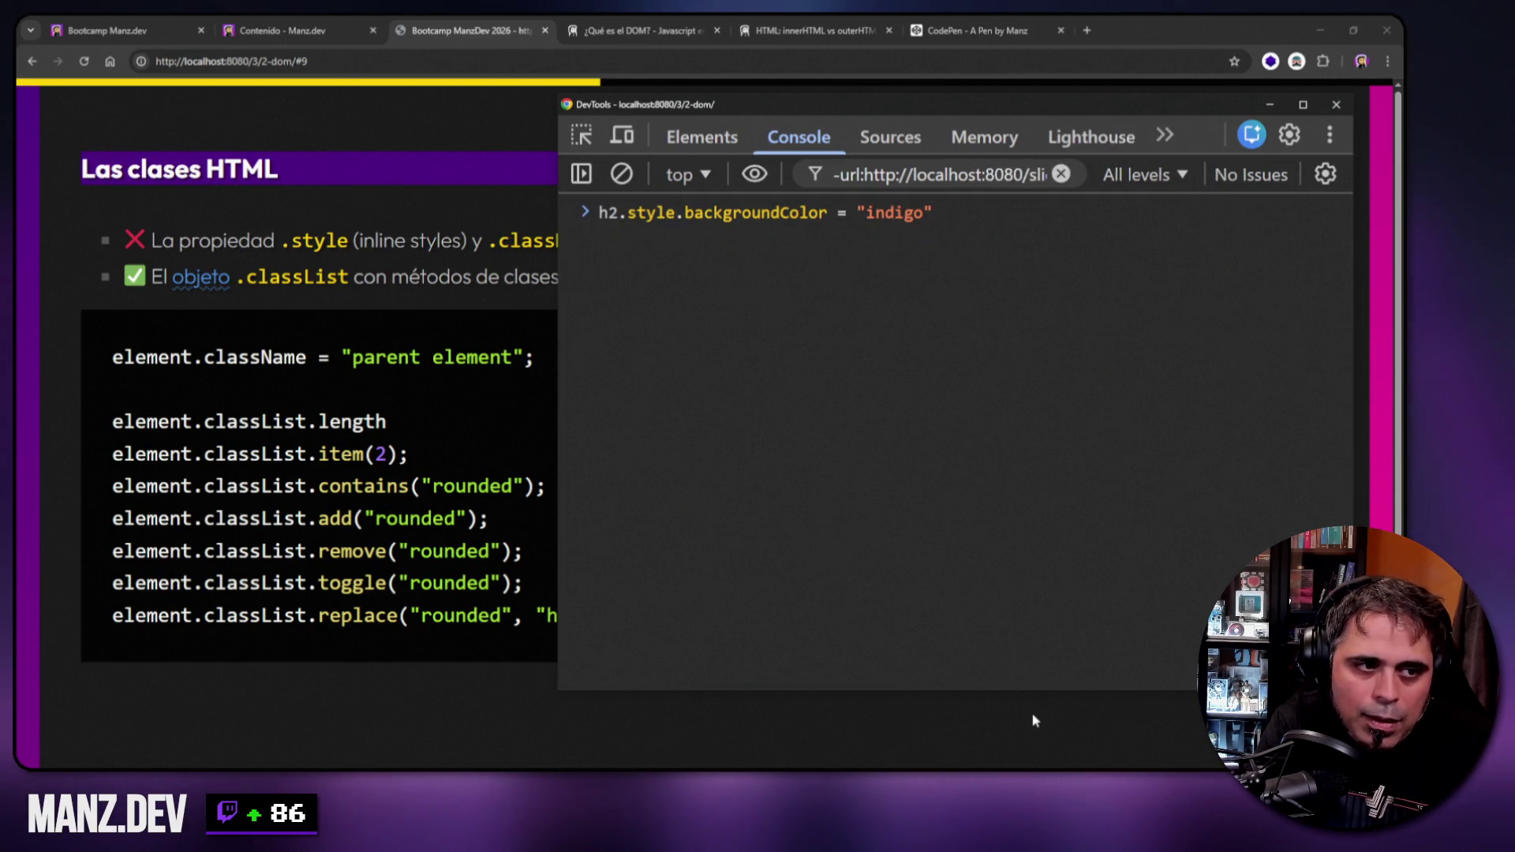
Rerun h2.getAttribute("style") to show both the background and colour styles.
key("Up")
key("Return")
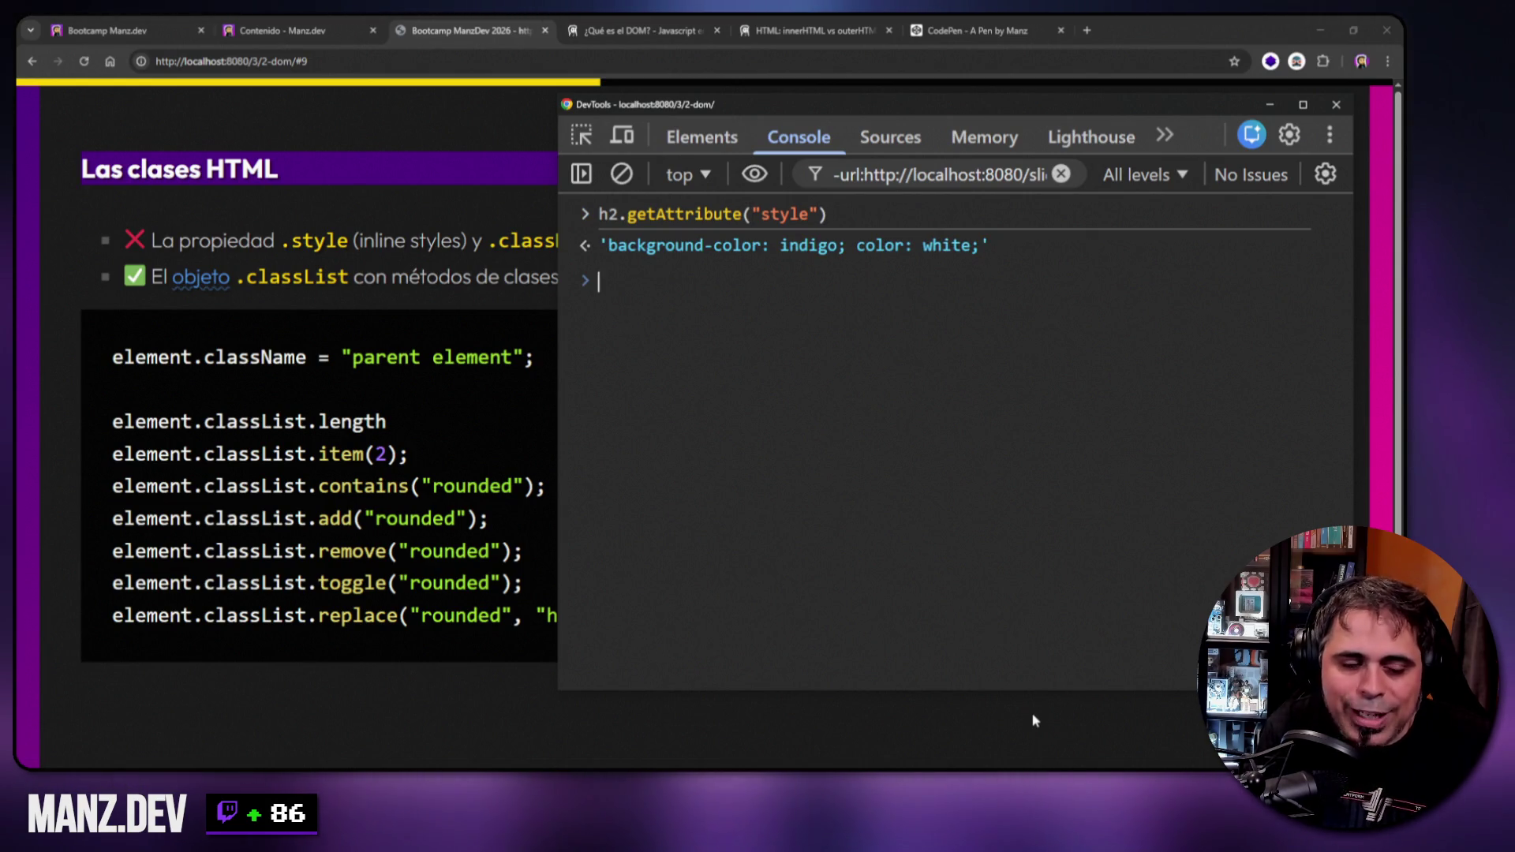
key("Up")
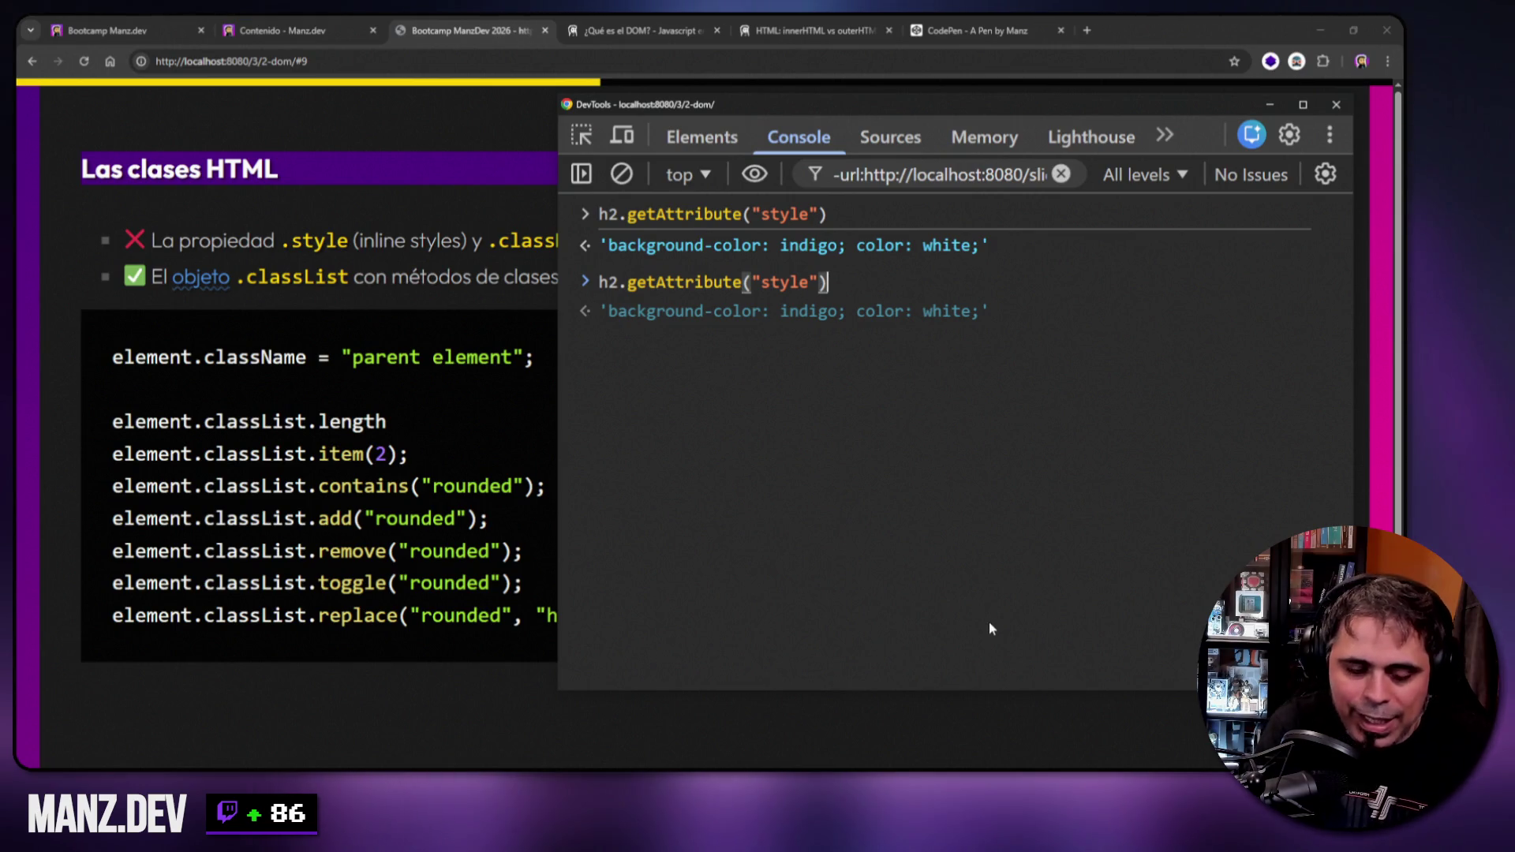
Get the heading's colour with h2.style.getPropertyValue("color") after fixing getProperty, then clear the console.
key("ctrl+a")
type("h2.style")
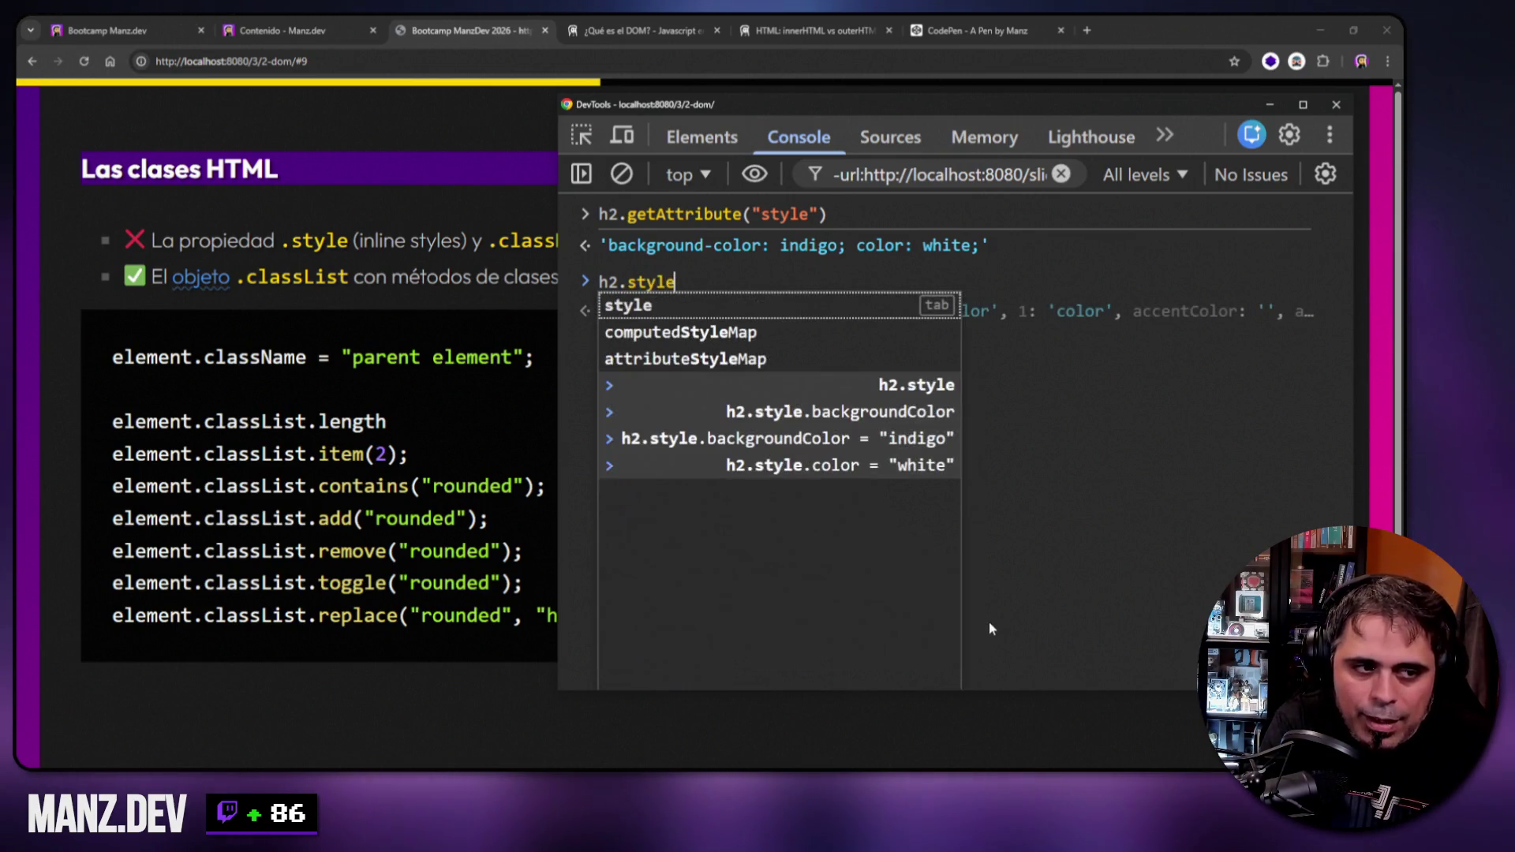
type(".getP")
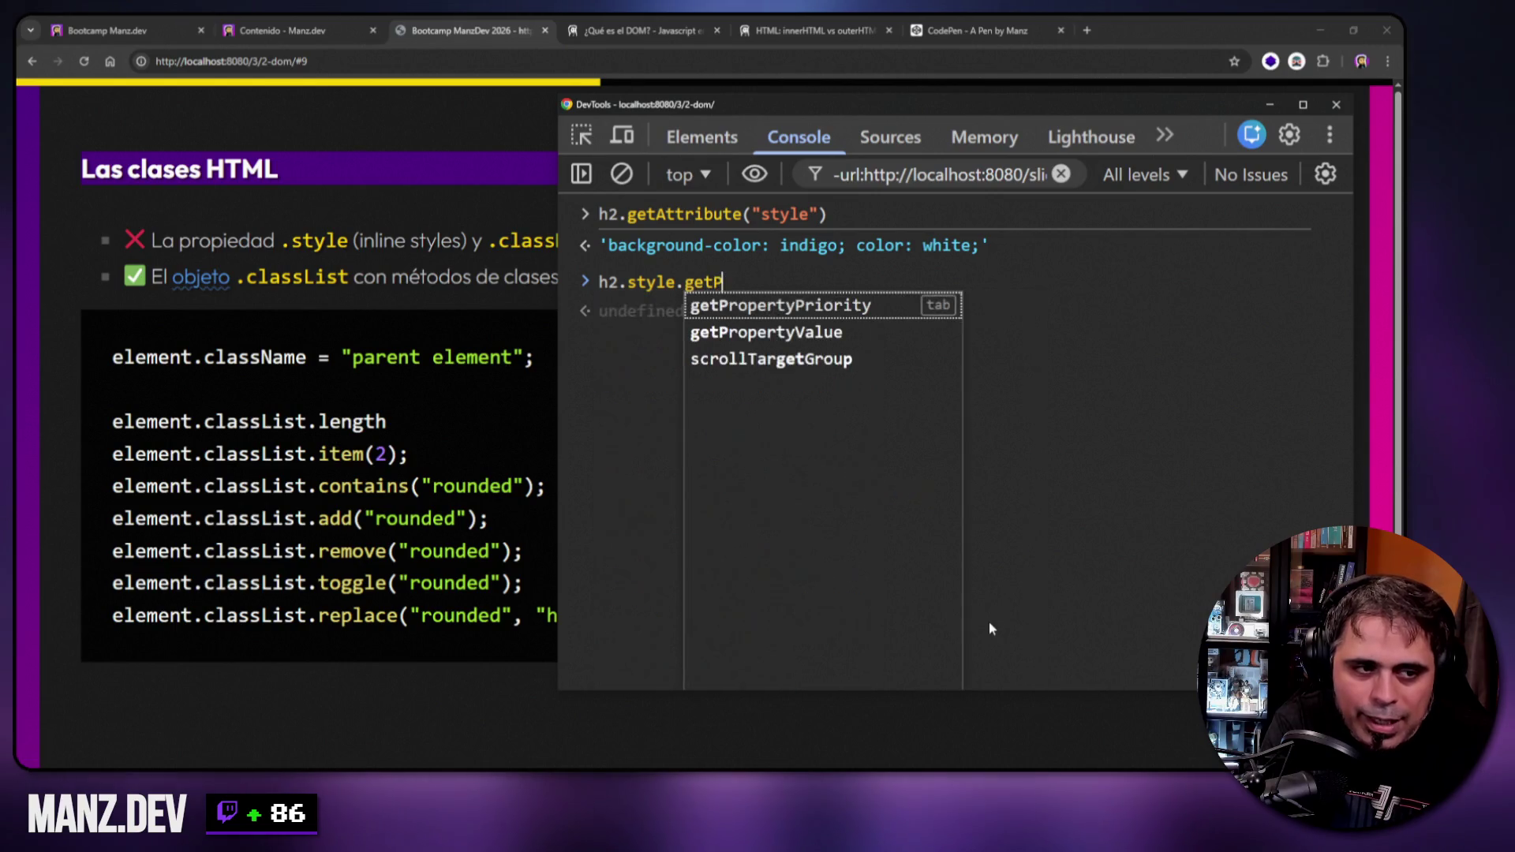
type("roperty(\"c")
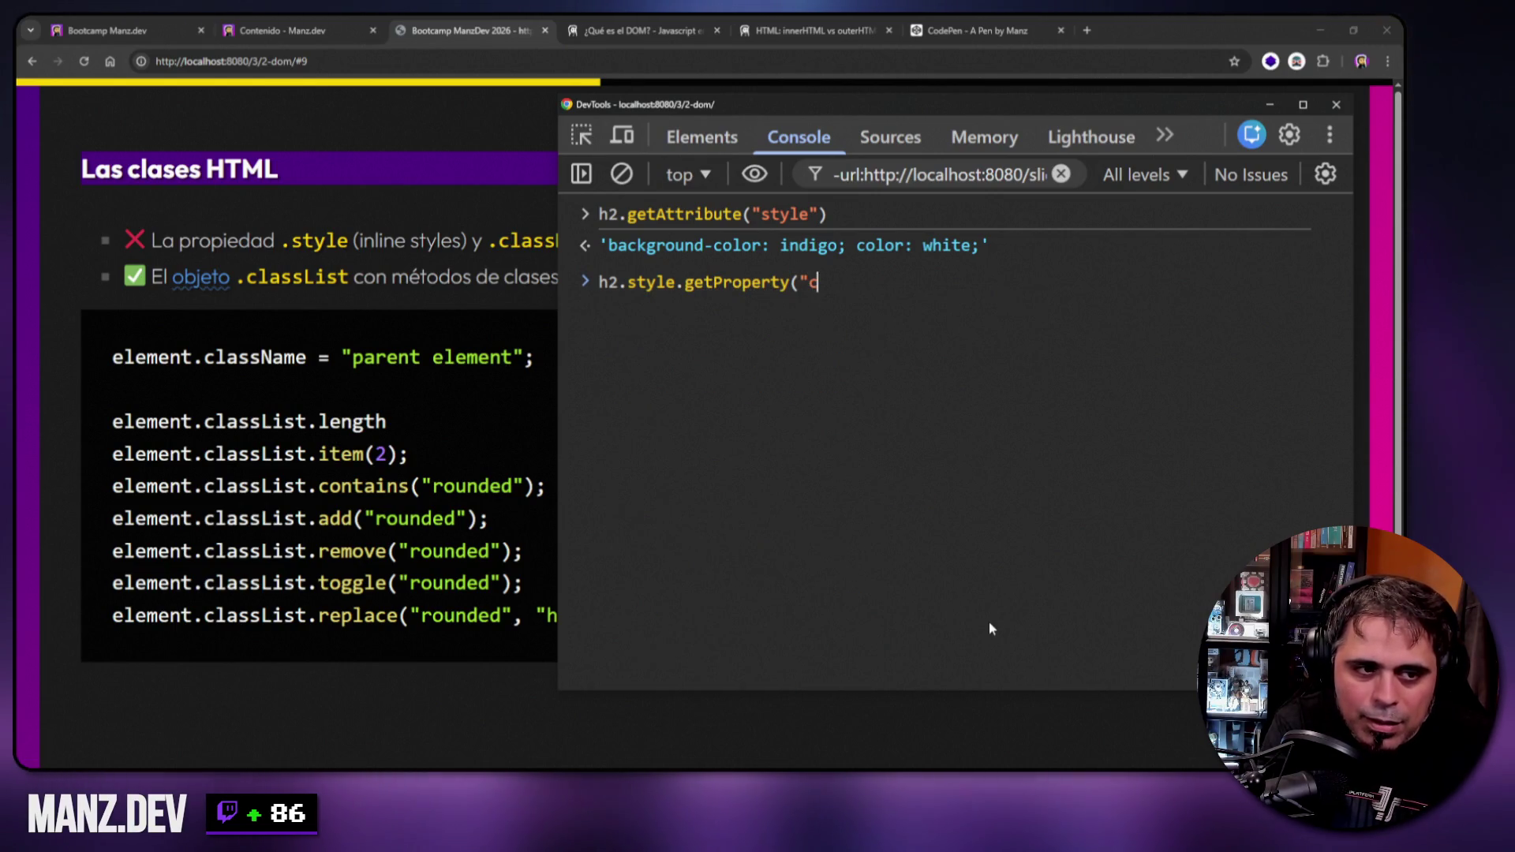
type("olor\")")
key("Return")
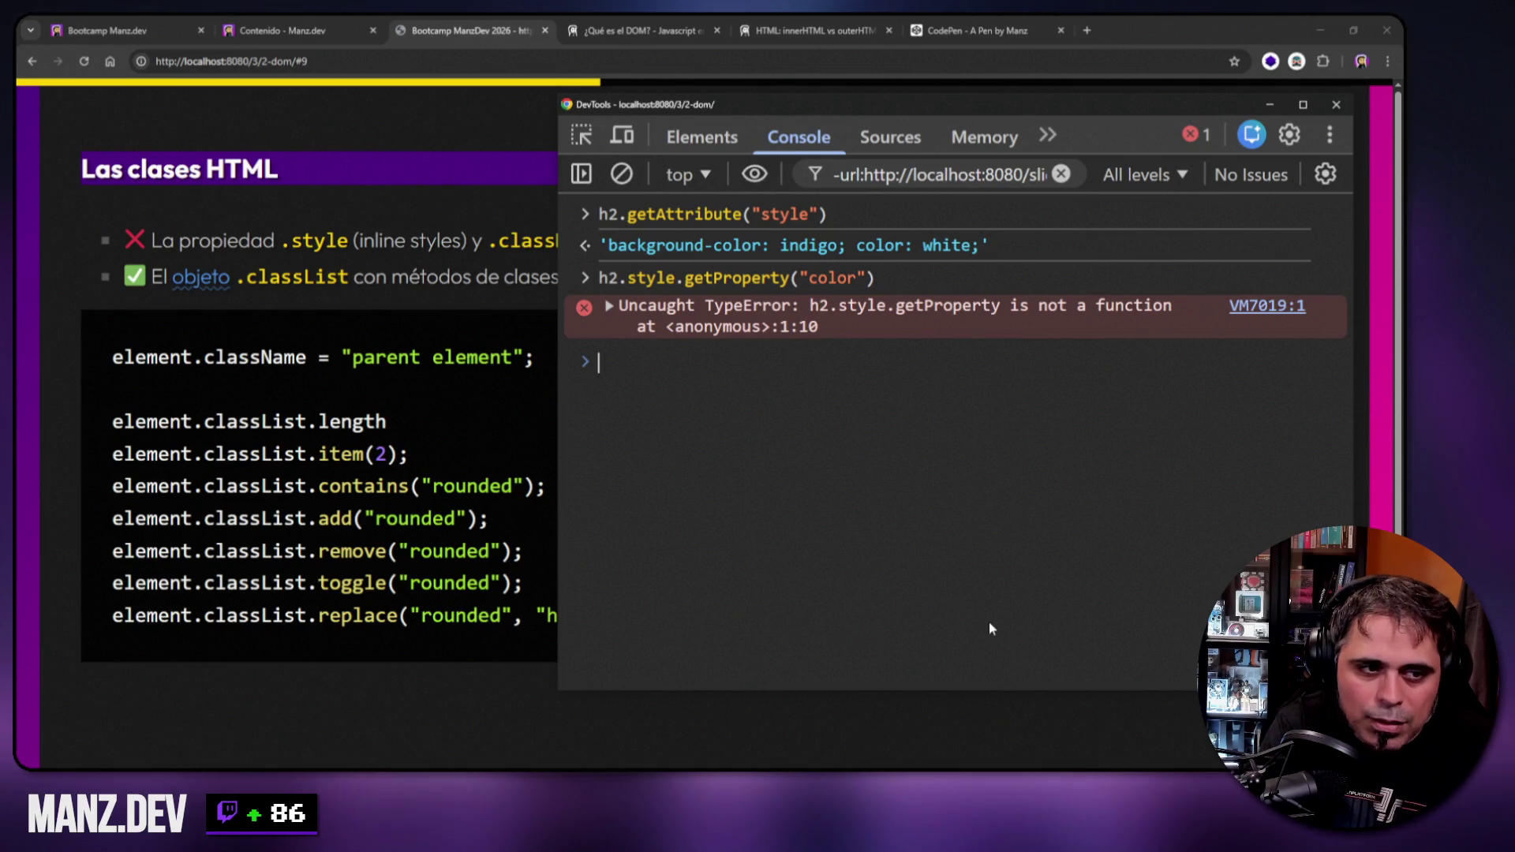
key("Up")
key("ctrl+Right")
key("ctrl+Right")
key("ctrl+Right")
type("Va")
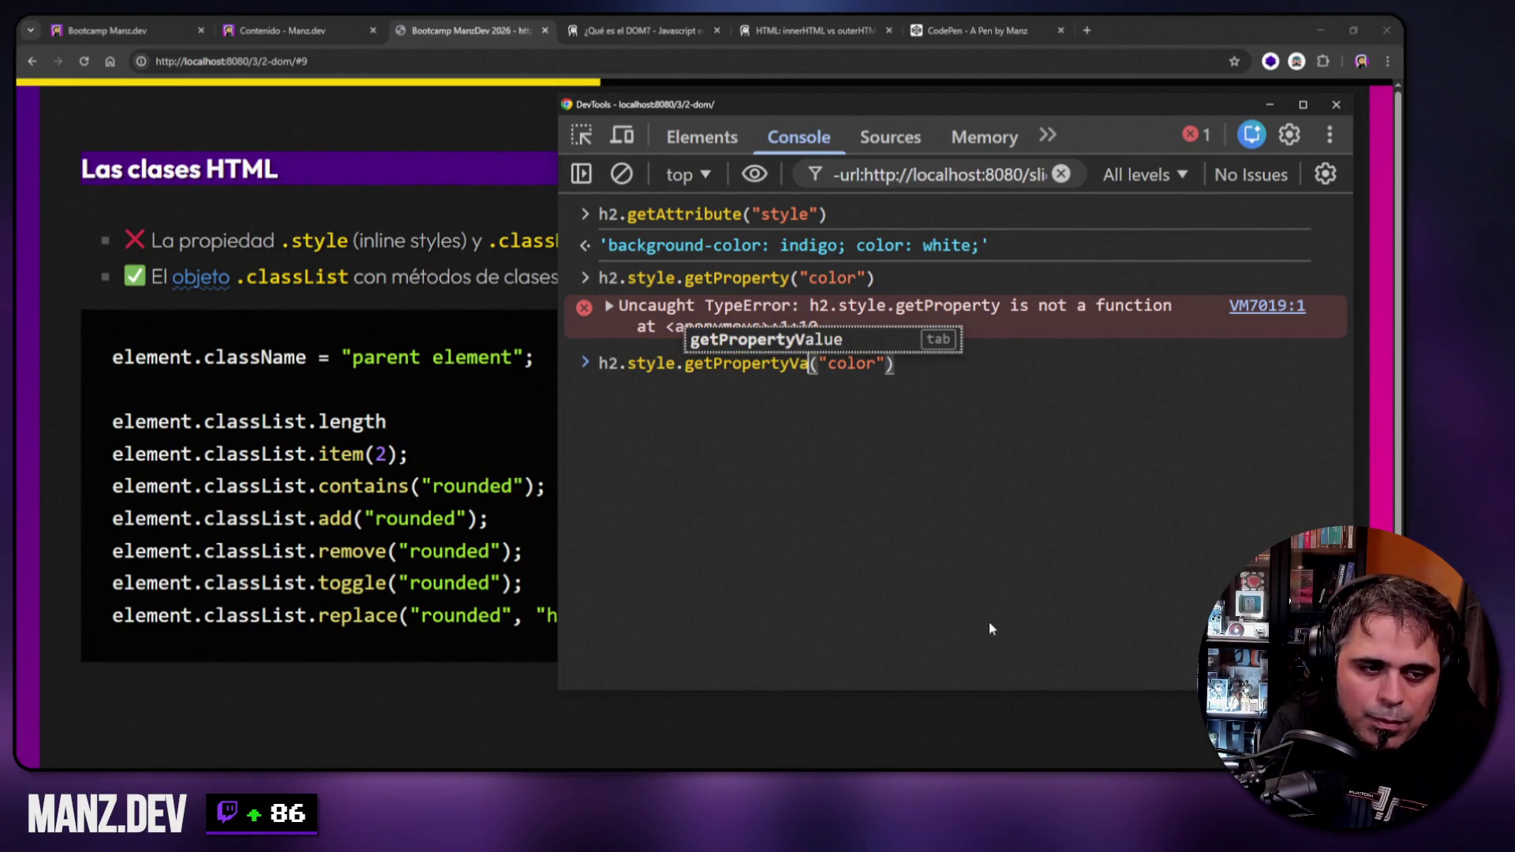
key("Tab")
key("Return")
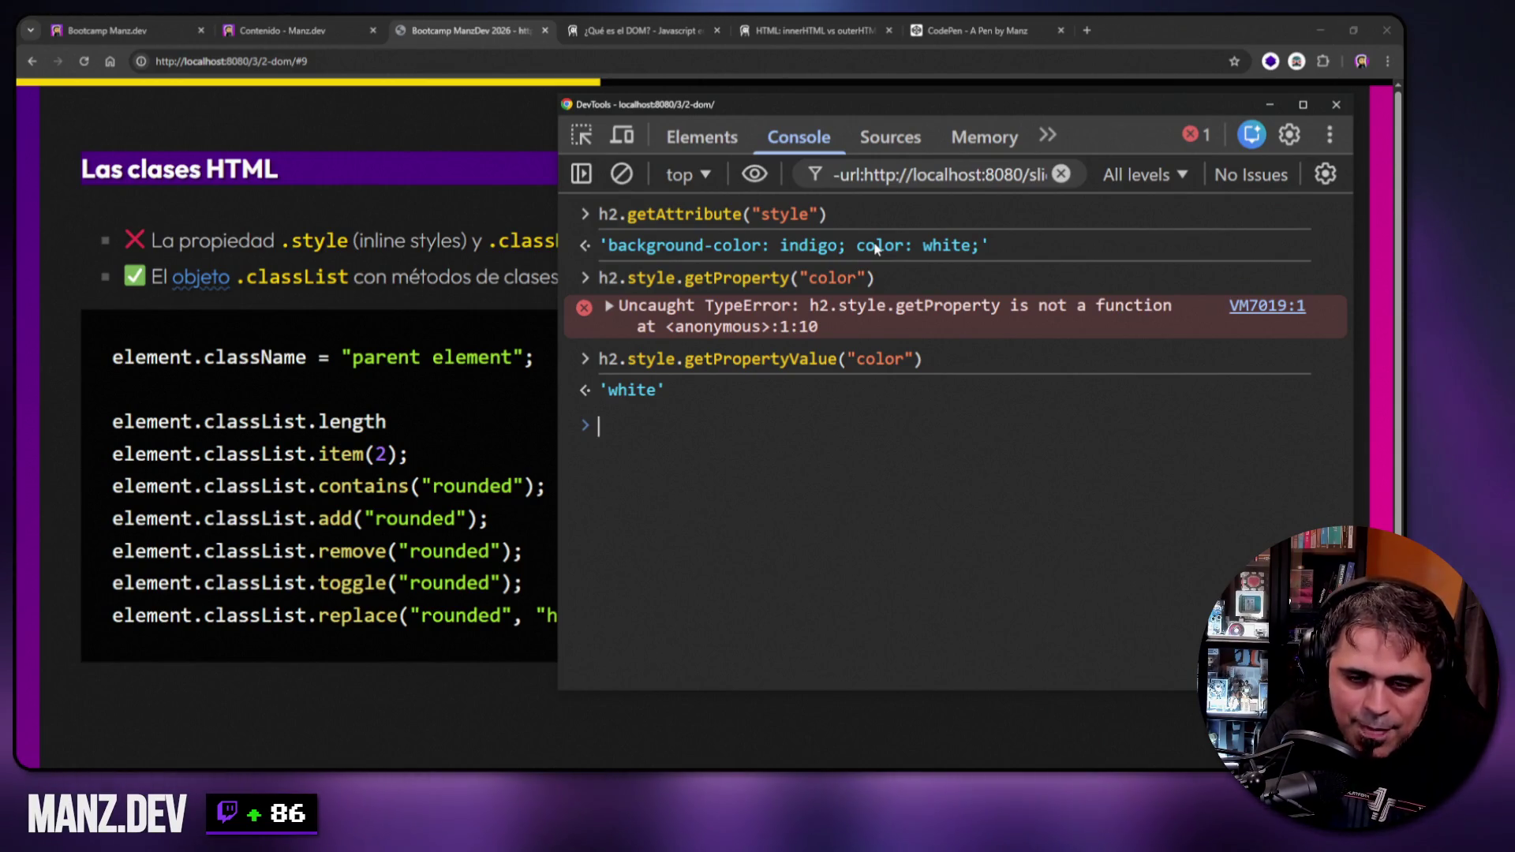
key("ctrl+l")
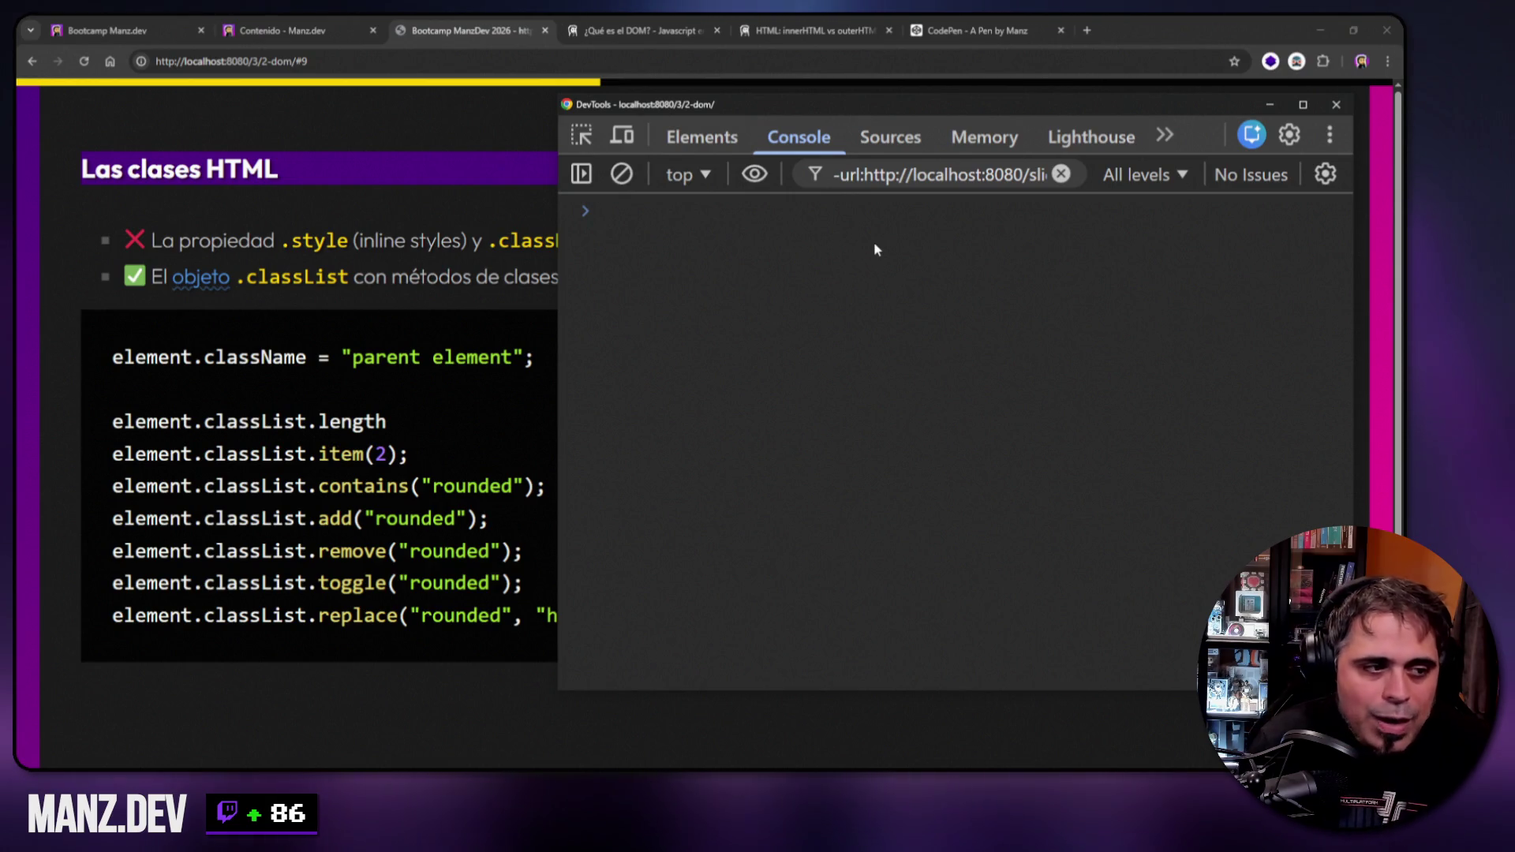
Move the DevTools window down and right, and print h2 in the console.
mouse_move(856, 106)
left_mouse_down()
mouse_move(904, 169)
mouse_move(887, 172)
mouse_move(866, 298)
left_mouse_up()
type("h2")
key("Return")
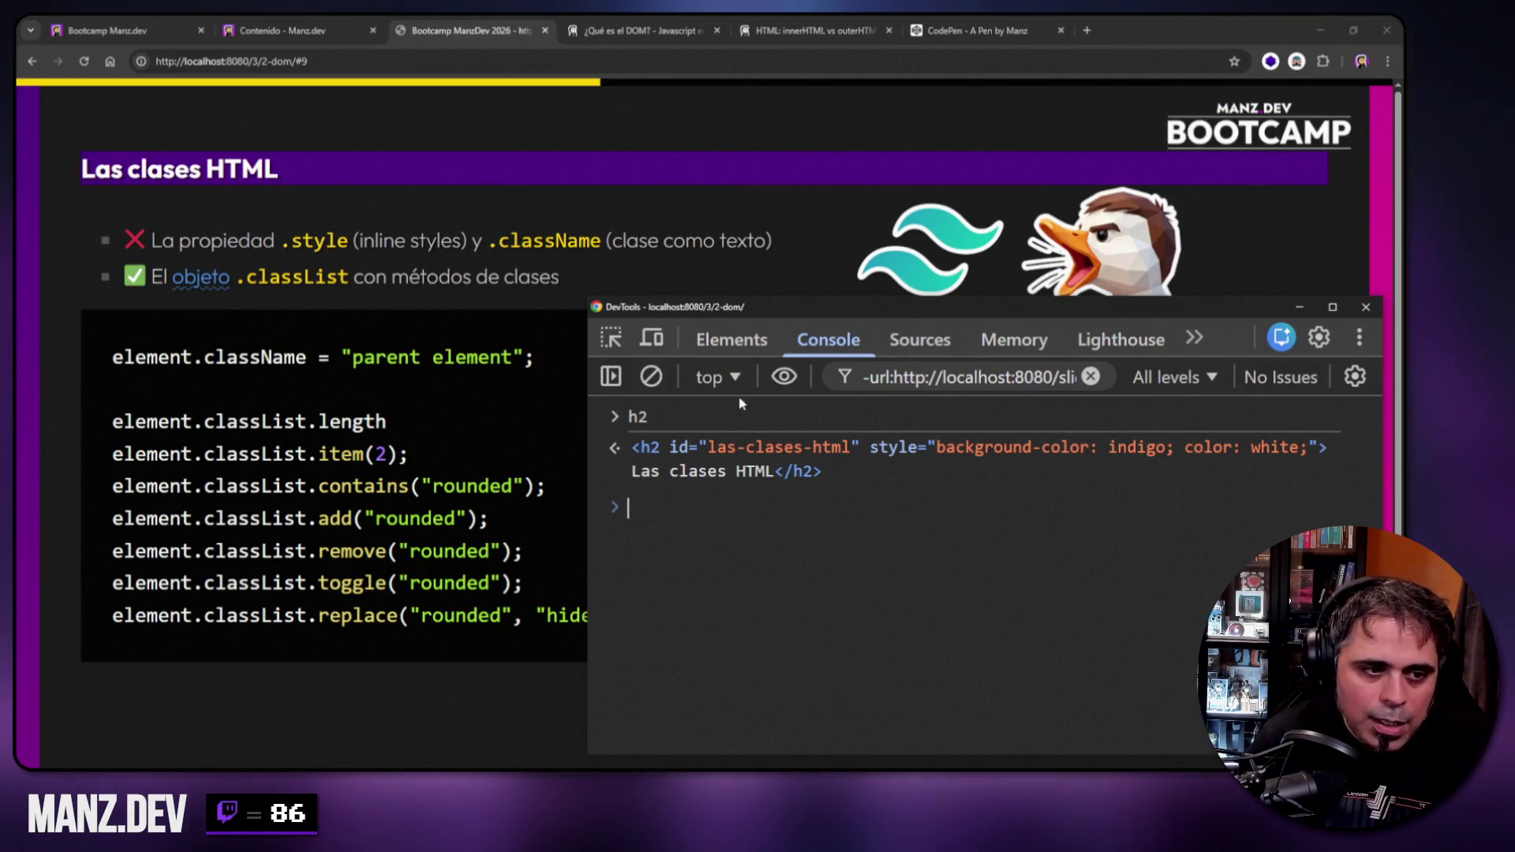
Reload the slide with F5, clear the console, and run h2 to get a ReferenceError.
left_click(698, 233)
key("F5")
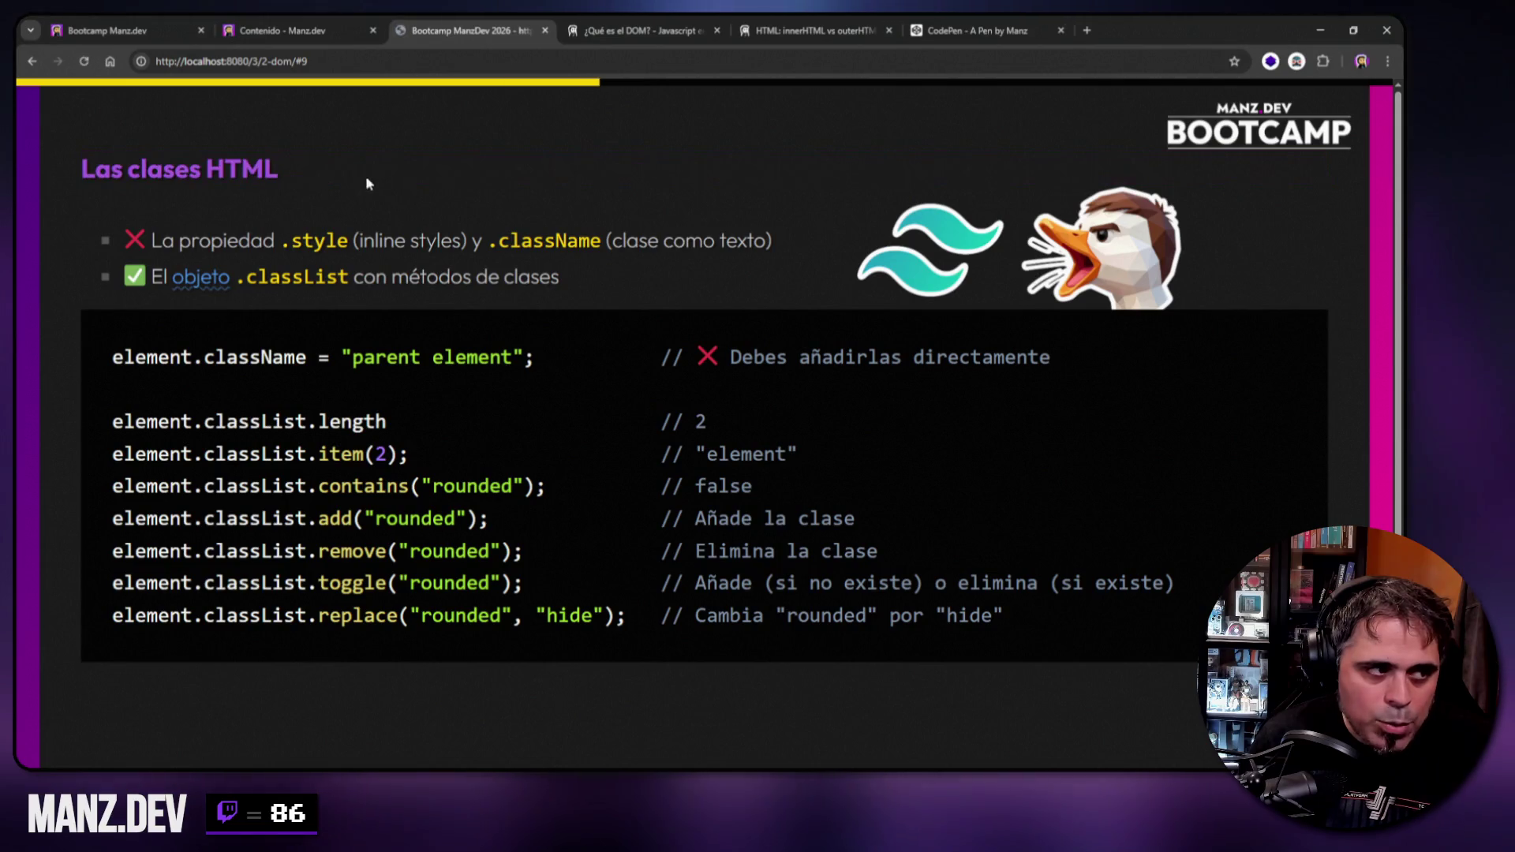
key("alt+Tab")
right_click(769, 635)
left_click(813, 651)
type("h2")
key("Return")
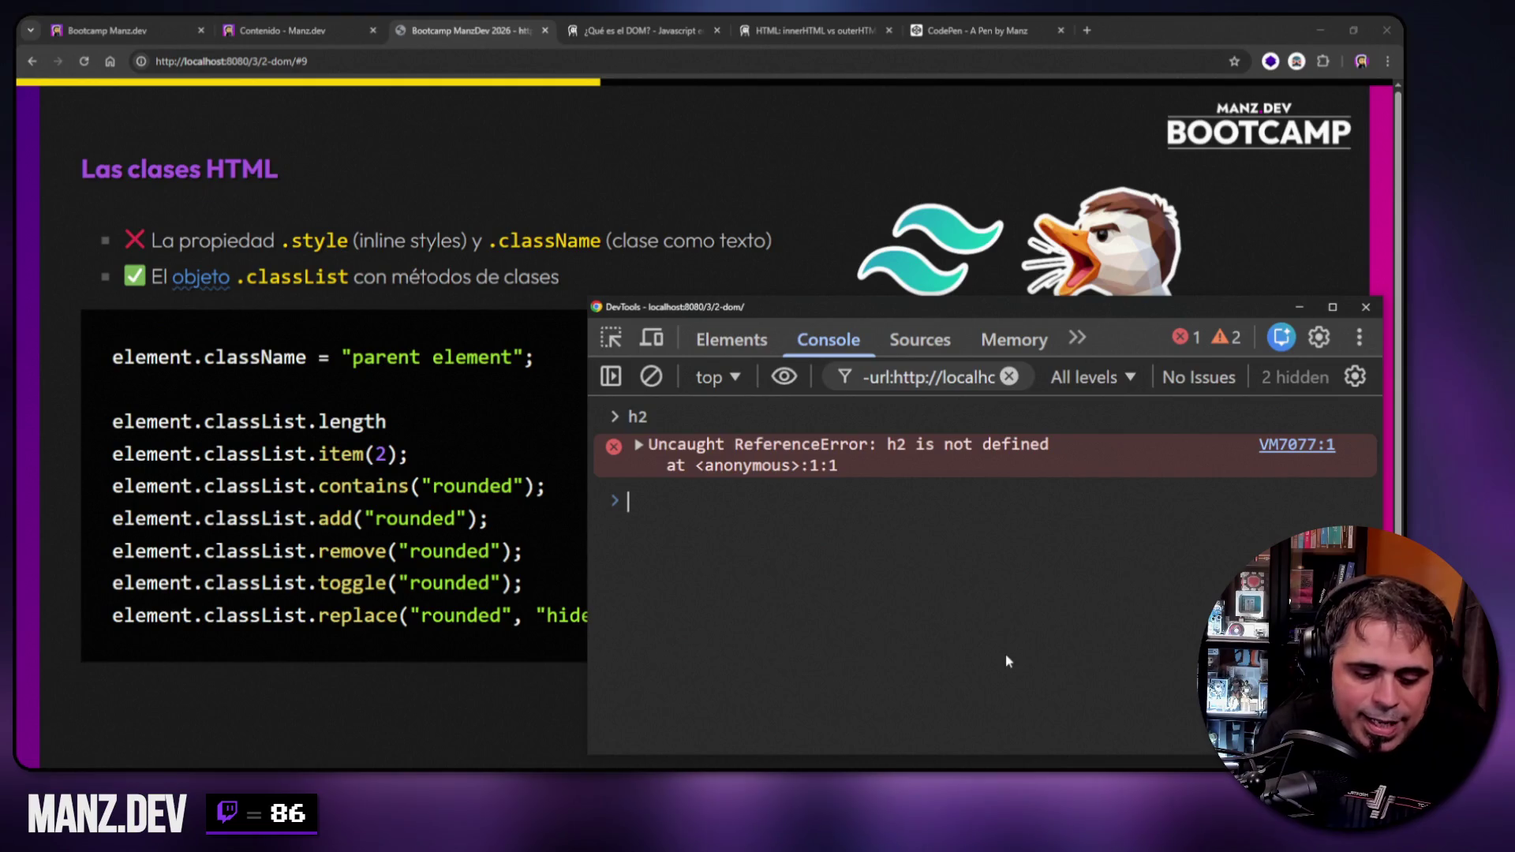
Rerun const h2 = document.querySelector("#las-clases-html") and print the heading.
key("ctrl+l")
key("Up")
key("Up")
key("Up")
key("Up")
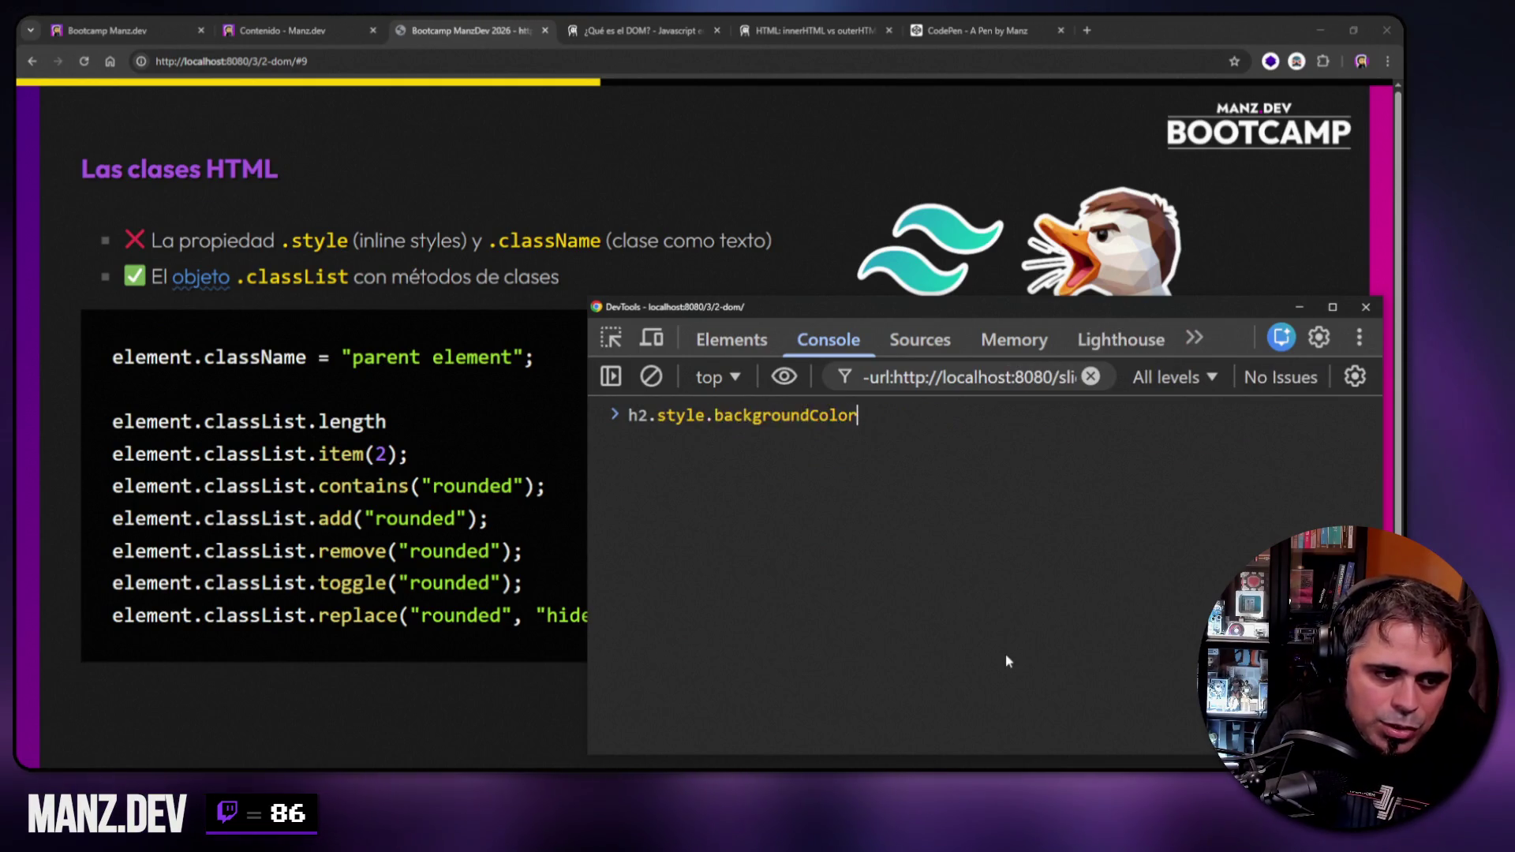
key("Return")
type("h2")
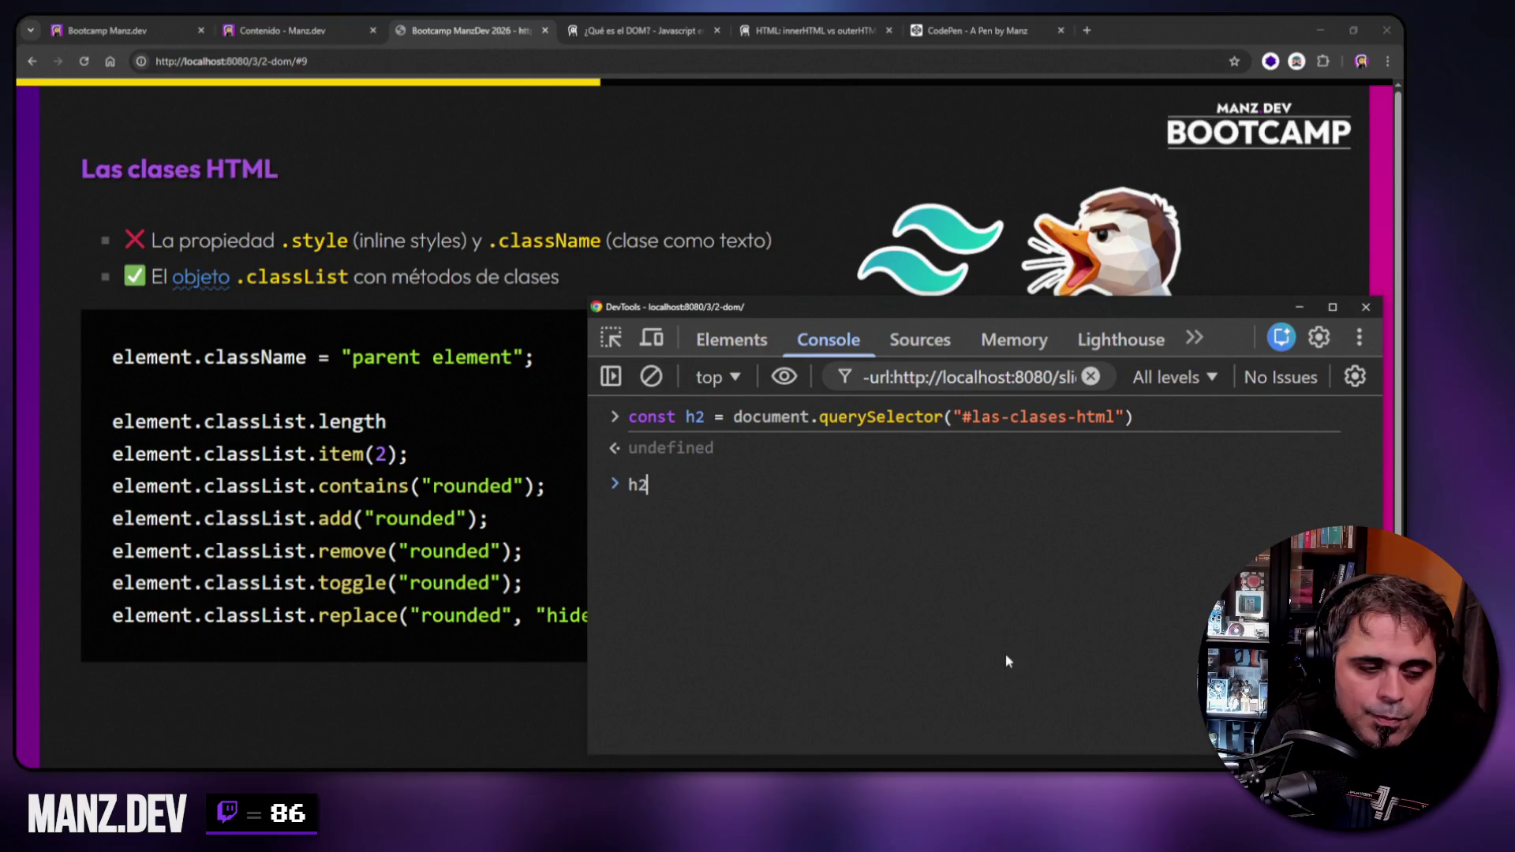
key("Return")
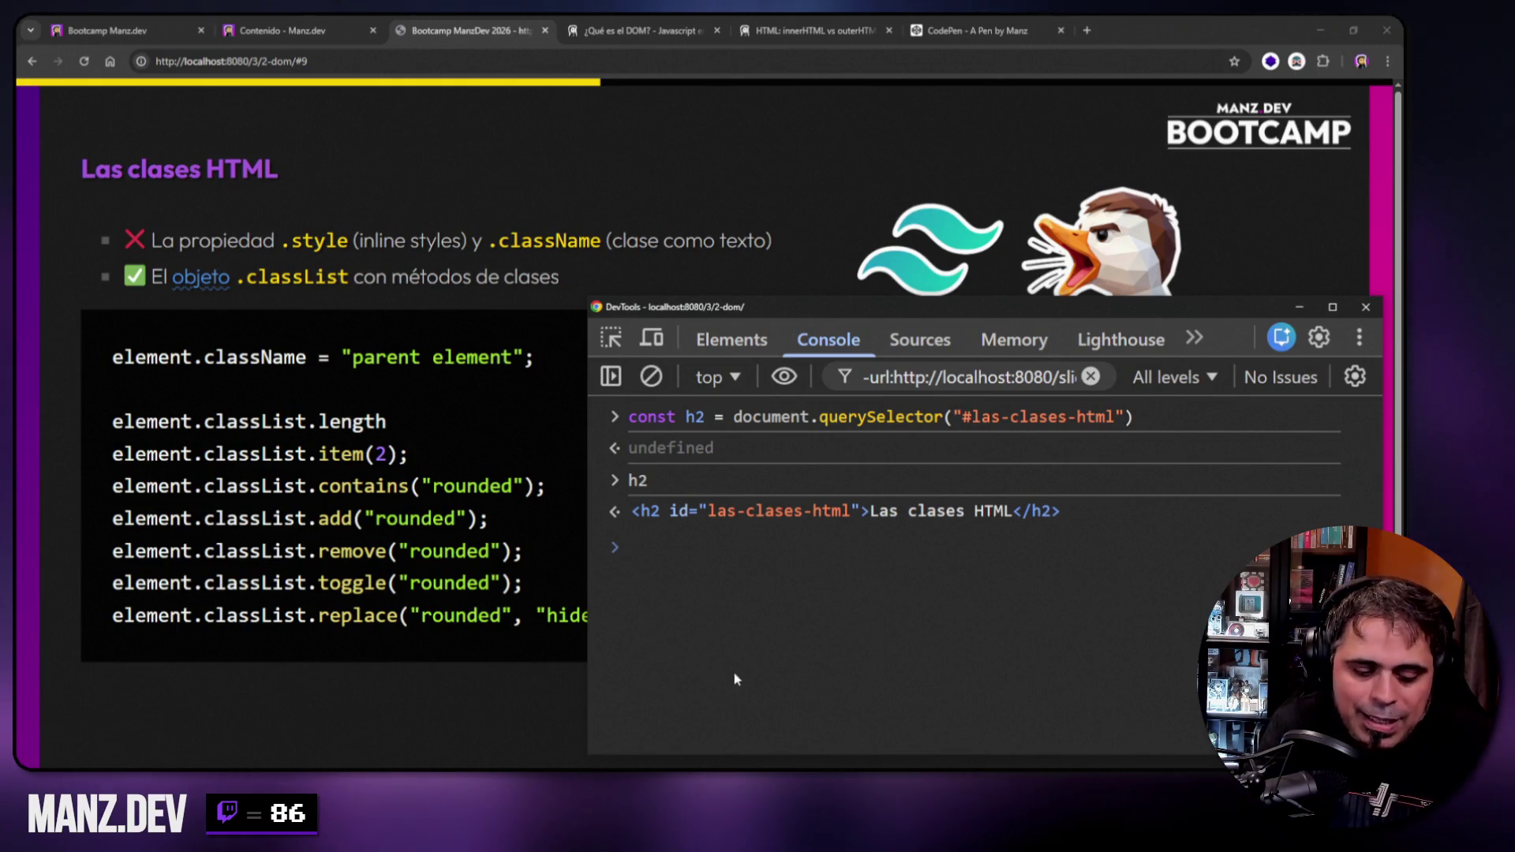
Set h2.className = "parent element" and print h2 to confirm the class.
type("h2.")
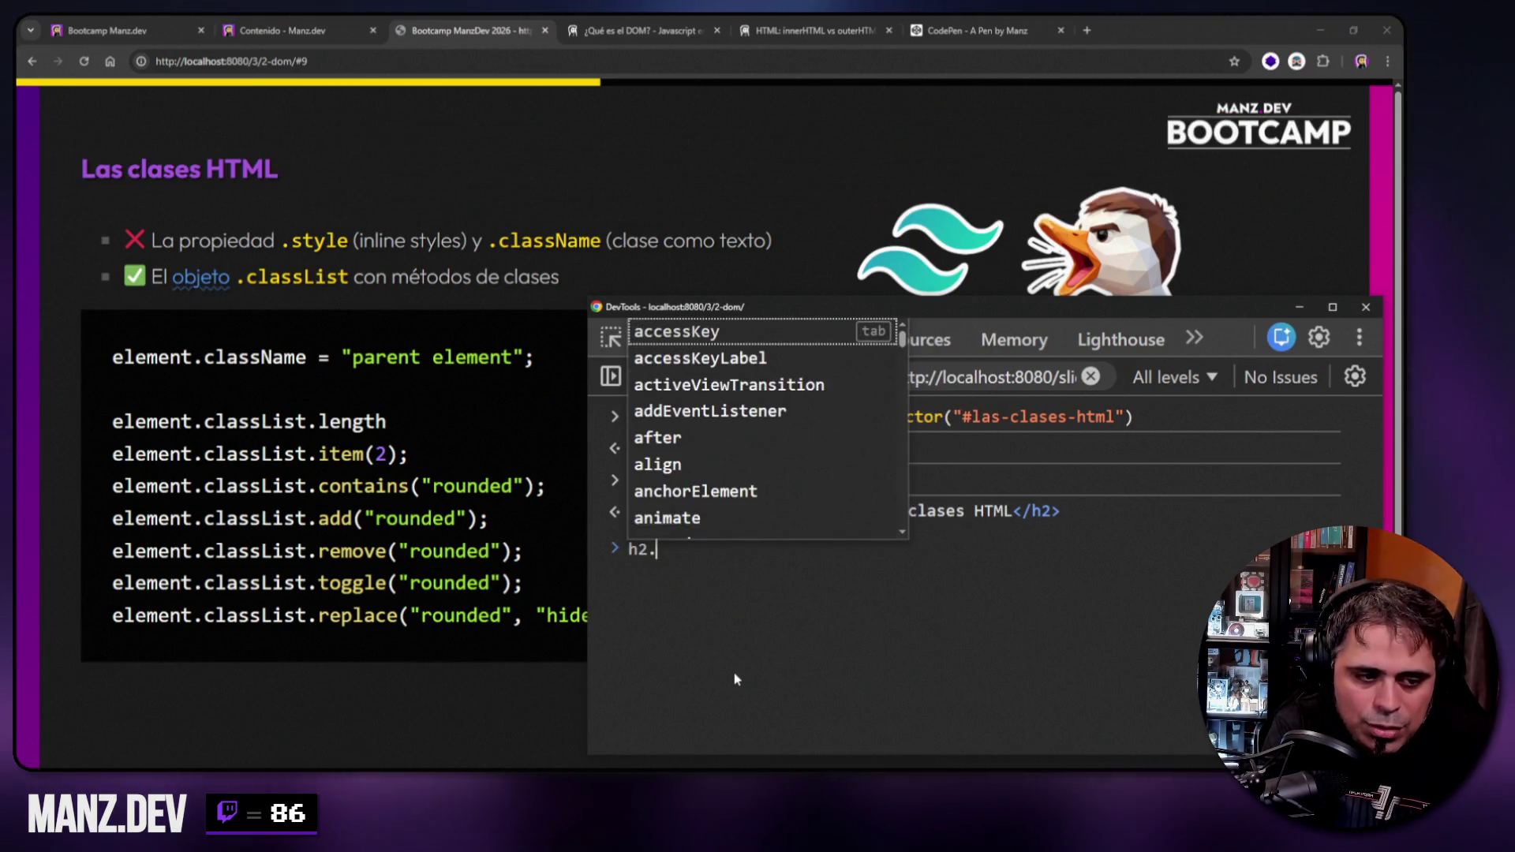
type("className ")
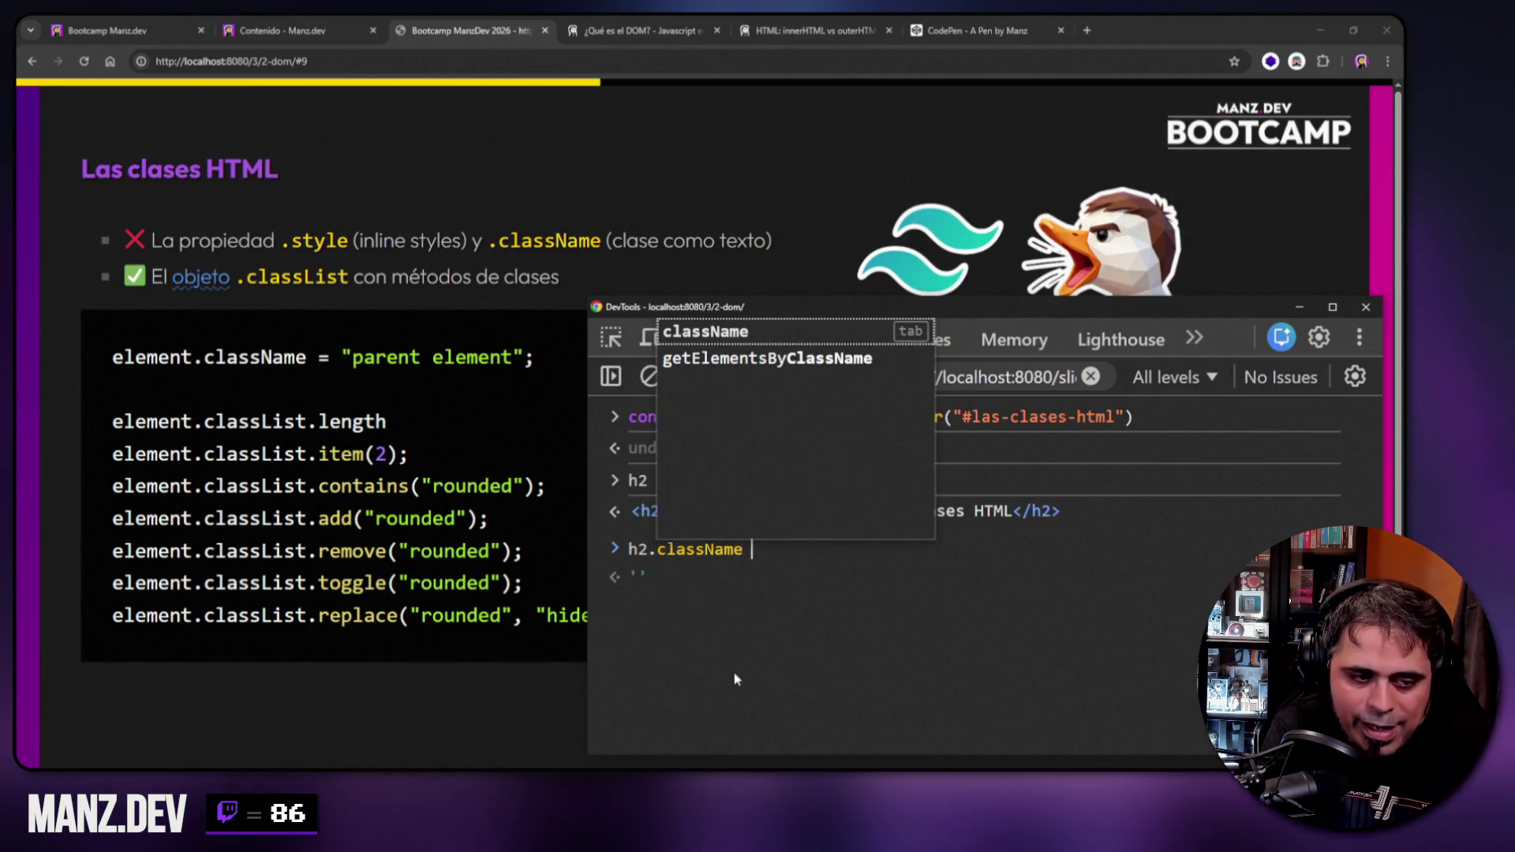
type("= ")
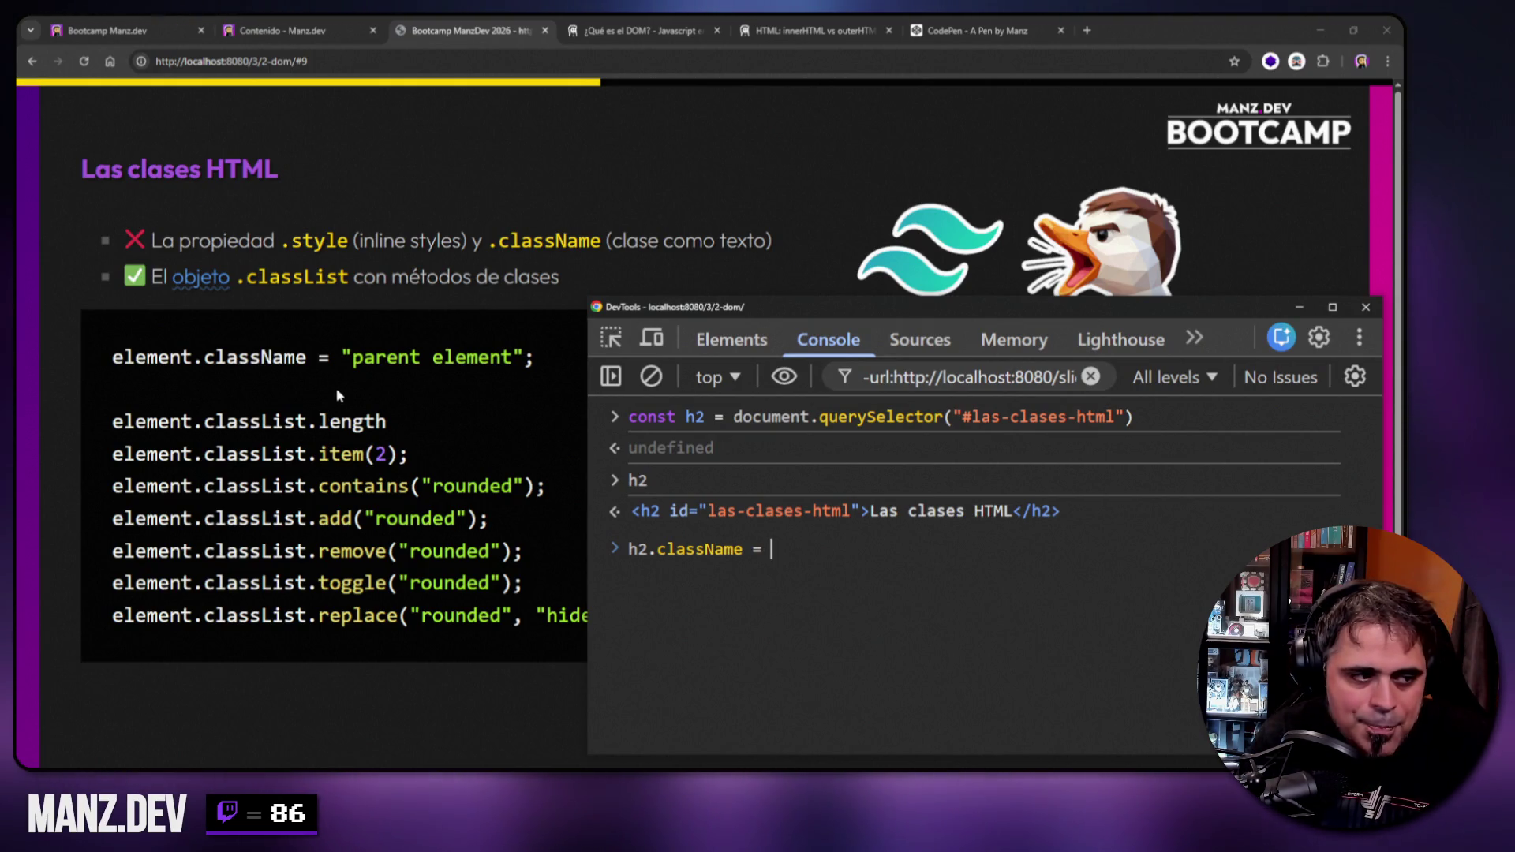
type("\"")
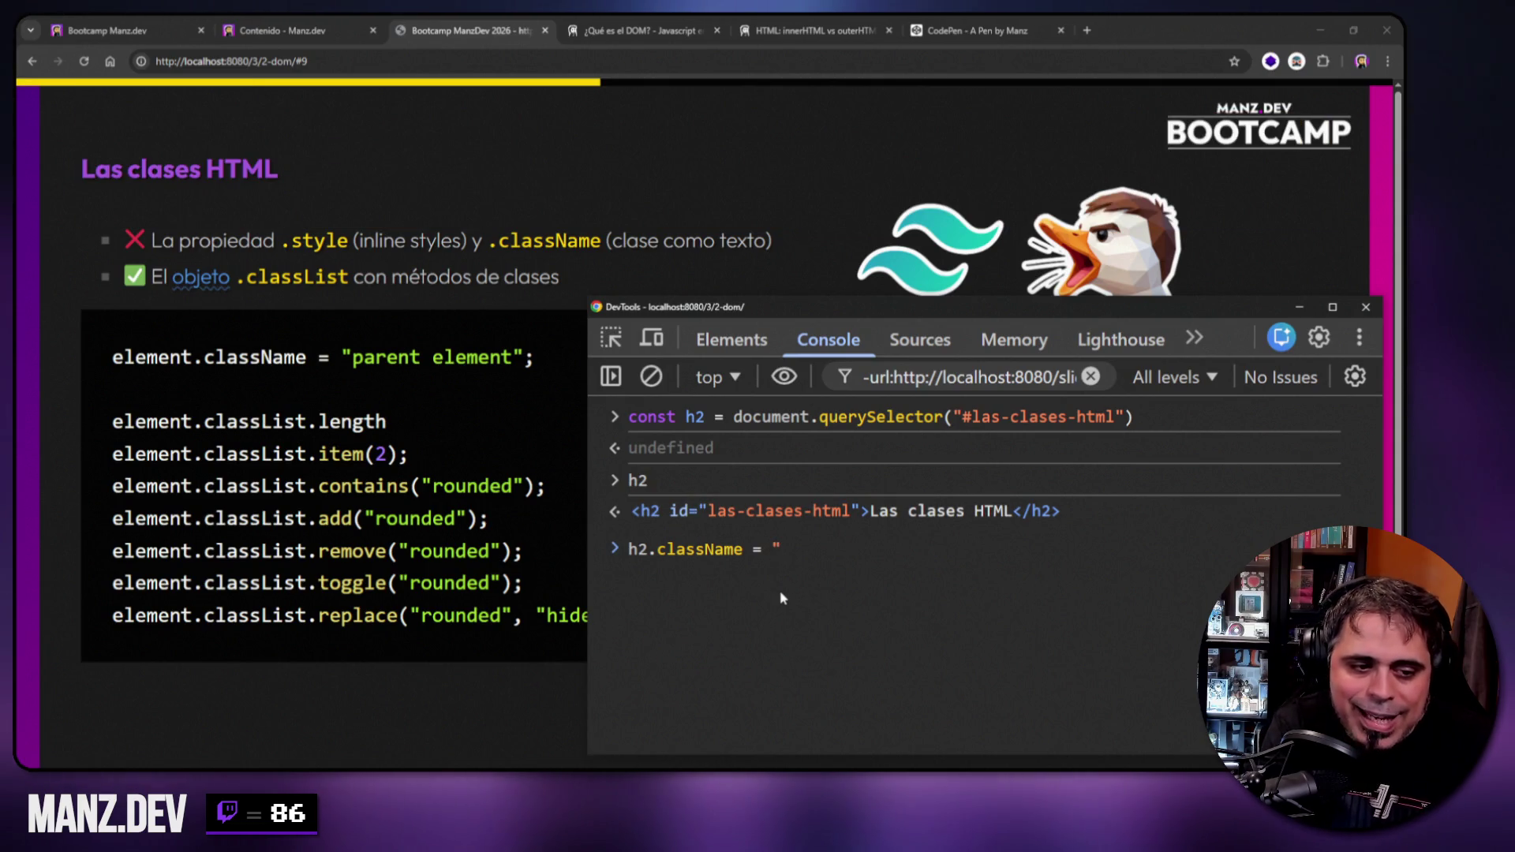
type("parent element\"")
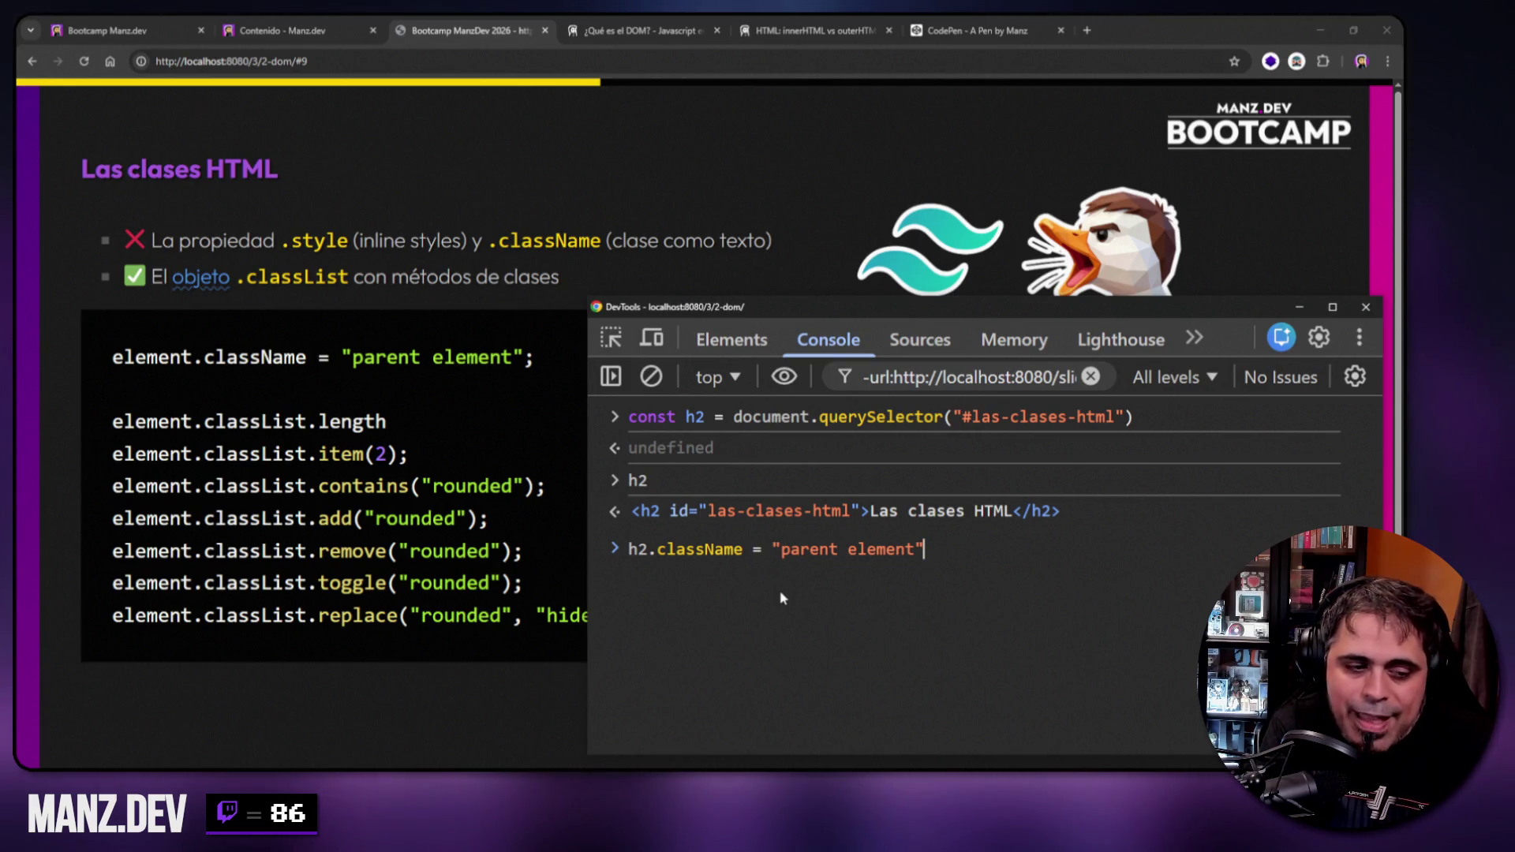
key("Return")
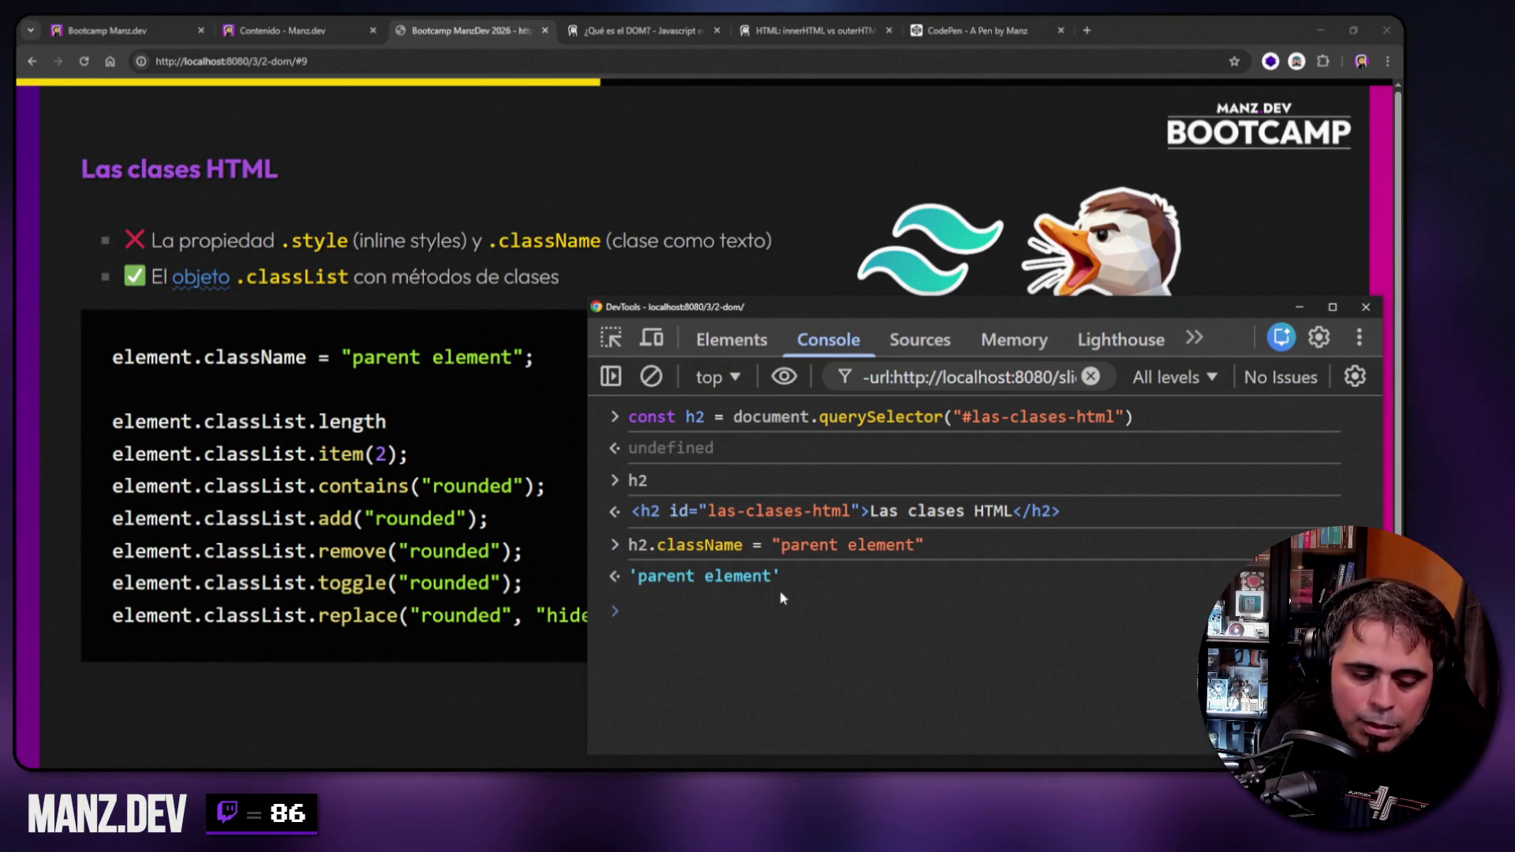
type("h2")
key("Return")
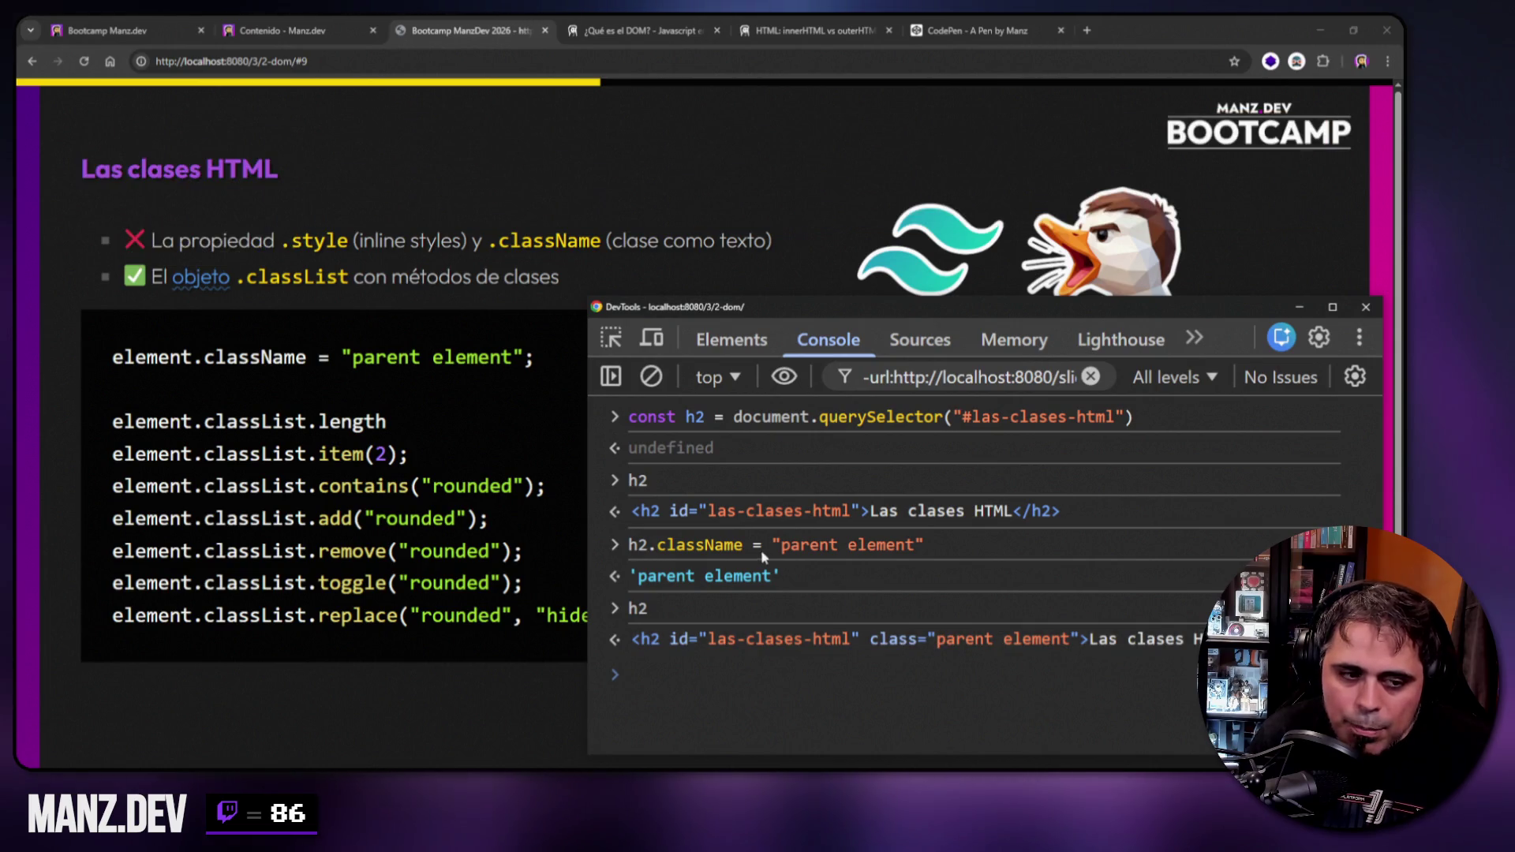
double_click(678, 546)
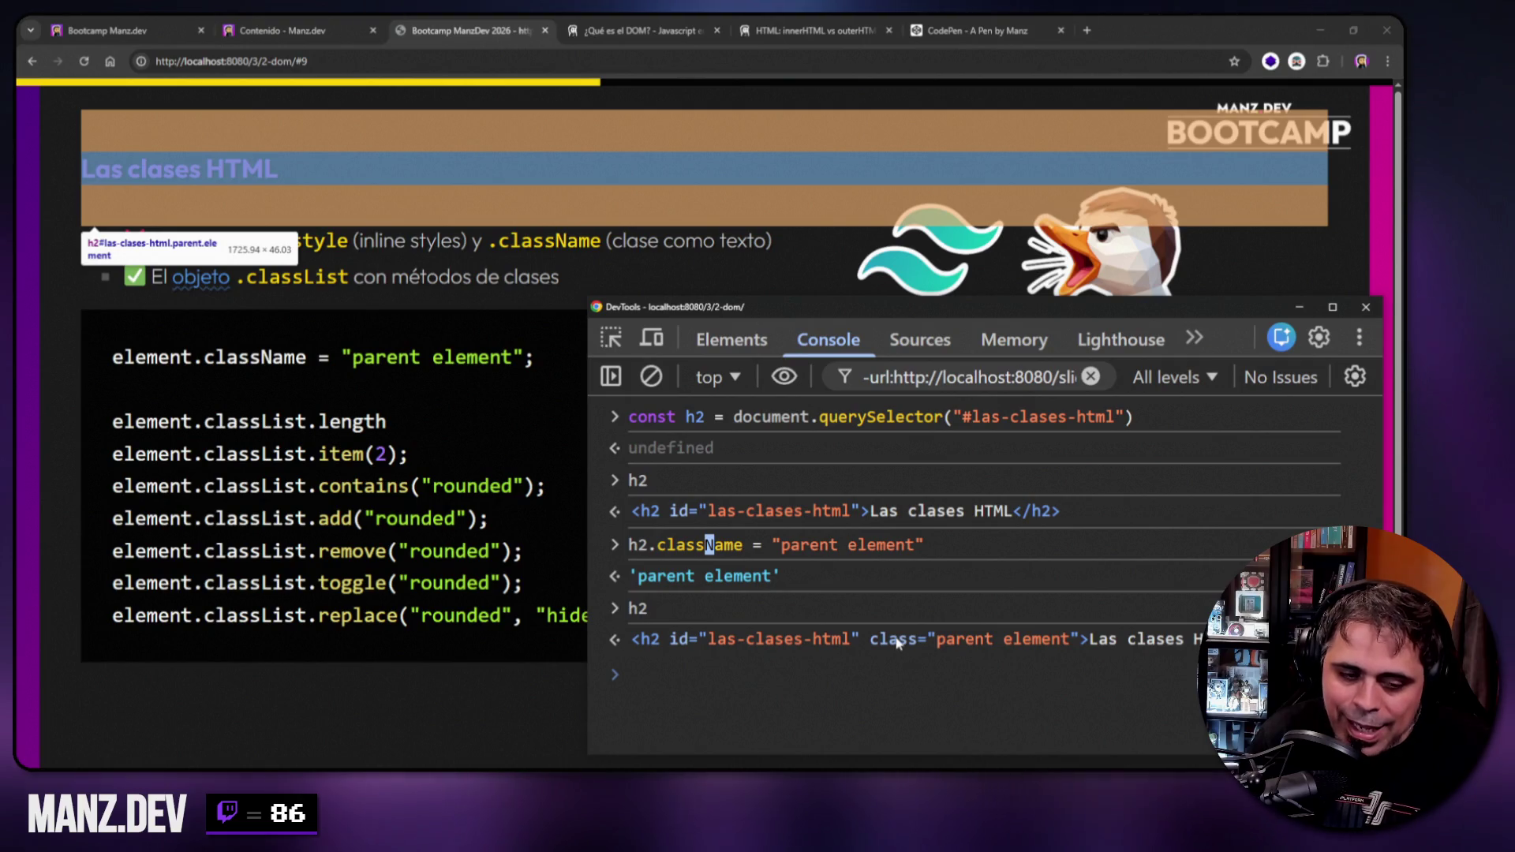
left_click(879, 670)
Apply the class with h2.setAttribute("class", "parent element") and verify it on h2.
key("Up")
key("Up")
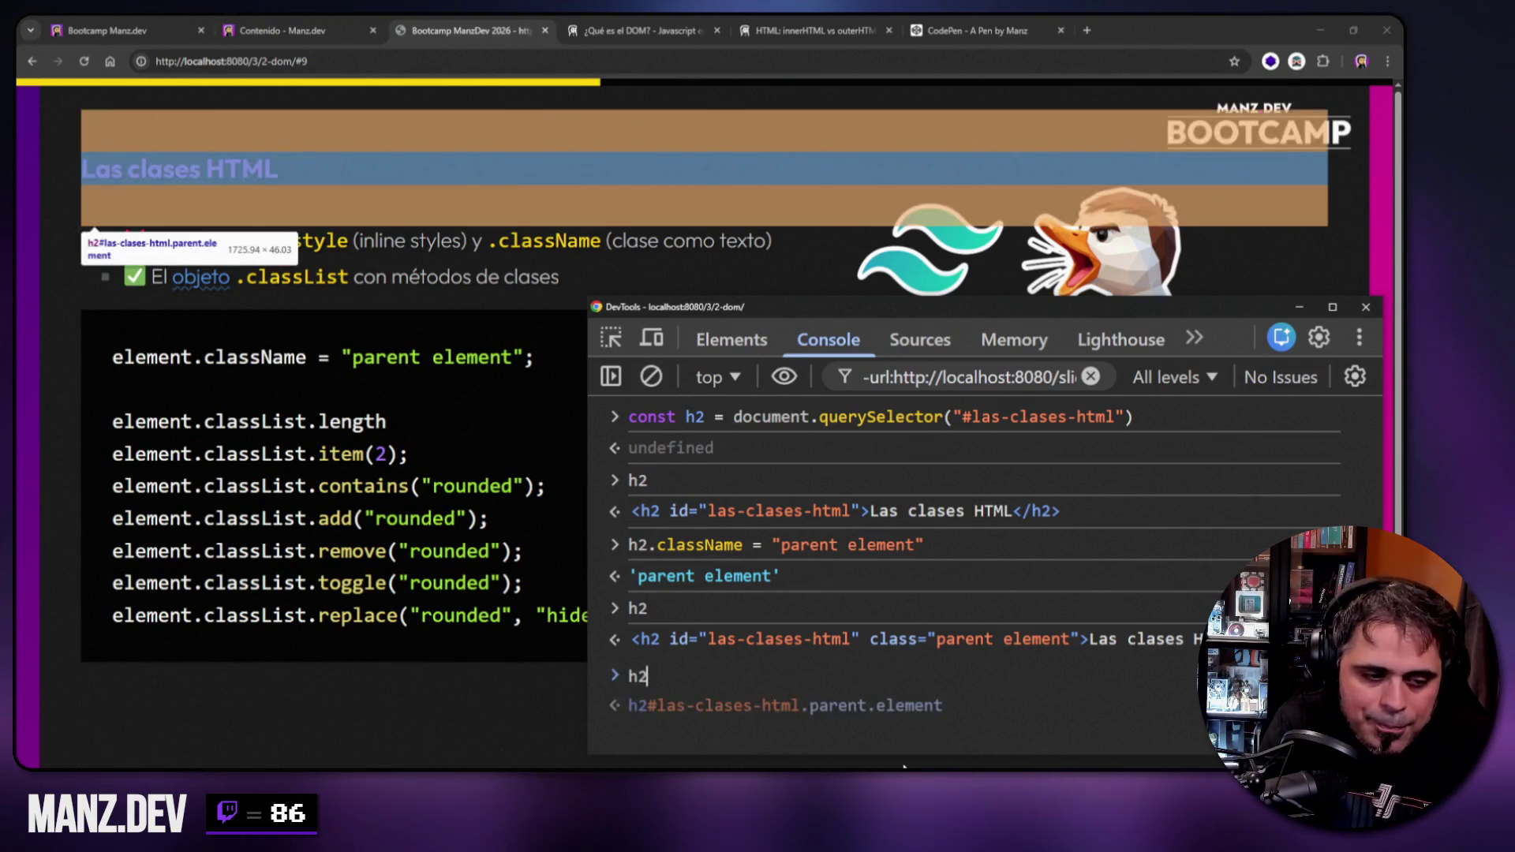
key("ctrl+shift+Right")
type("setAtt")
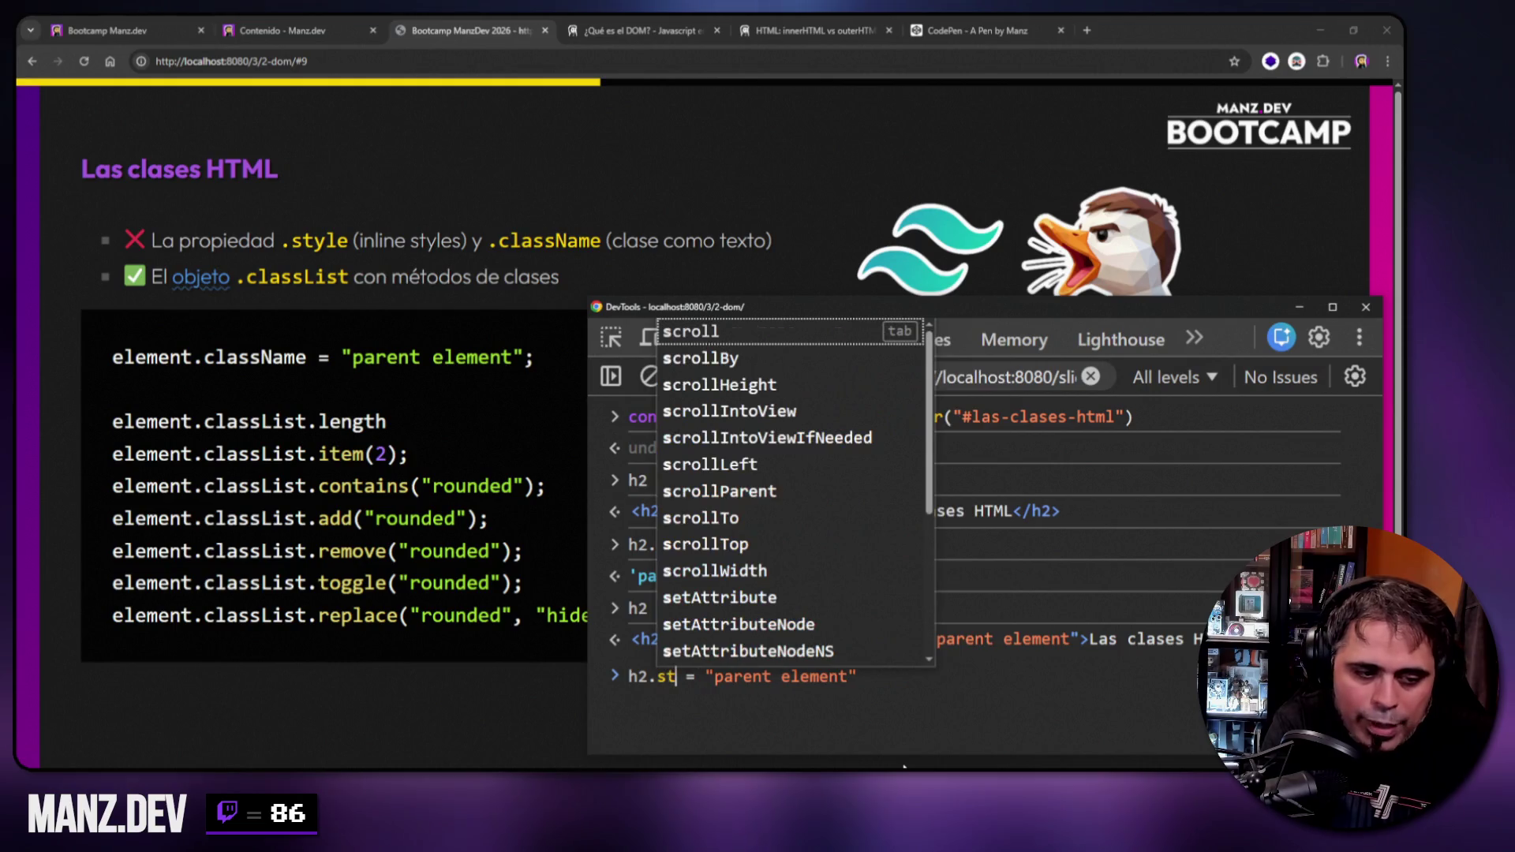
type("ribute(\"class\",")
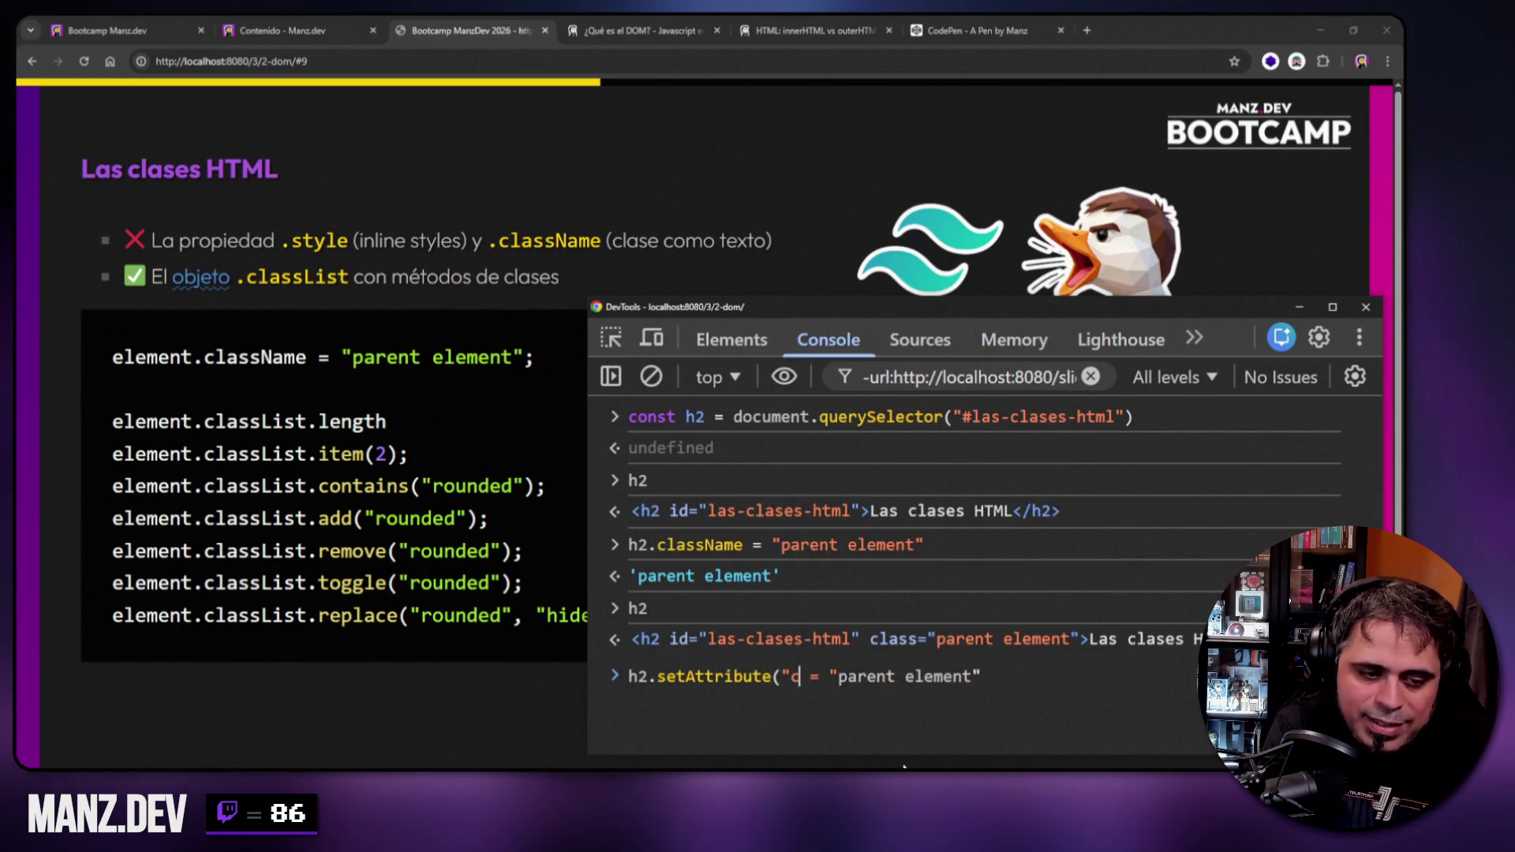
key("Delete")
key("Delete")
key("Delete")
key("End")
type(")")
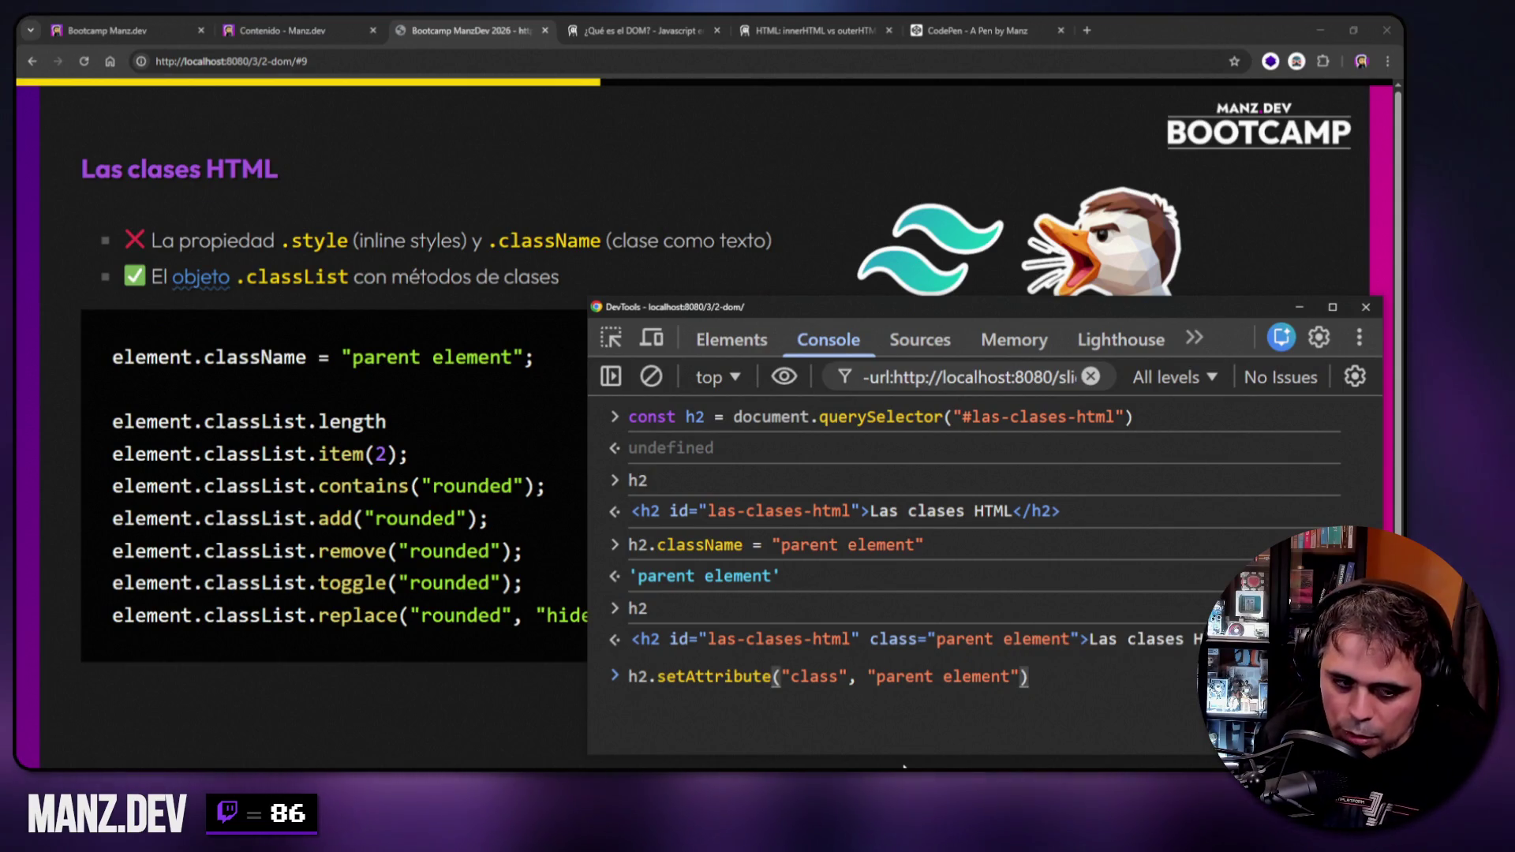
key("Return")
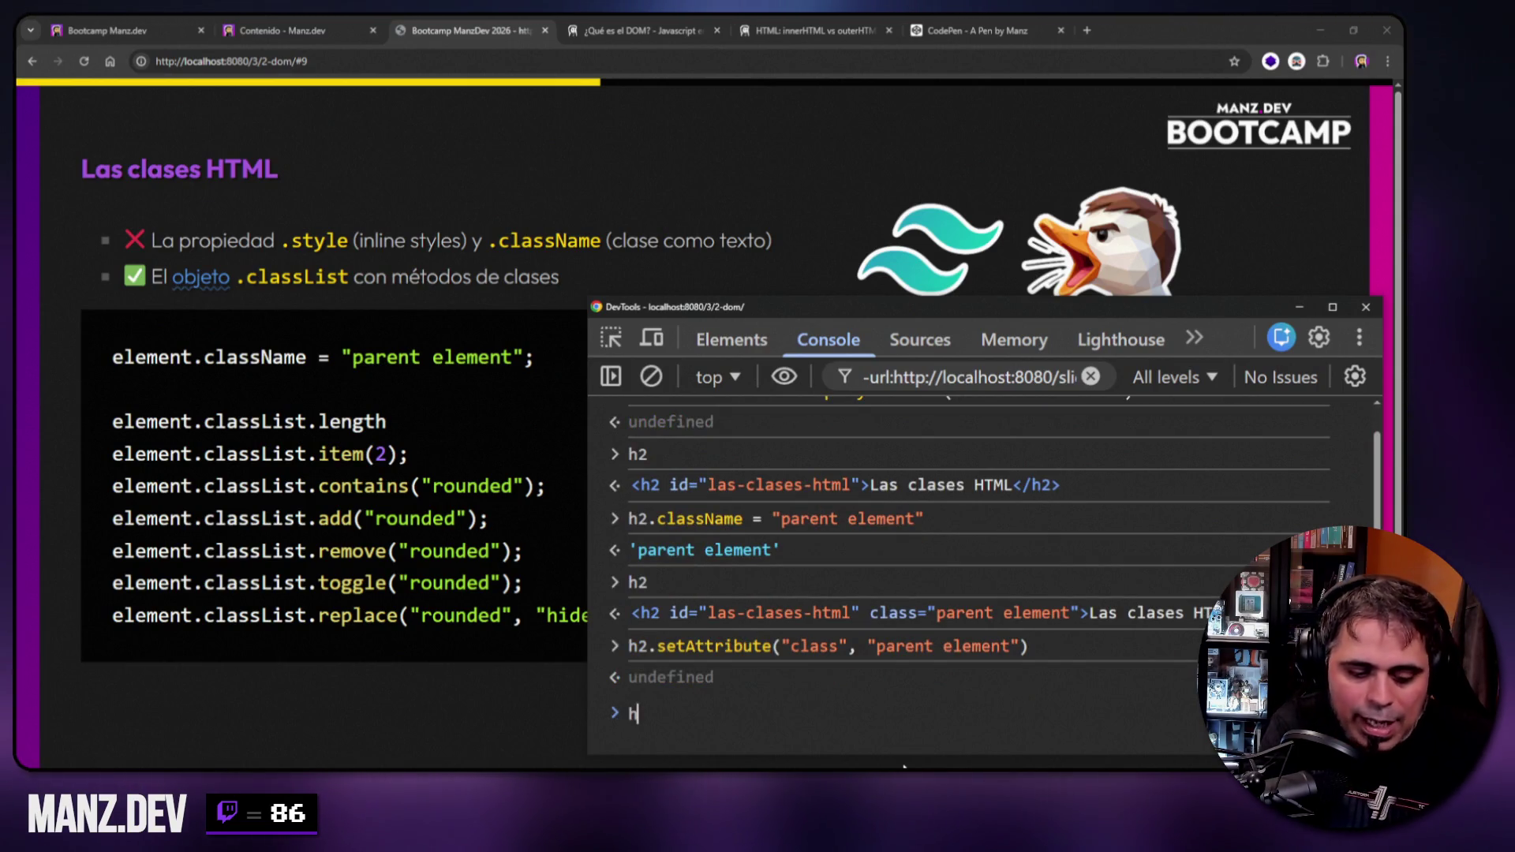
type("h2")
key("Return")
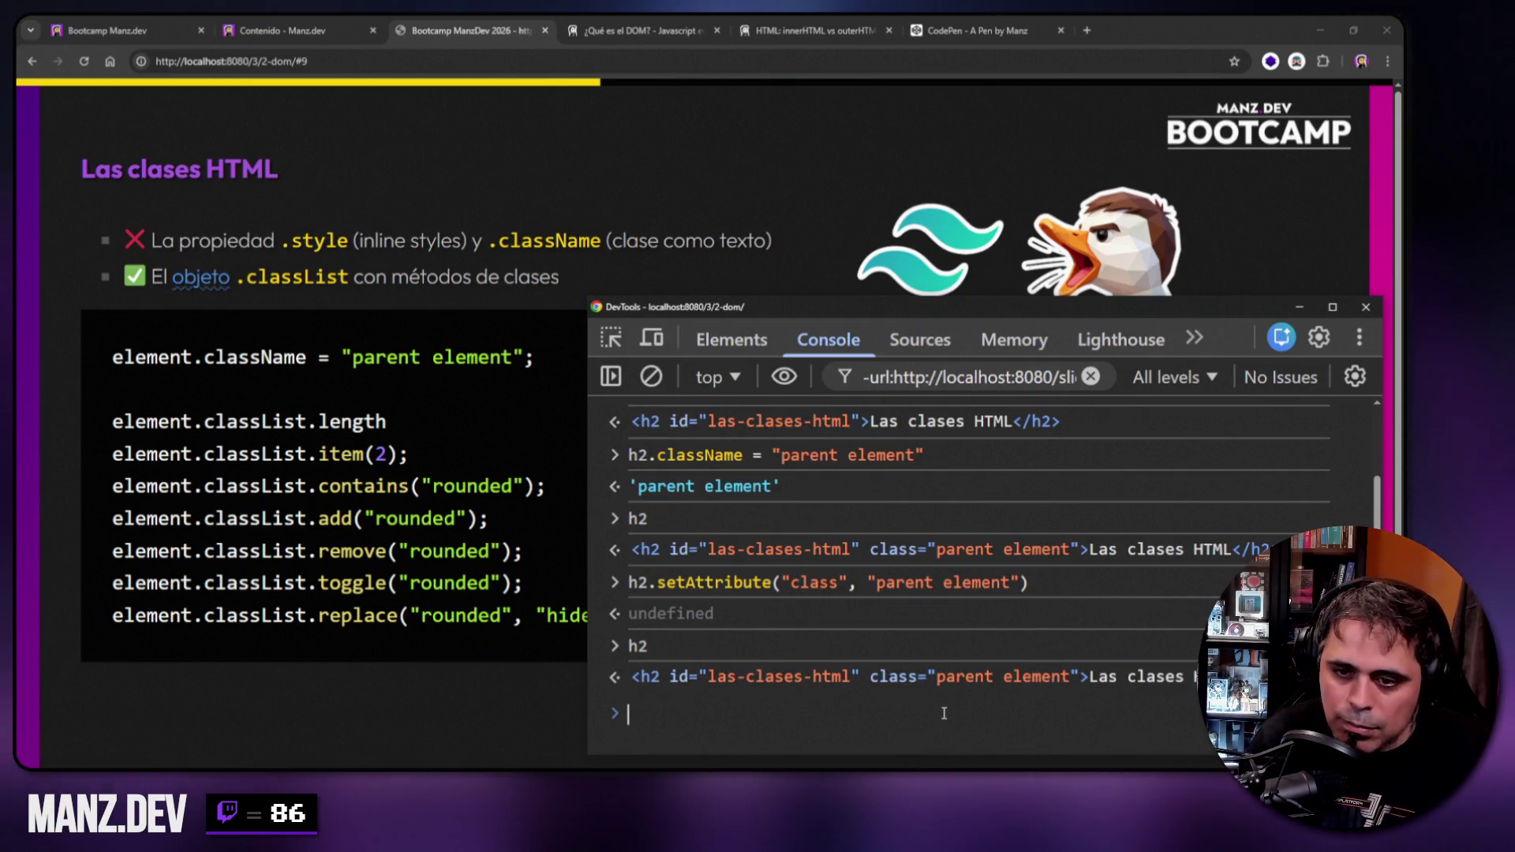
right_click(954, 499)
Clear the console and evaluate h2 to show the heading element.
left_click(987, 513)
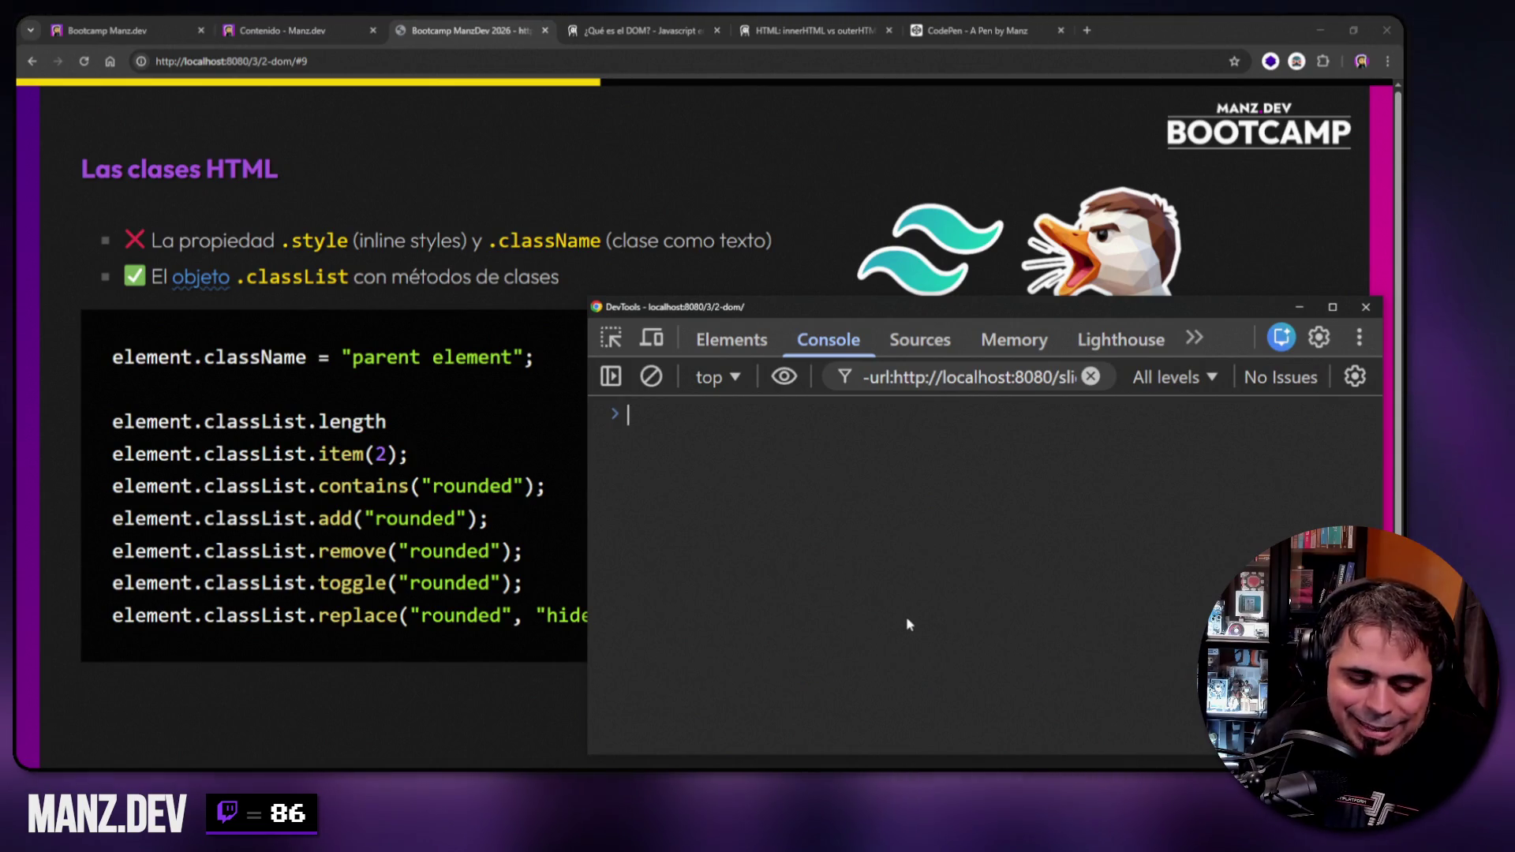
type("h2")
key("Return")
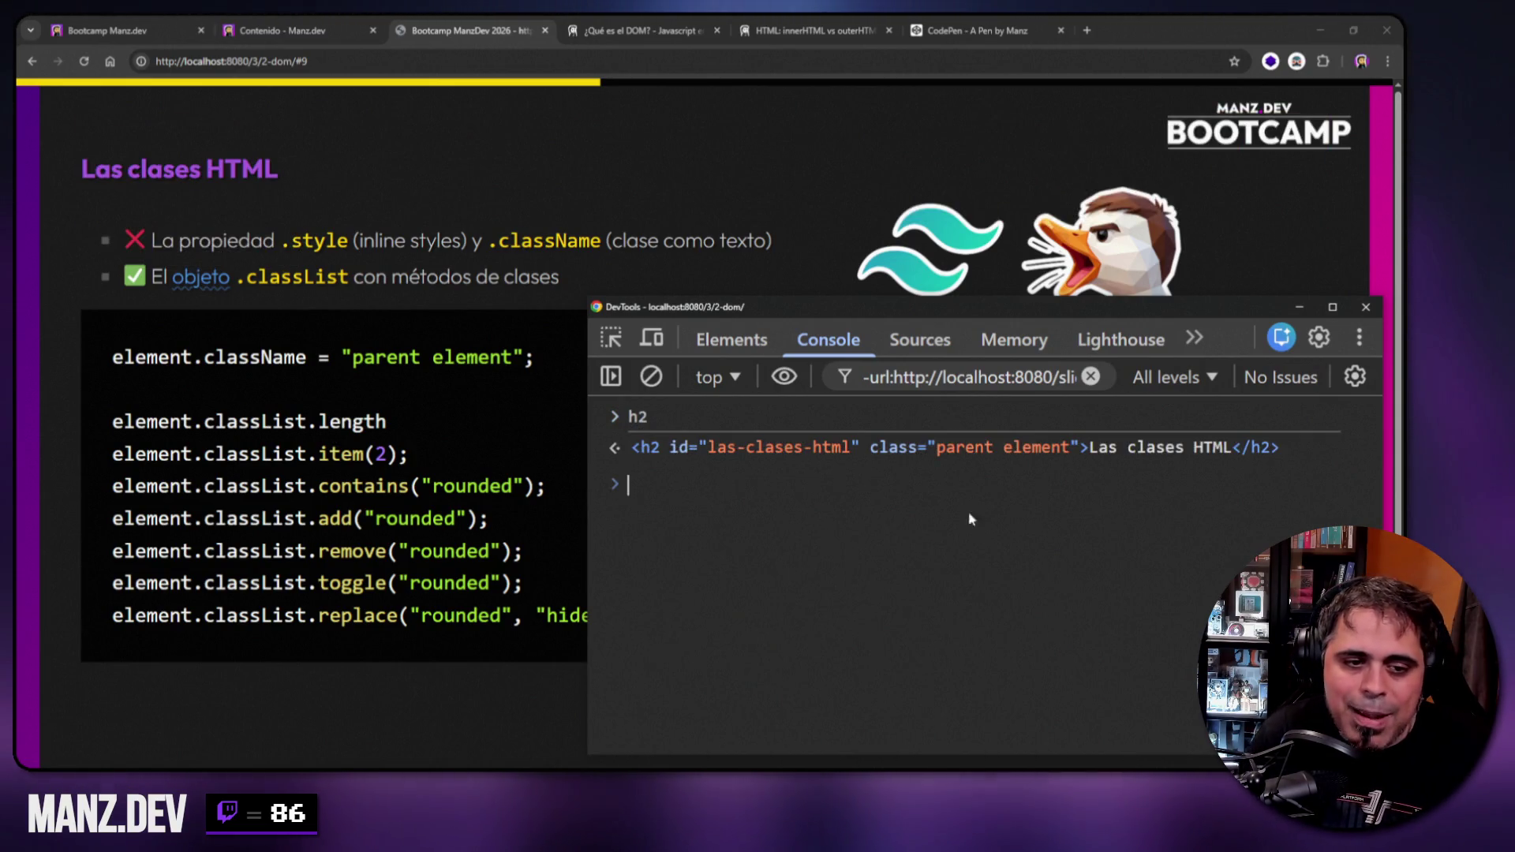
left_click(1007, 455)
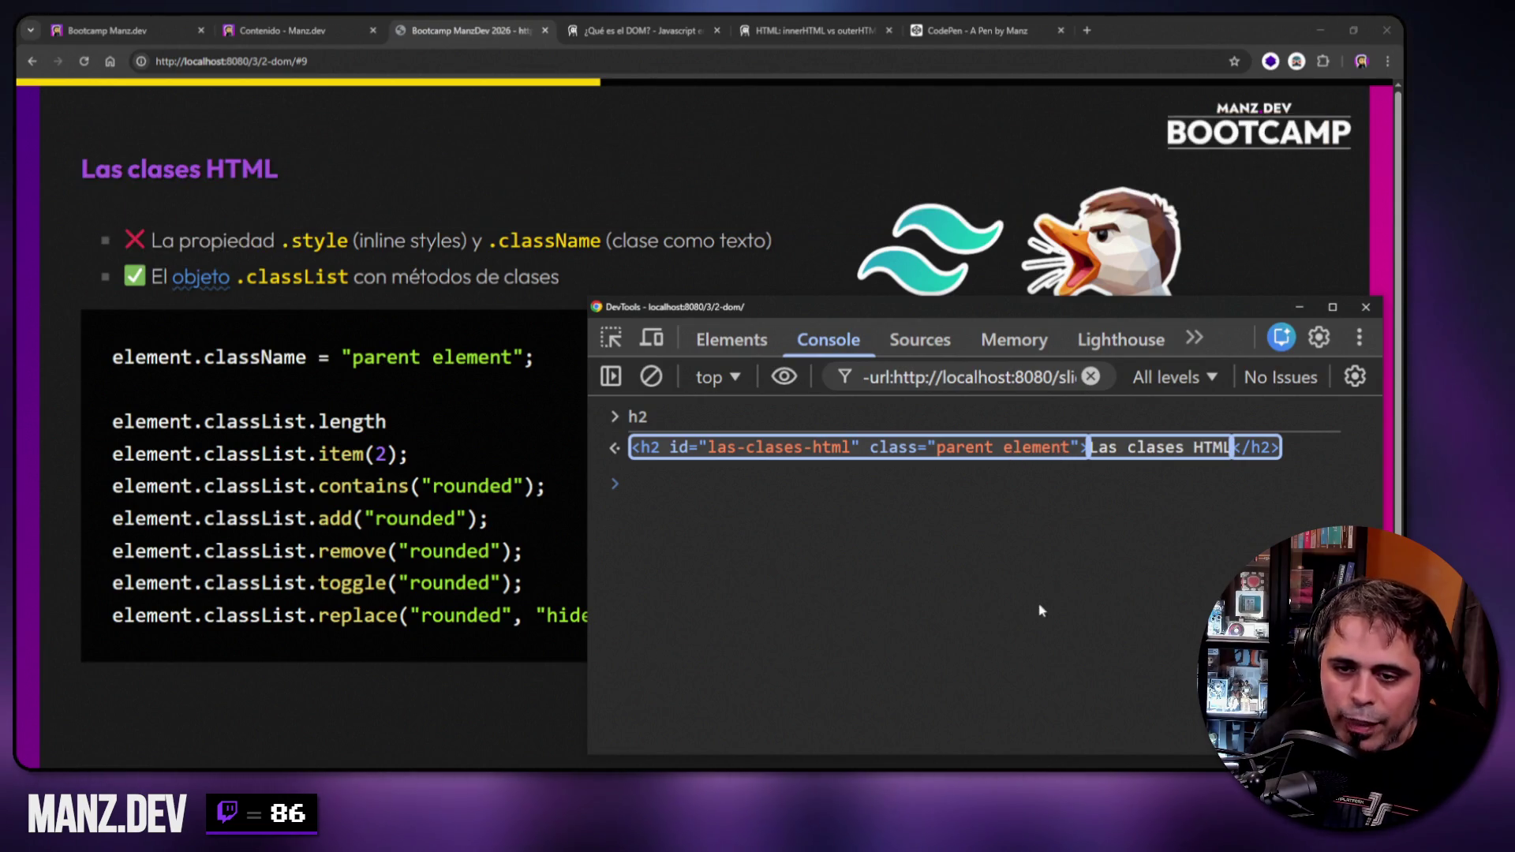
left_click(842, 552)
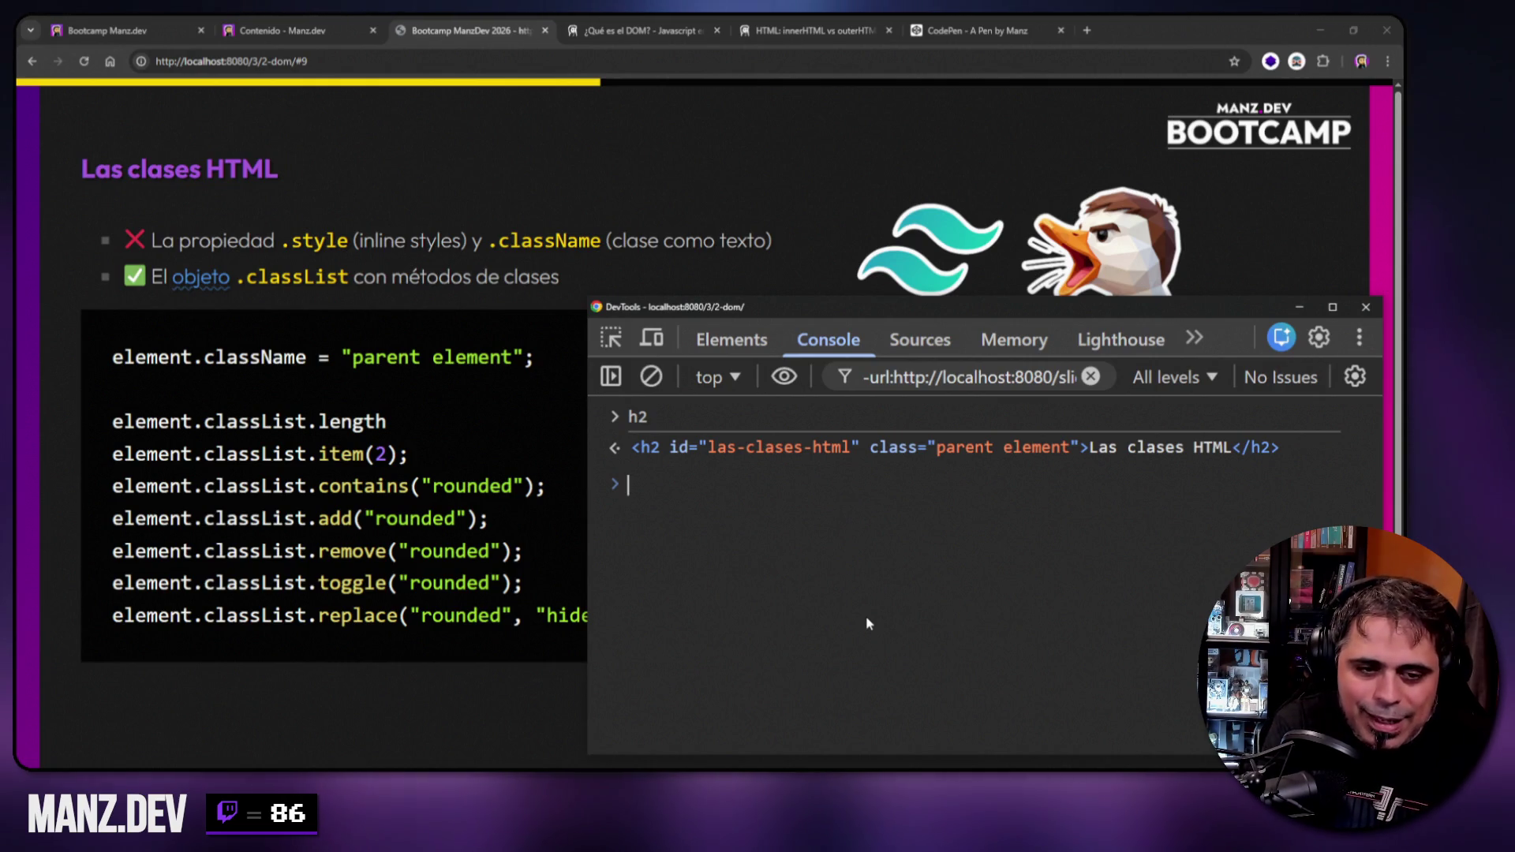
Print h2.className, then try h2.className.split(" ") with indexes 1 and 0.
type("h2.")
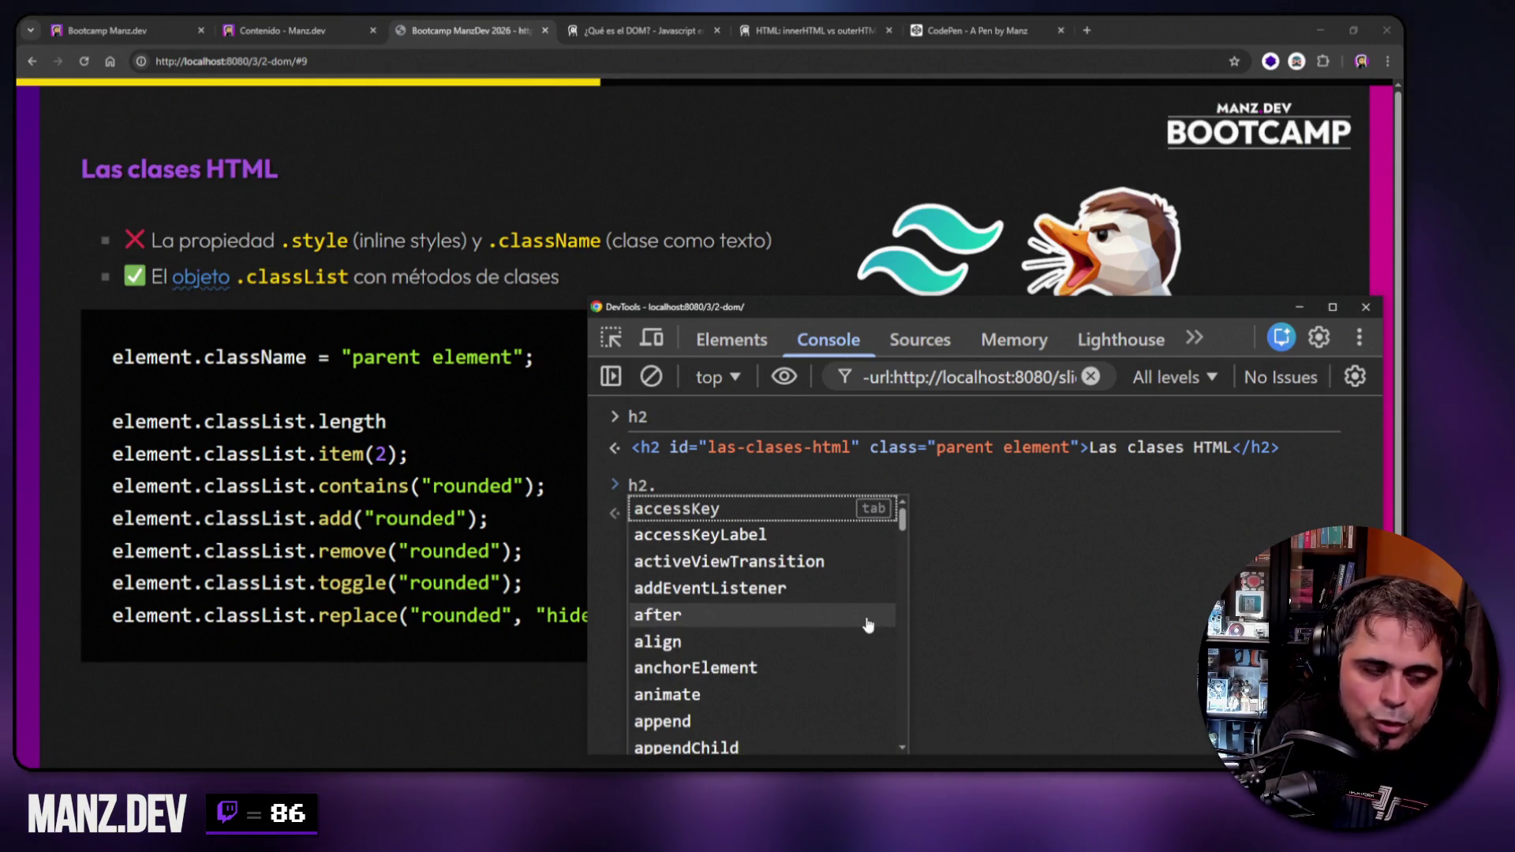
type("className")
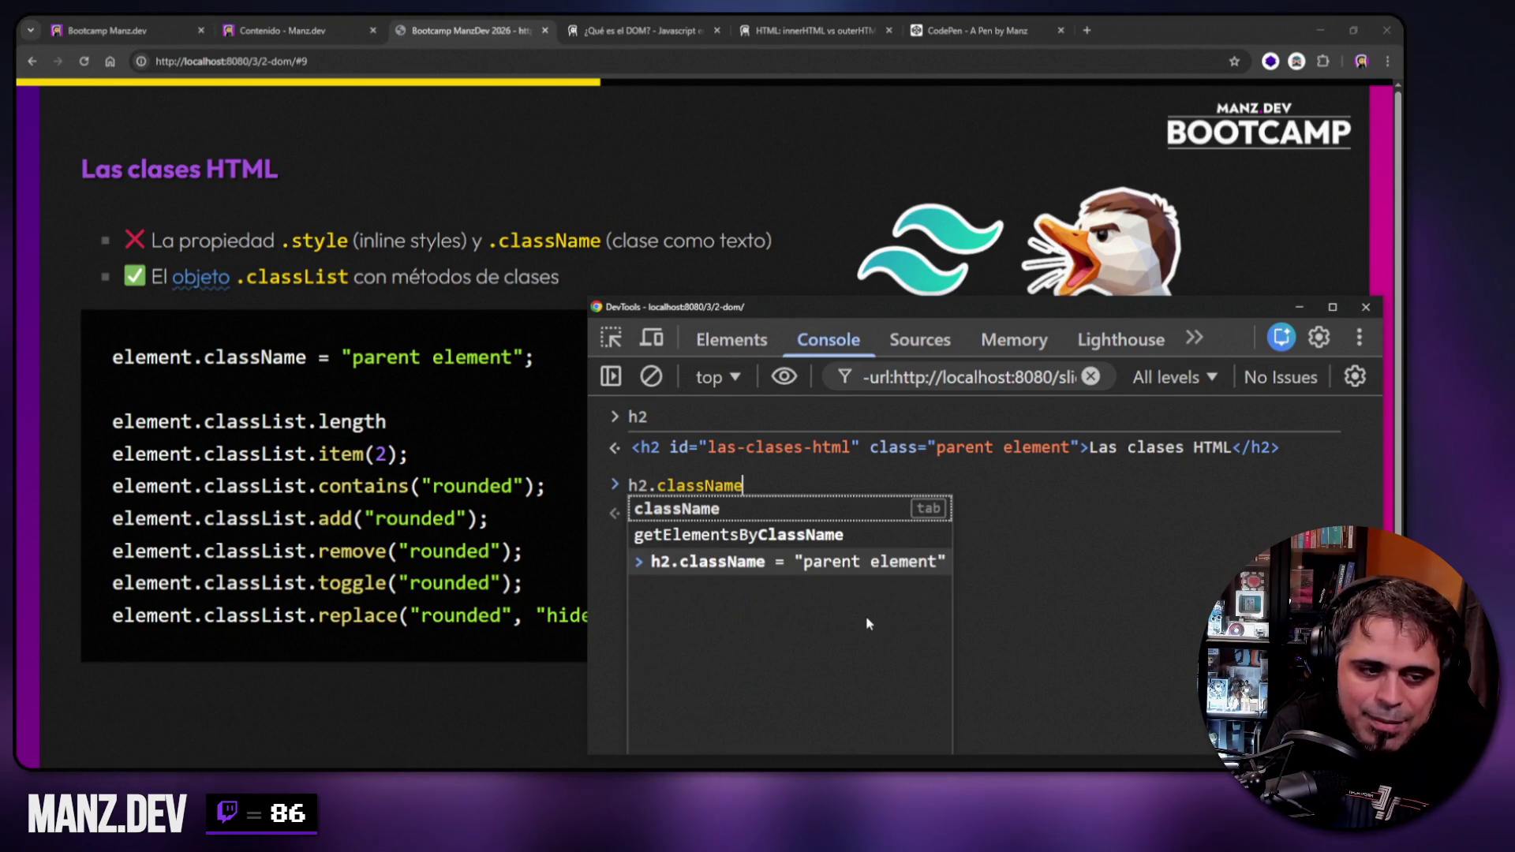
key("Return")
key("Up")
type(".sp")
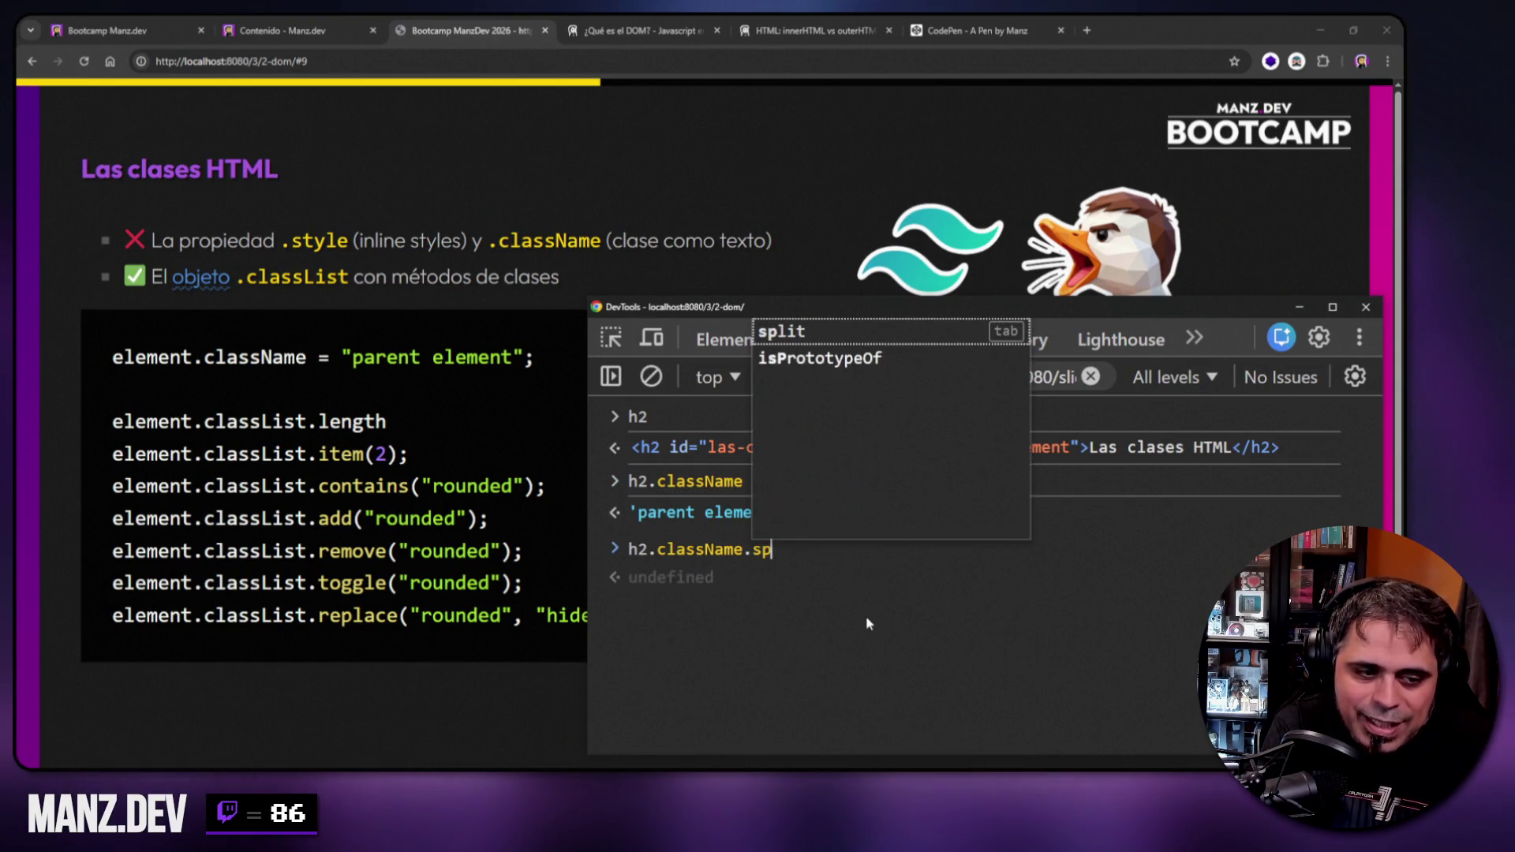
type("lit(\" \")")
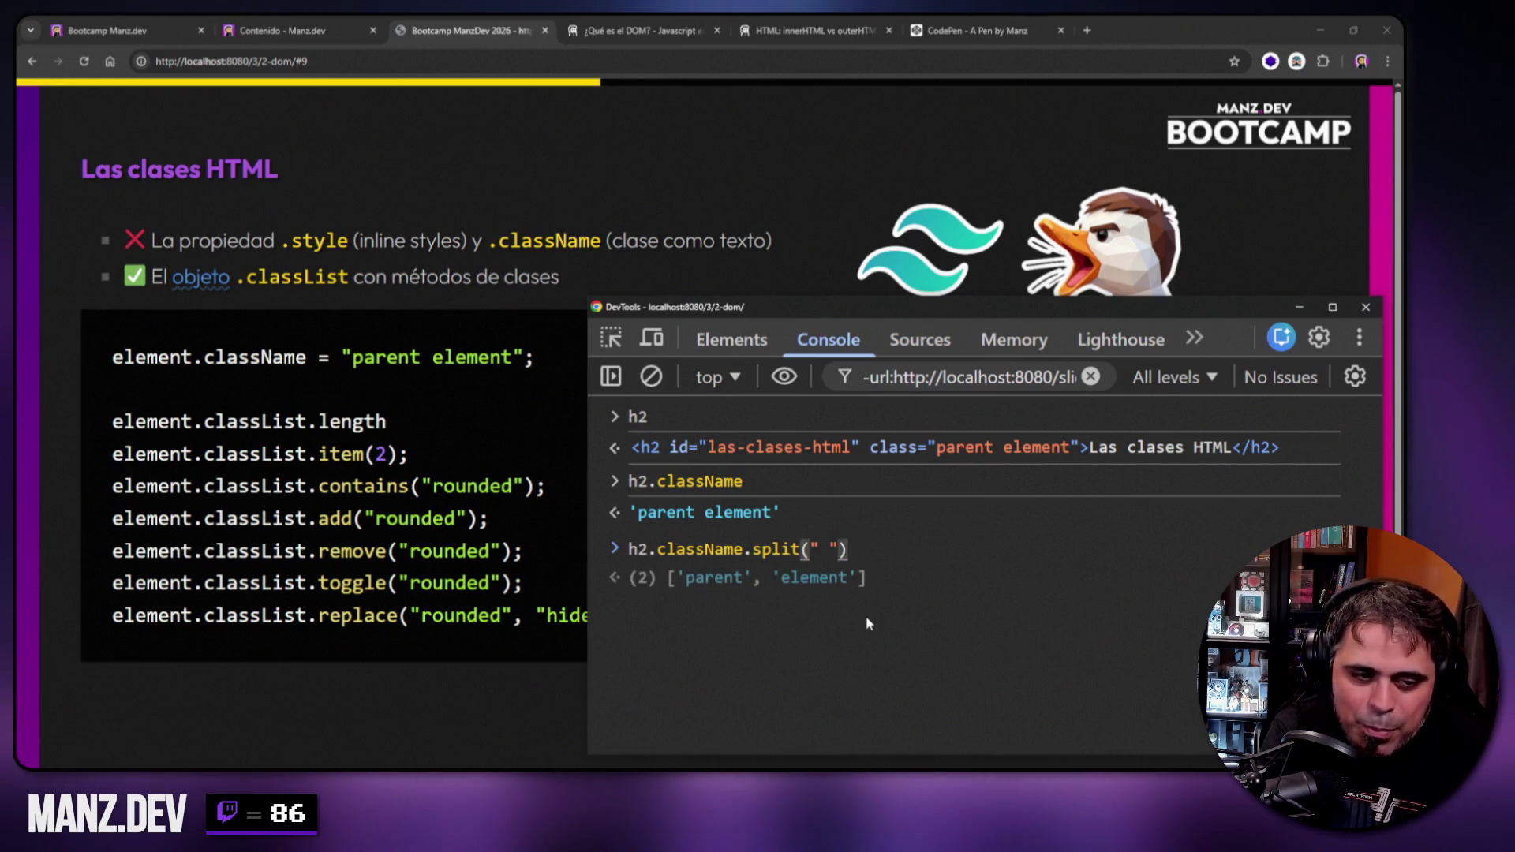
type("[1]")
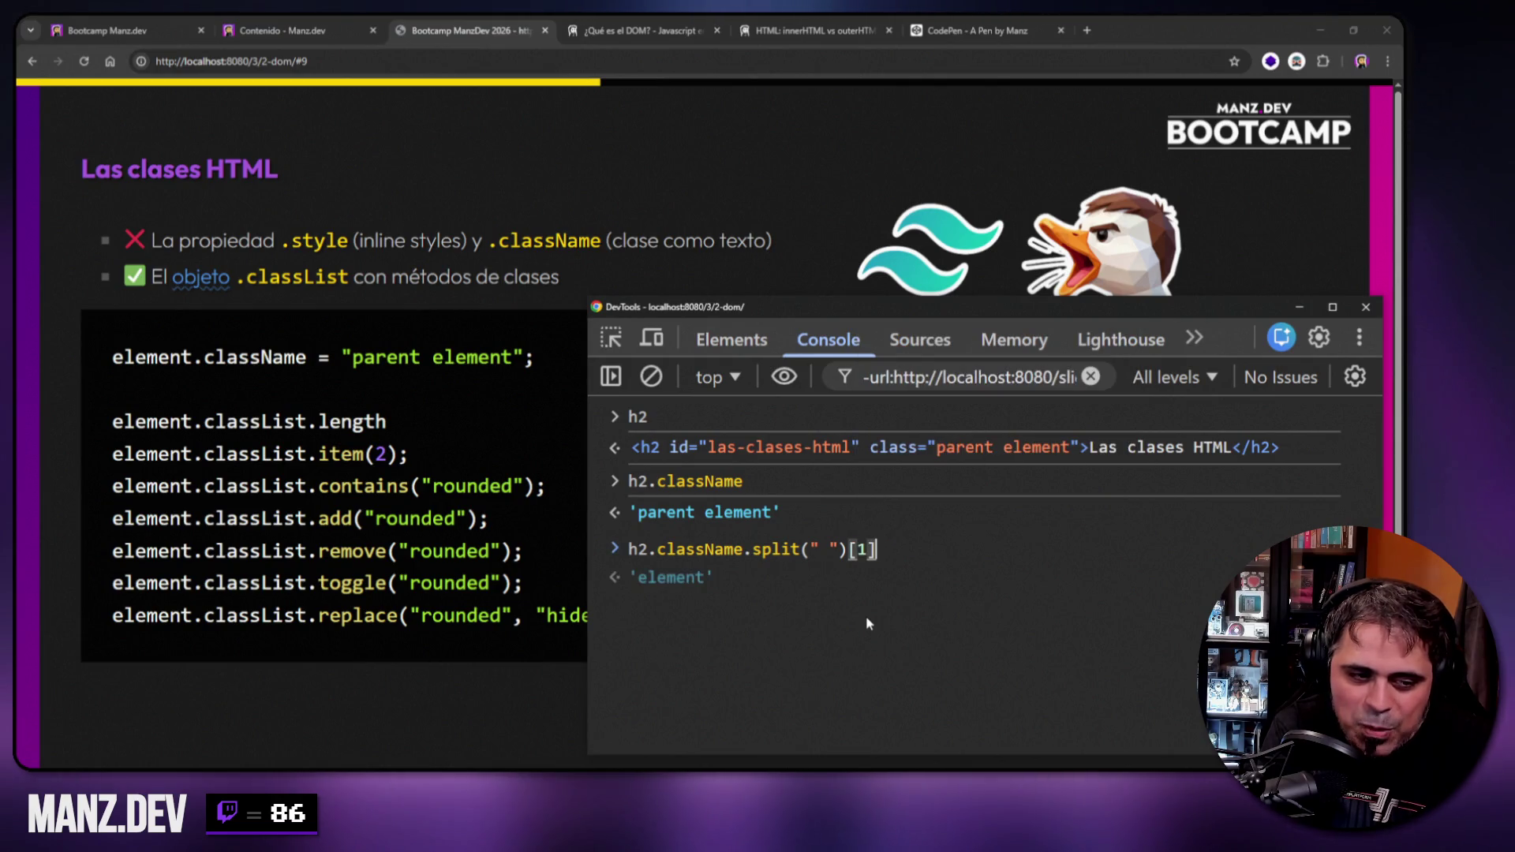
key("BackSpace")
key("BackSpace")
type("0")
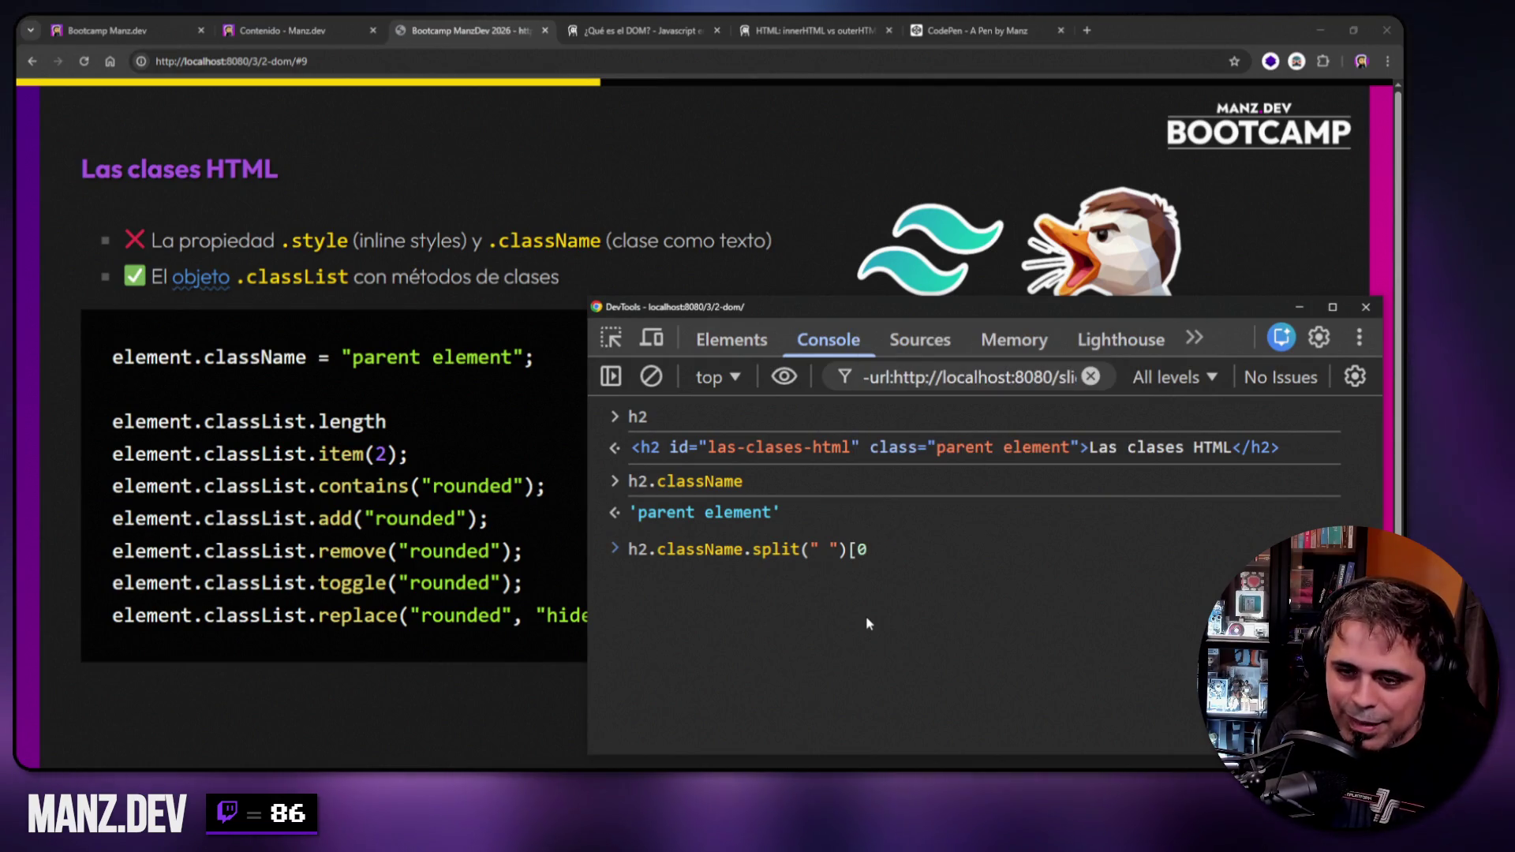
Evaluate h2.classList, showing a DOMTokenList of 'parent' and 'element'.
key("BackSpace")
key("BackSpace")
key("BackSpace")
key("BackSpace")
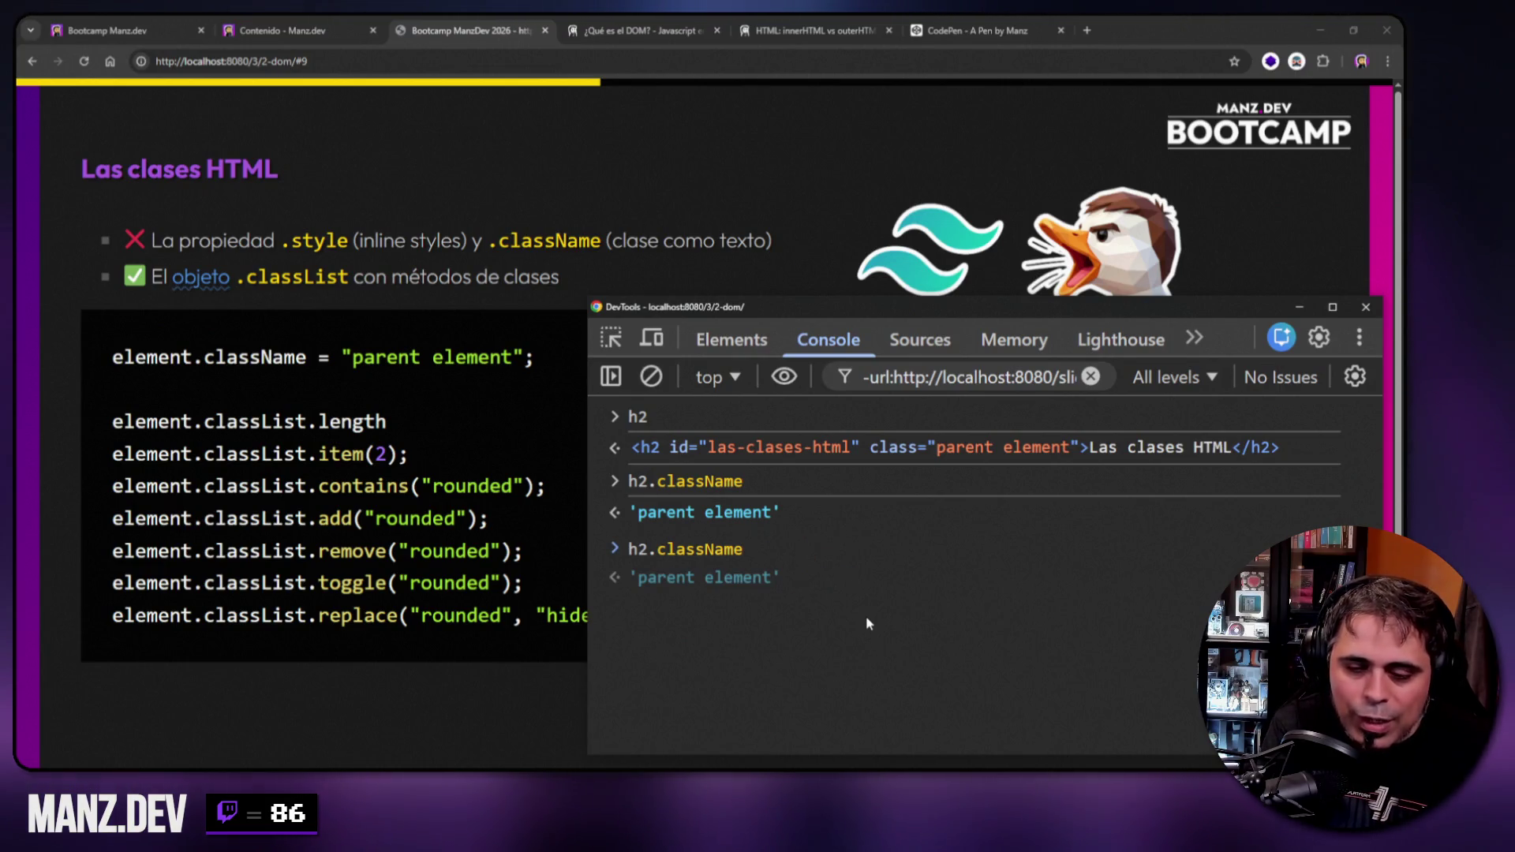
key("BackSpace")
key("BackSpace")
key("BackSpace")
type("assList")
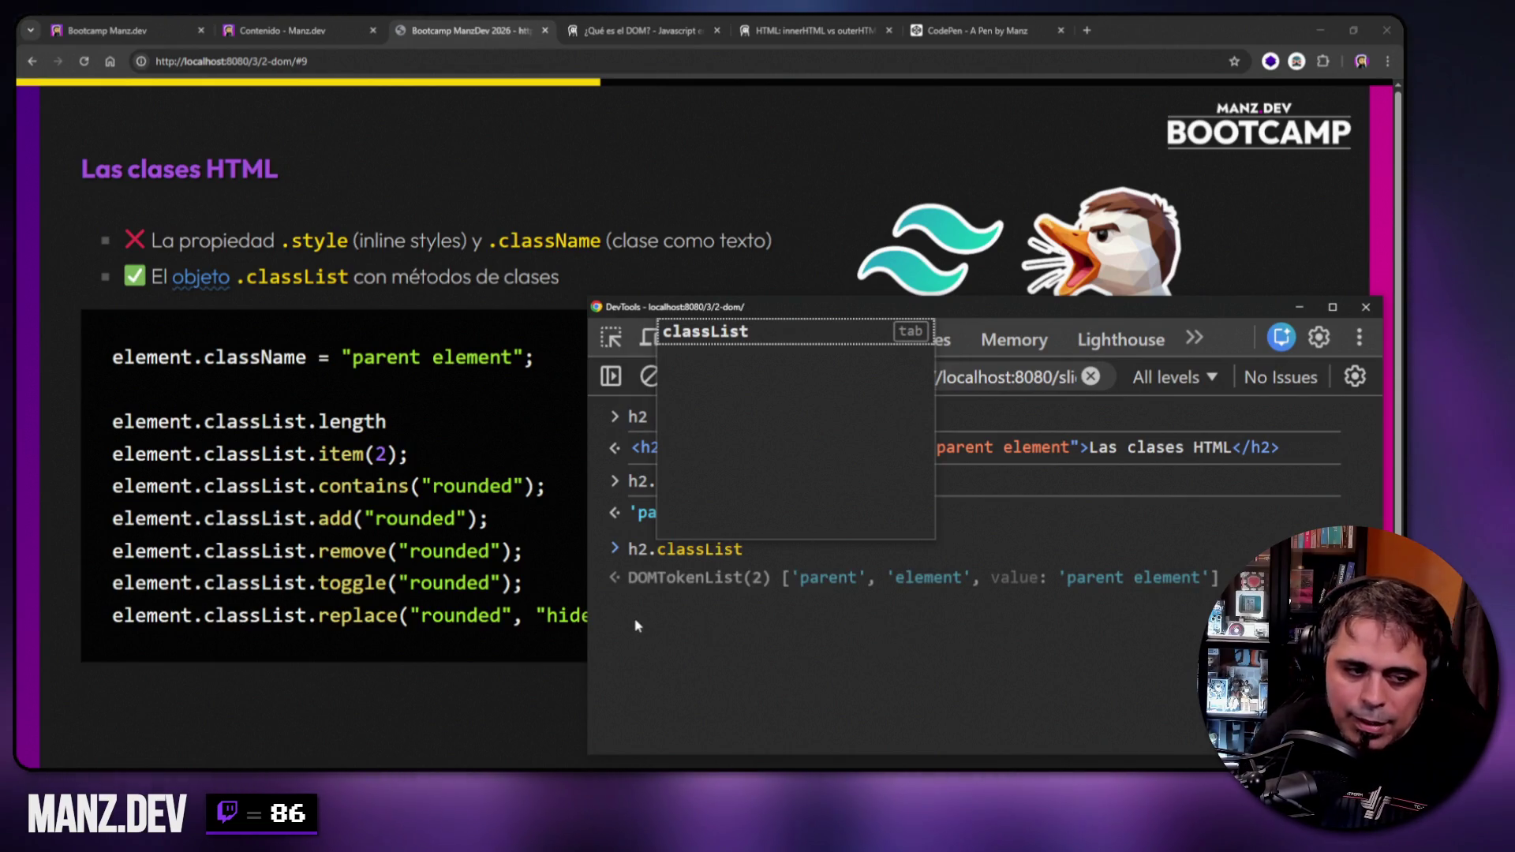
key("Escape")
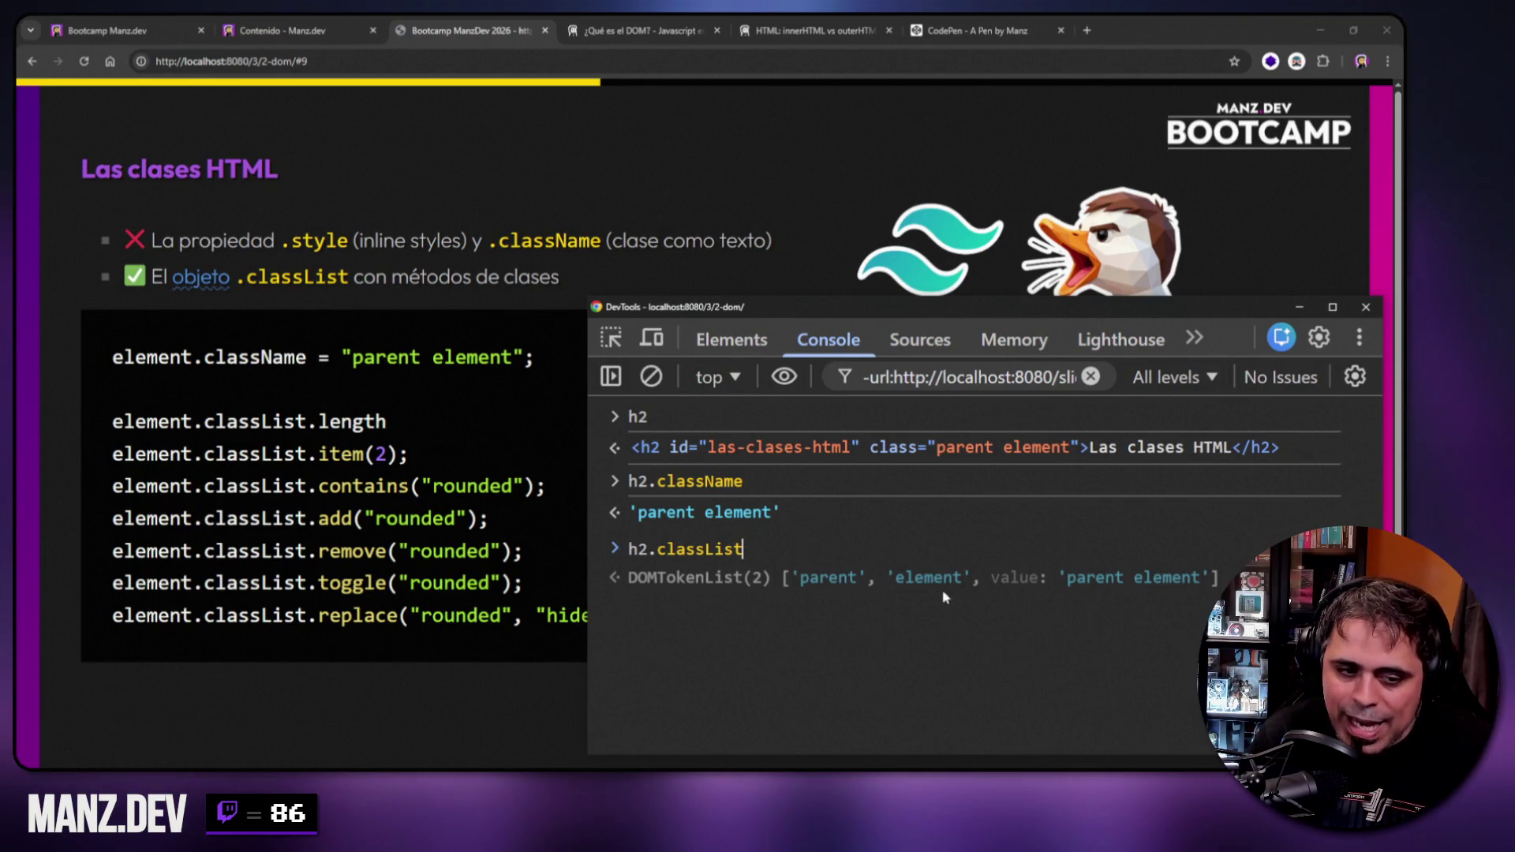
right_click(795, 556)
Clear the console, count classes with h2.classList.length, and print h2.className.
left_click(834, 573)
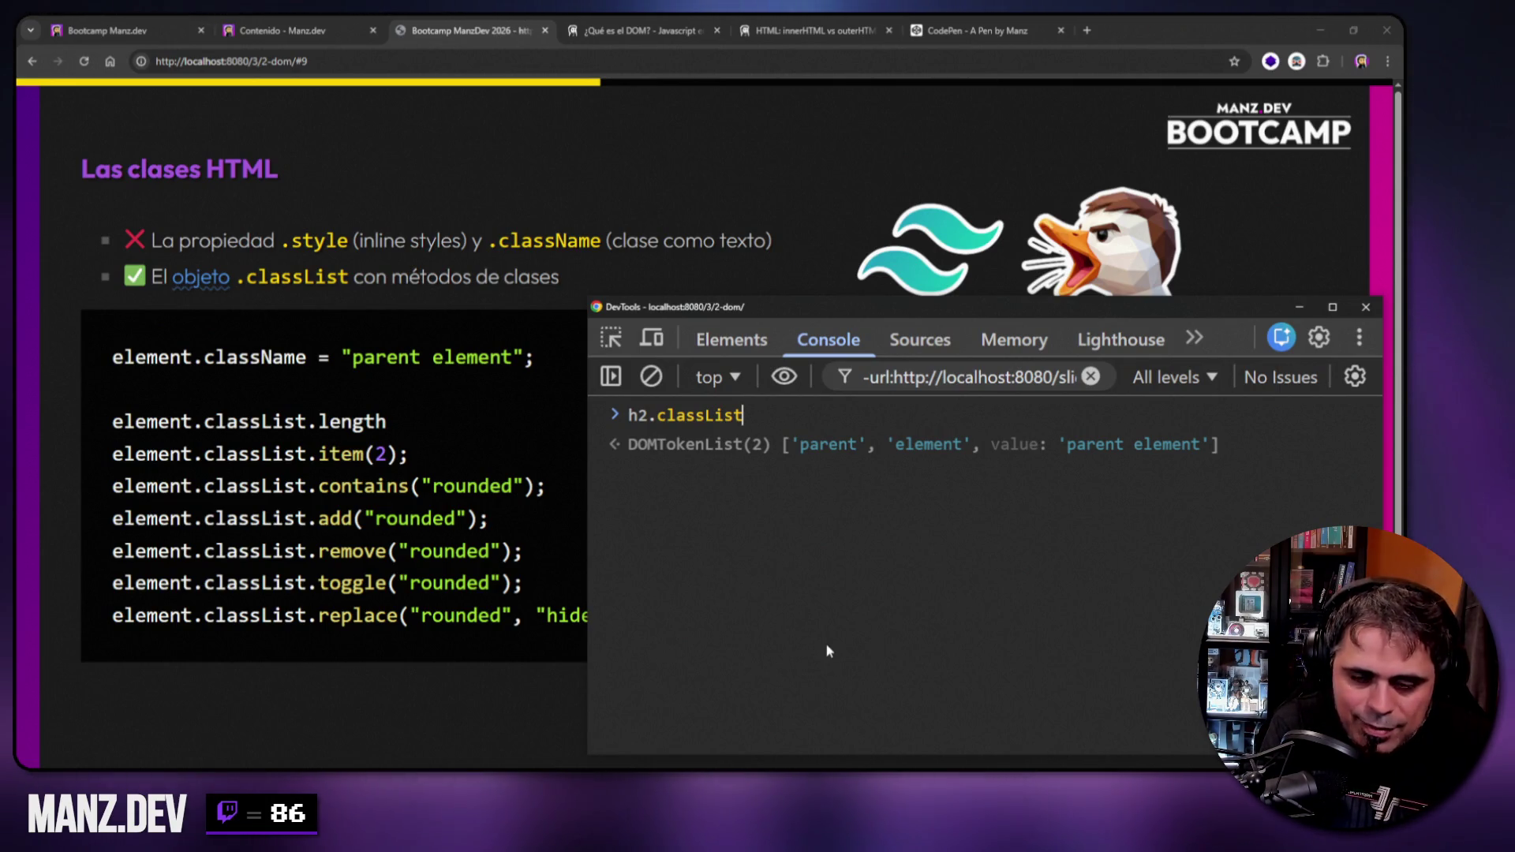
type(".length")
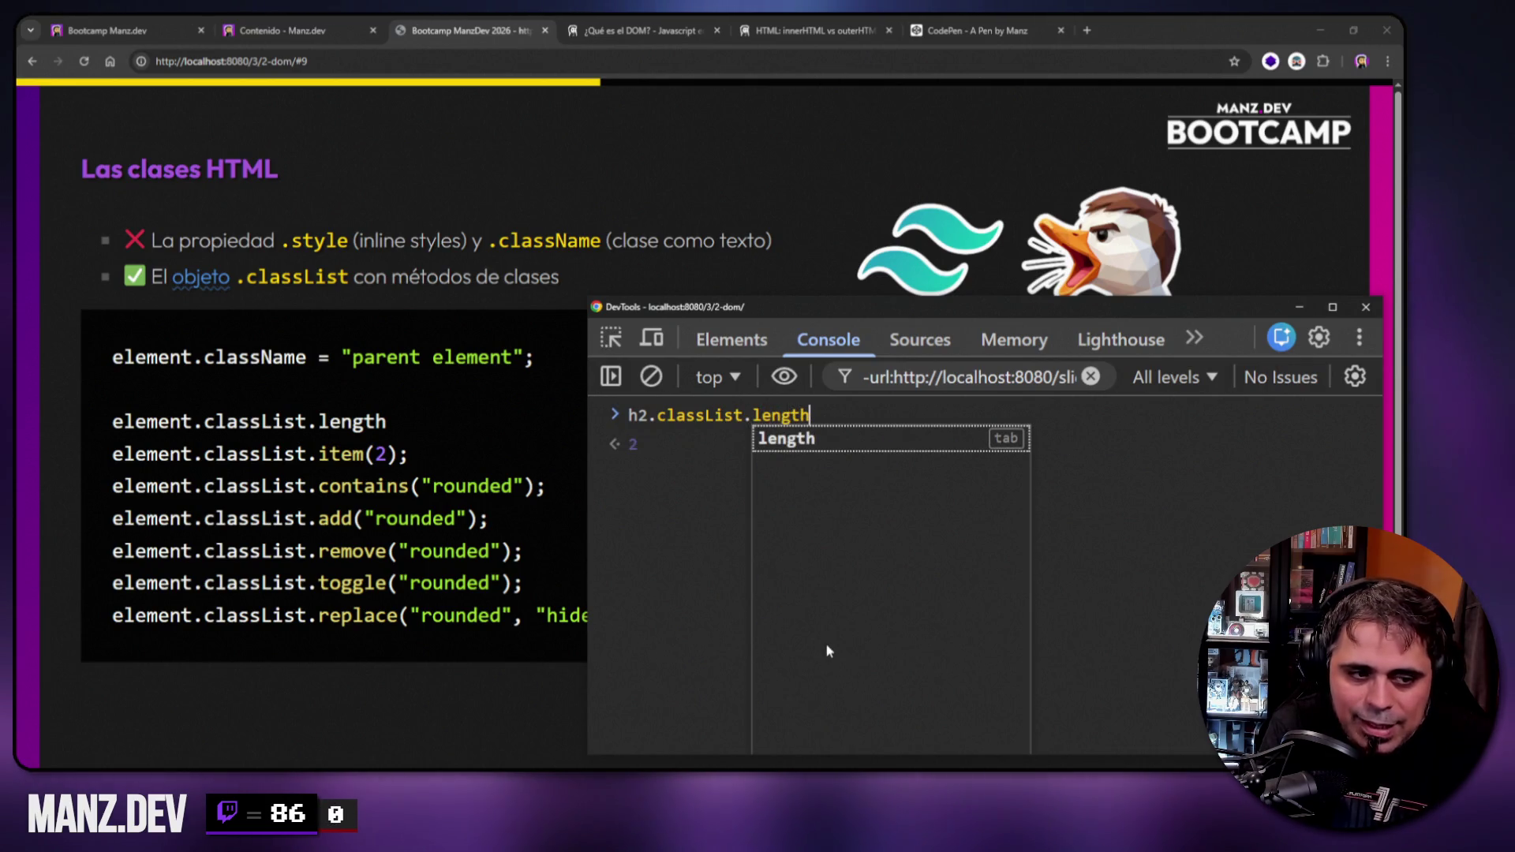
key("Return")
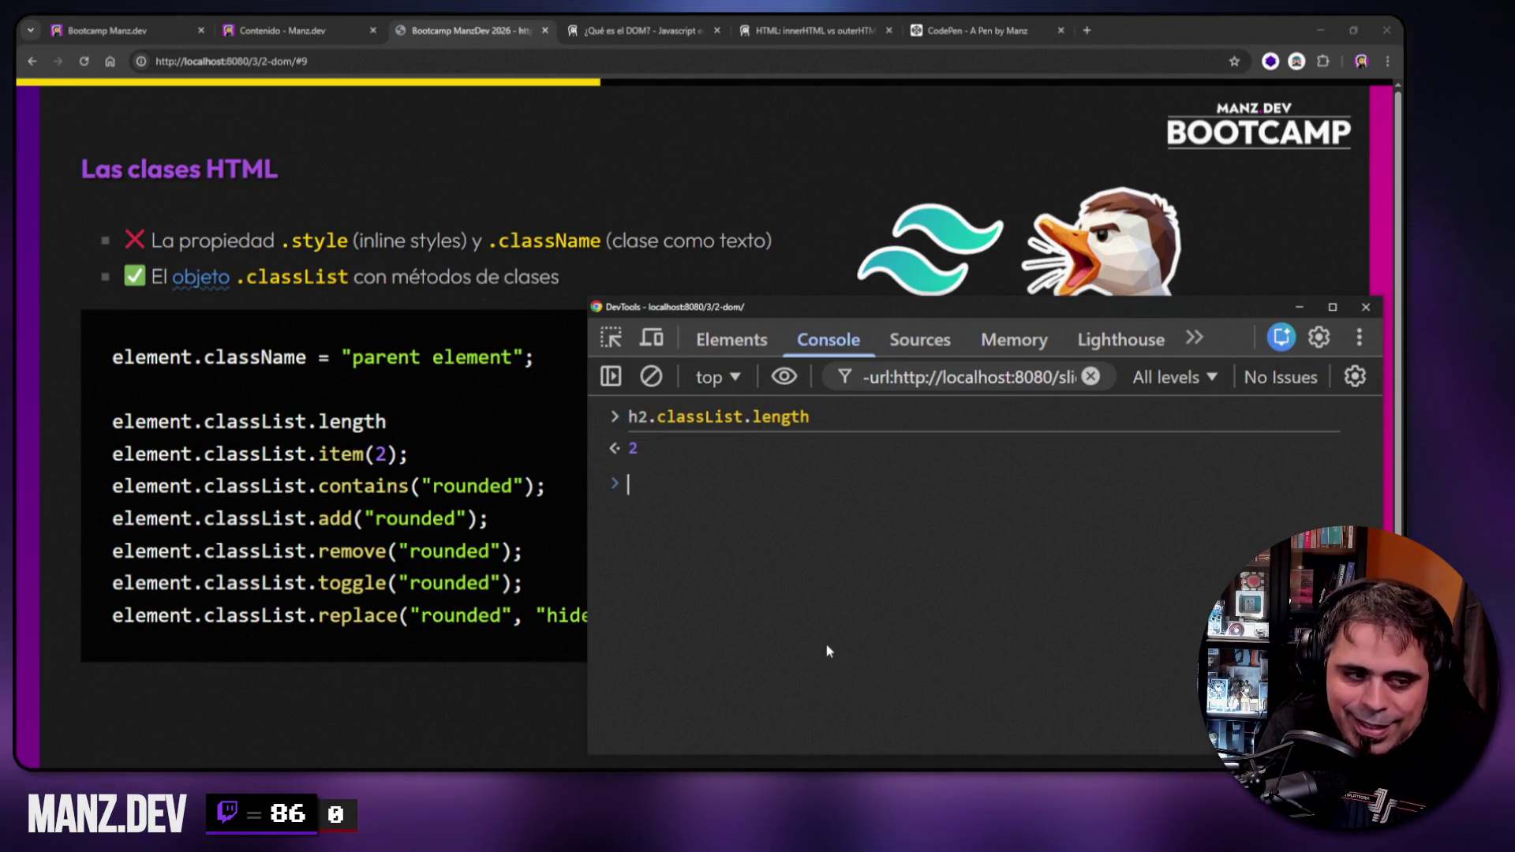
key("Up")
key("BackSpace")
key("BackSpace")
key("BackSpace")
type("Names")
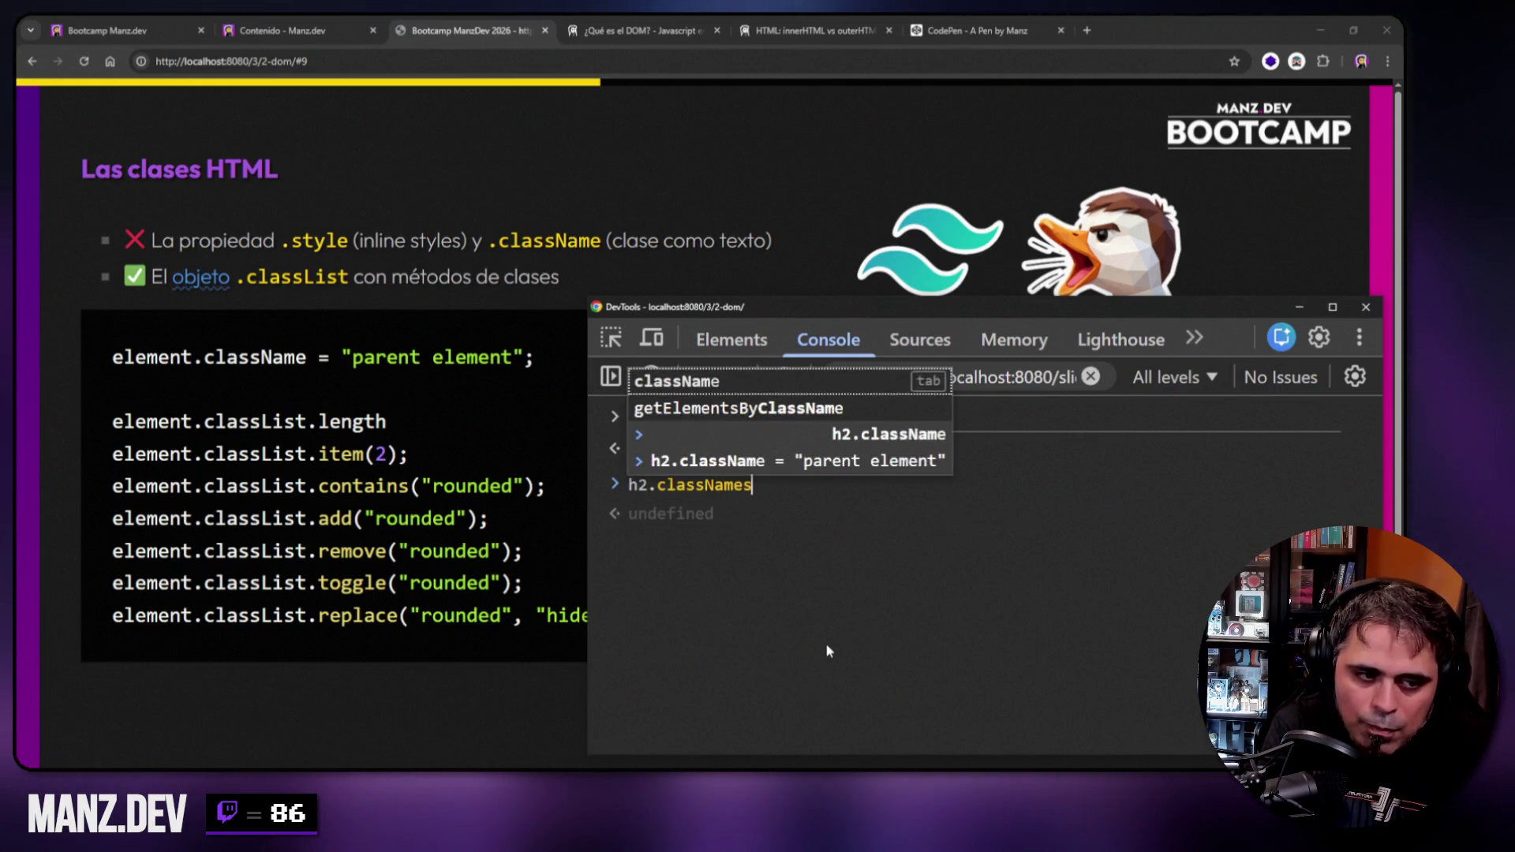
key("Return")
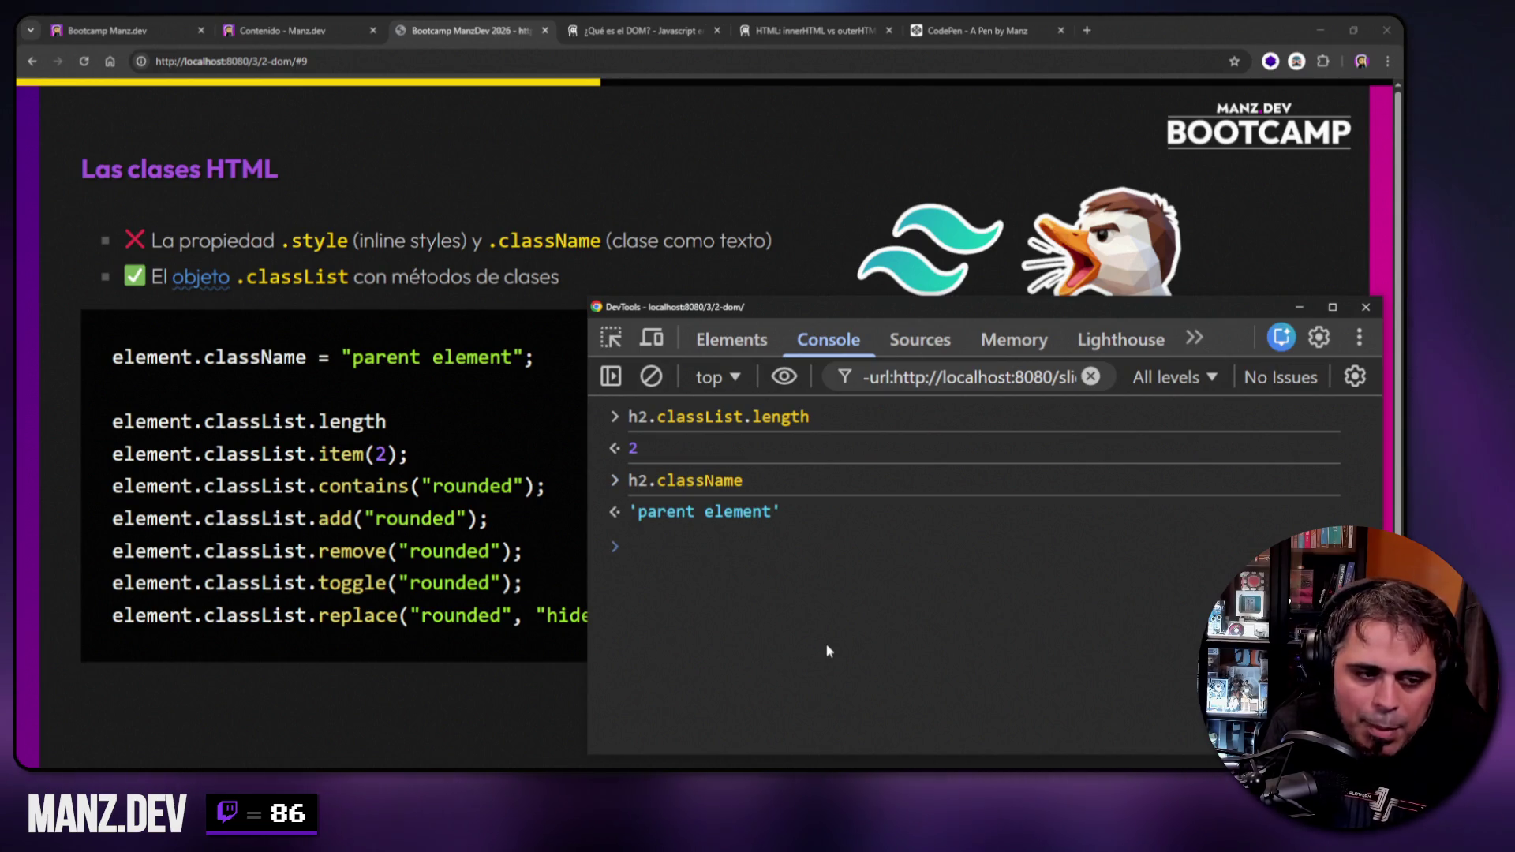
Set h2.className = "parent element manzdev" and evaluate h2 to verify the three classes.
key("Up")
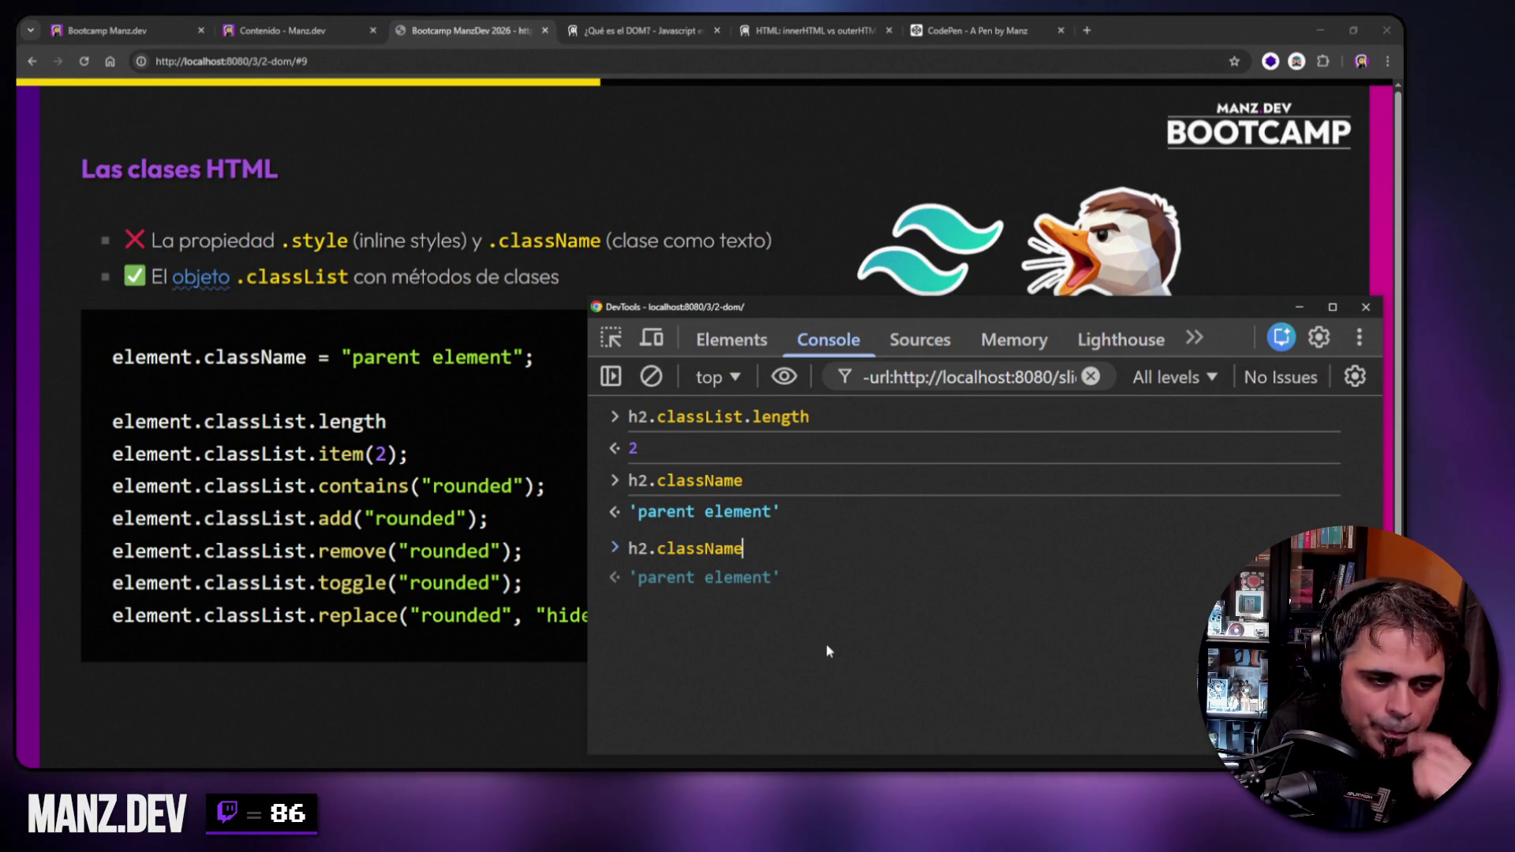
type("= \"parent element man")
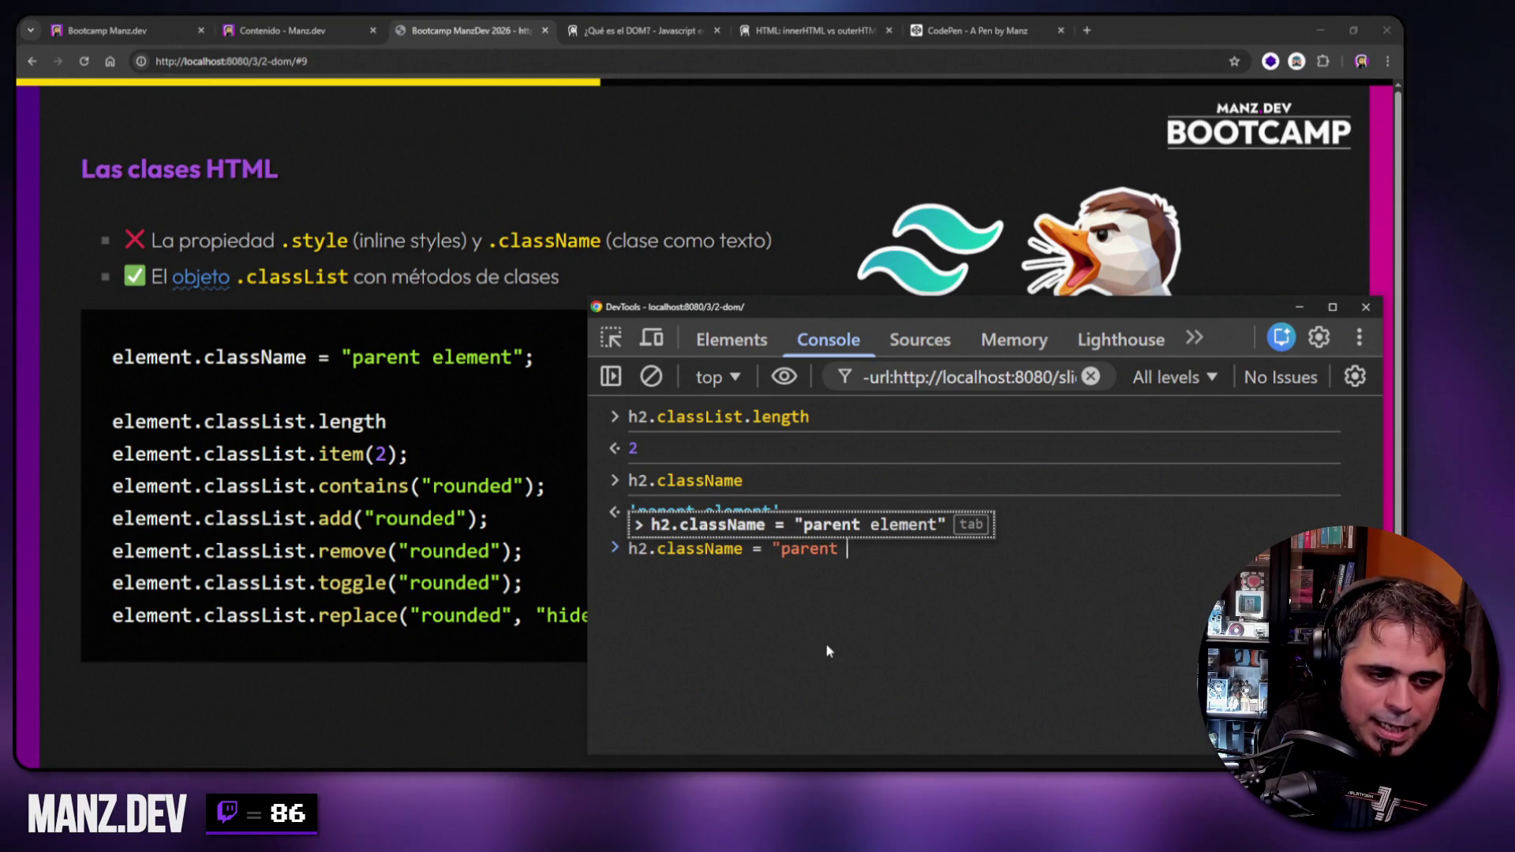
type("zdev\"")
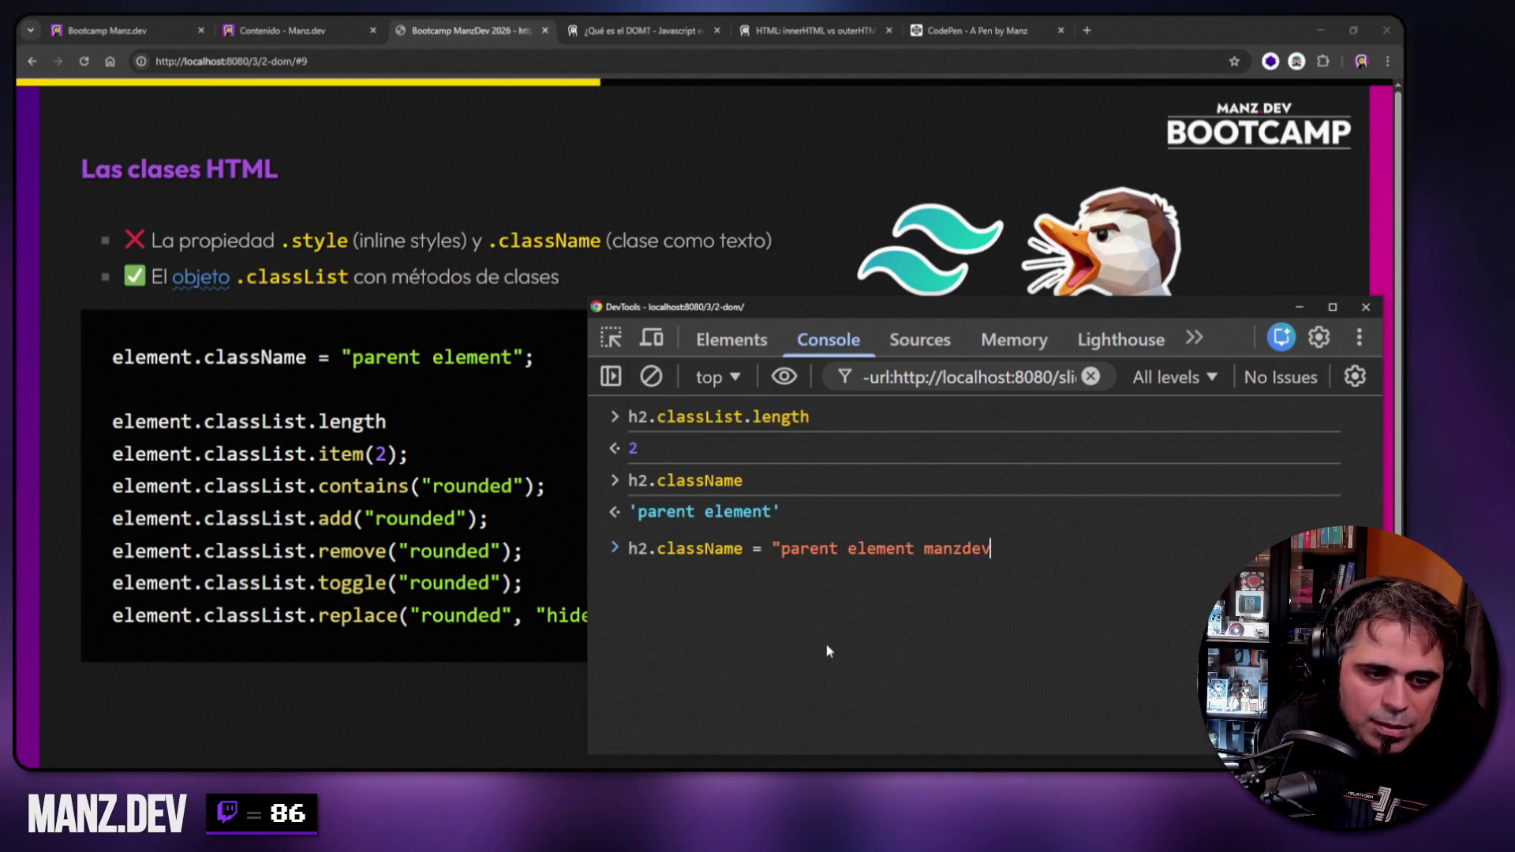
key("Return")
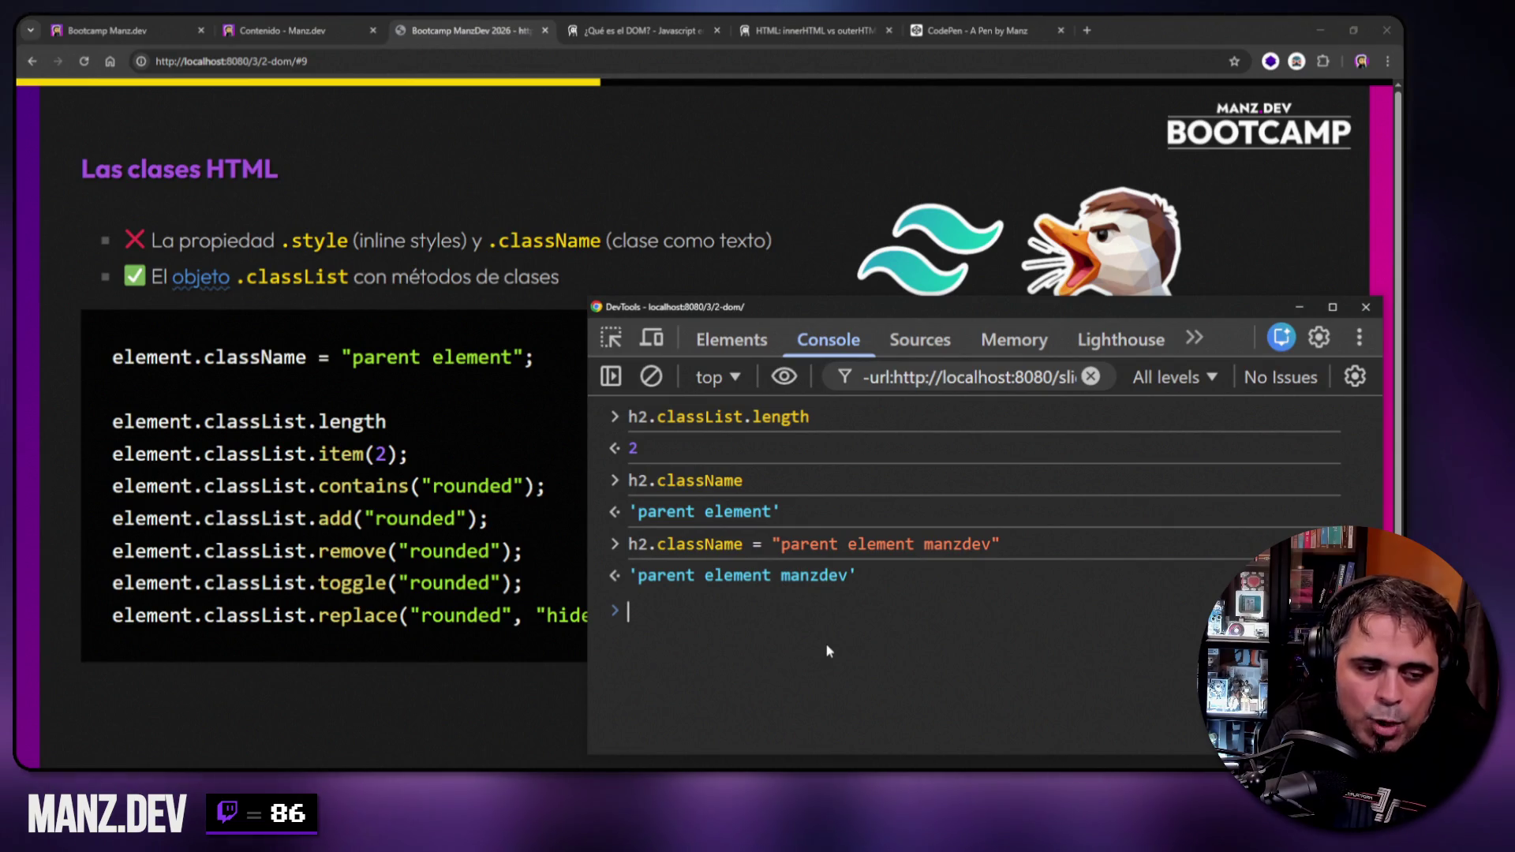
key("ctrl+l")
type("h2")
key("Return")
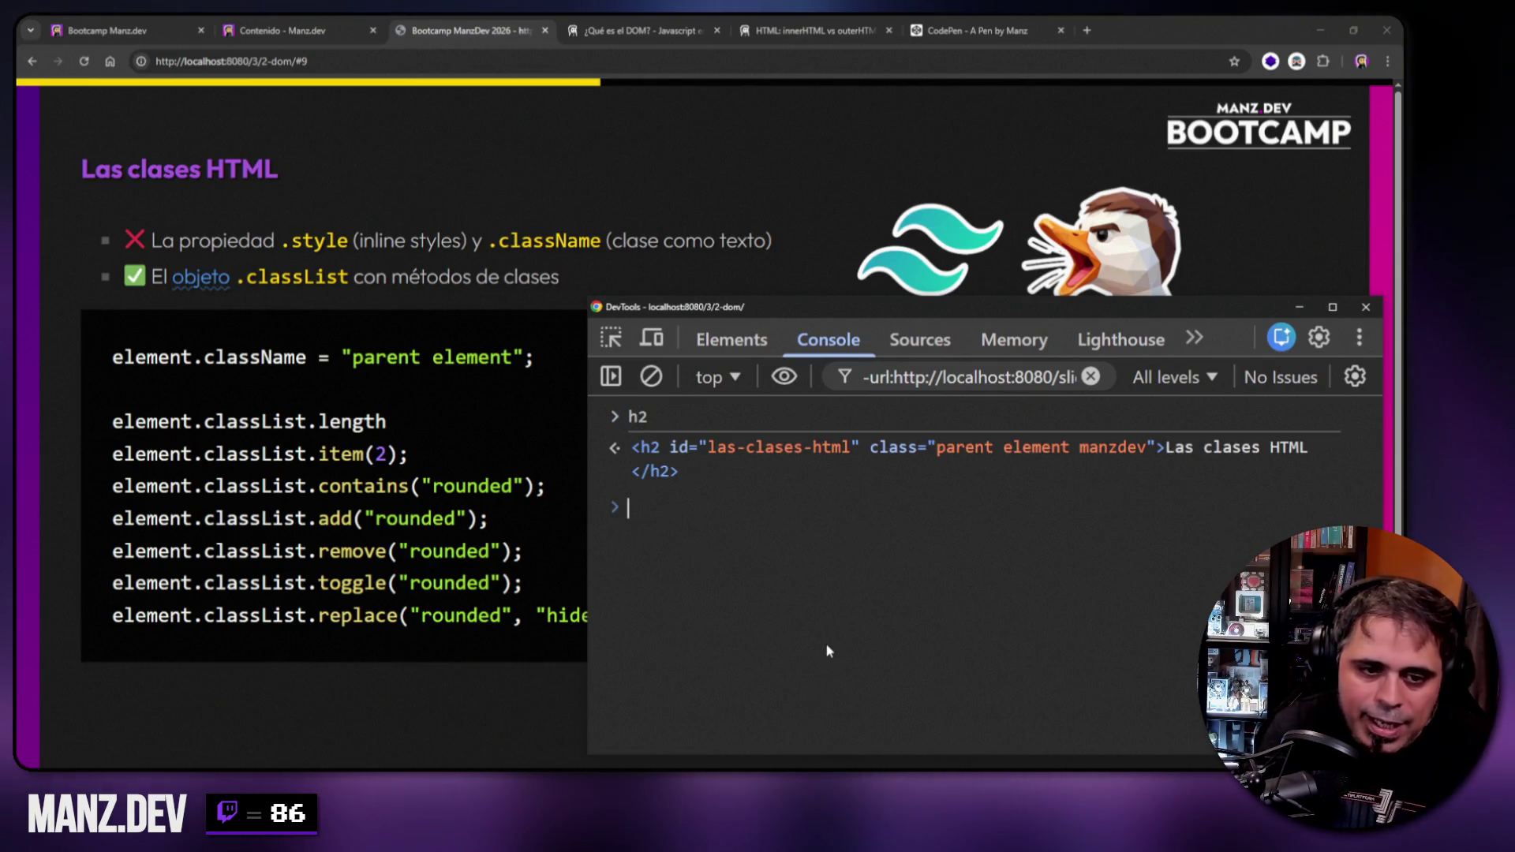
key("ctrl+l")
Print h2.className, then read each class with h2.classList.item(0), item(1) and item(2).
type("h2.className")
key("Return")
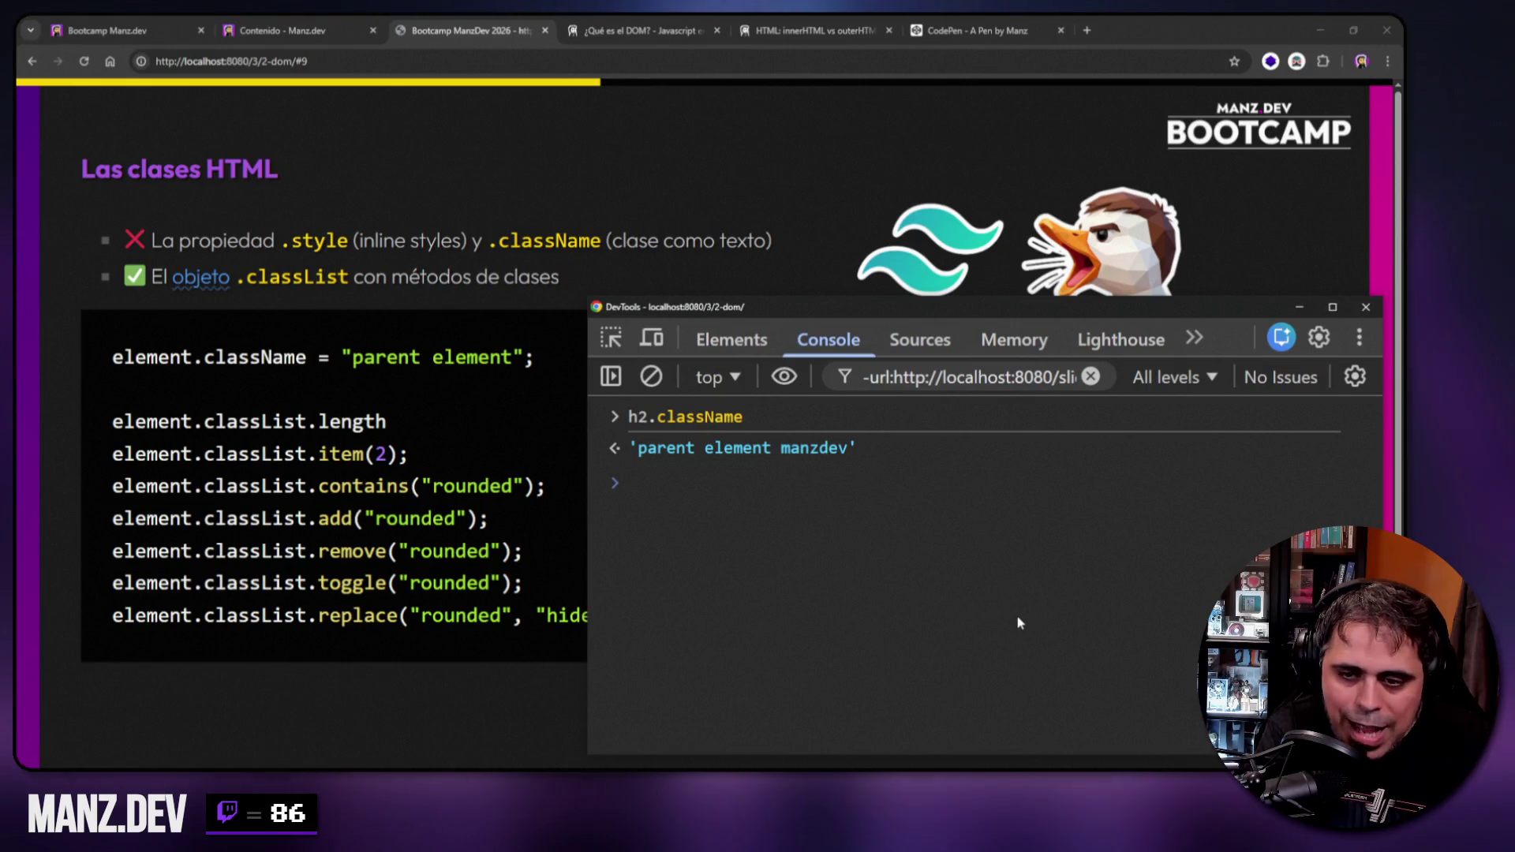
type("h2.classList.item(")
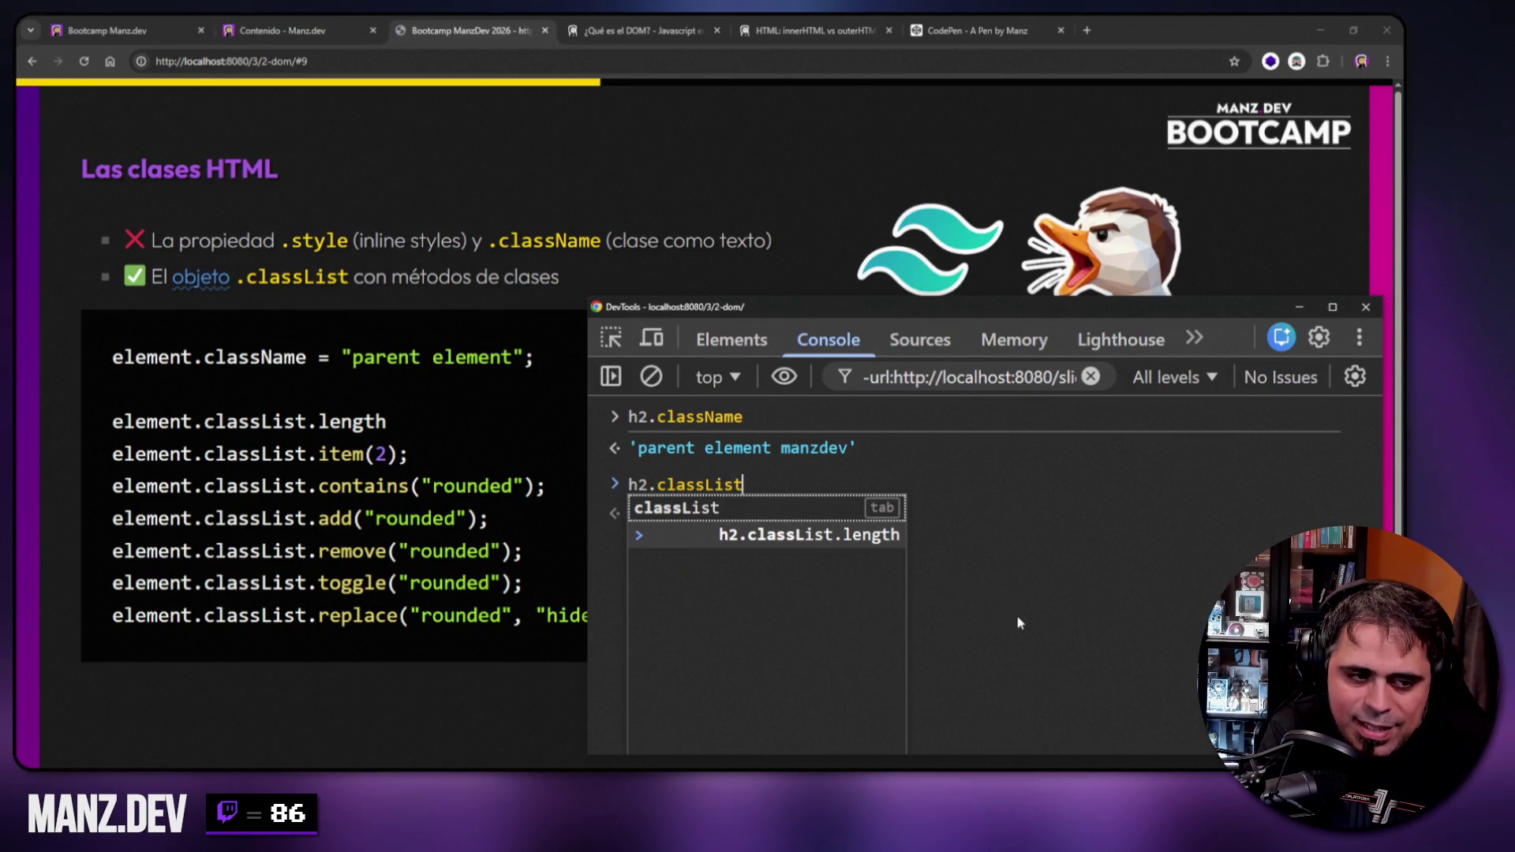
type("0")
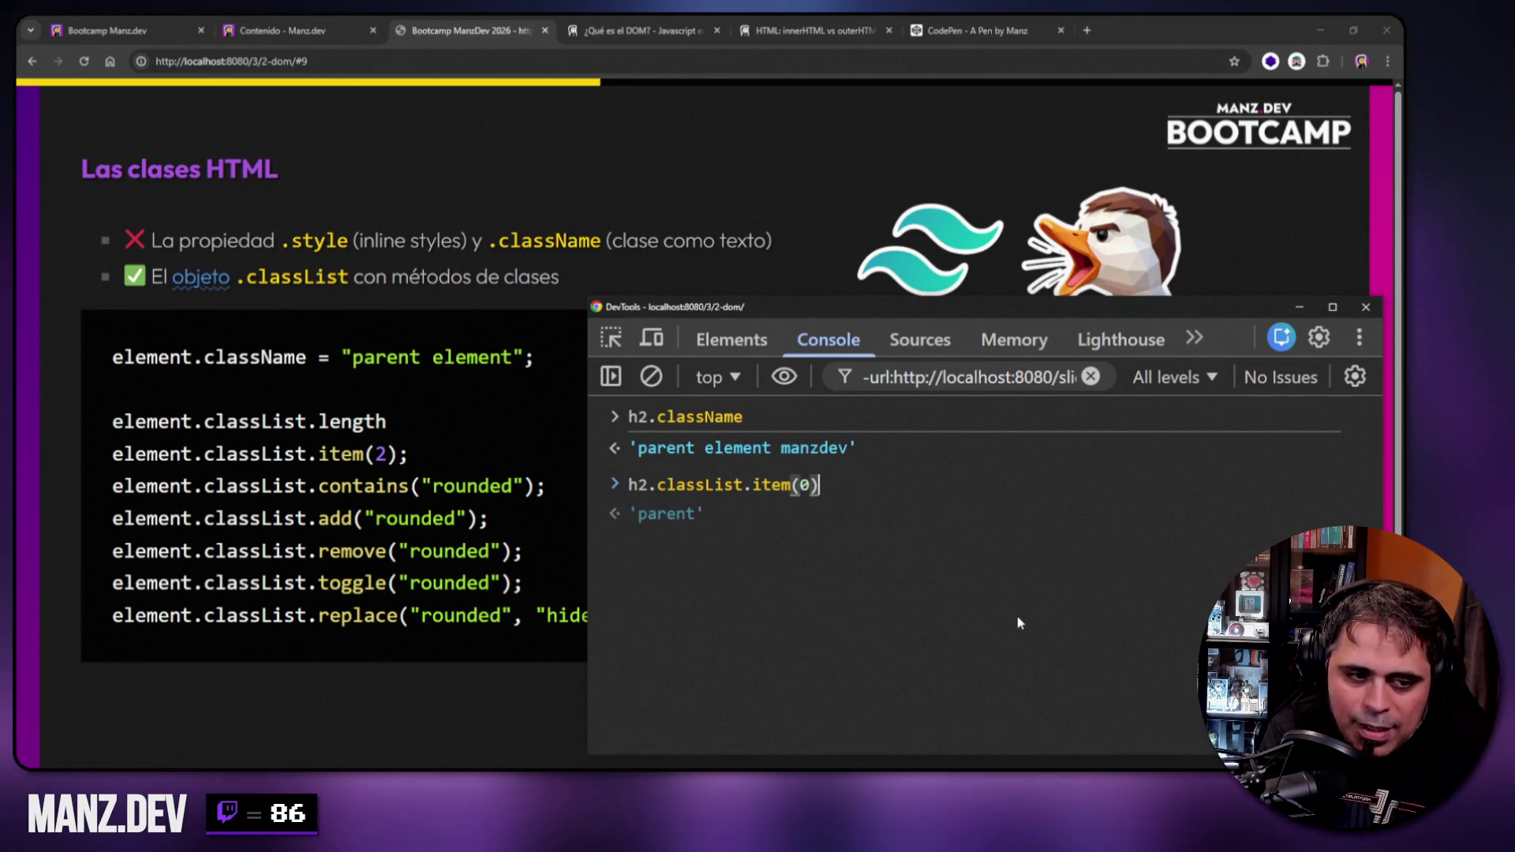
key("Return")
key("Up")
key("Left")
key("BackSpace")
type("1")
key("Return")
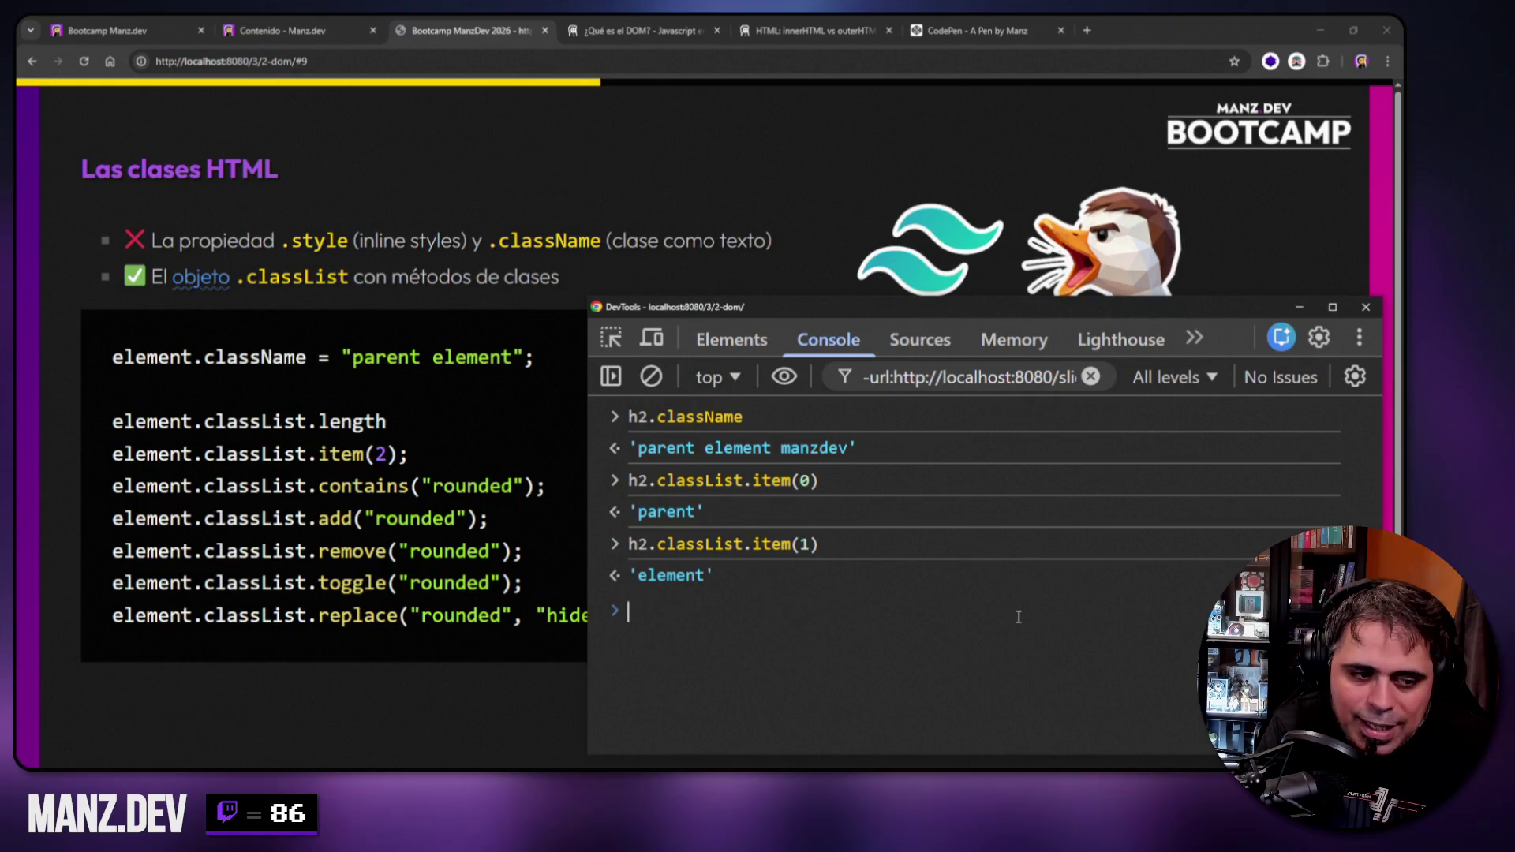
key("Up")
key("Left")
key("BackSpace")
type("2")
key("Return")
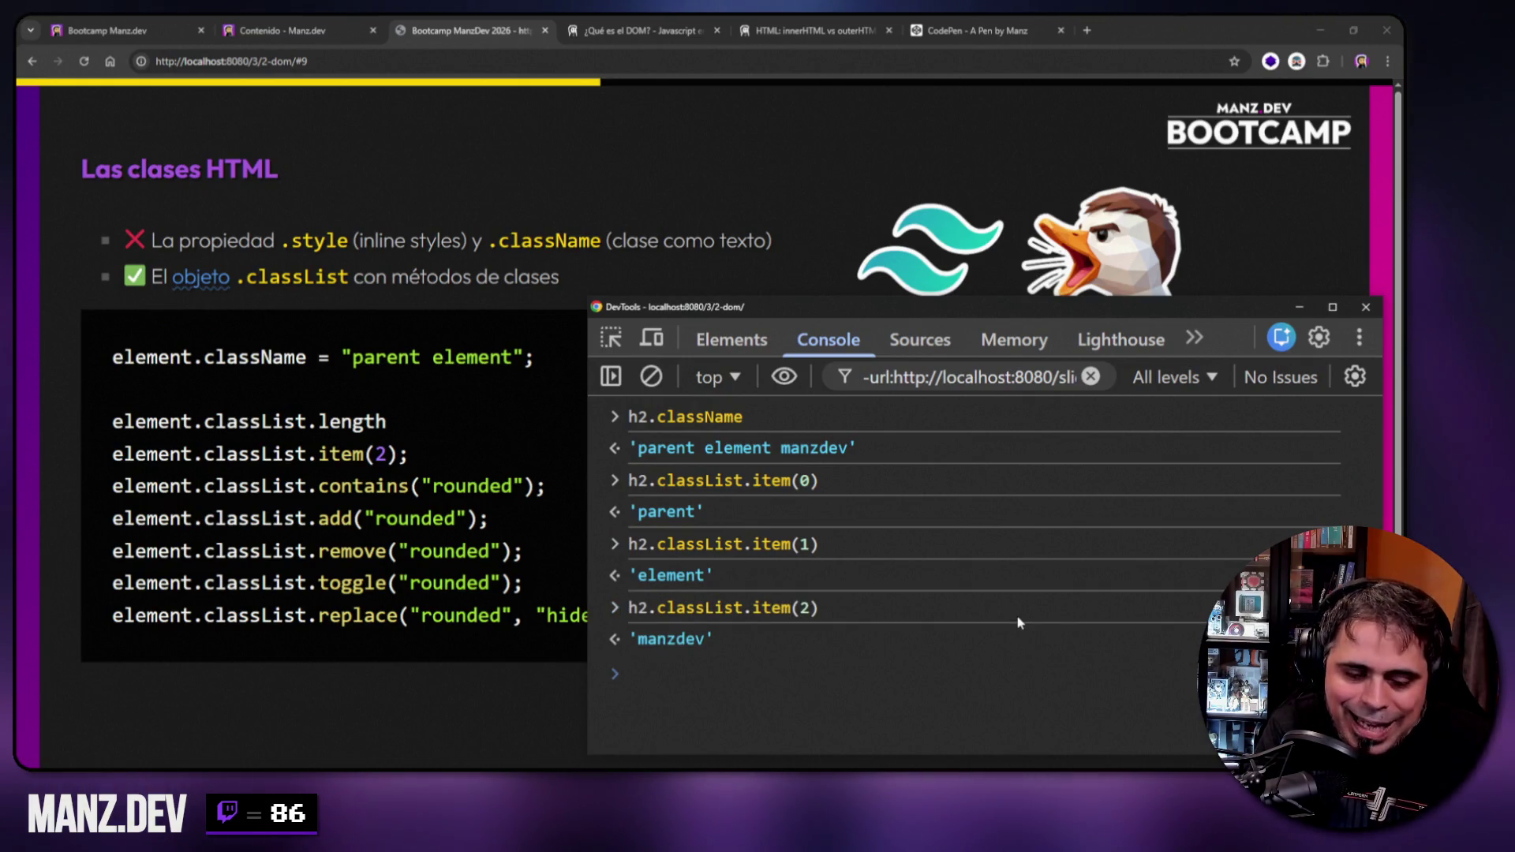
Run h2.classList.item(3) to get null, clear the console, and rerun h2.className.
key("Up")
key("Left")
key("BackSpace")
type("3")
key("Return")
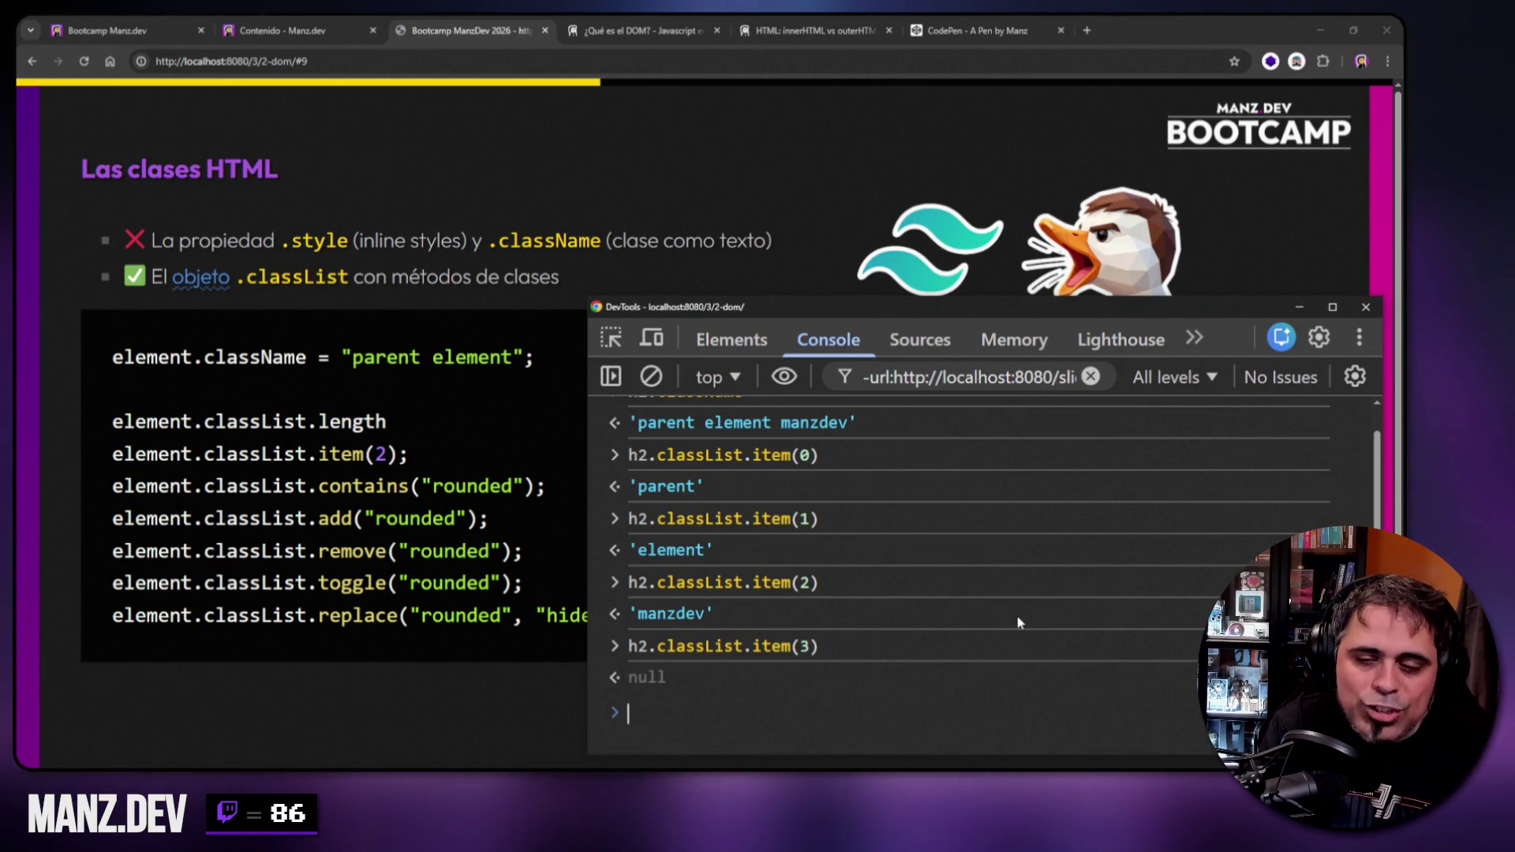
key("Up")
key("Up")
key("ctrl+l")
key("Up")
key("Up")
key("Up")
key("Return")
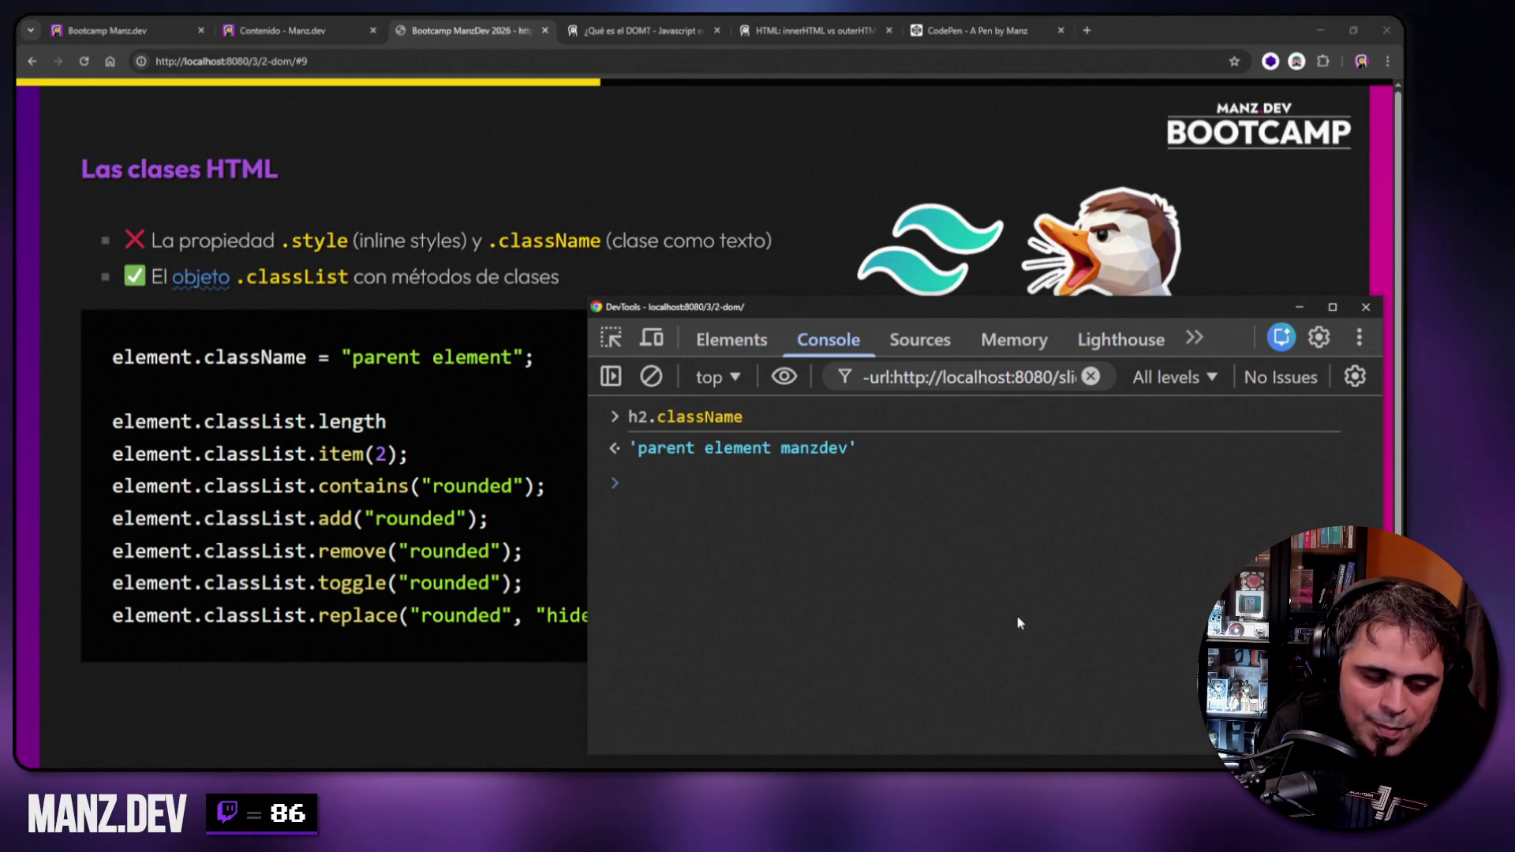
Check that the h2's classList contains "manzdev" but not "manzdevgjsg".
key("Up")
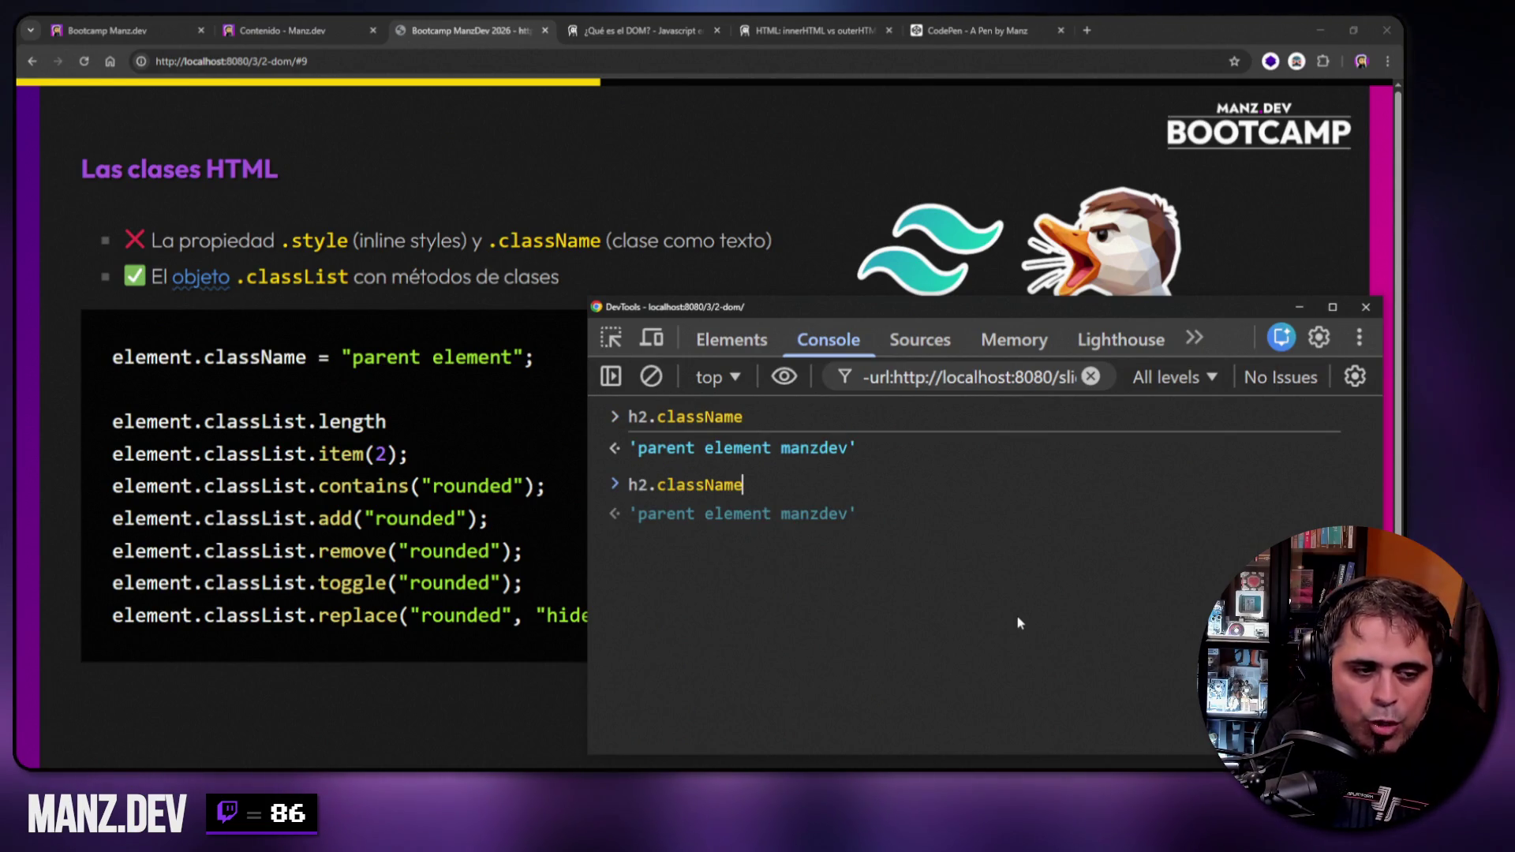
key("BackSpace")
key("BackSpace")
key("BackSpace")
type("Lis")
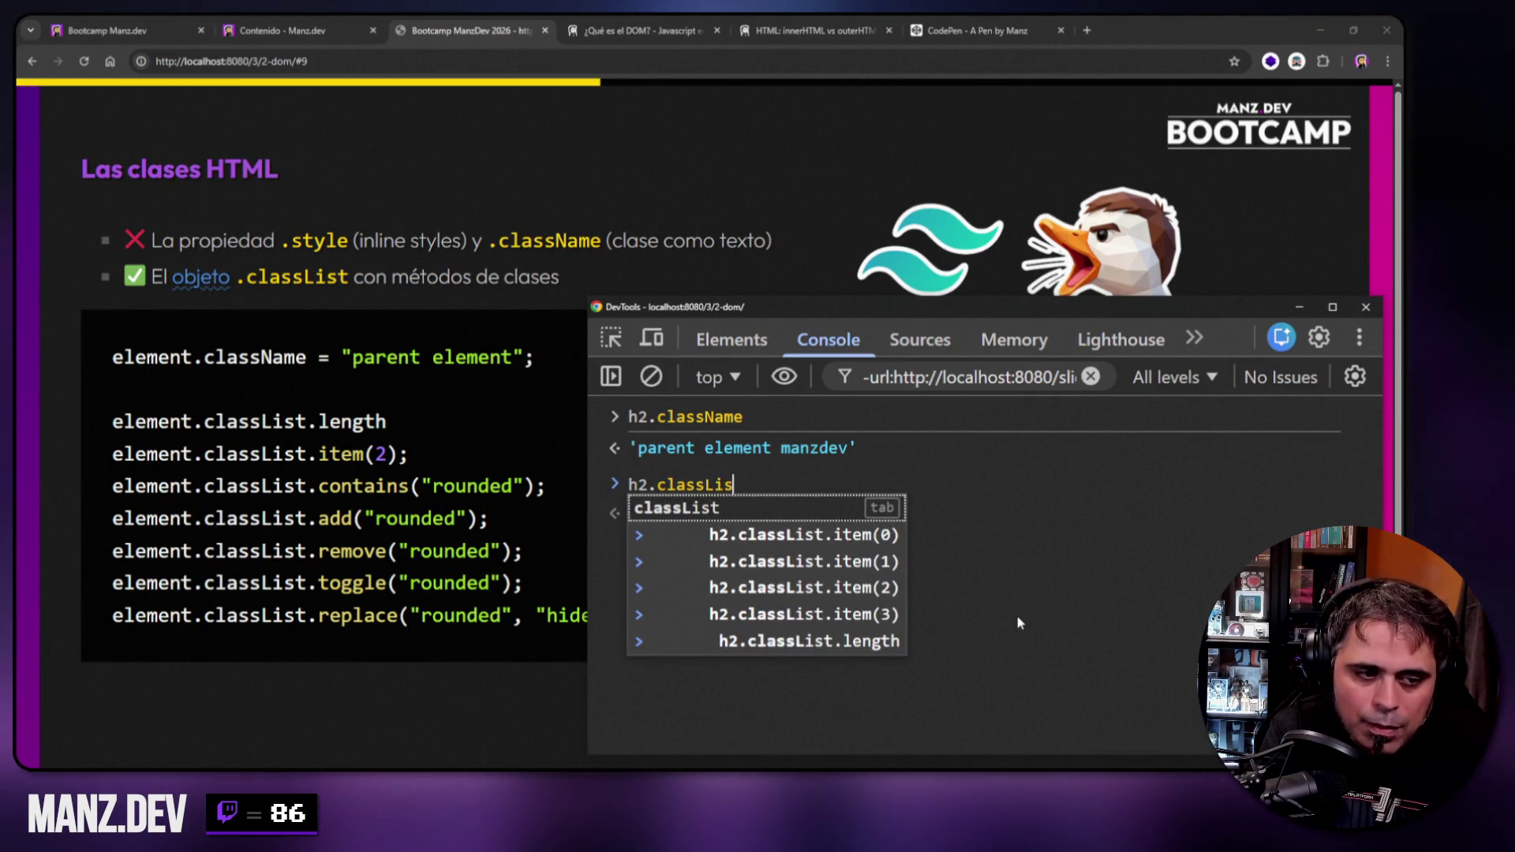
type("t.contains(\"manzd")
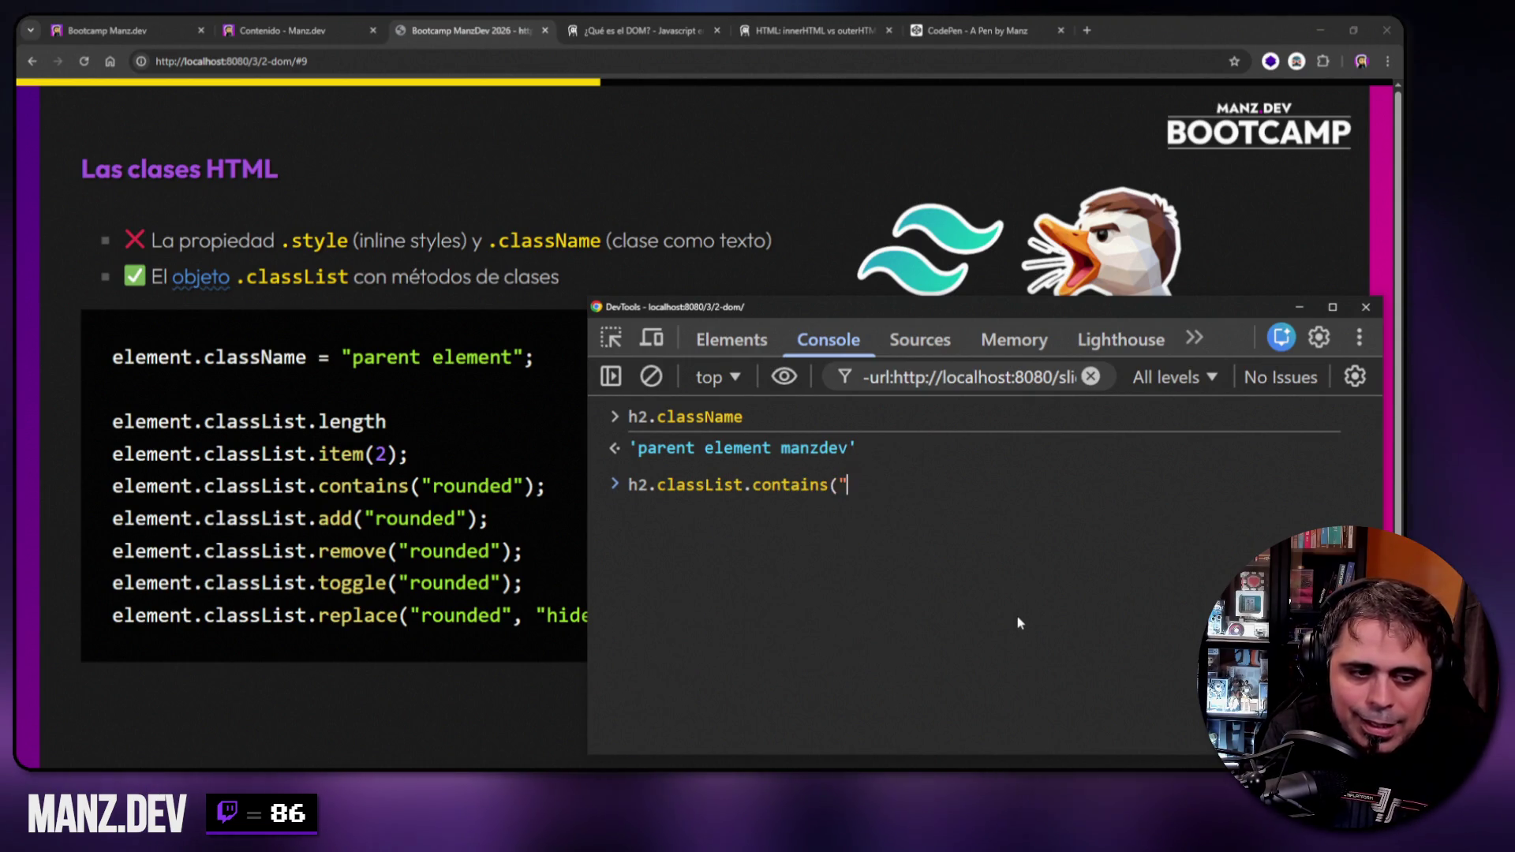
type("ev\")")
key("Return")
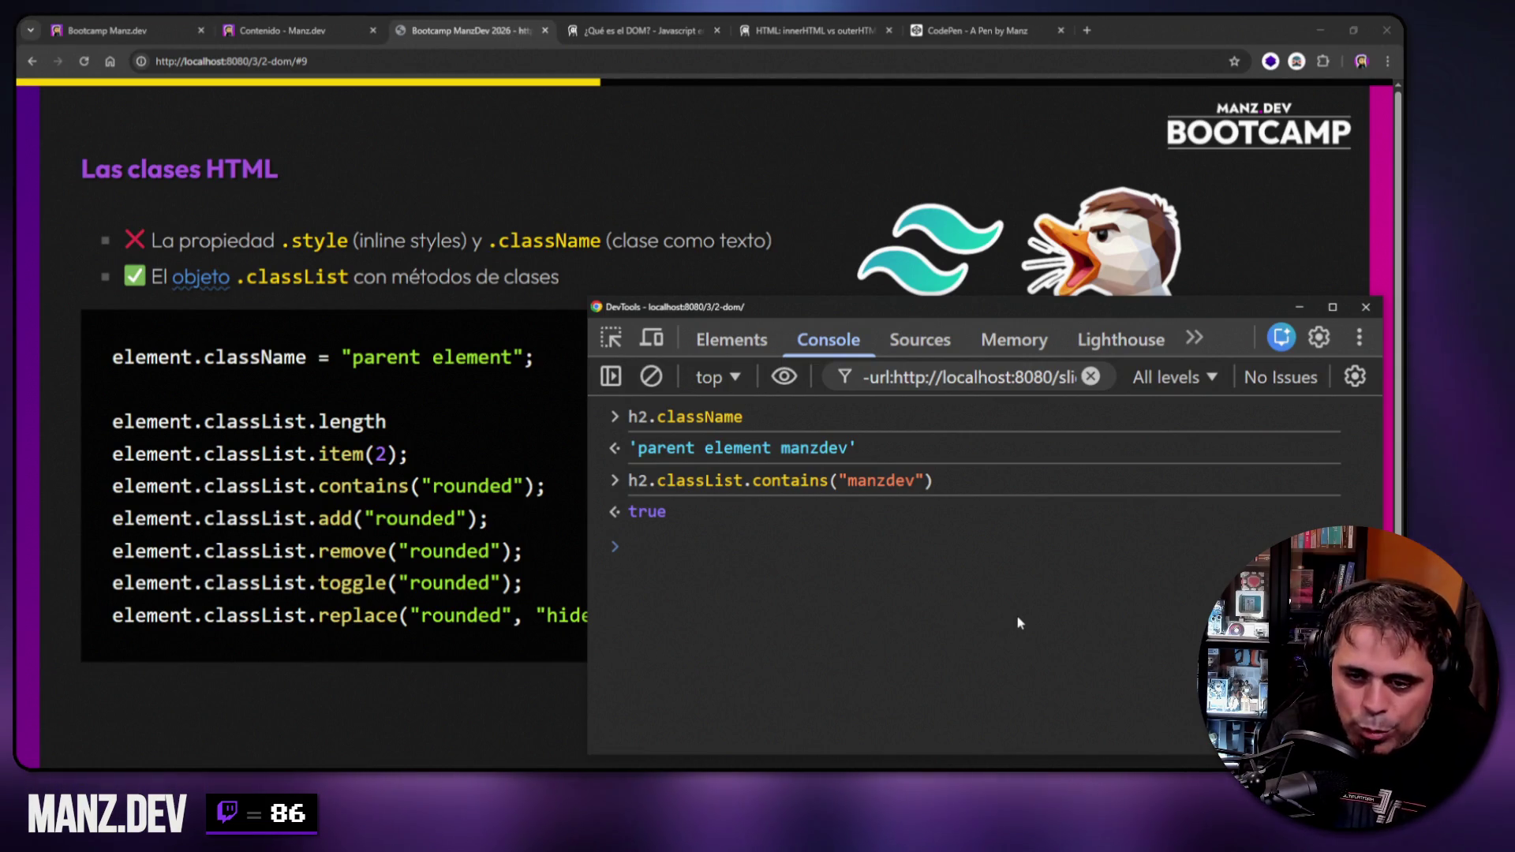
key("Up")
key("Left")
key("Left")
type("gjsg")
key("Return")
Add the class "otra" to the h2, confirming className reads 'parent element manzdev otra'.
key("Up")
key("BackSpace")
key("BackSpace")
key("BackSpace")
type("add(\"")
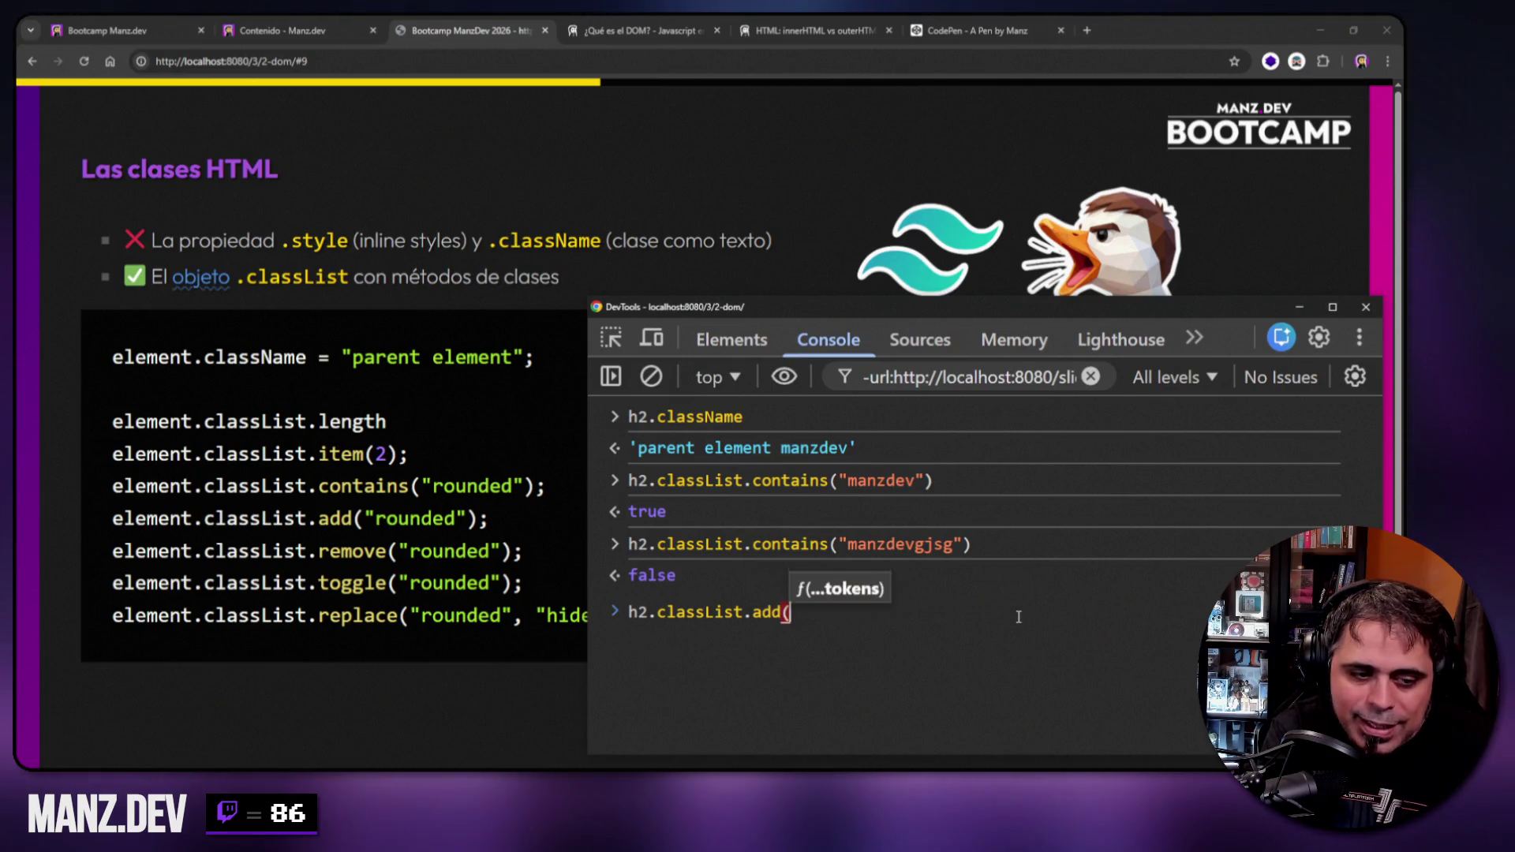
type("otra\")")
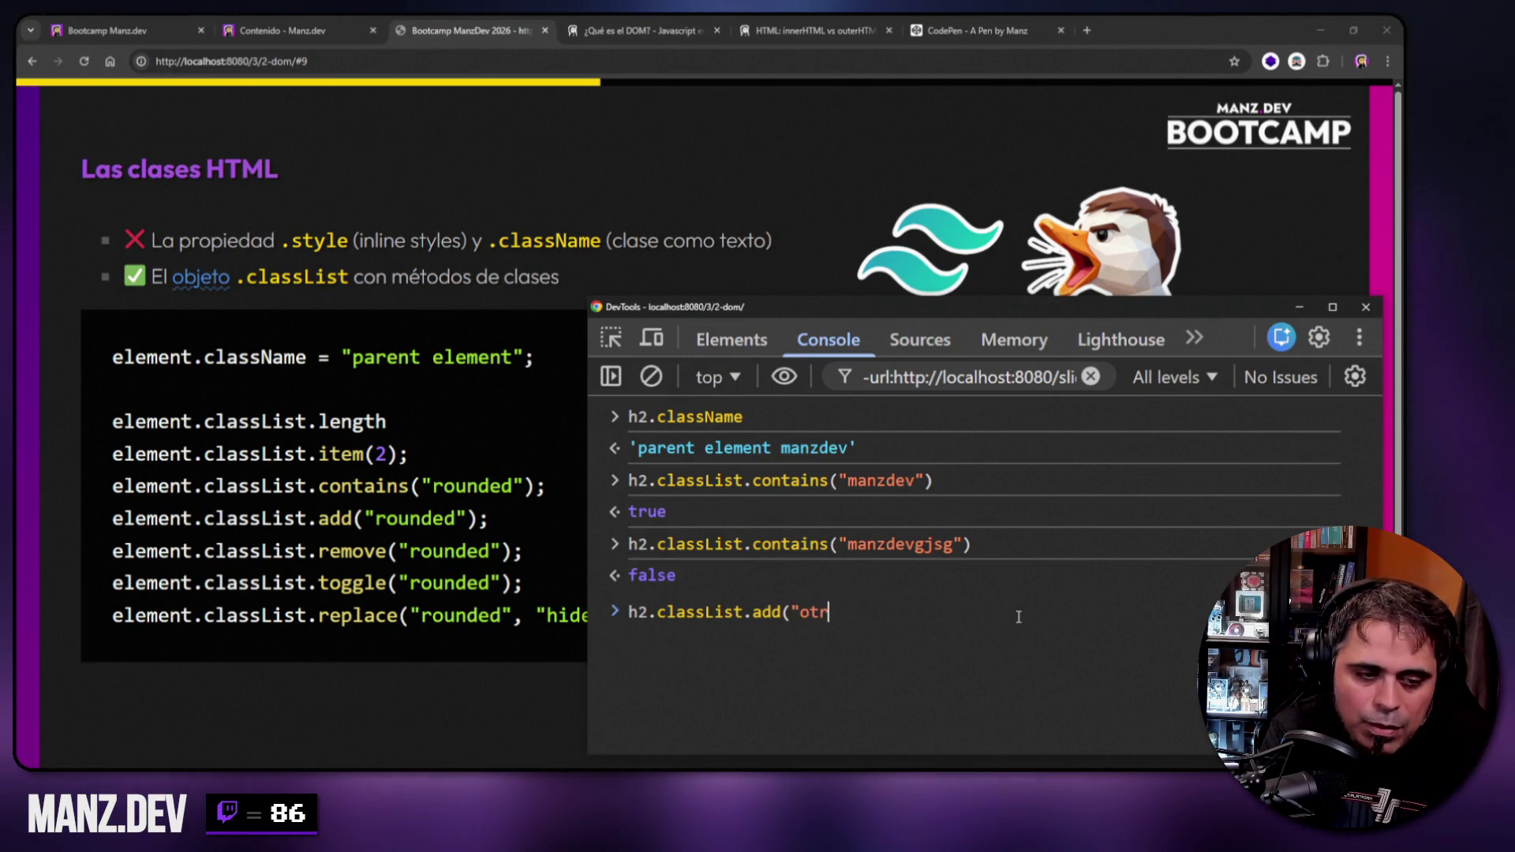
key("Return")
type("h2.className")
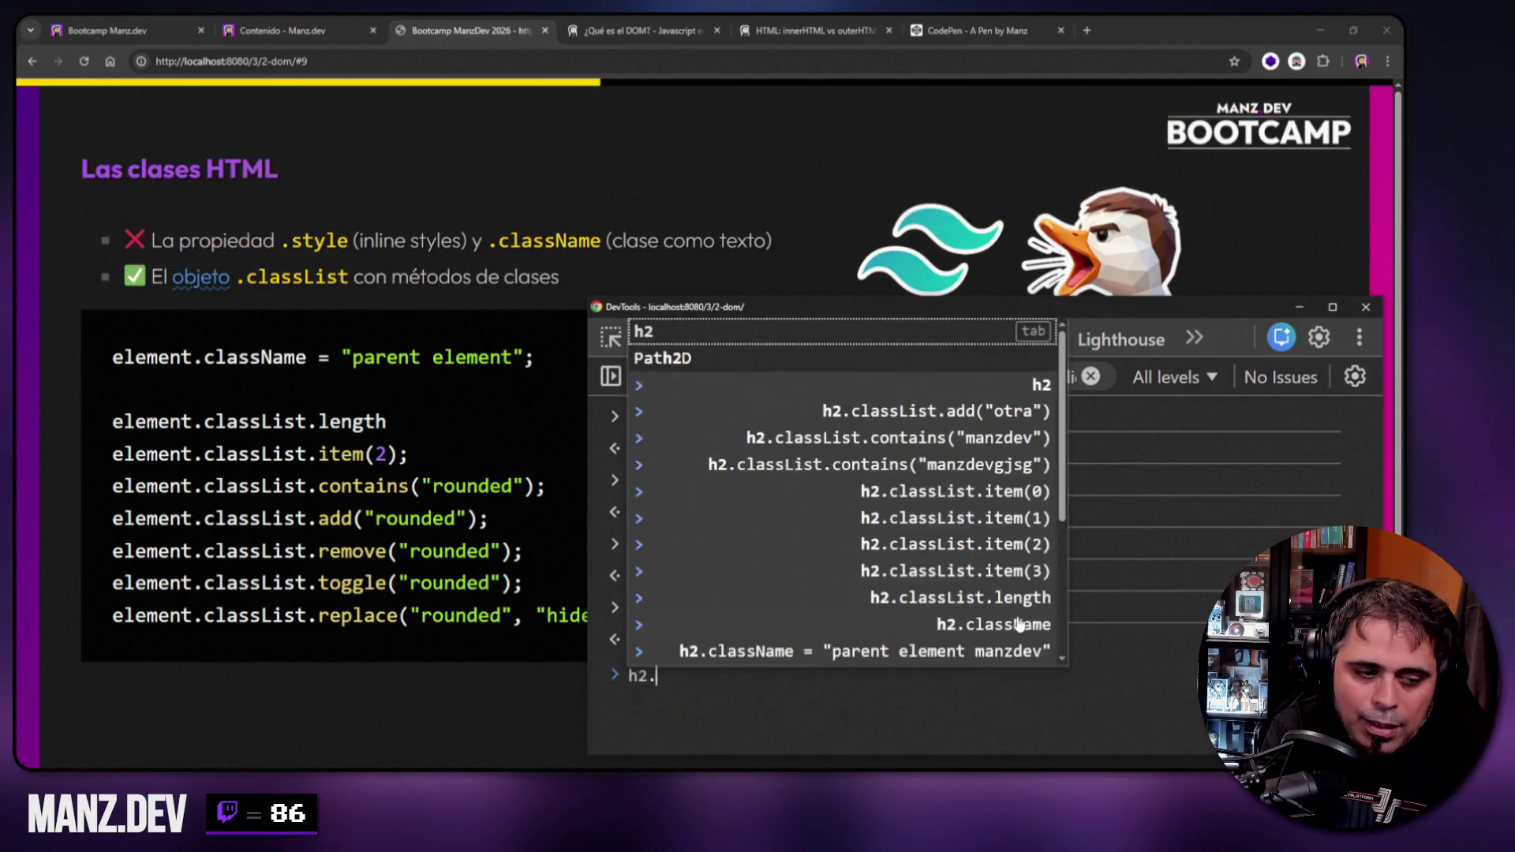
key("Return")
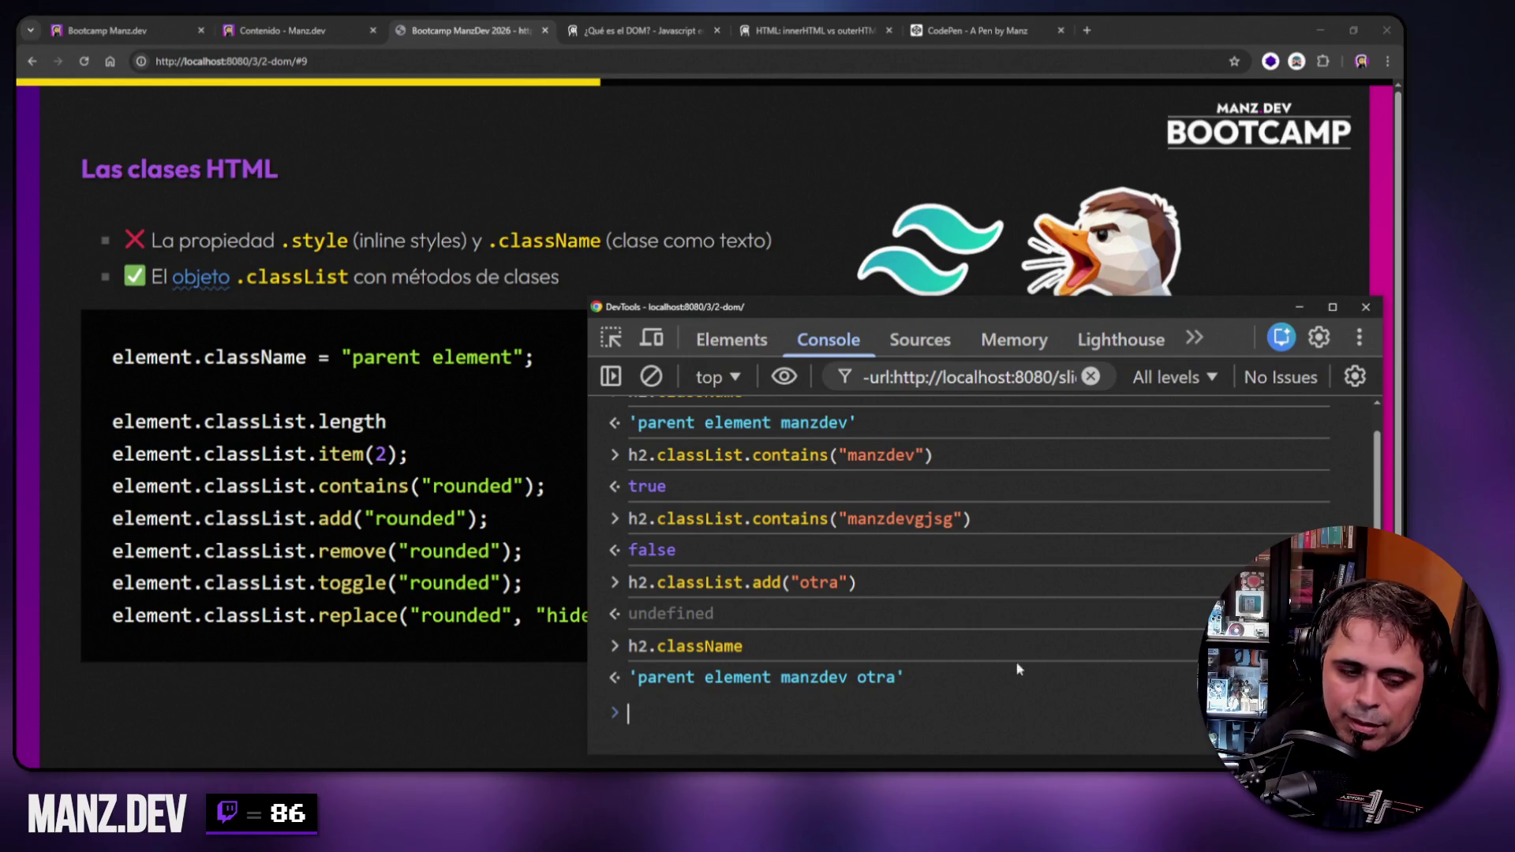
Clear the console, list h2.className again, and prepare h2.classList.remove("otra").
right_click(1073, 556)
left_click(1092, 576)
key("Up")
key("Up")
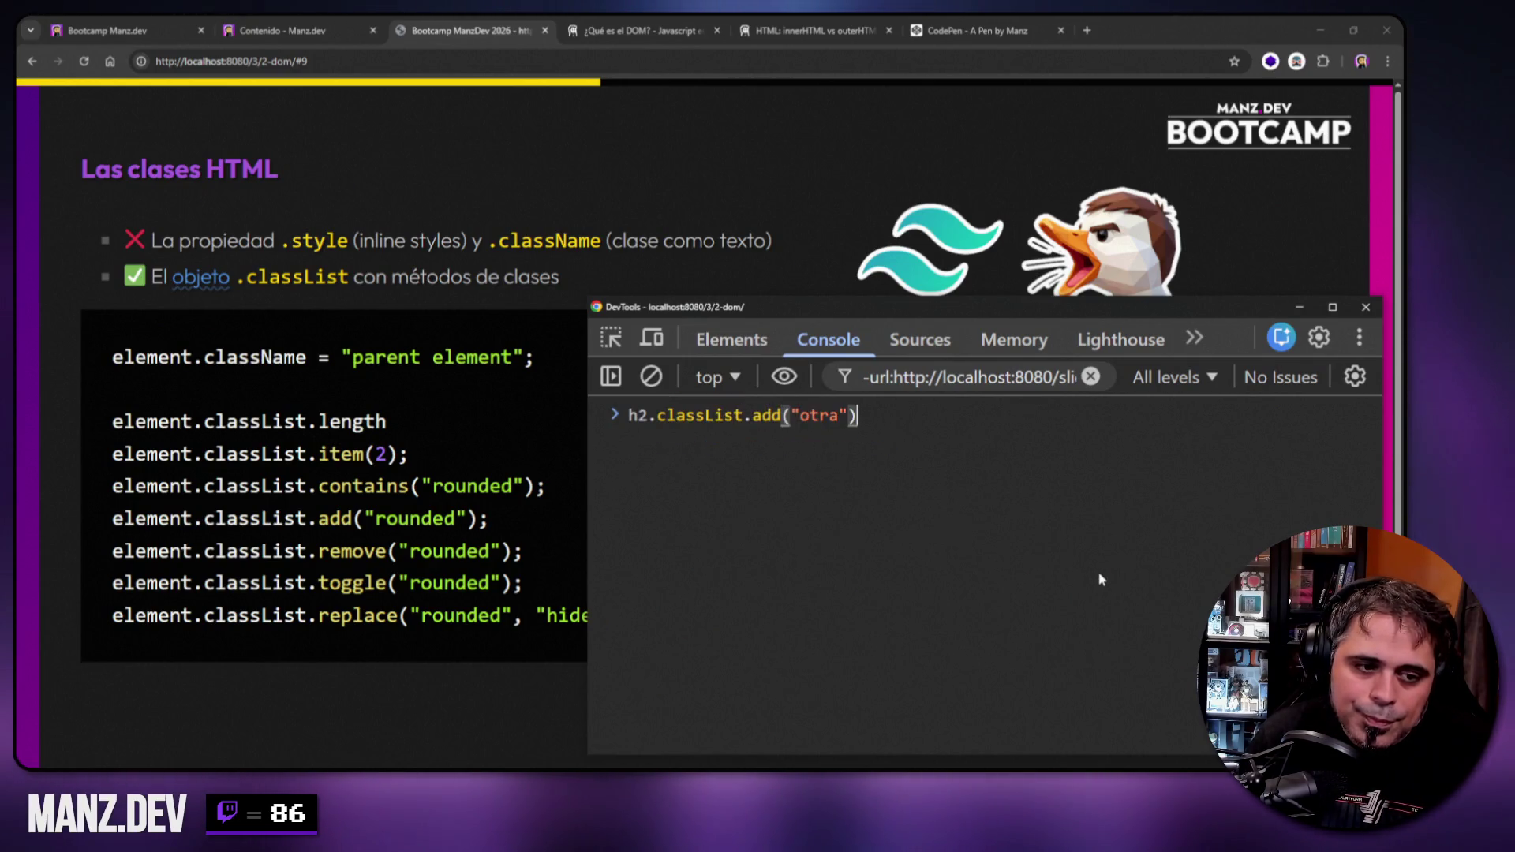
key("Down")
key("Return")
key("Up")
key("BackSpace")
key("BackSpace")
key("BackSpace")
type("List.")
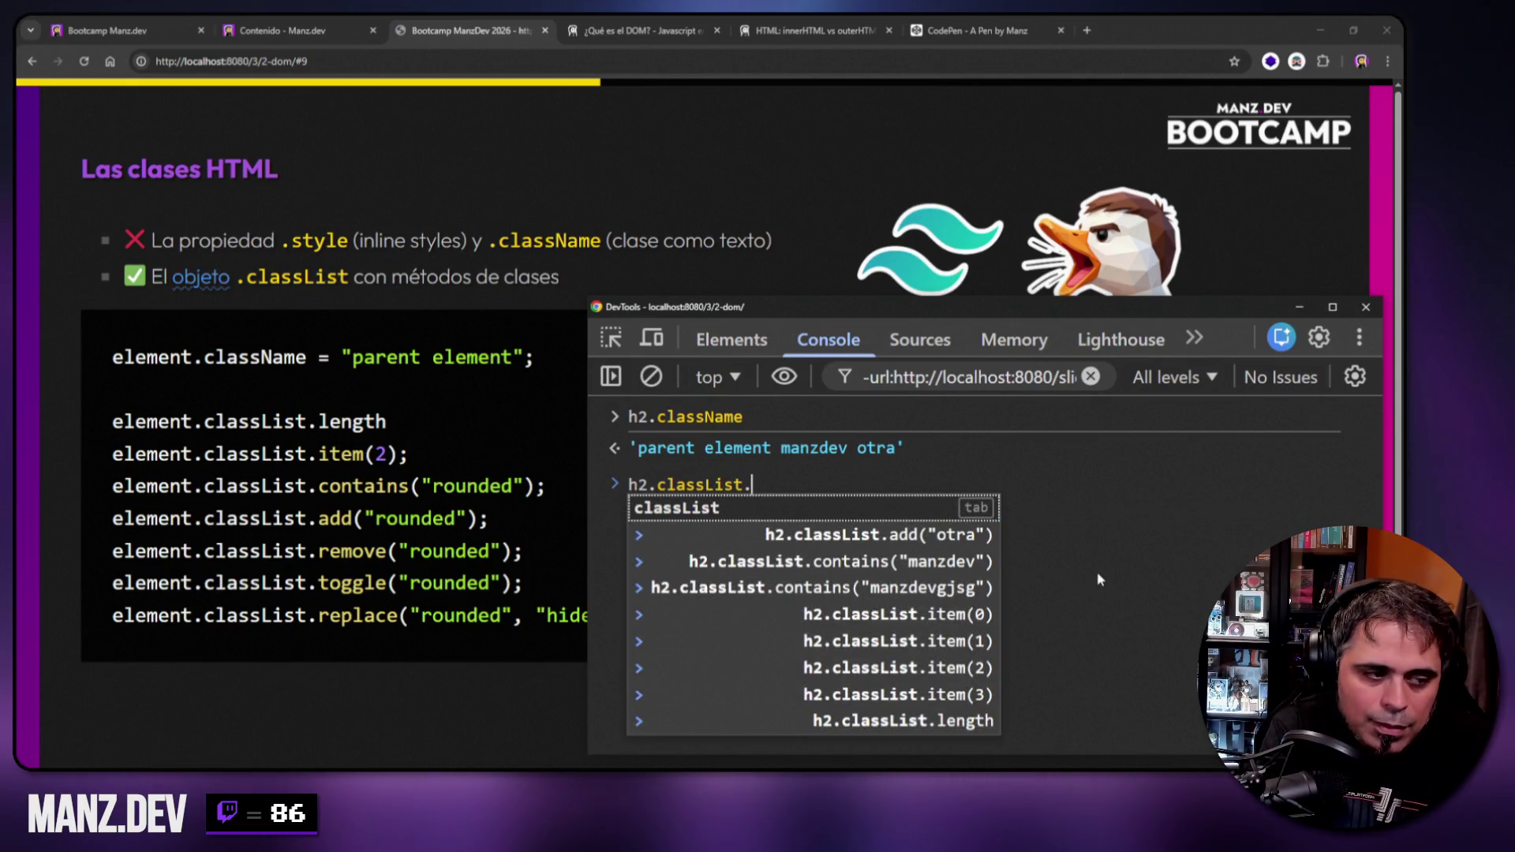
type("remove(\"otra\")")
Remove the "otra" class from the h2 and confirm it is gone from className.
key("Return")
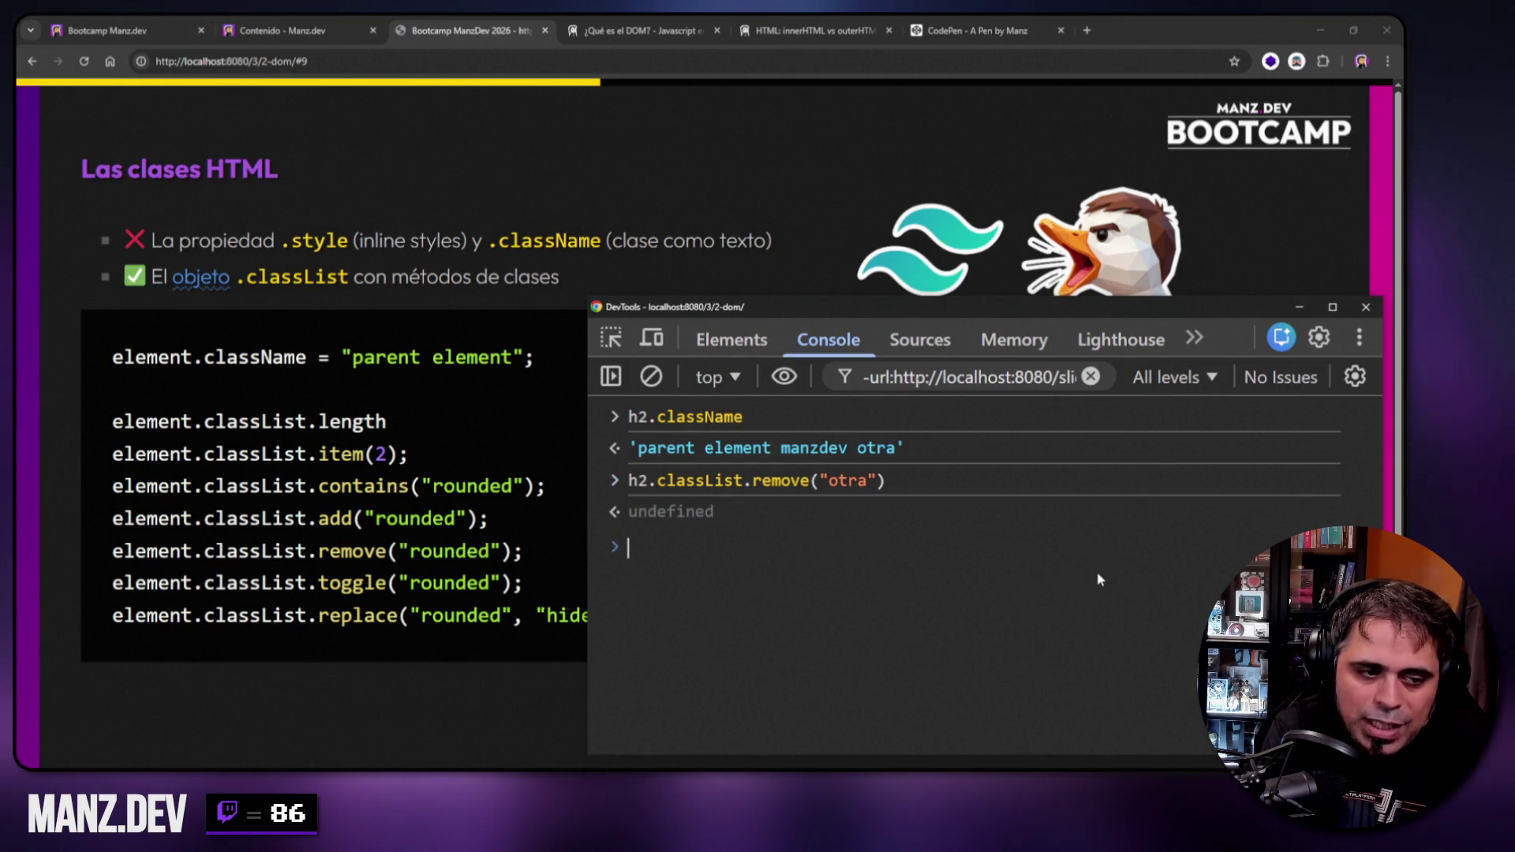
key("Up")
key("Up")
key("Return")
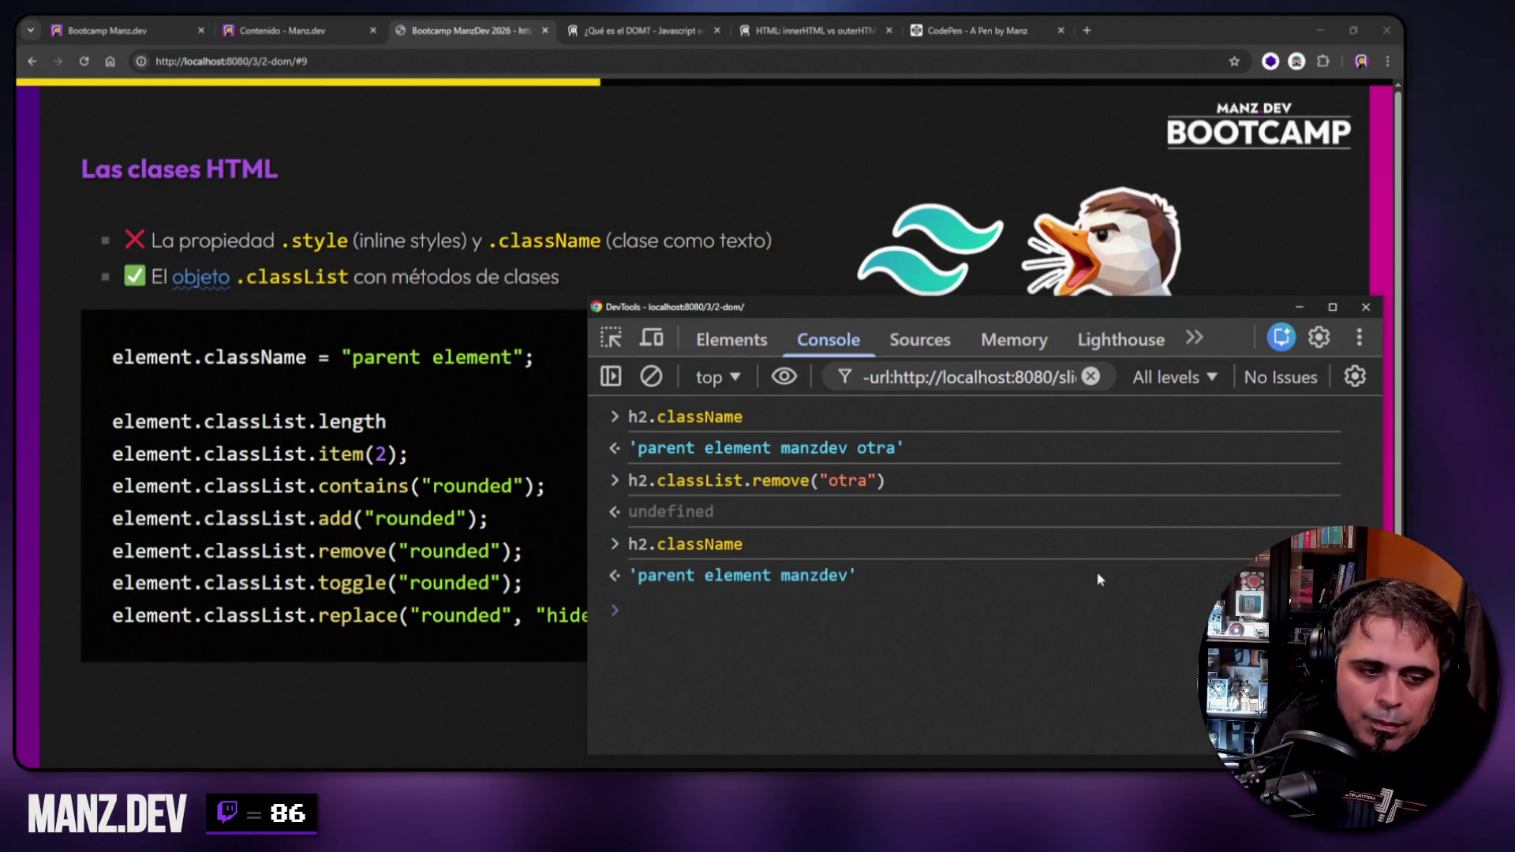
Toggle "otra" back on with classList.toggle and check className shows it restored.
key("Up")
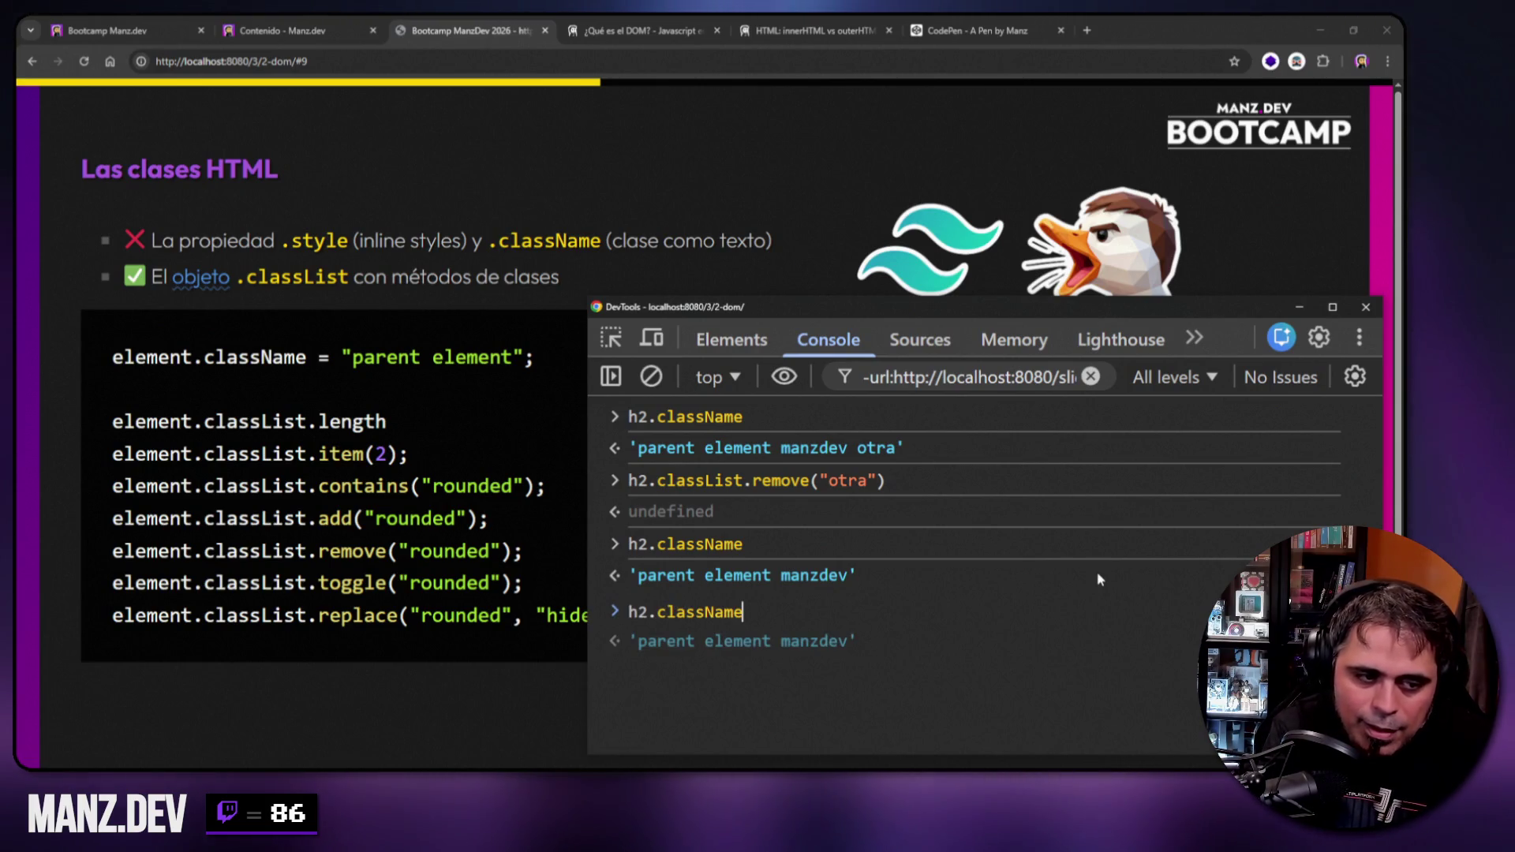
key("Up")
key("Left")
key("Left")
key("Left")
key("ctrl+Left")
key("shift+End")
type("to")
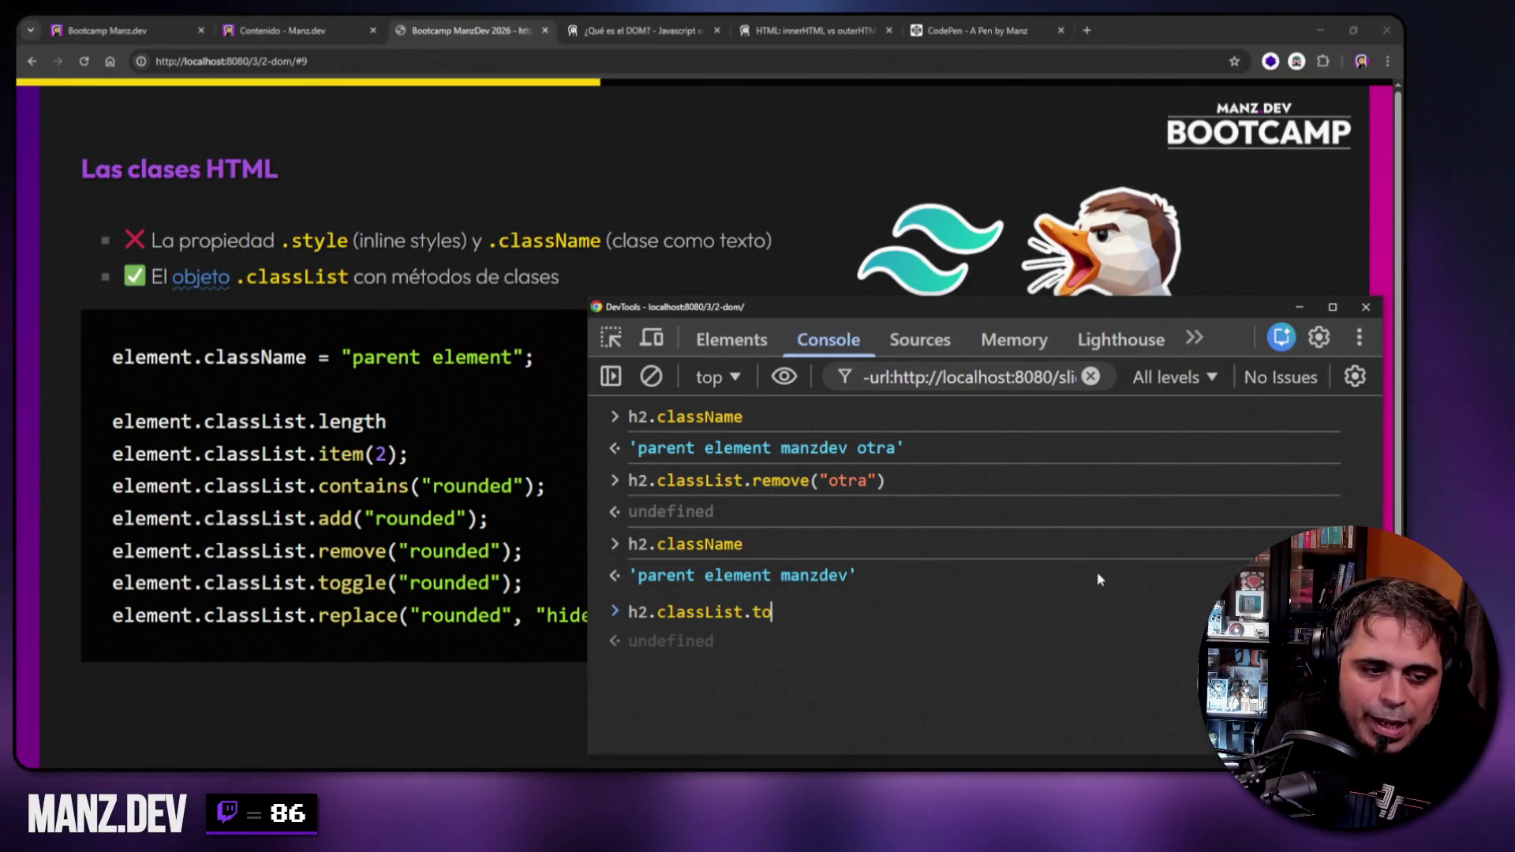
type("ggle(\"otra\")")
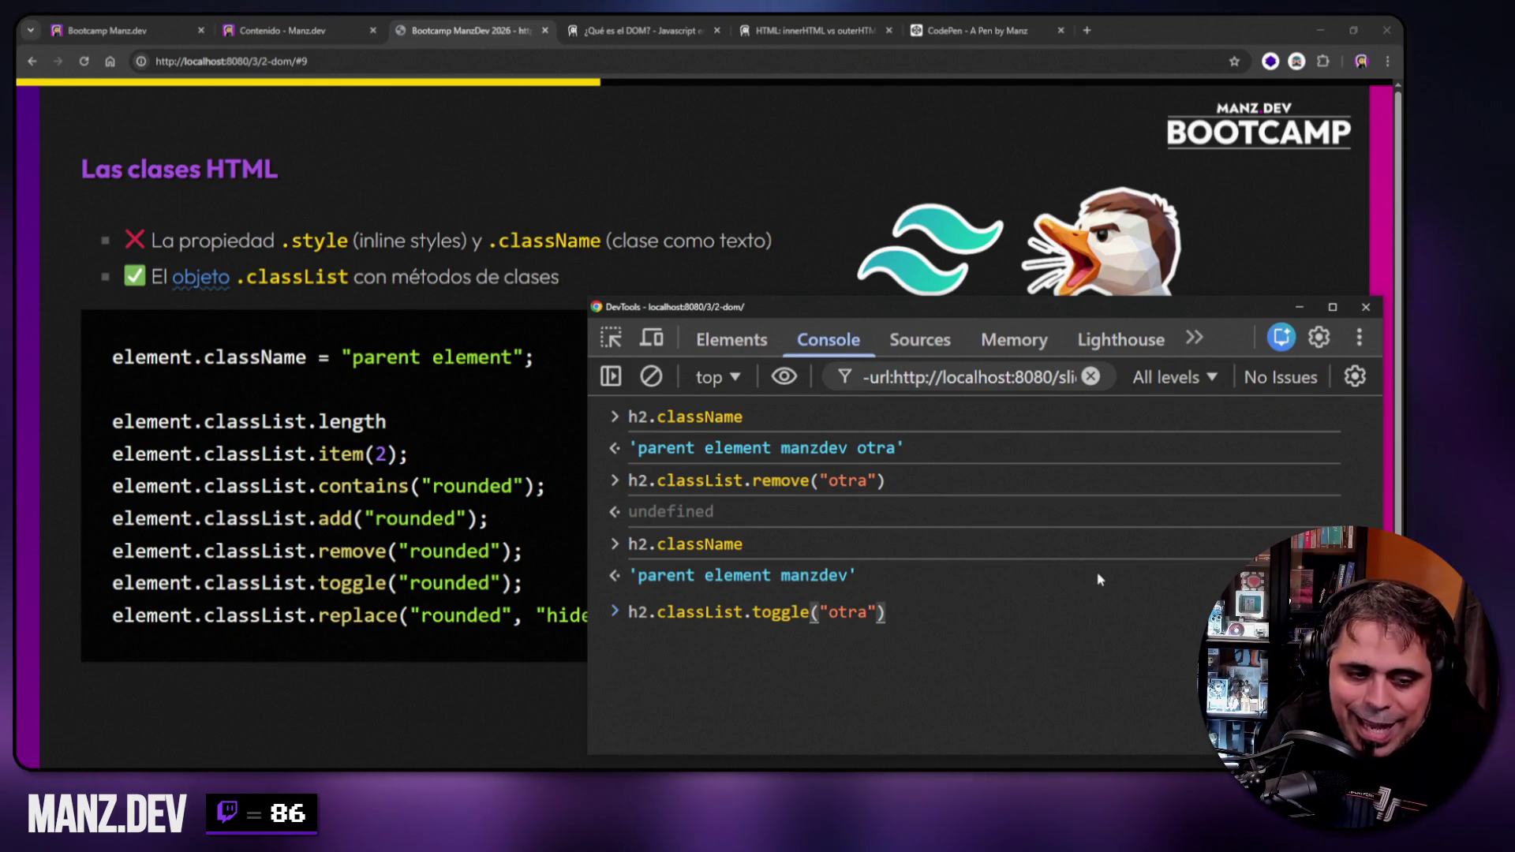
key("Return")
key("Up")
key("Up")
key("Return")
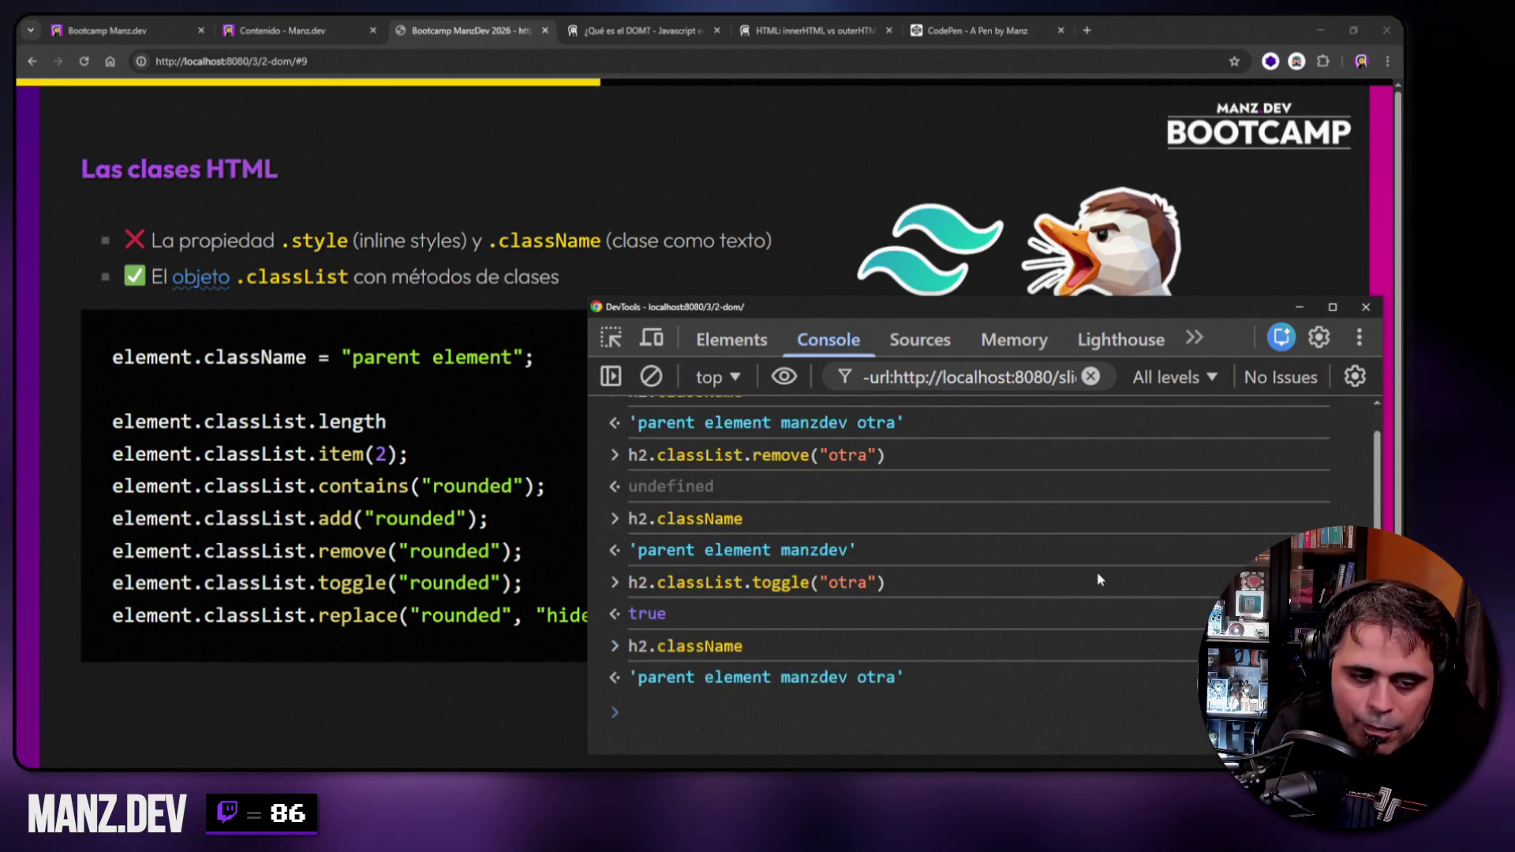
Toggle "otra" off again, confirm className 'parent element manzdev', and clear the console.
key("Up")
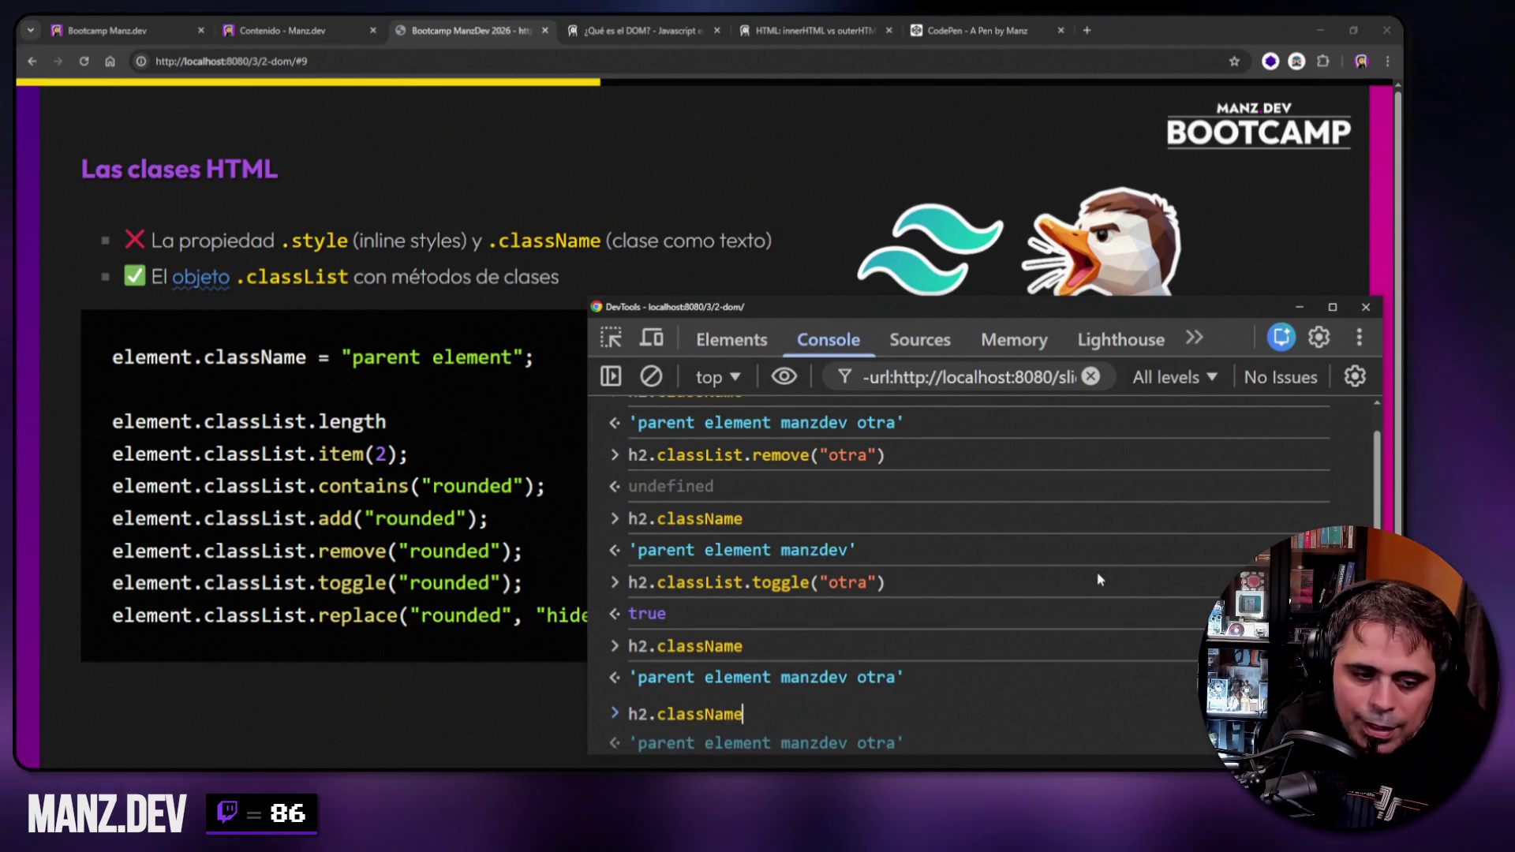
key("Up")
key("Return")
key("Up")
key("Up")
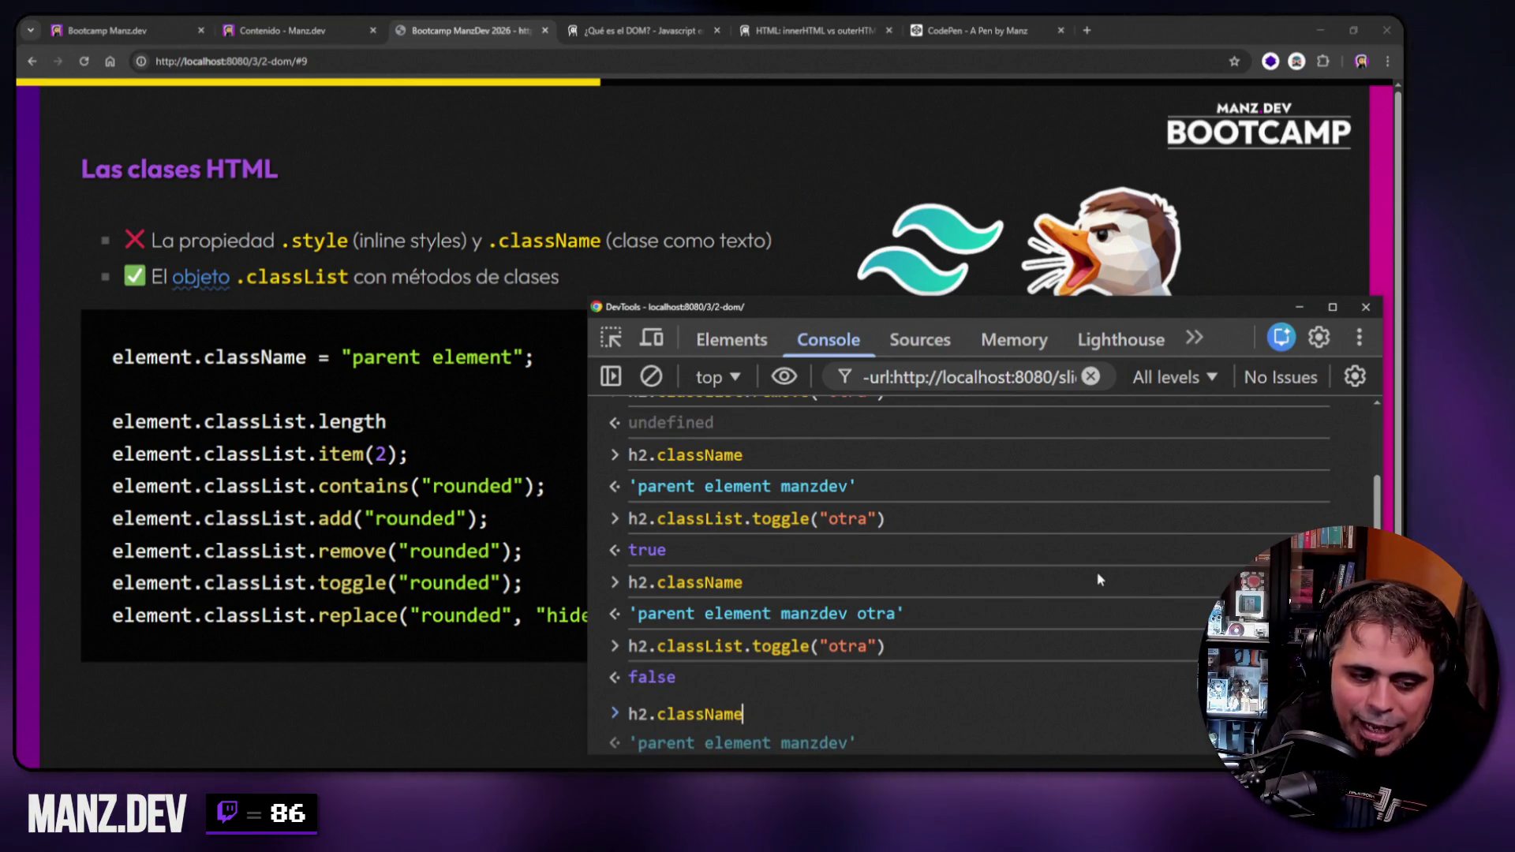
key("Return")
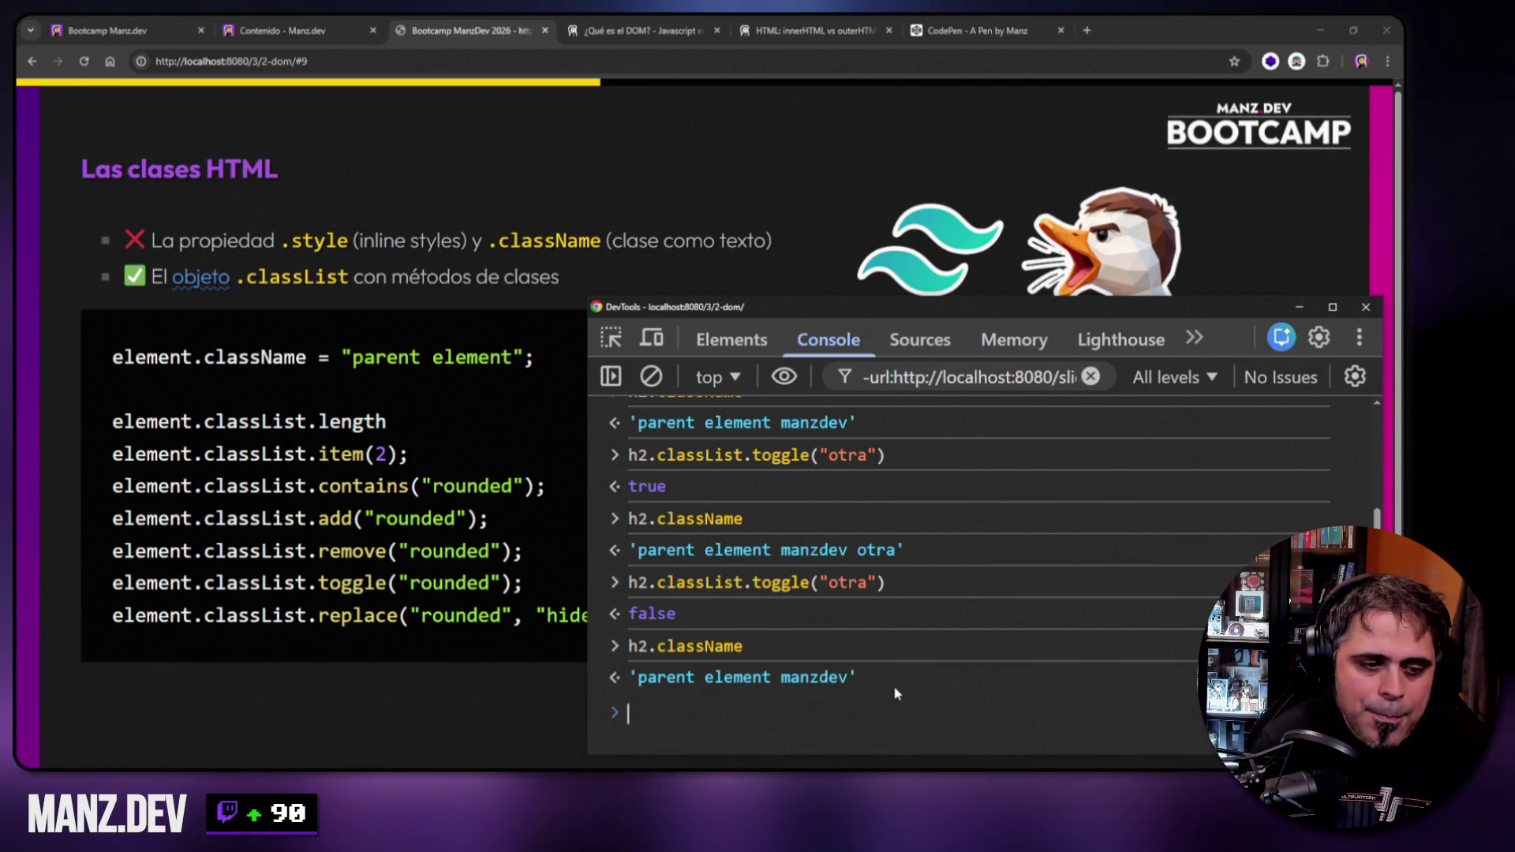
key("ctrl+l")
Run classList.replace("manzdev", "pato") on the h2 and verify className is 'parent element pato'.
key("Up")
key("Up")
key("Down")
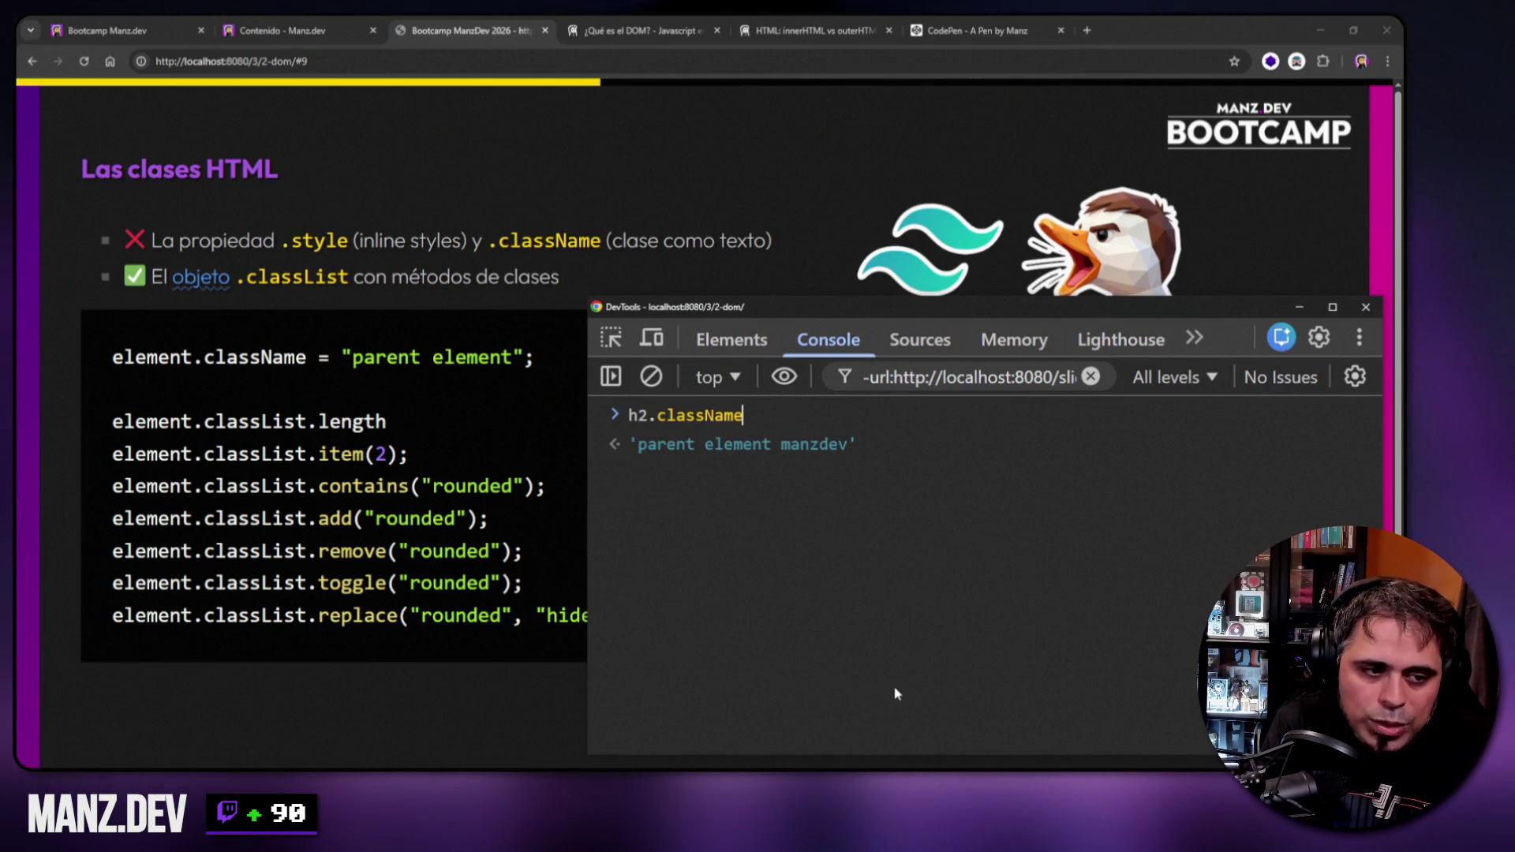
key("Return")
key("Up")
key("Up")
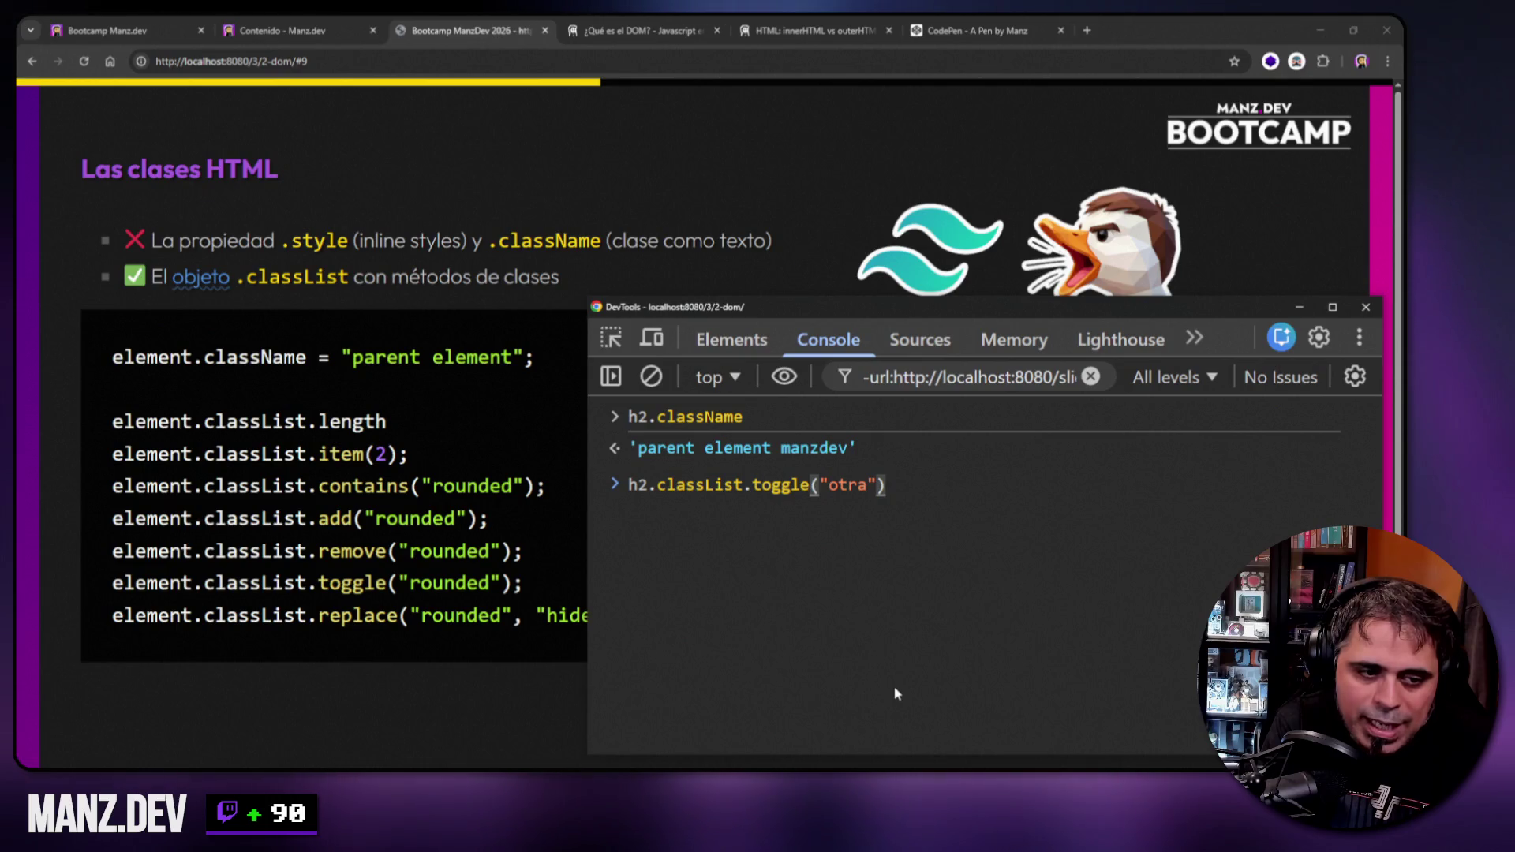
key("ctrl+Left")
key("ctrl+Left")
key("ctrl+Left")
key("shift+End")
type("replace(\"manzdev\", ")
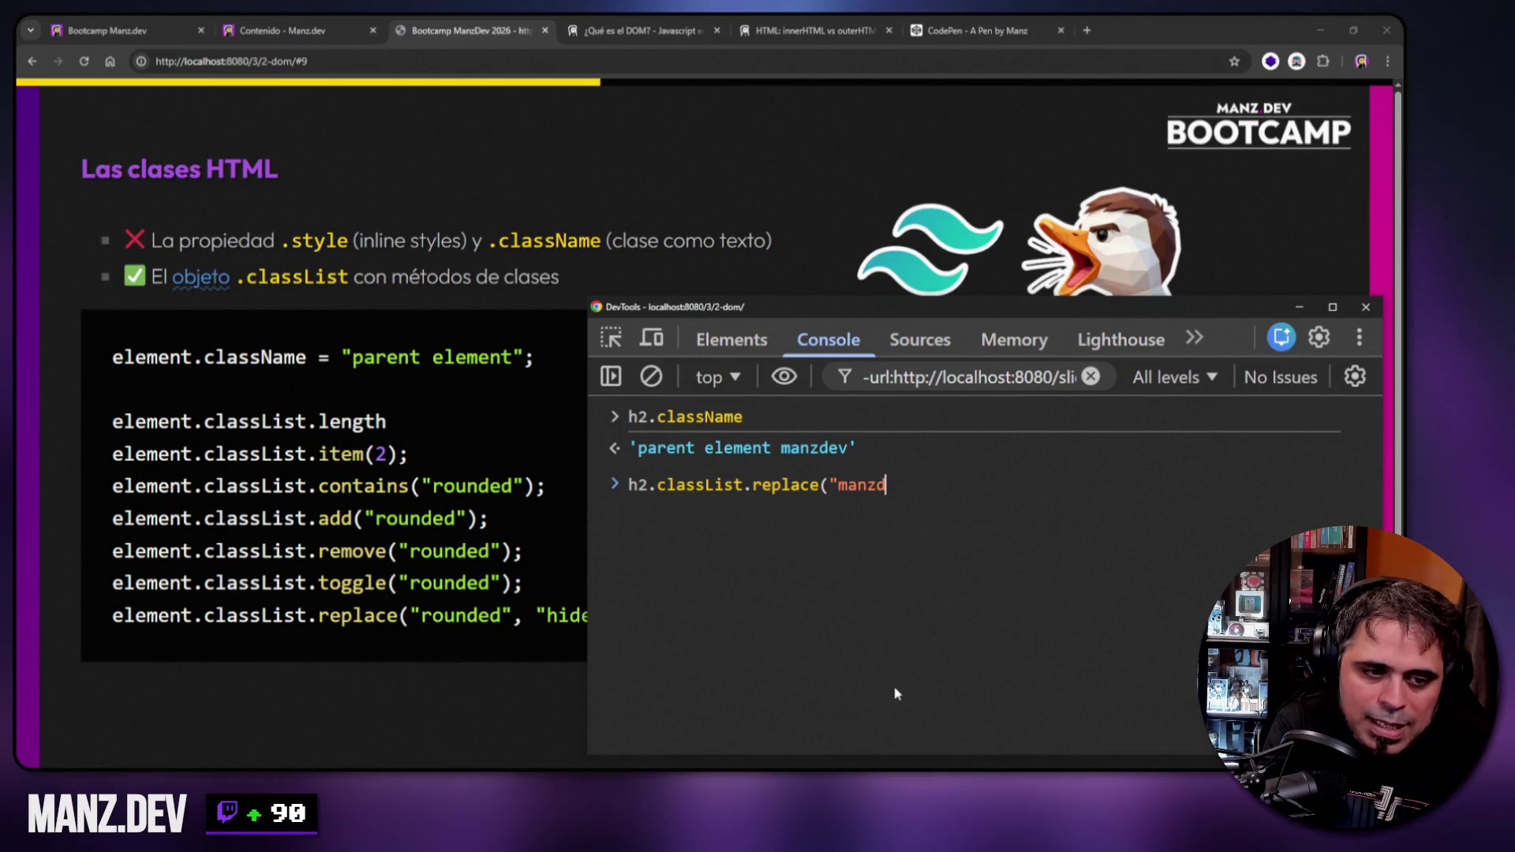
type("\"pato\")")
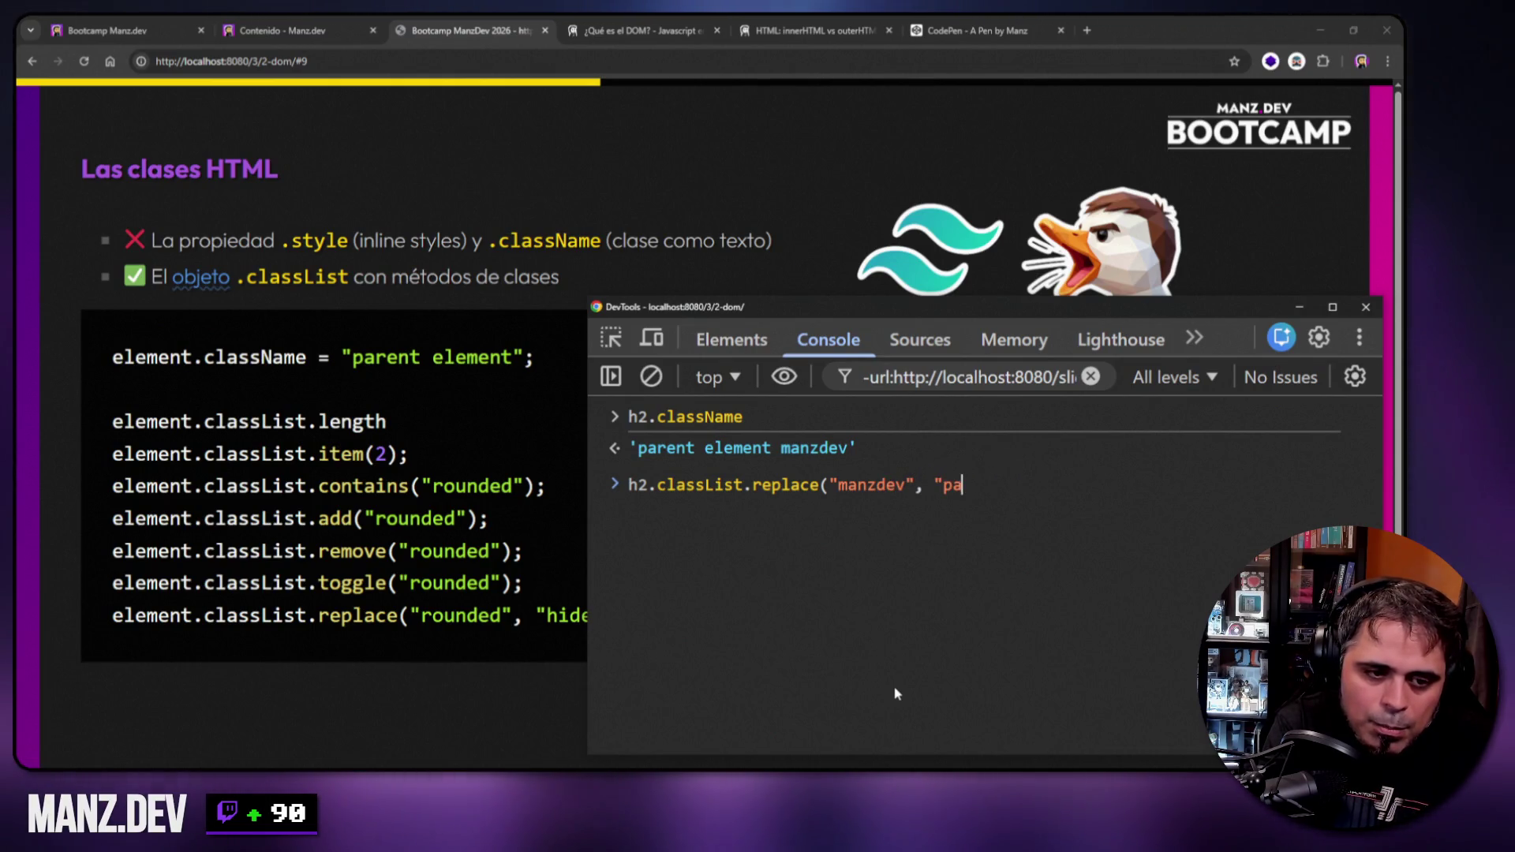
key("Return")
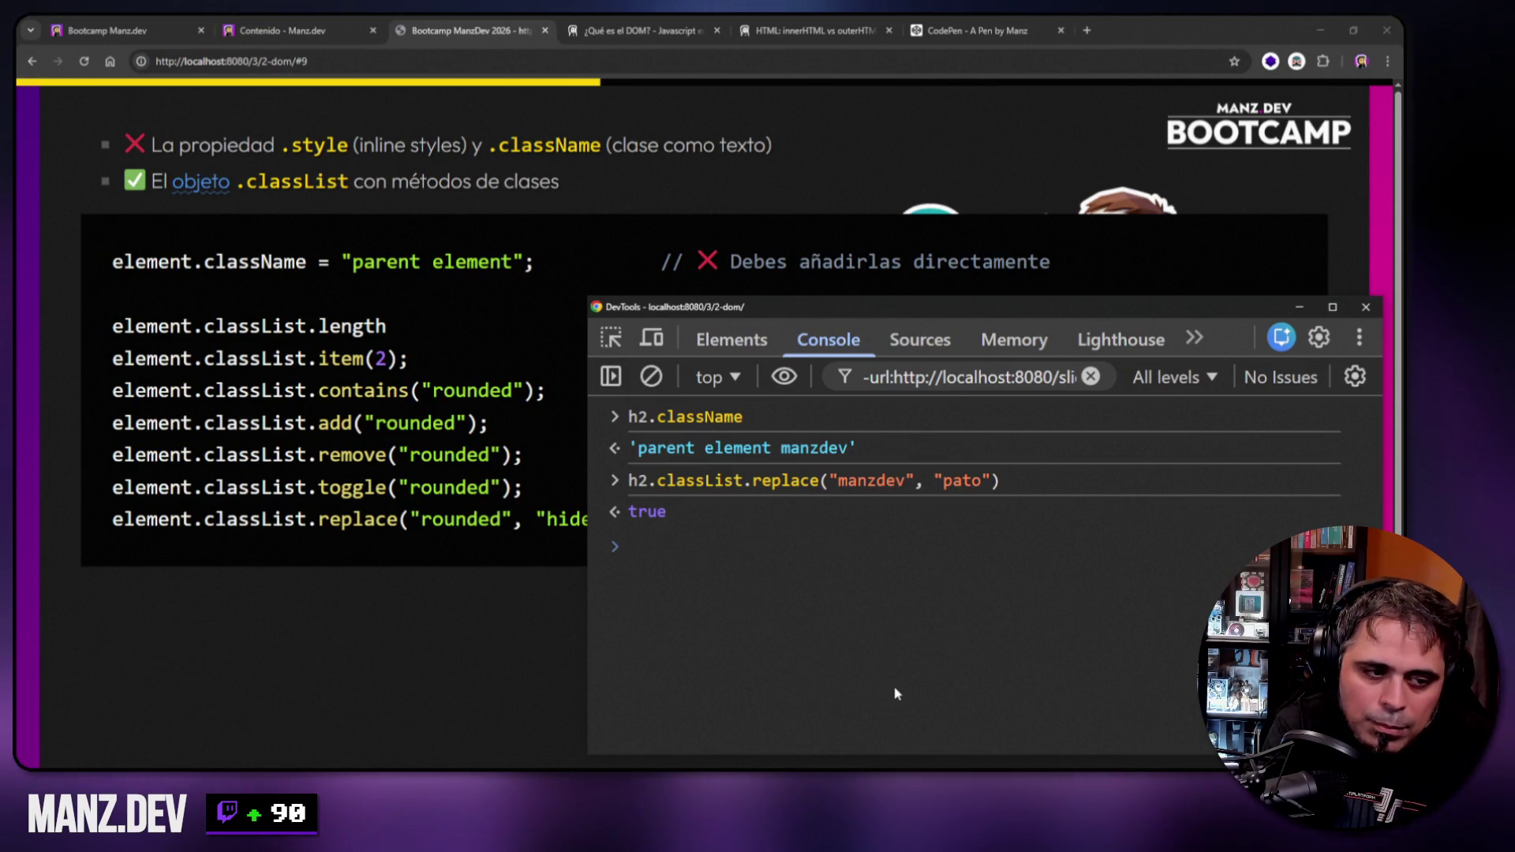
type("h2.className")
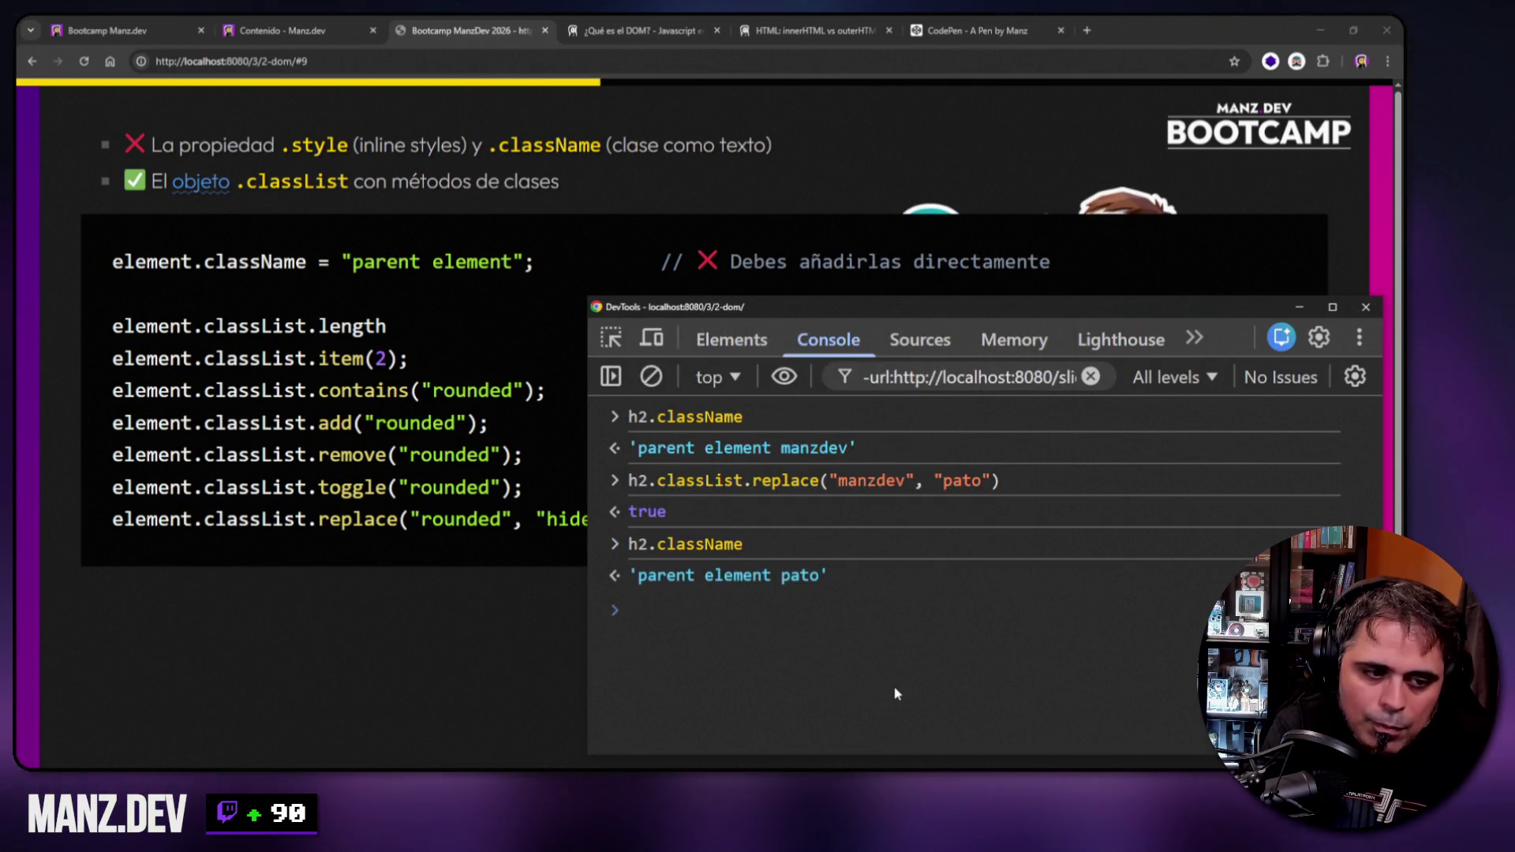
key("Return")
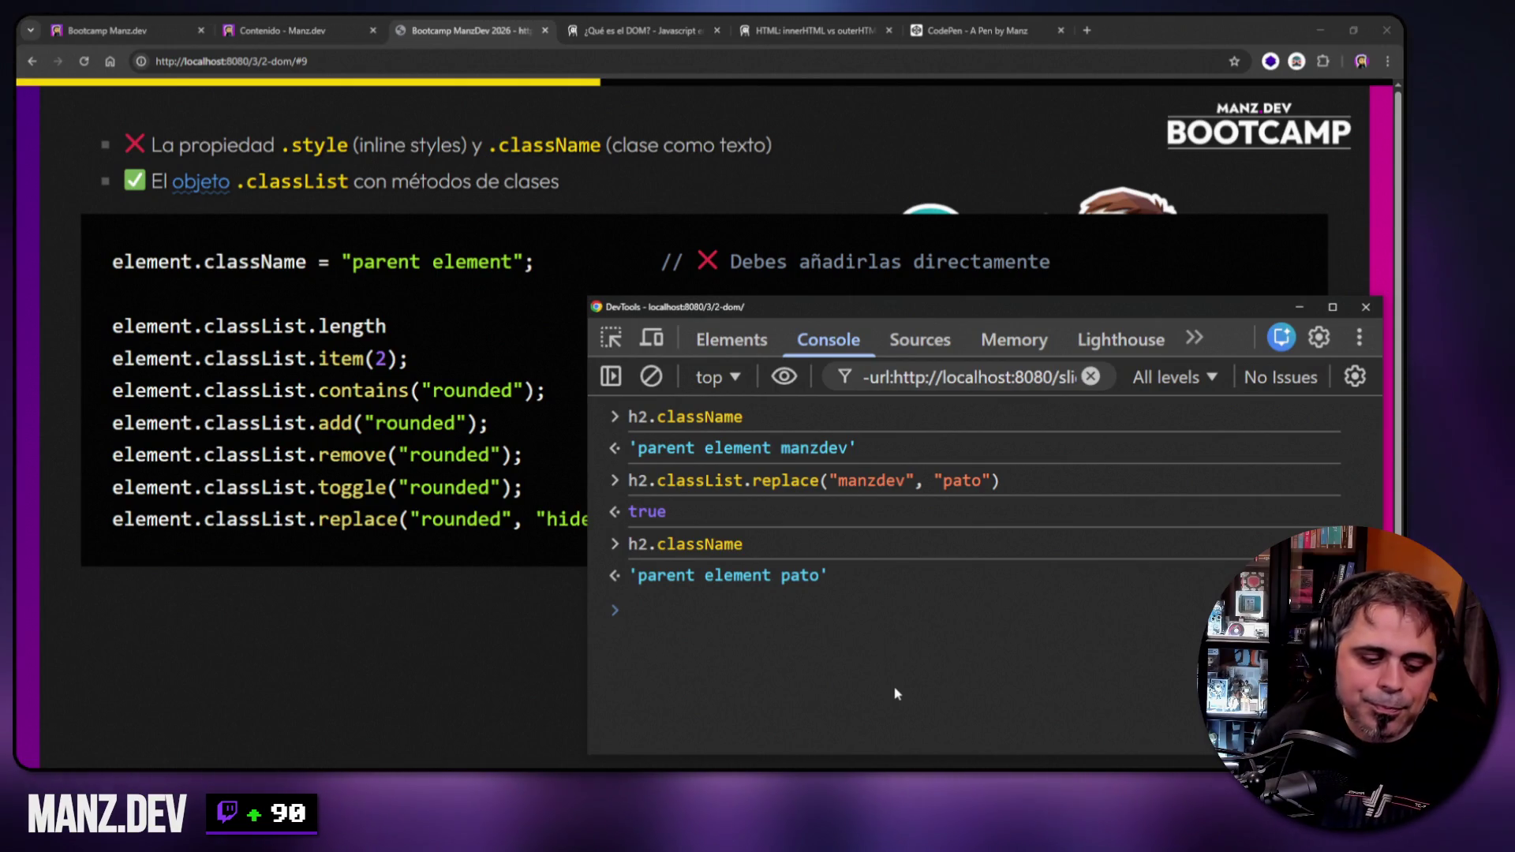
left_click(566, 182)
Reload the slide page with F5, clear the console, and hide DevTools.
key("F5")
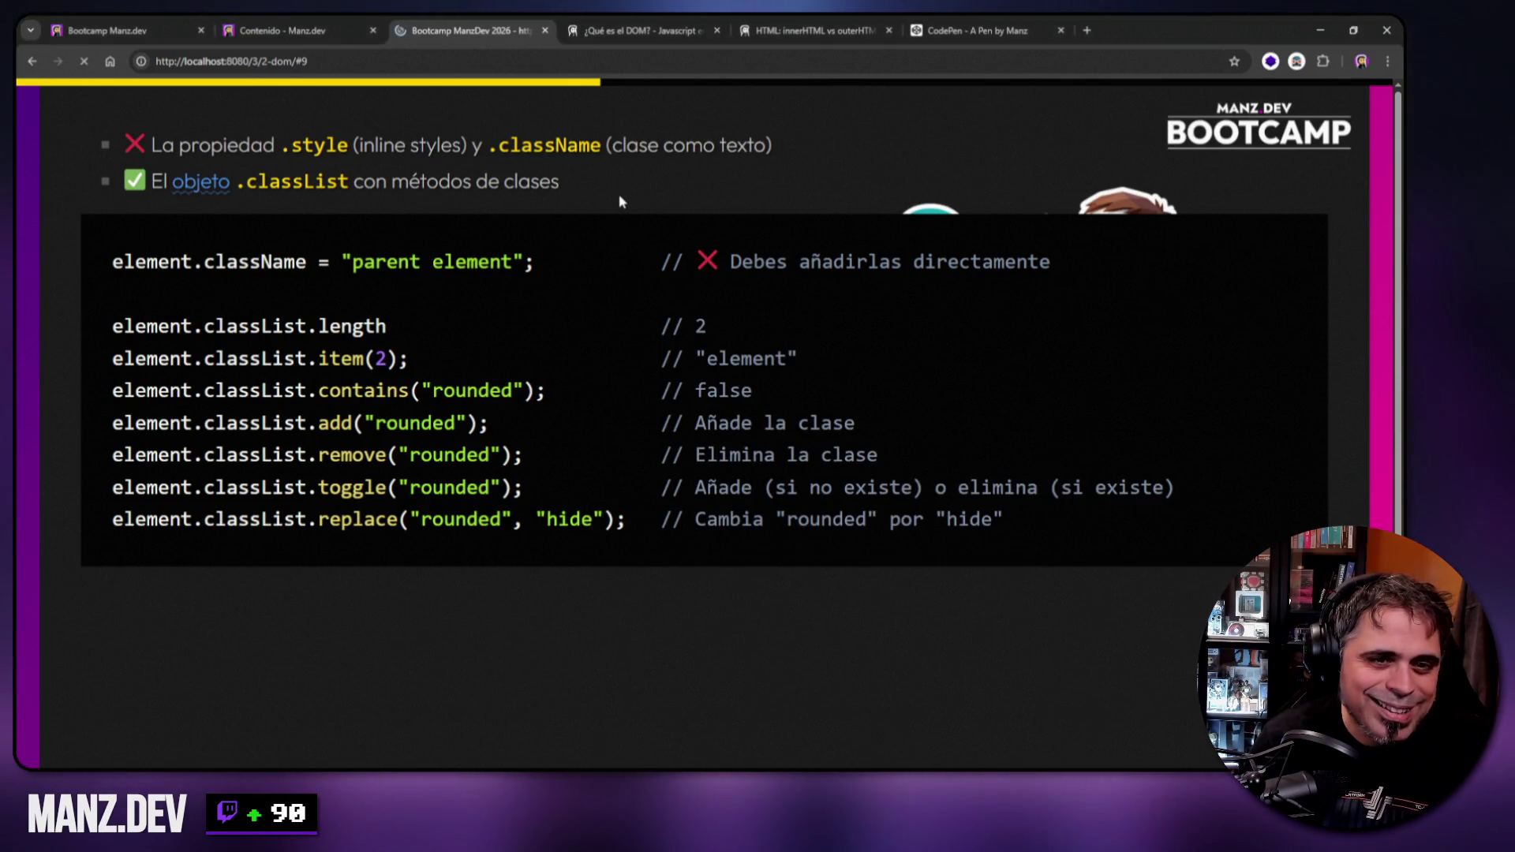
key("ctrl+shift+j")
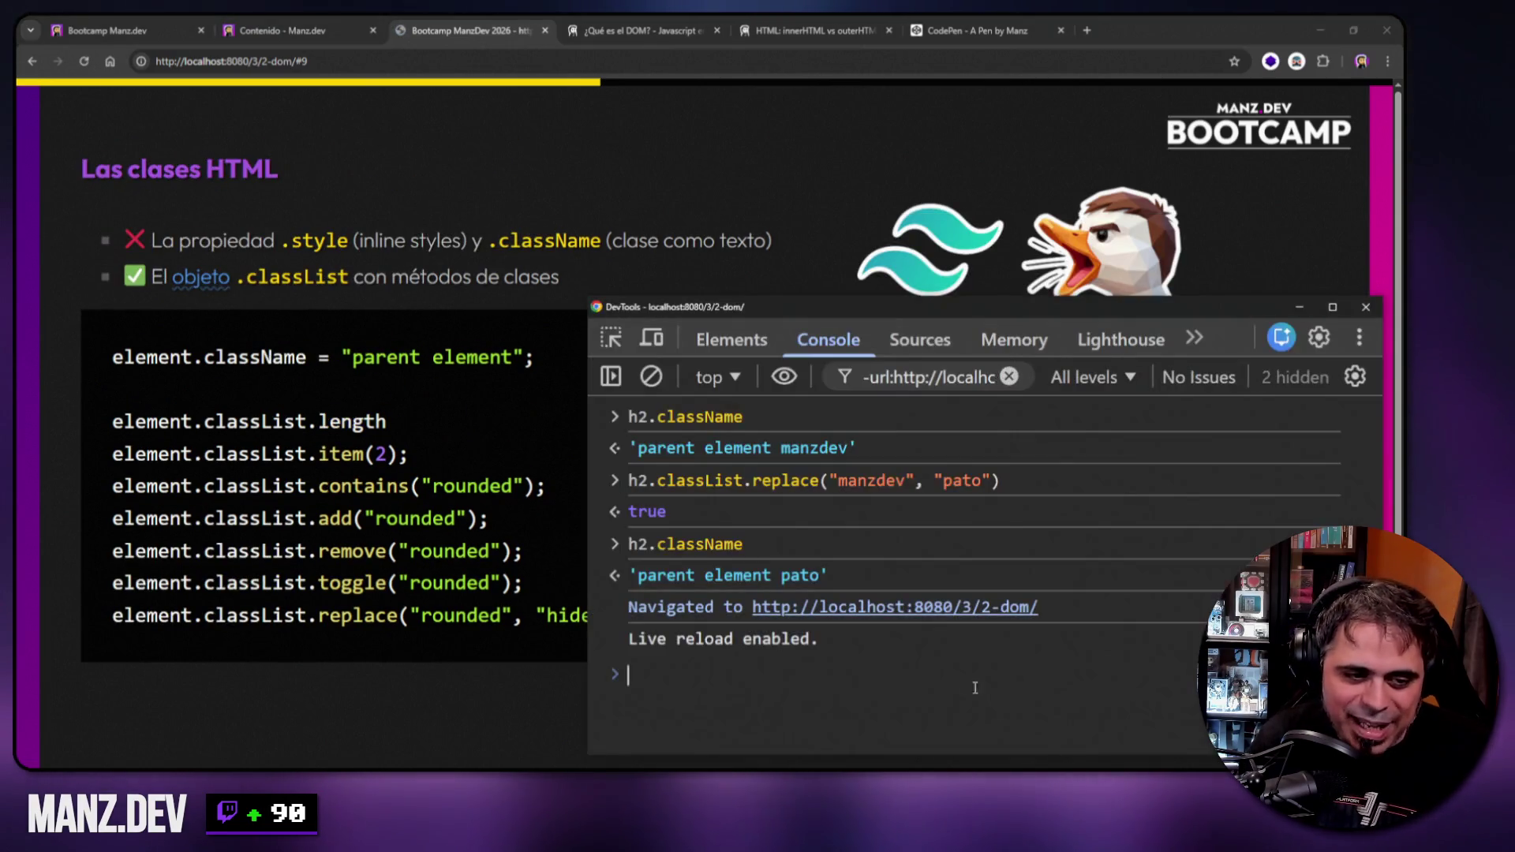
right_click(1110, 498)
left_click(1148, 514)
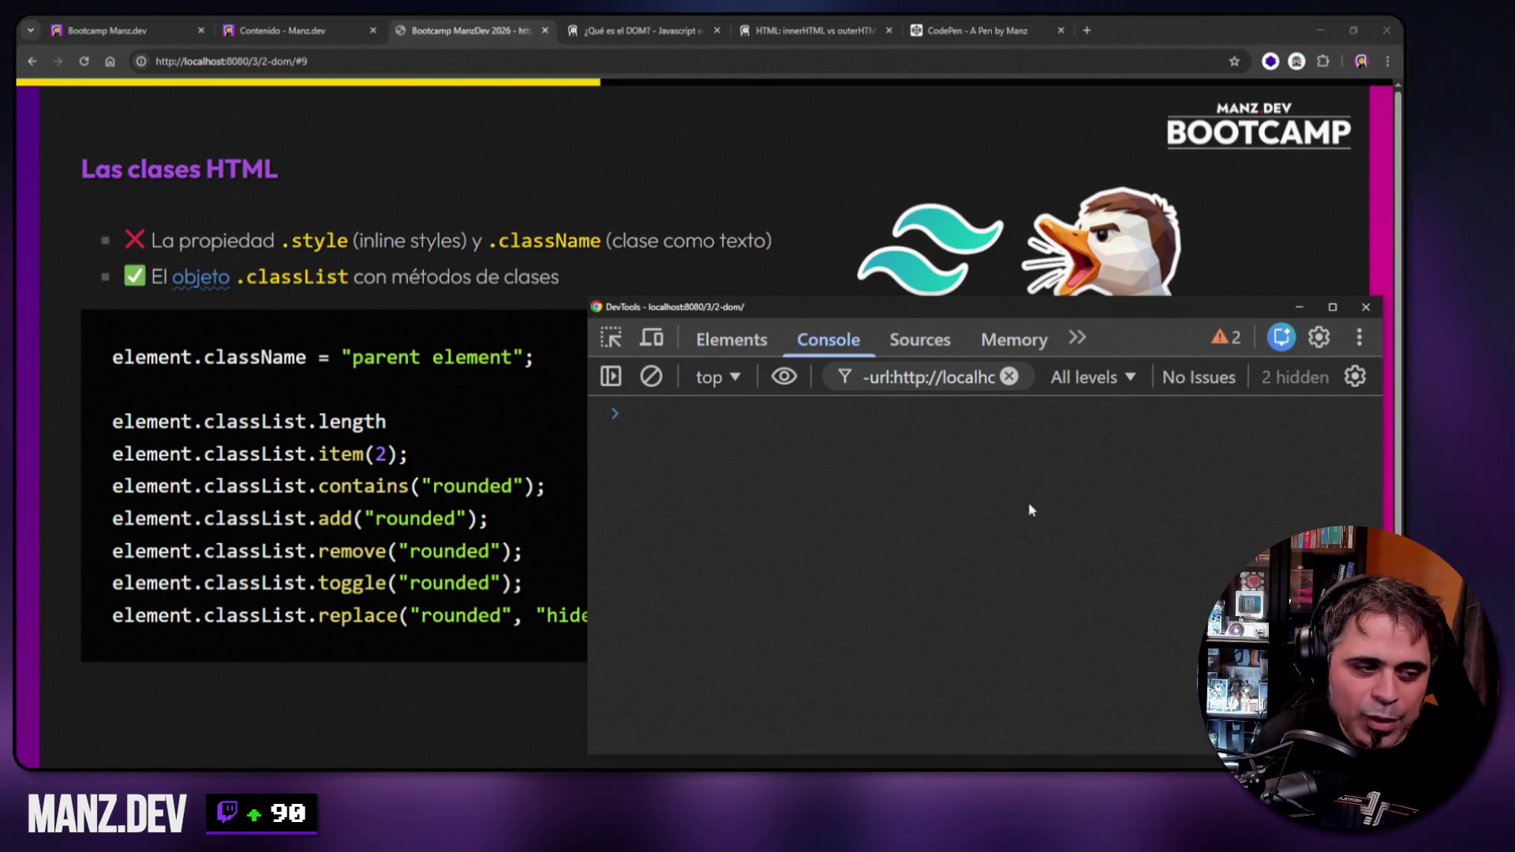
key("alt+Tab")
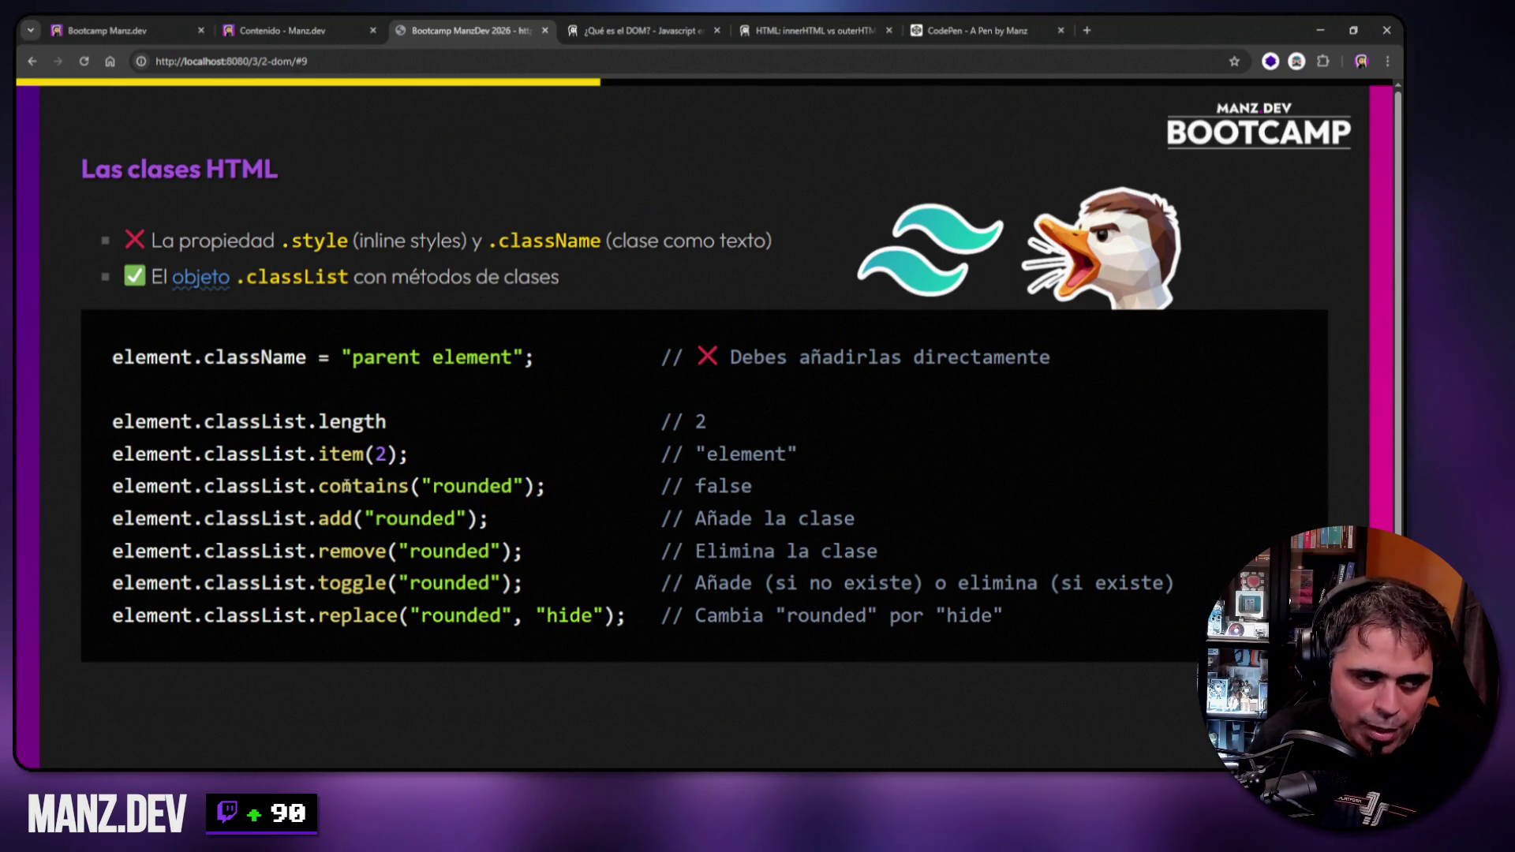
Highlight className, 'parent element' and the classList calls, then advance to the next slide.
left_click_drag(204, 357, 308, 359)
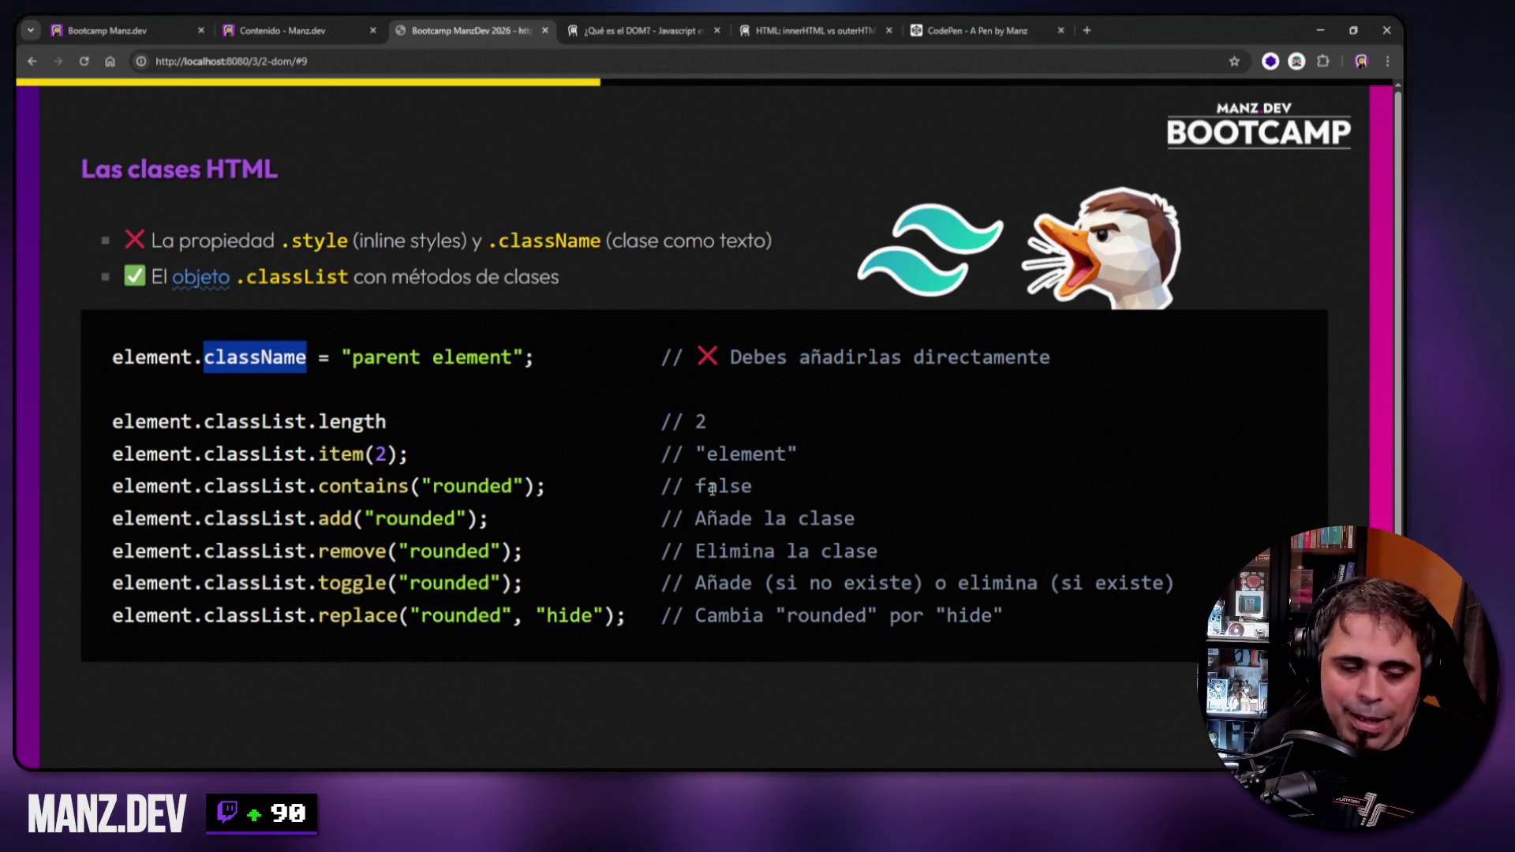
left_click_drag(343, 356, 526, 357)
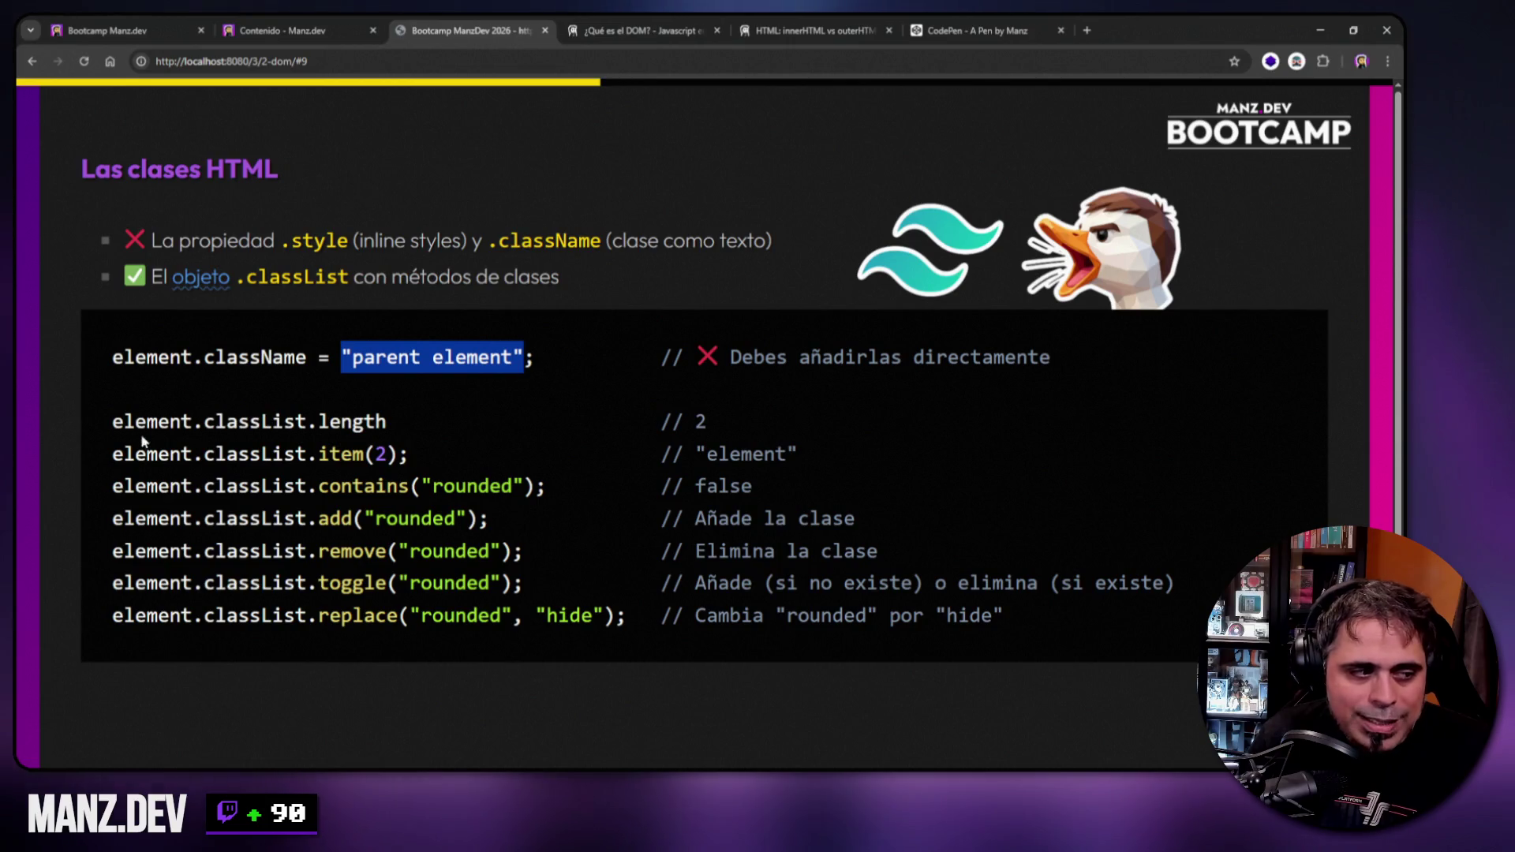
mouse_move(115, 458)
left_mouse_down()
mouse_move(522, 615)
mouse_move(672, 621)
left_mouse_up()
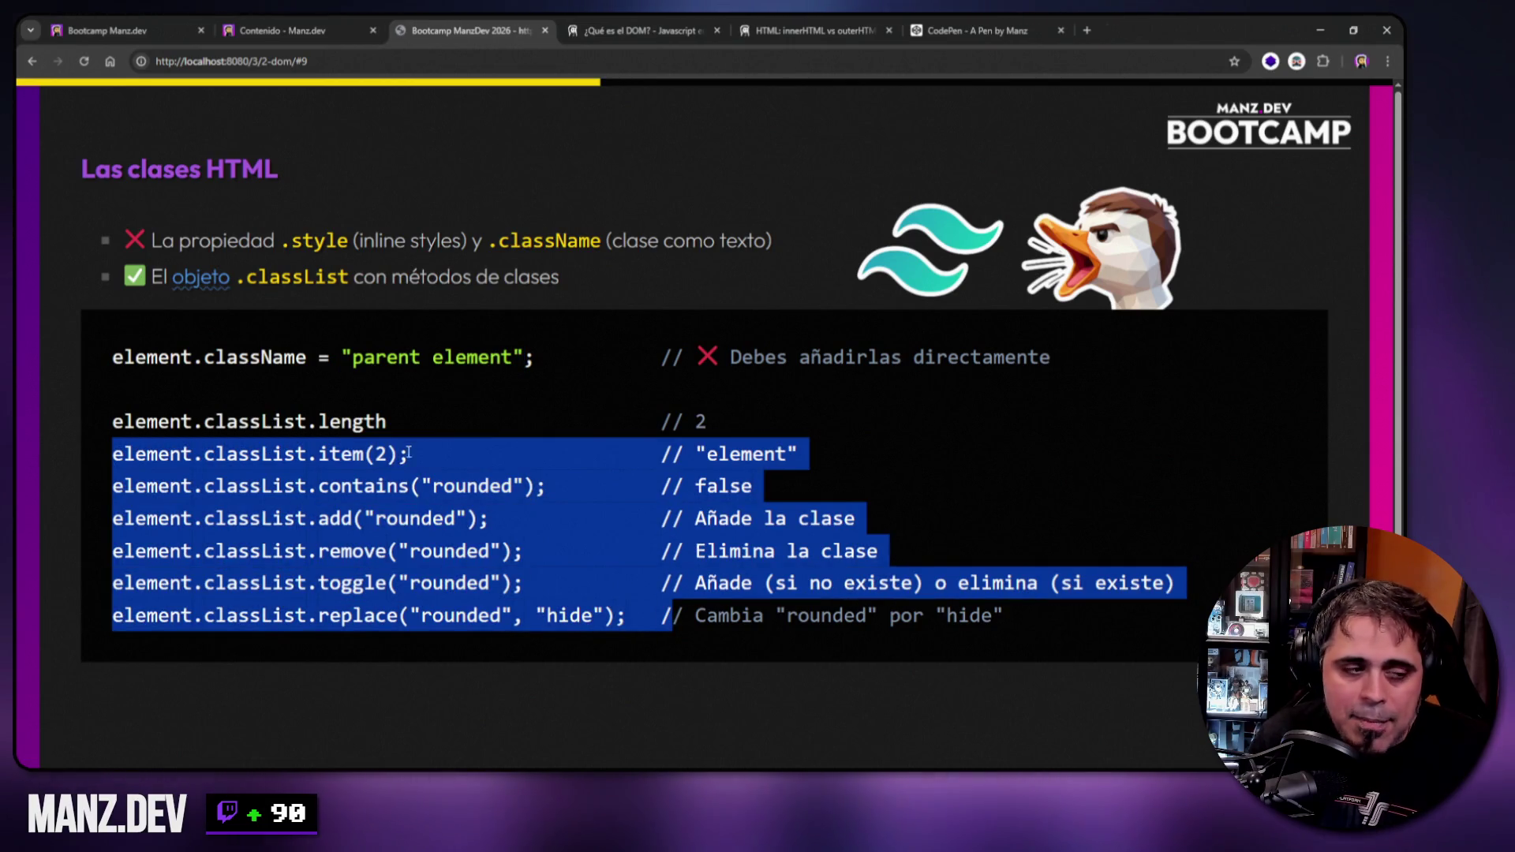
left_click_drag(341, 357, 569, 361)
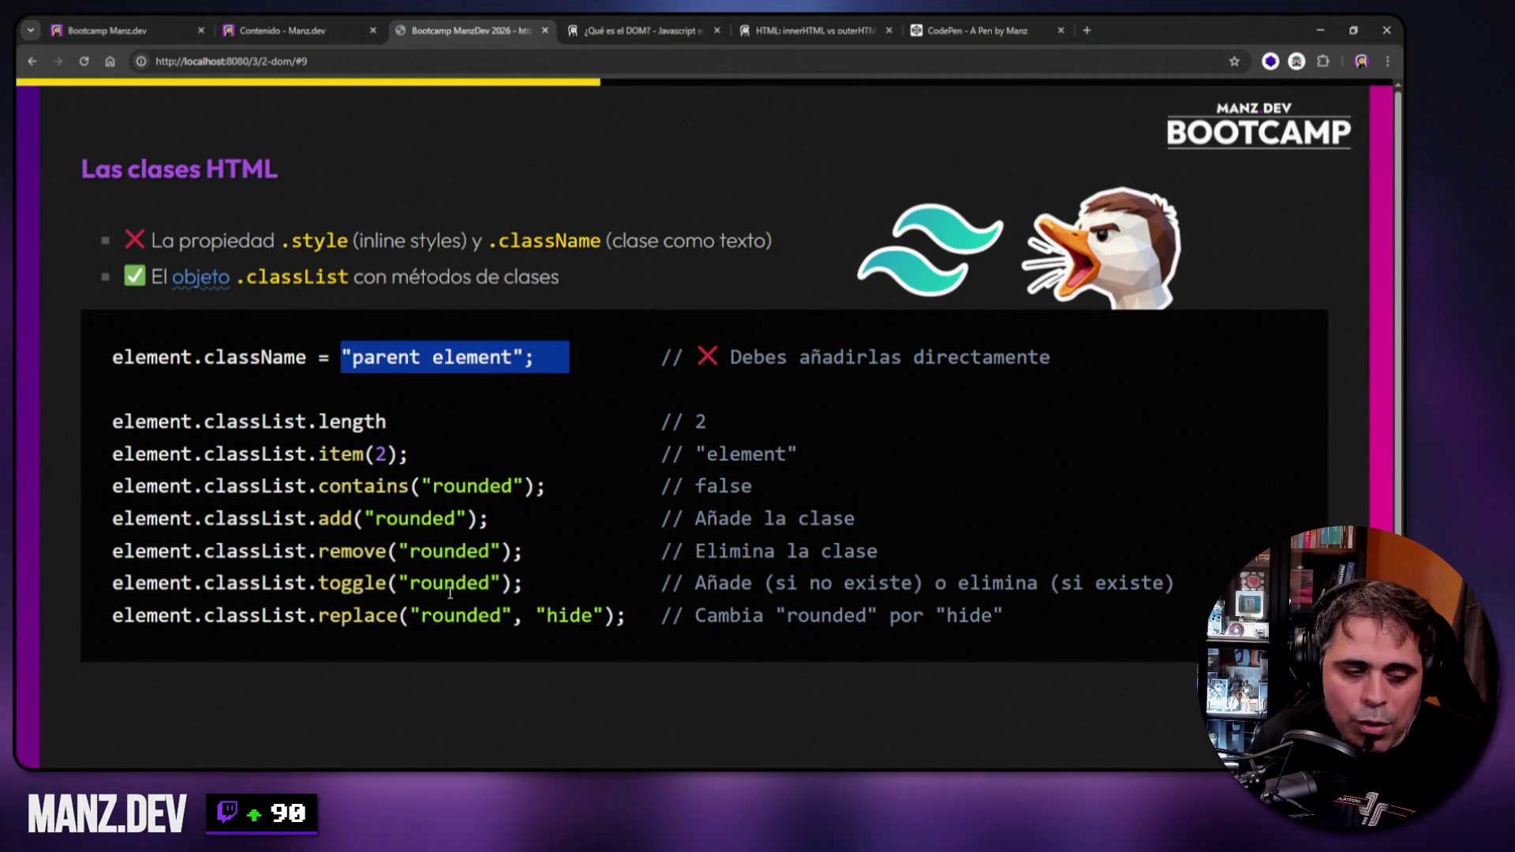
left_click_drag(489, 517, 193, 520)
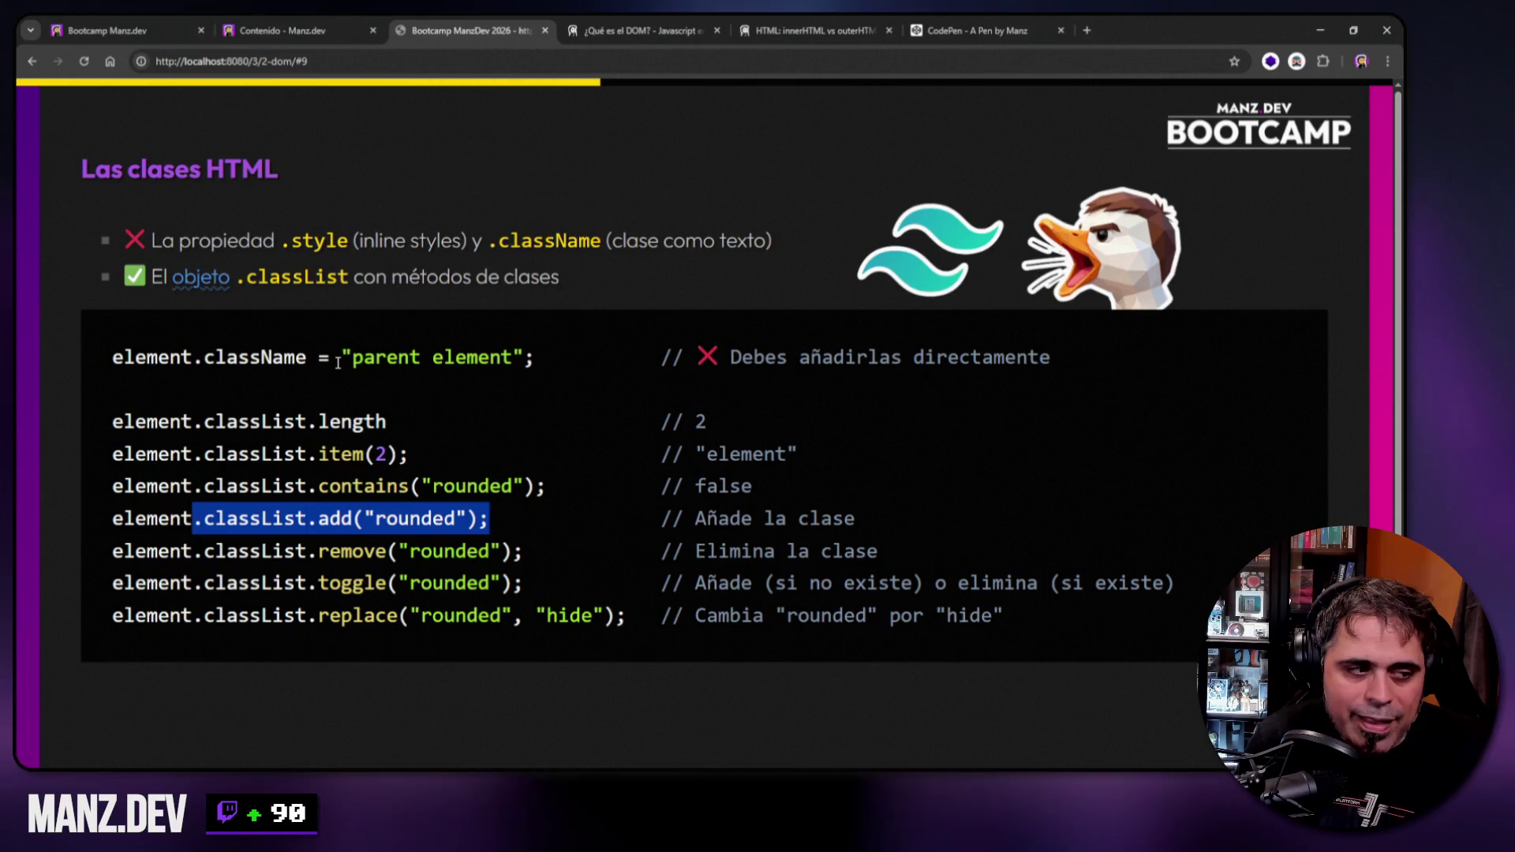
left_click_drag(339, 359, 524, 355)
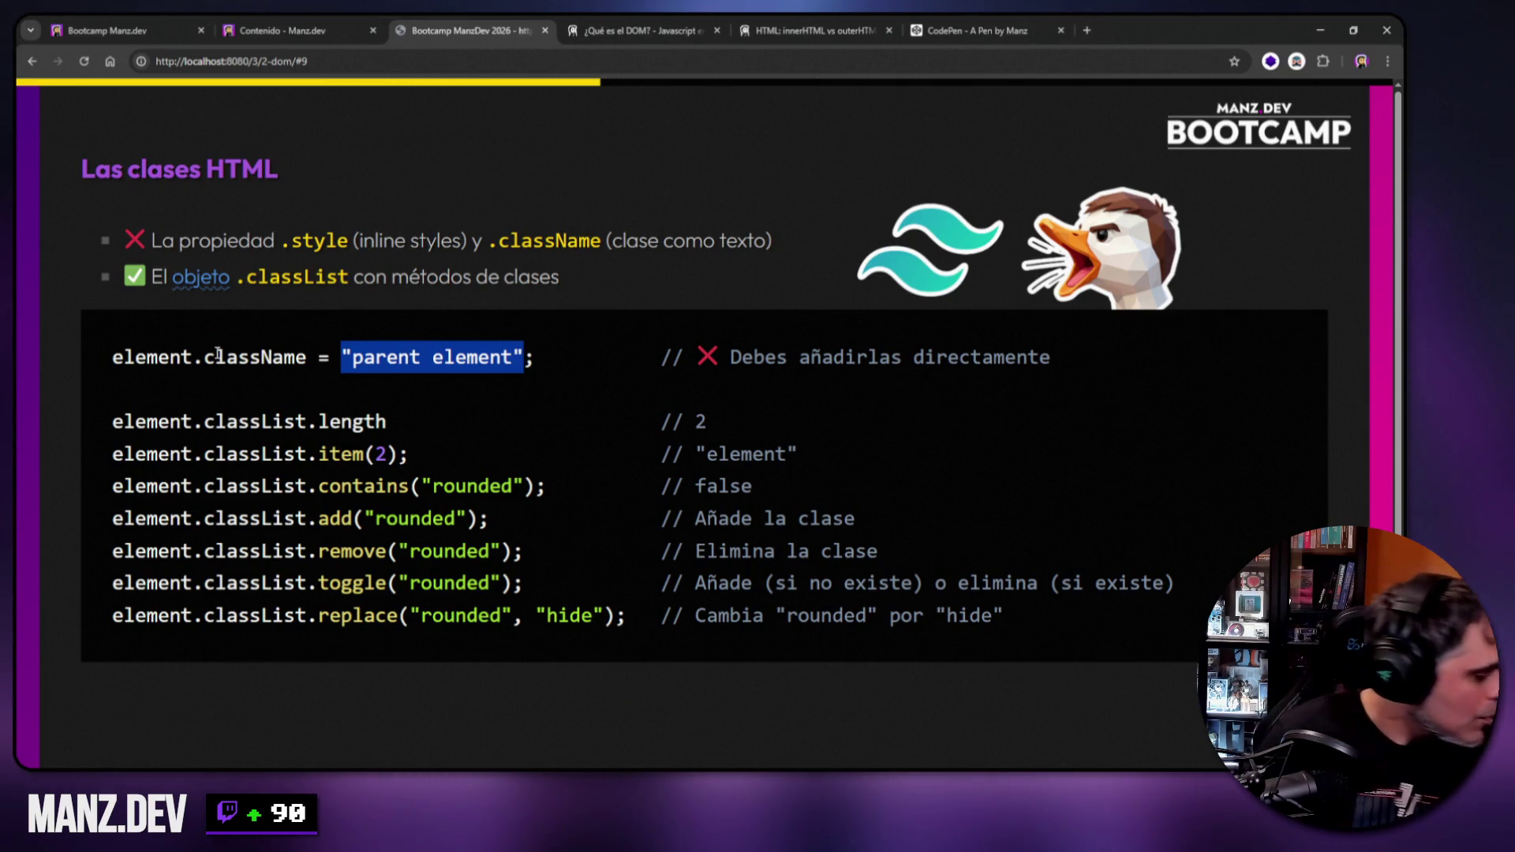
left_click(513, 183)
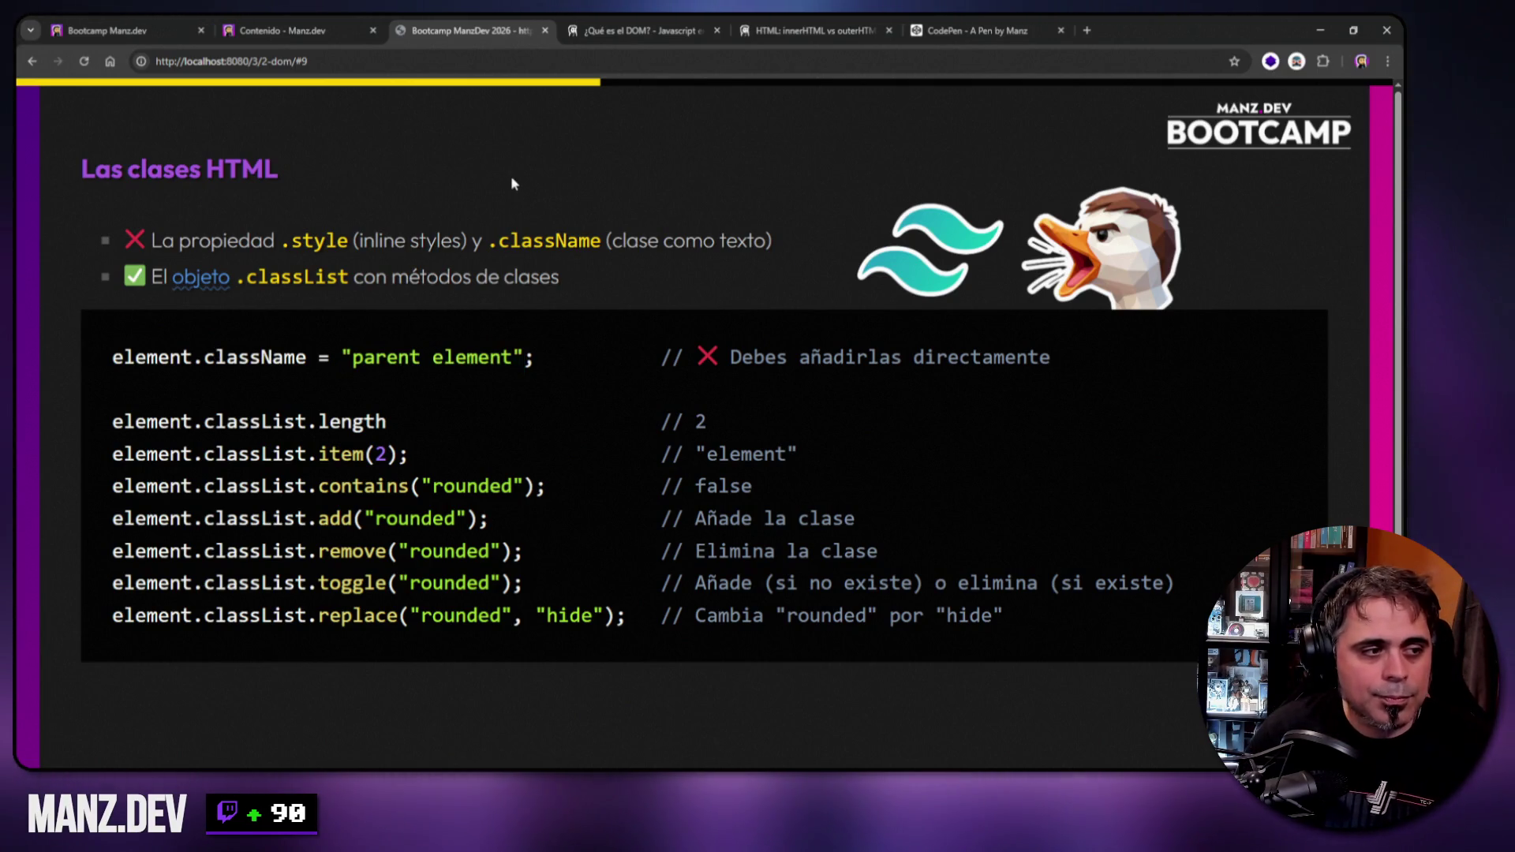
key("Right")
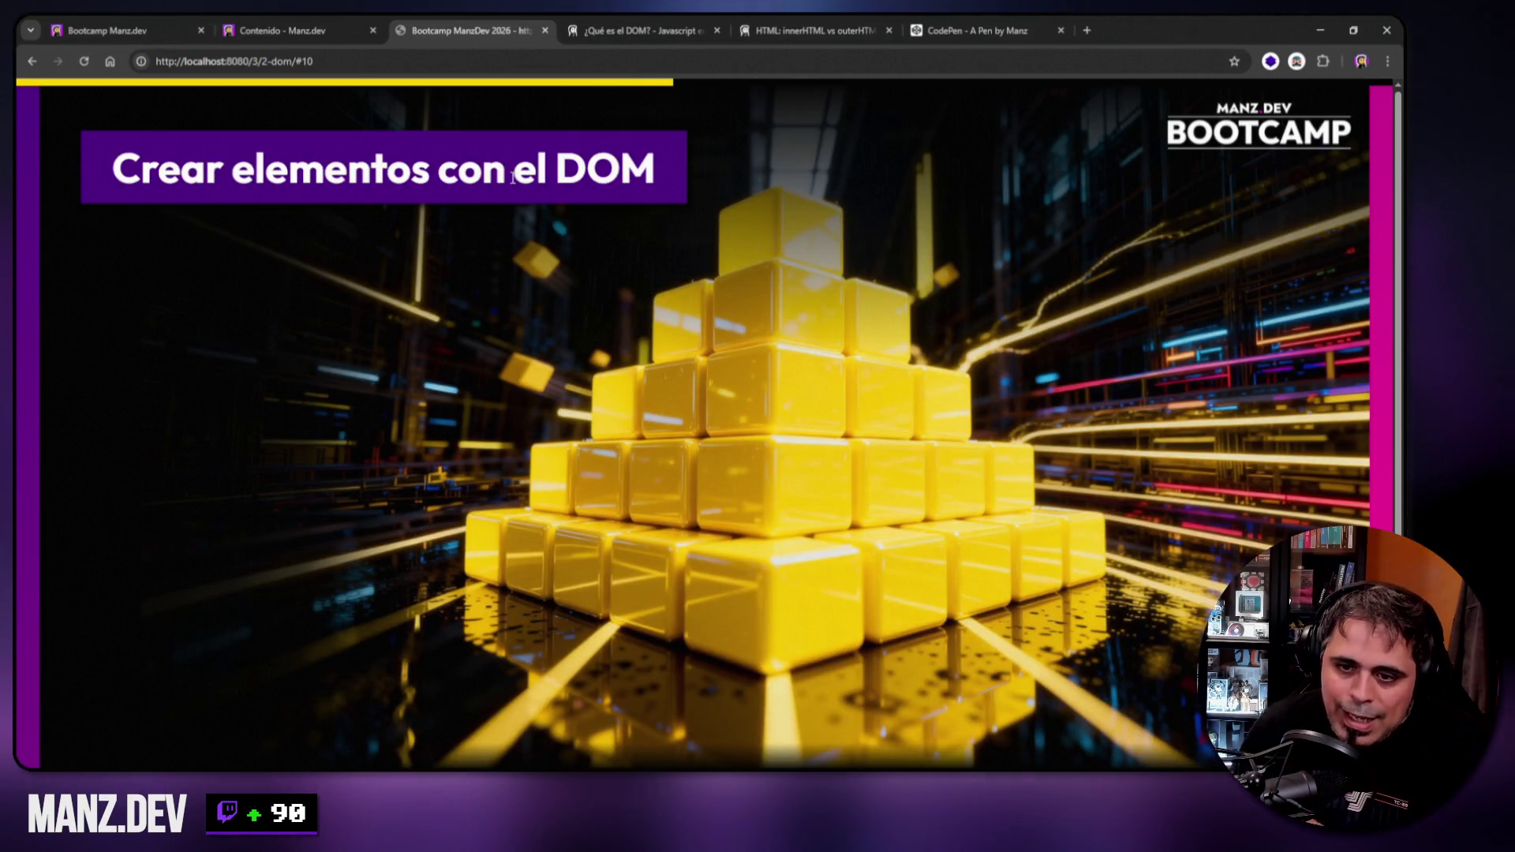
Return to the 'Las clases HTML' slide and bring up javascript-cheatsheet-2026.pdf.
key("Left")
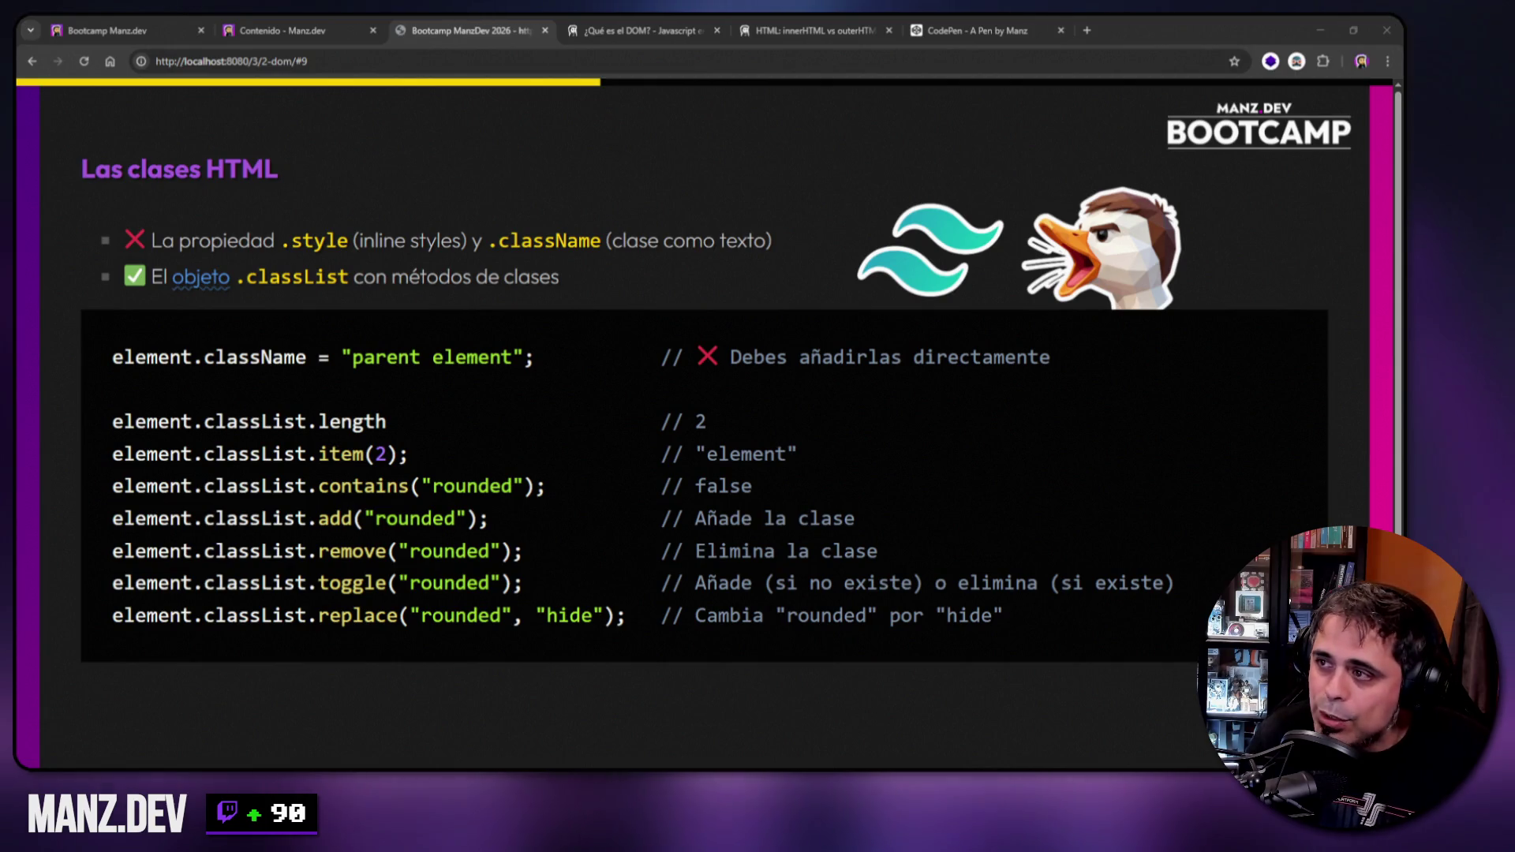
key("alt+Tab")
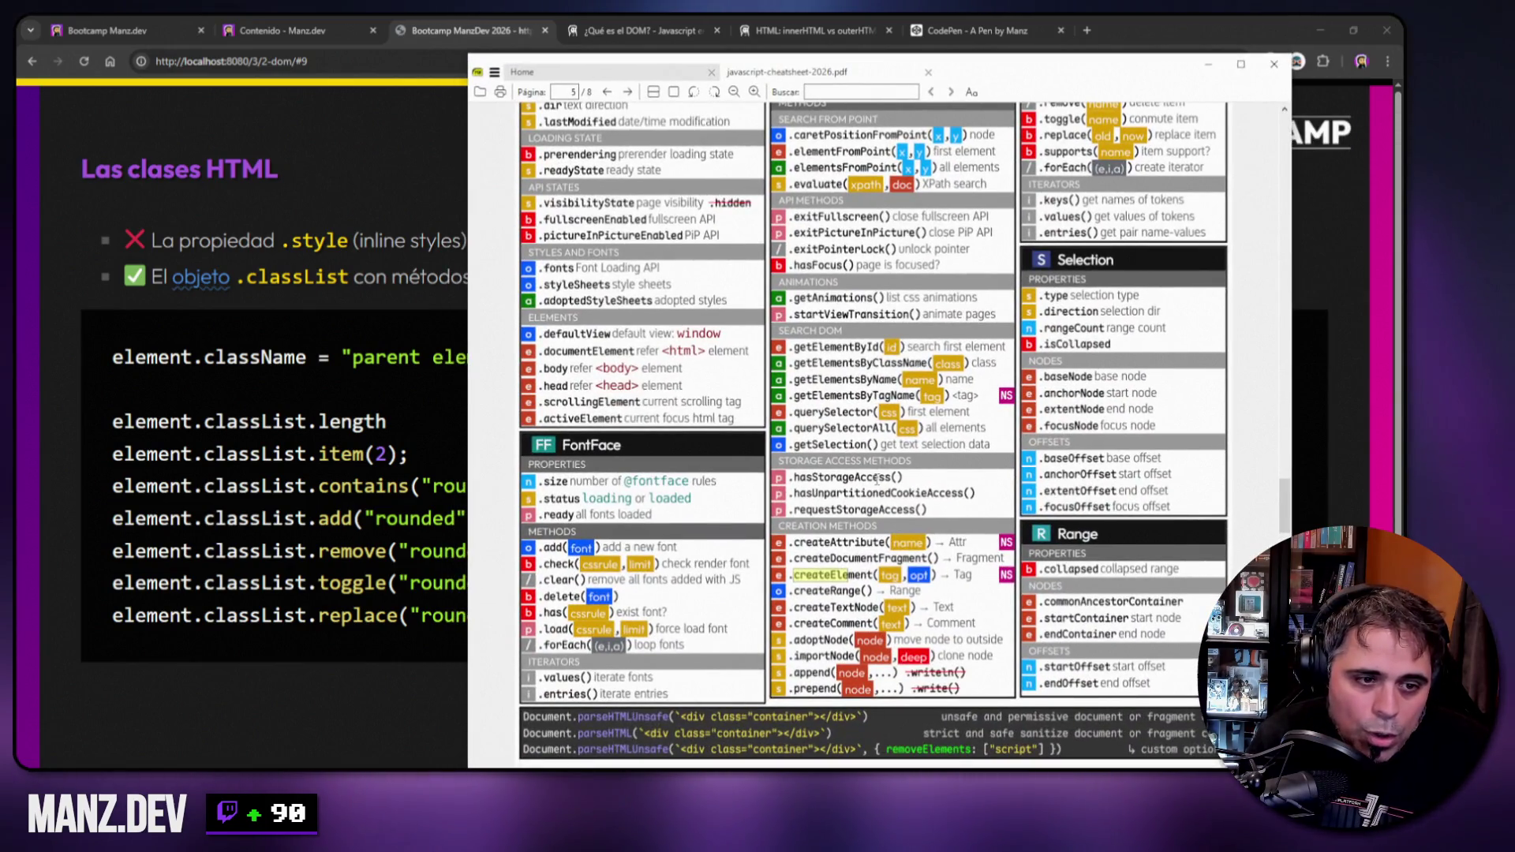
Scroll through the cheatsheet's creation methods page, nudge the window, then close SumatraPDF.
scroll(875, 478, "up", 1)
scroll(873, 485, "down", 2)
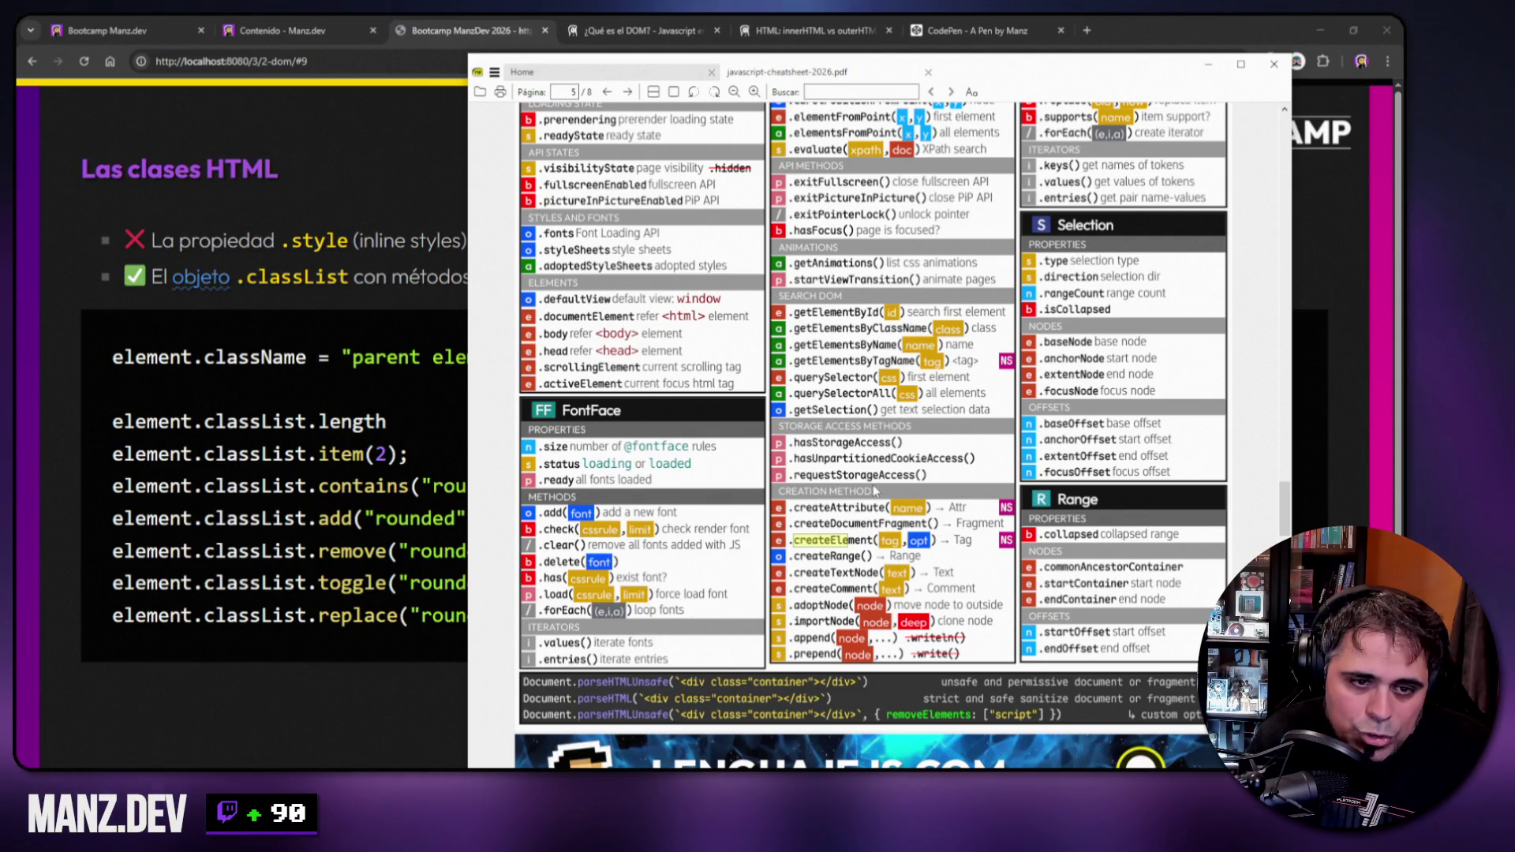
scroll(873, 484, "up", 5)
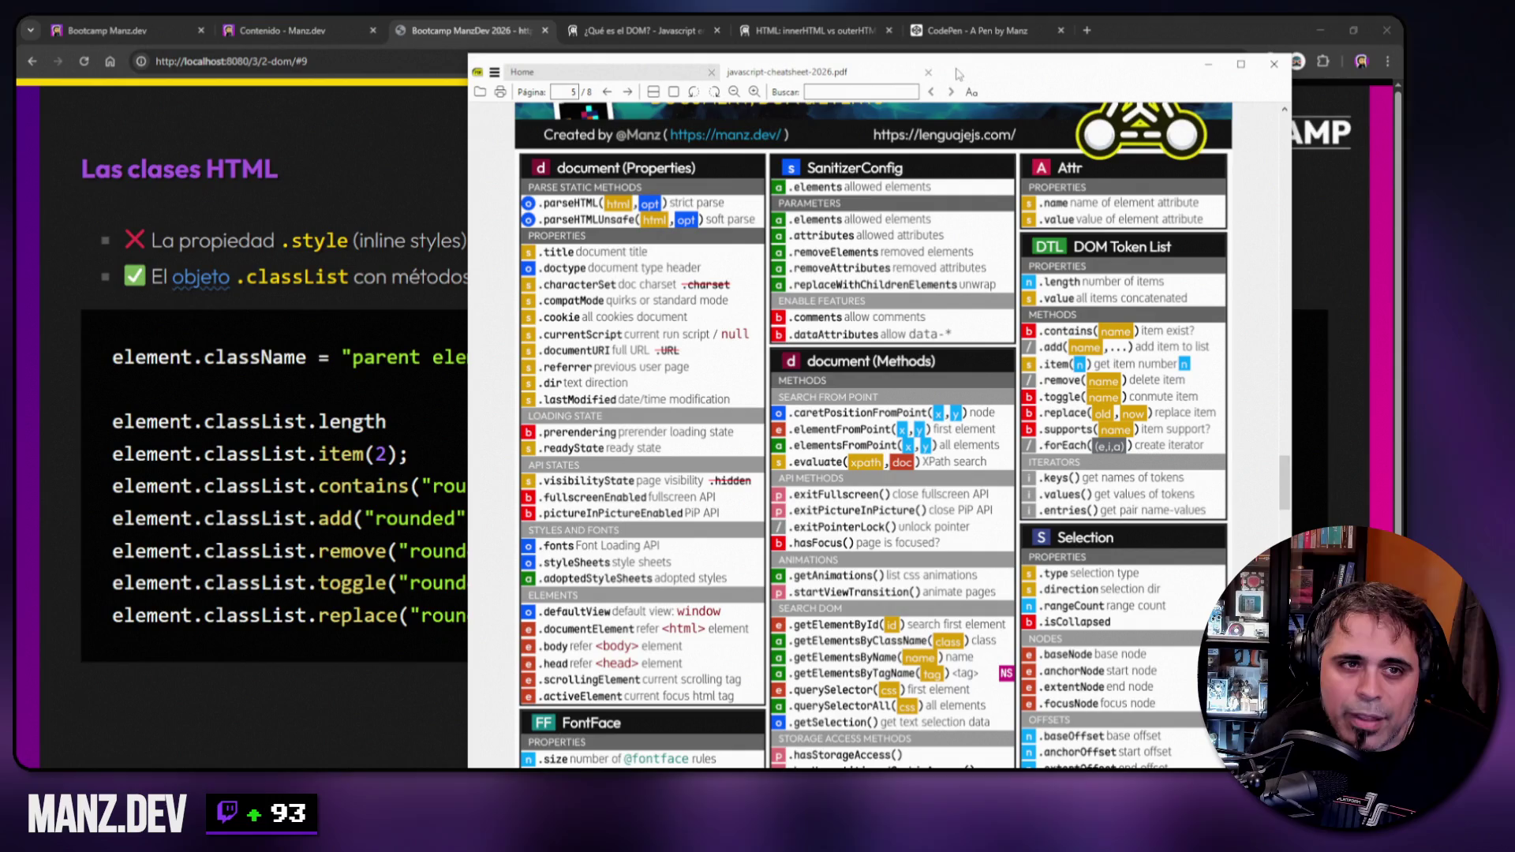
left_click_drag(966, 70, 1012, 76)
key("alt+Tab")
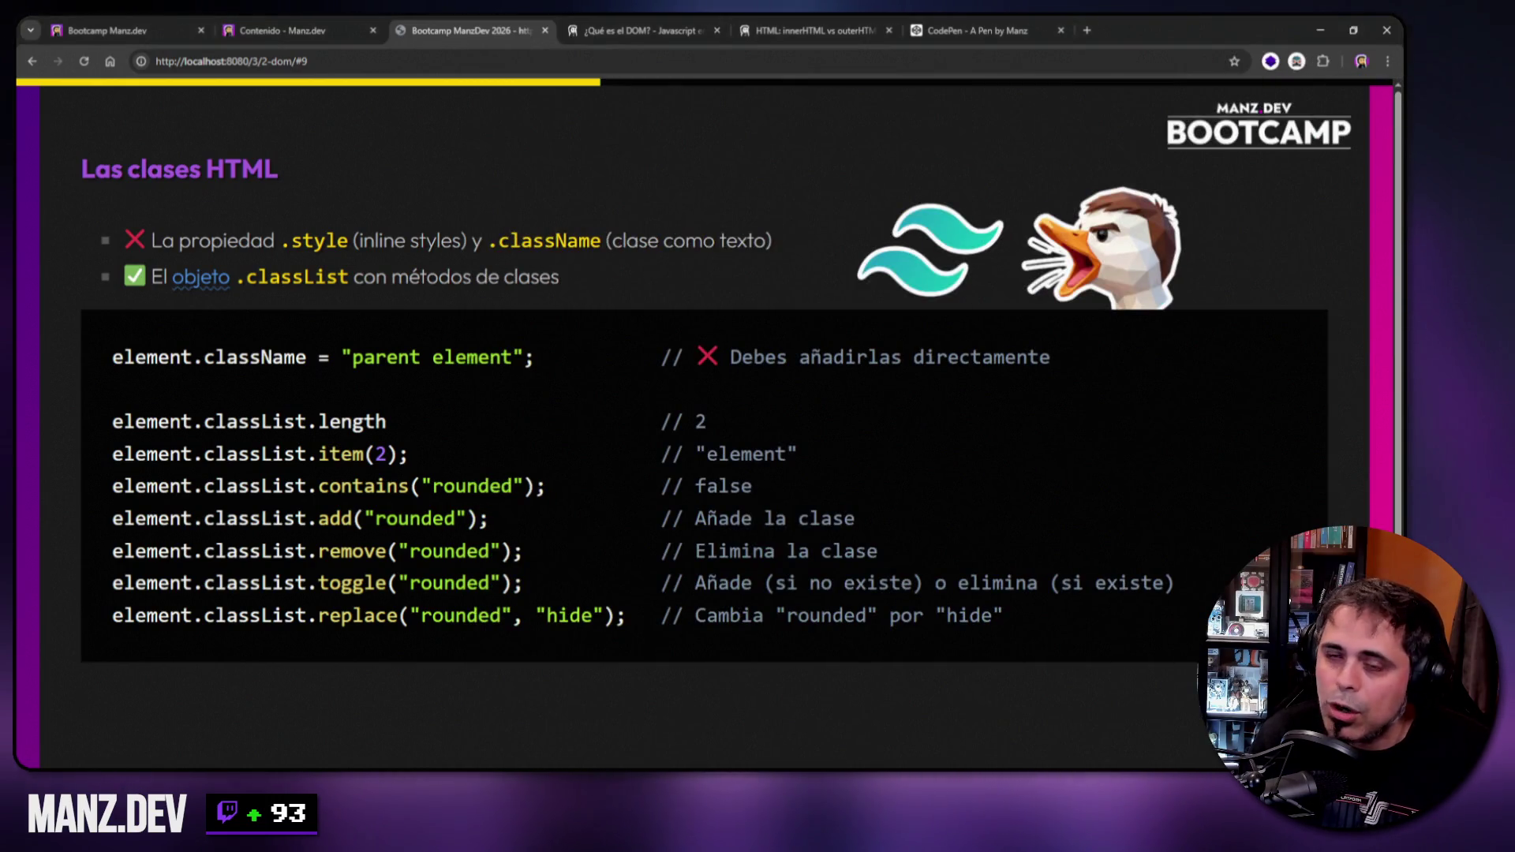
Search lenguajejs.com for "toggle" and open the classList article's methods table in a new tab.
left_click(1087, 30)
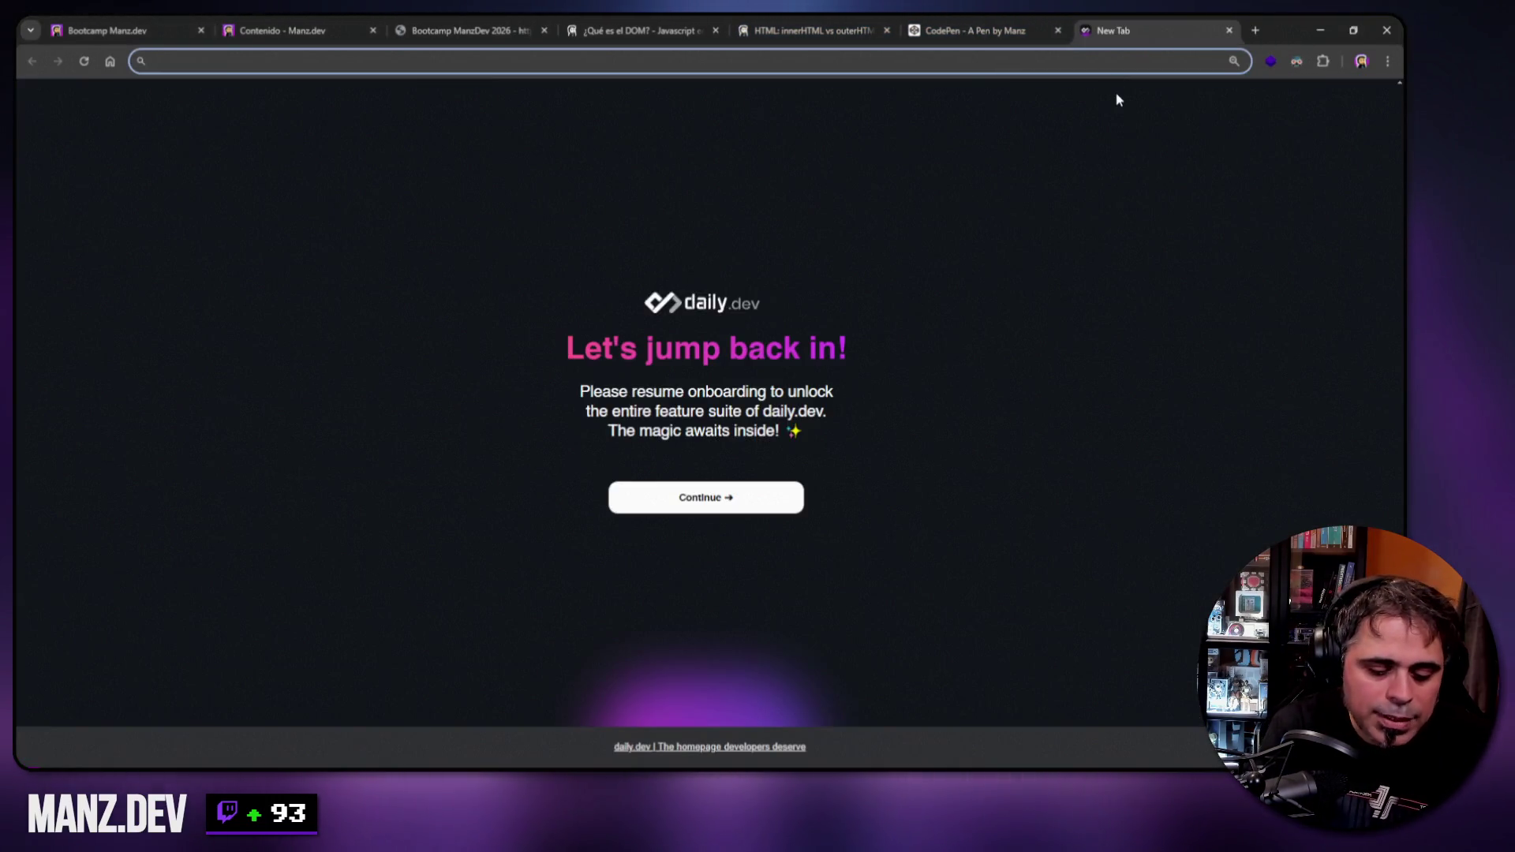
type("lenguajejs.com")
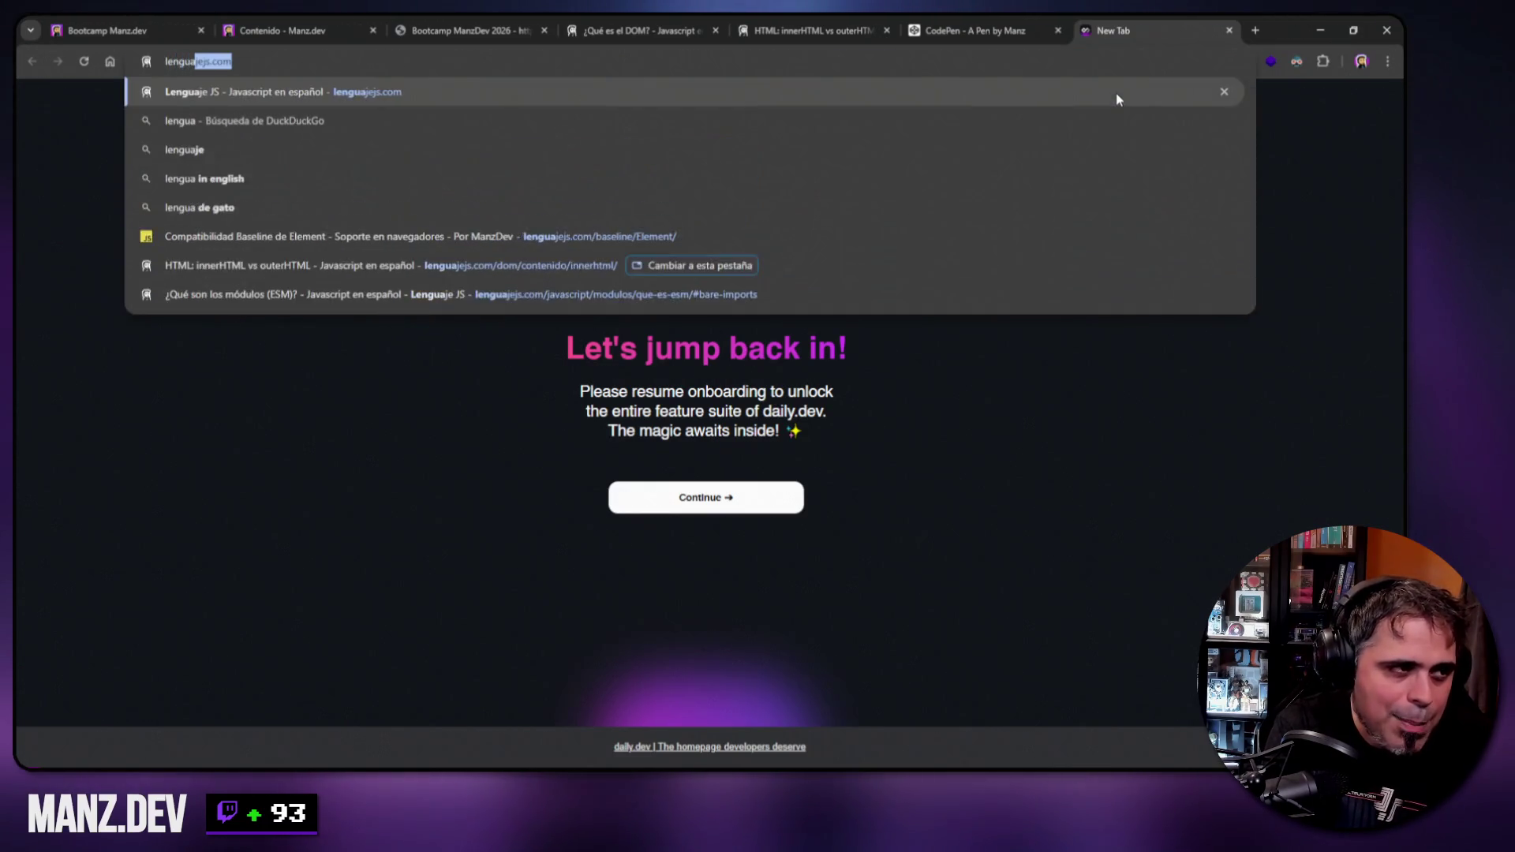
key("Return")
key("ctrl+k")
type("toggle")
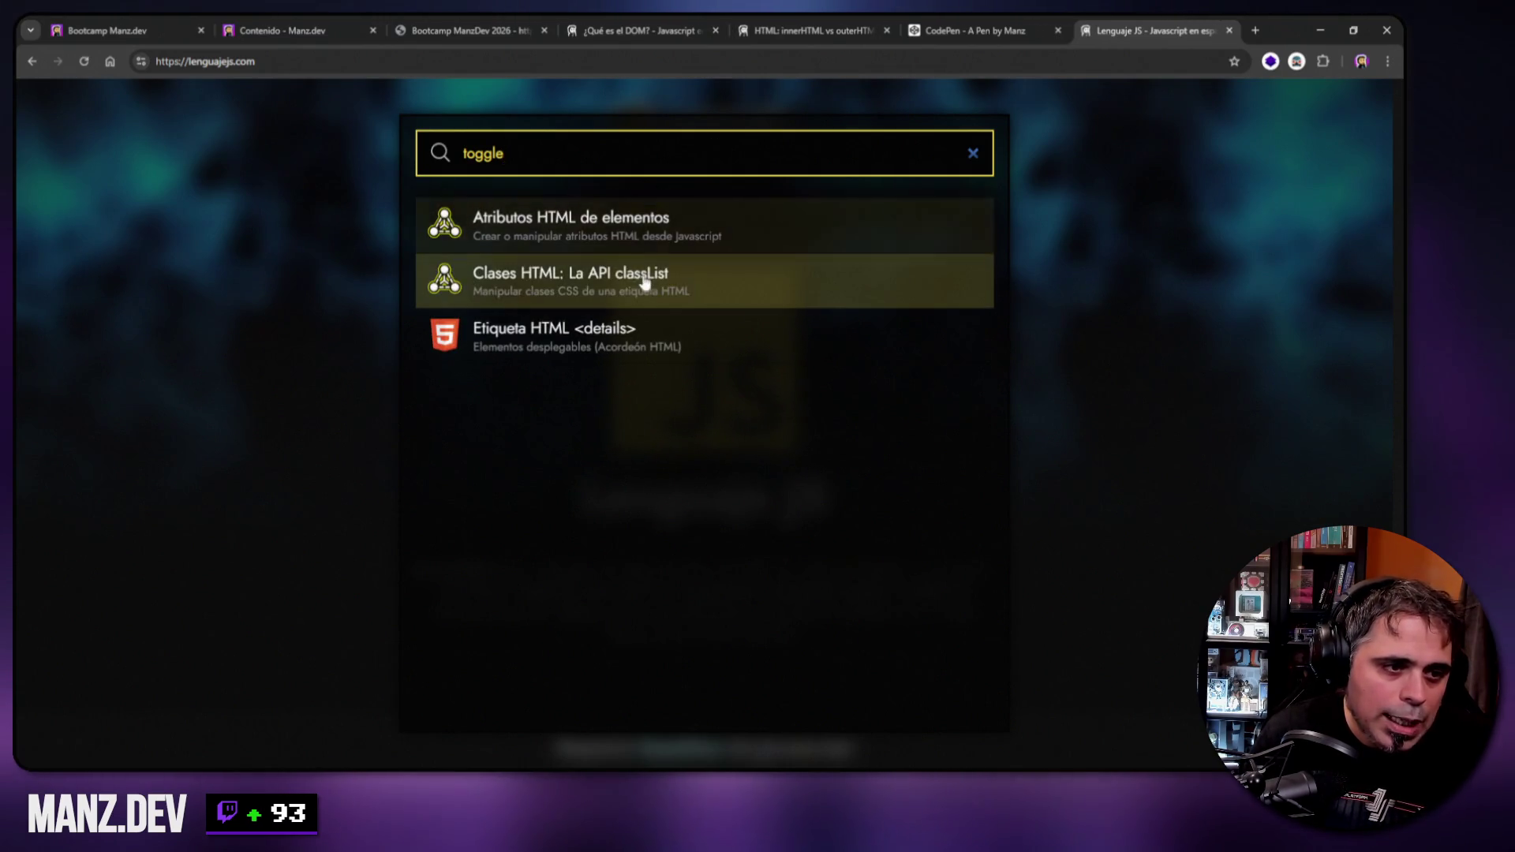
left_click(642, 278)
scroll(1043, 520, "down", 15)
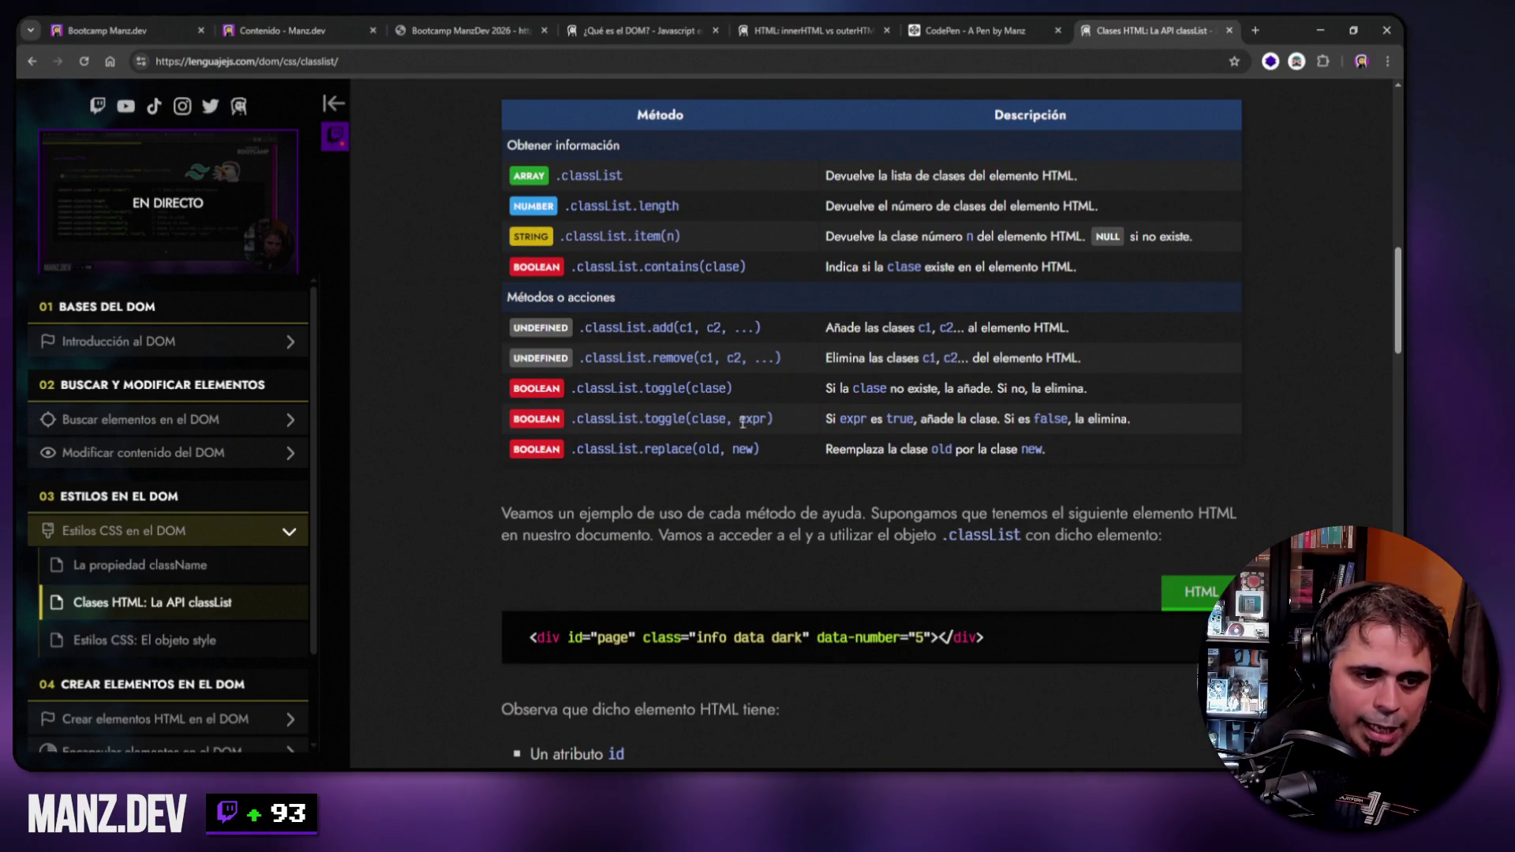
left_click_drag(739, 419, 766, 419)
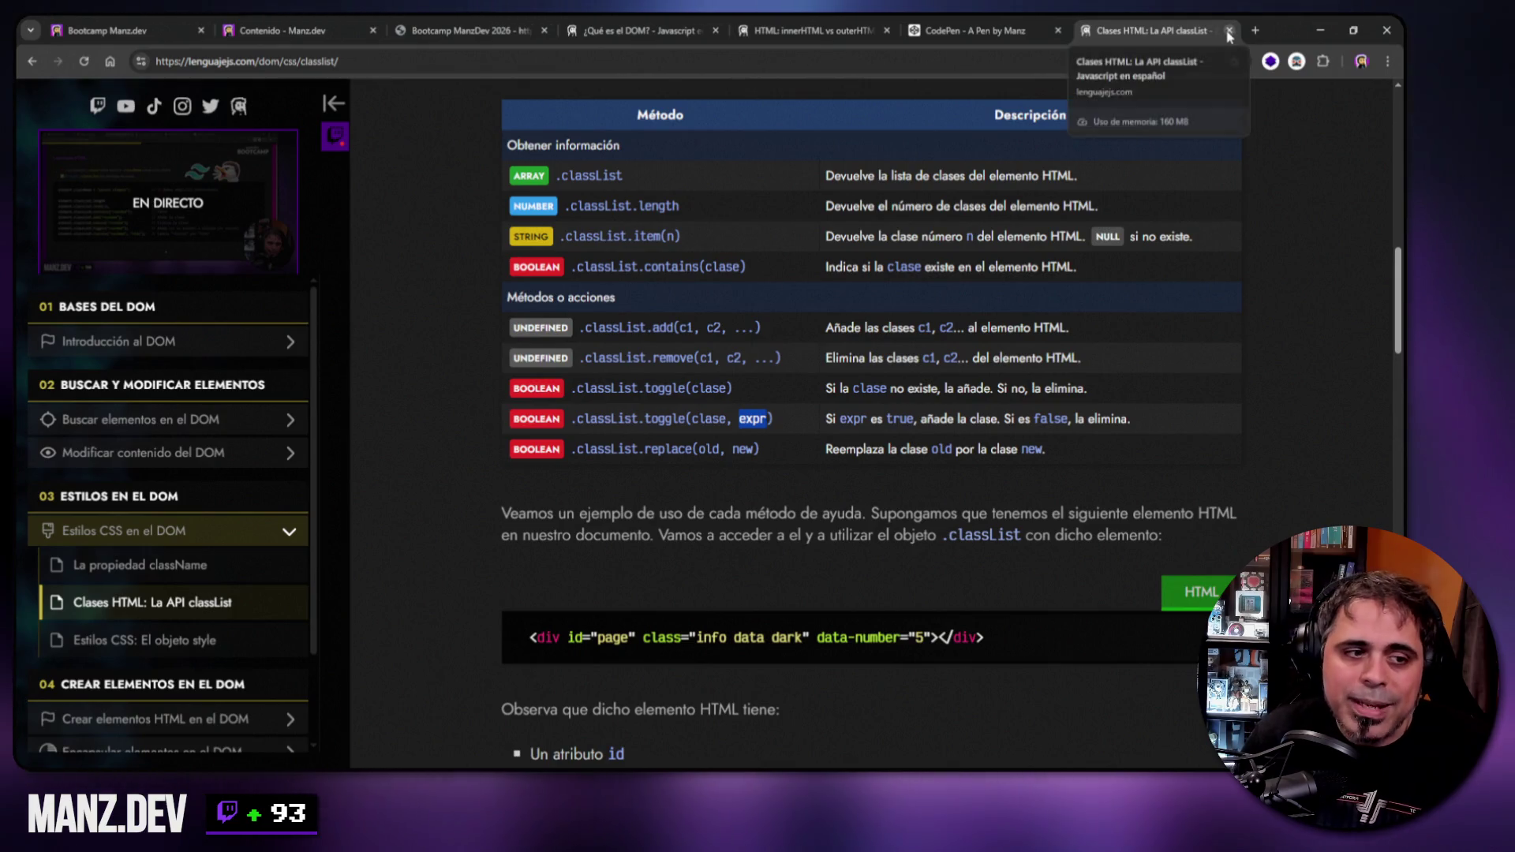
Point out add's c1, c2 parameters and remove, close the LenguajeJS tab, and advance the slides.
left_click_drag(679, 328, 751, 327)
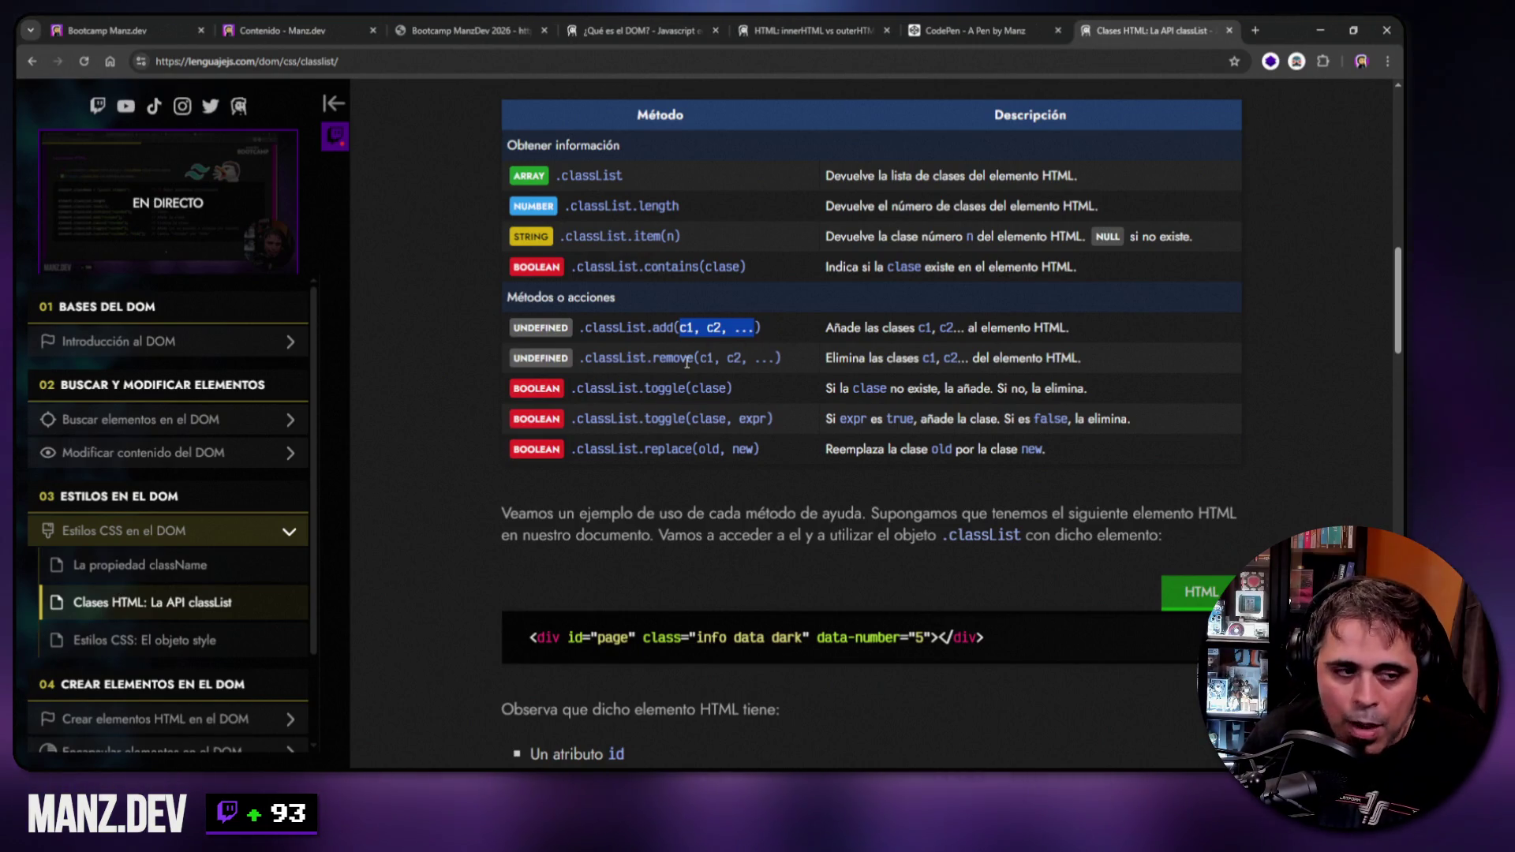
double_click(664, 352)
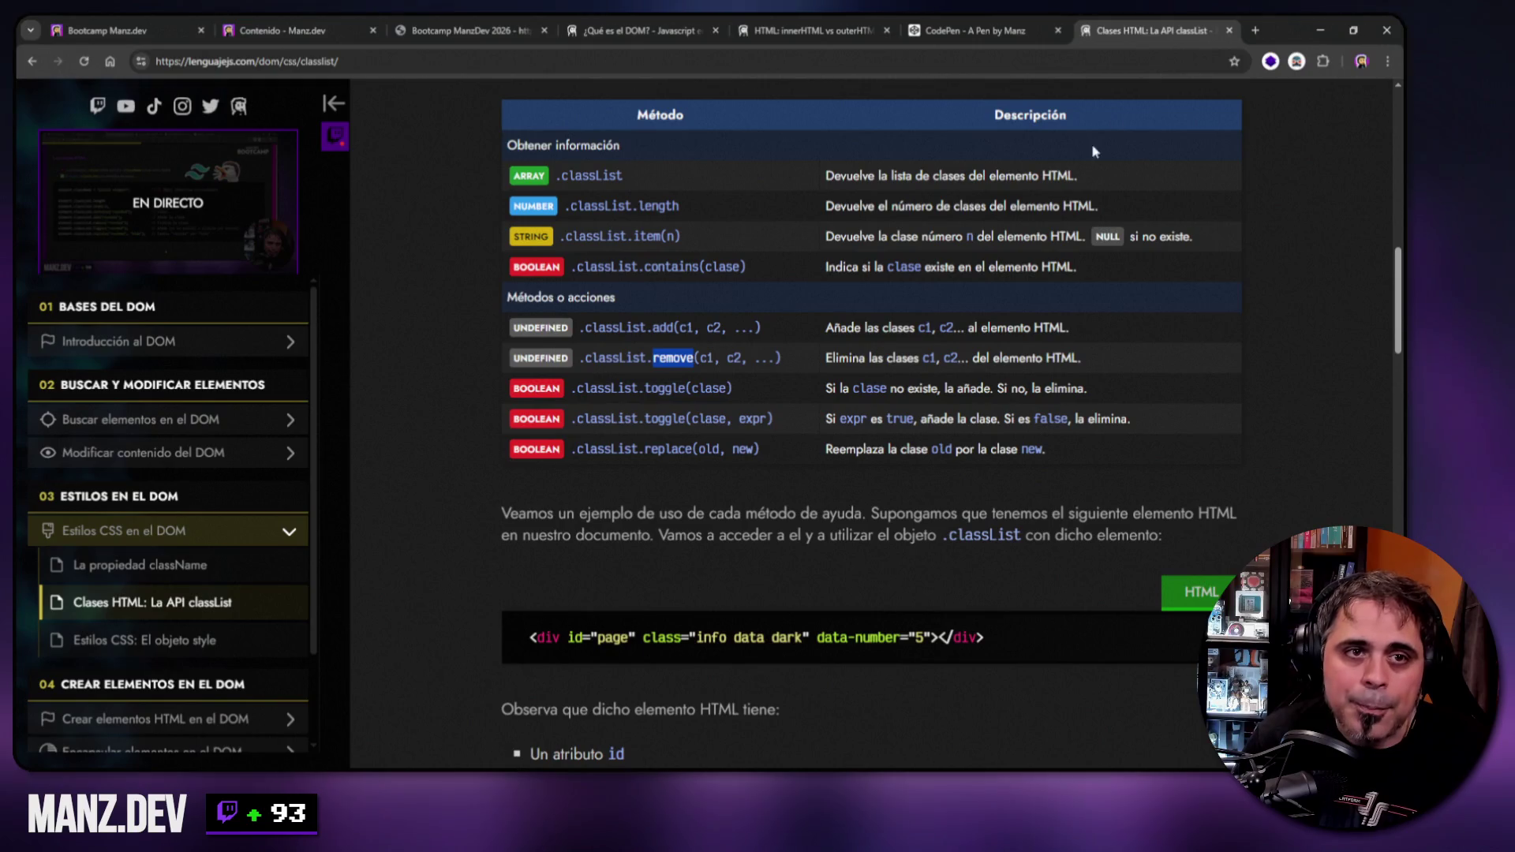
key("ctrl+3")
left_click(1140, 30)
left_click(348, 16)
left_click(450, 15)
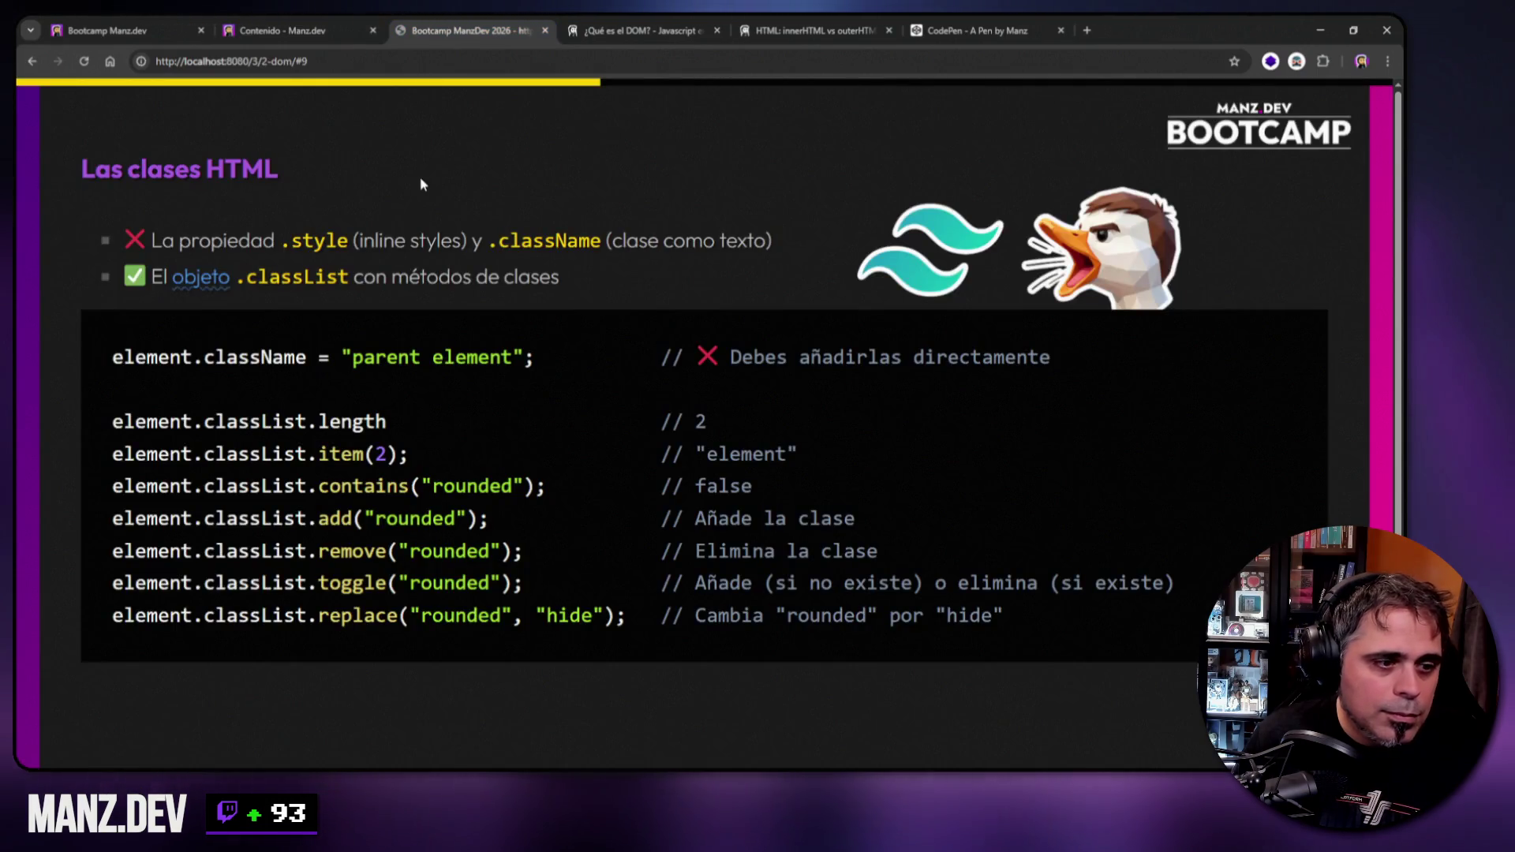
key("Right")
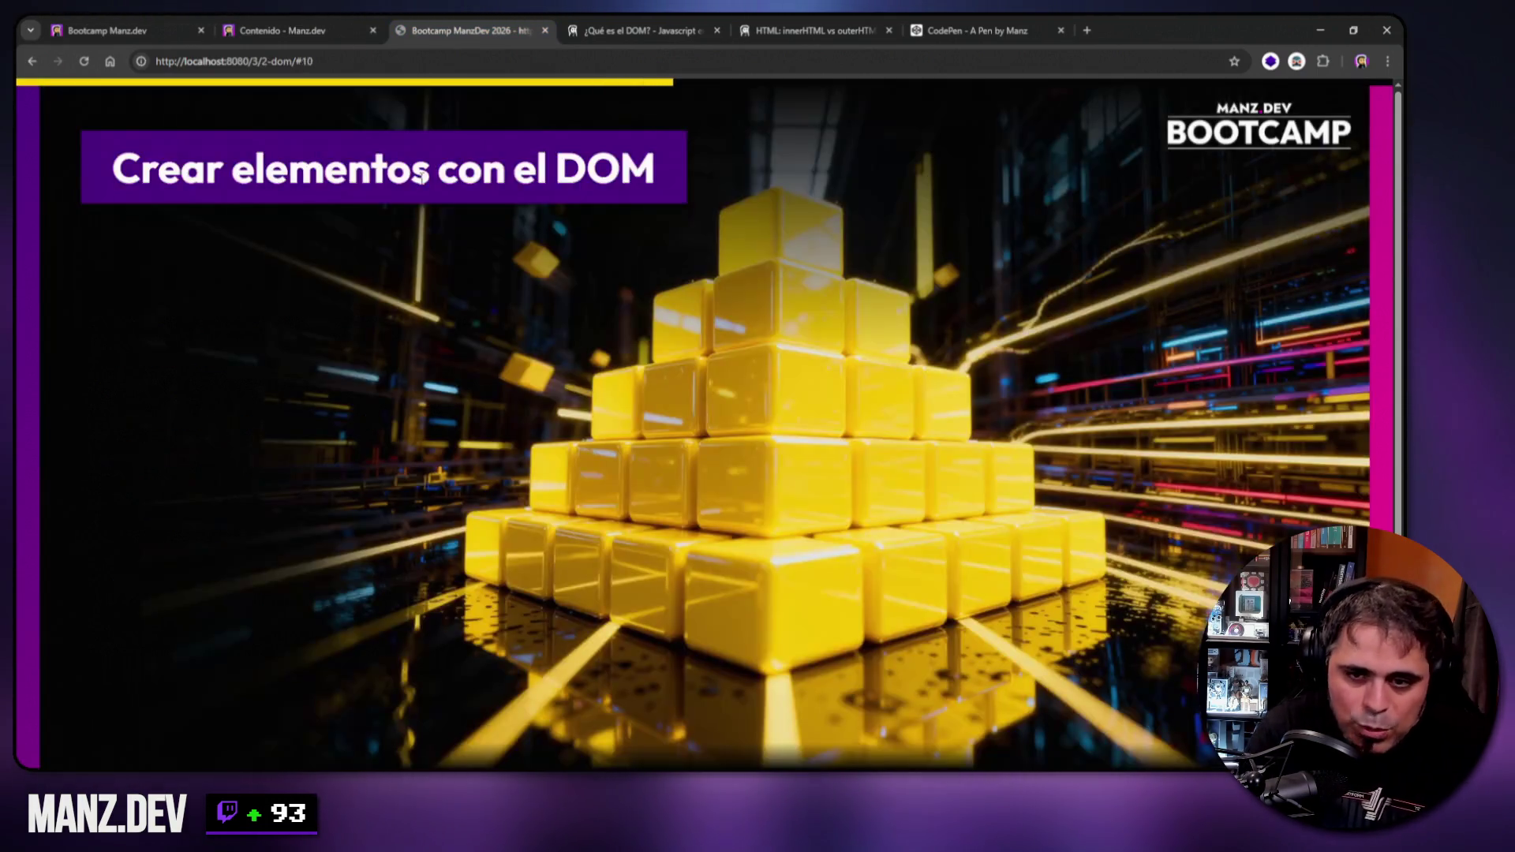
Step back from 'Crear elementos con el DOM' to slide 9 'Las clases HTML'.
key("Left")
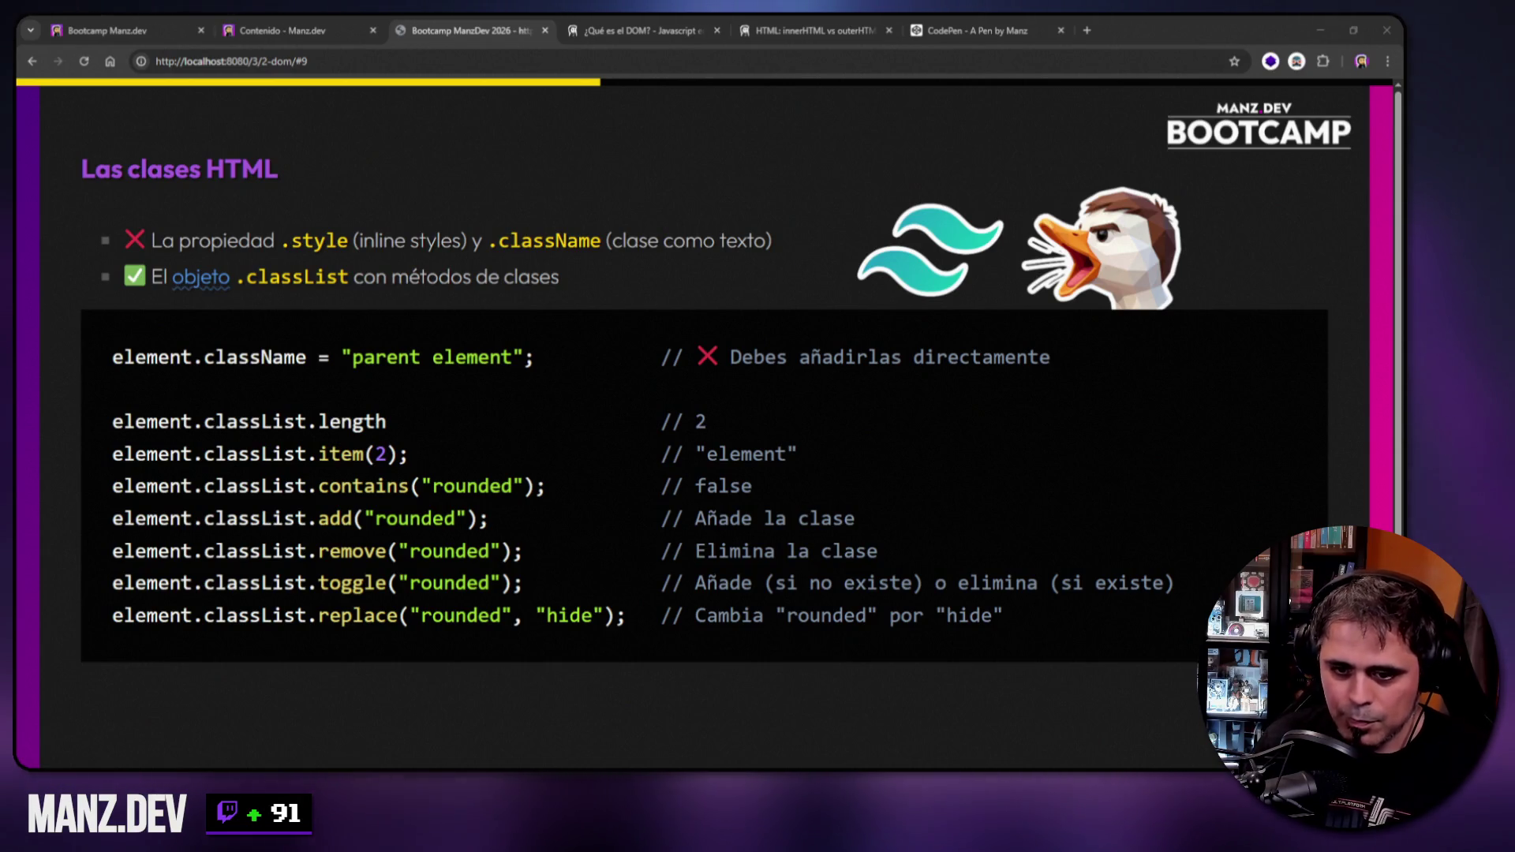
Advance the deck two slides to the 'Crear elementos' document.createElement code example.
left_click(748, 701)
key("Right")
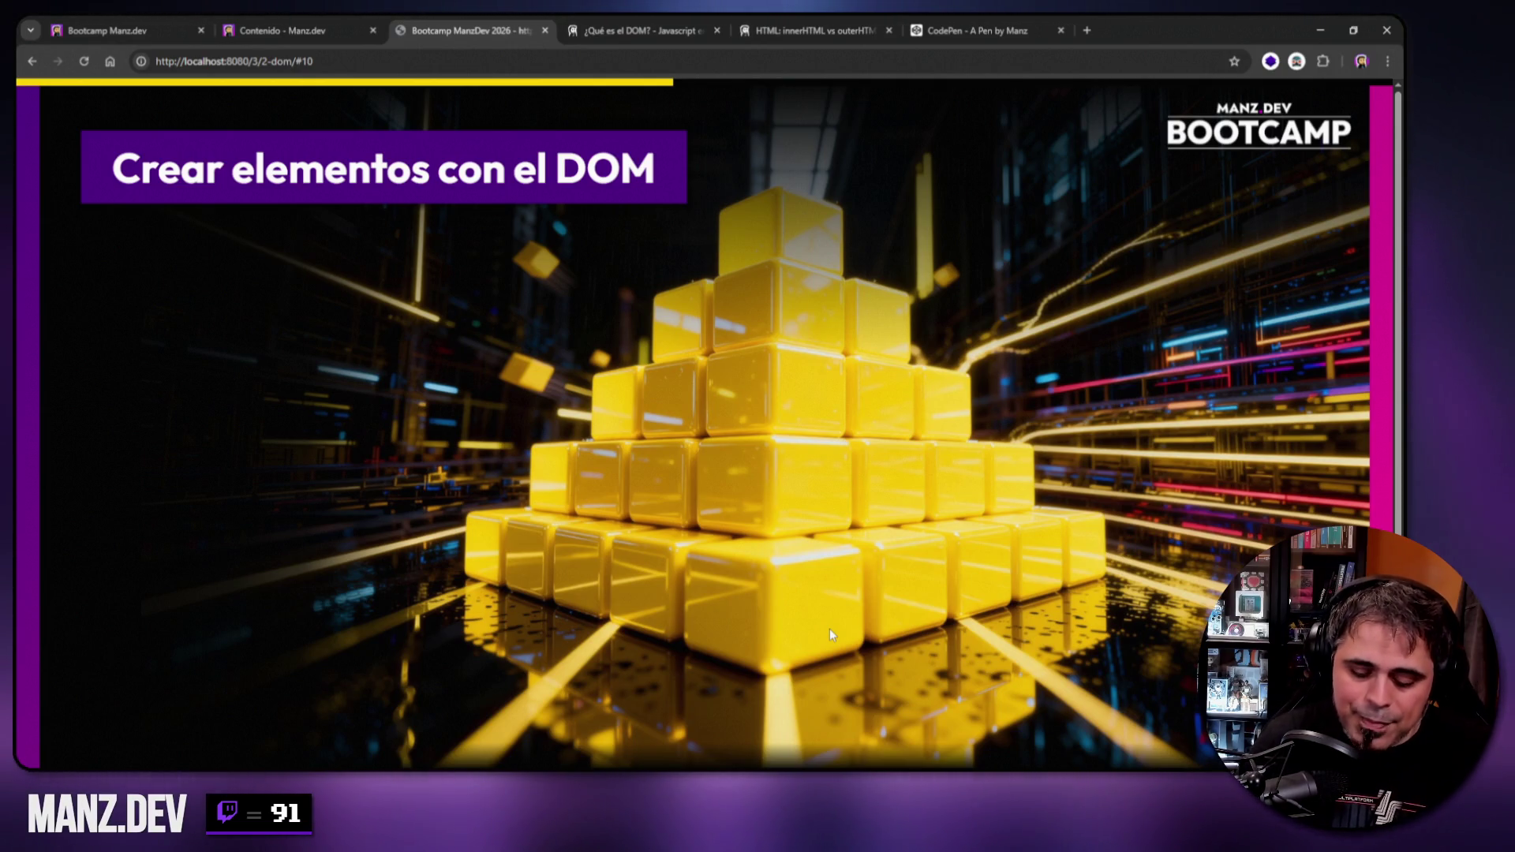
key("Right")
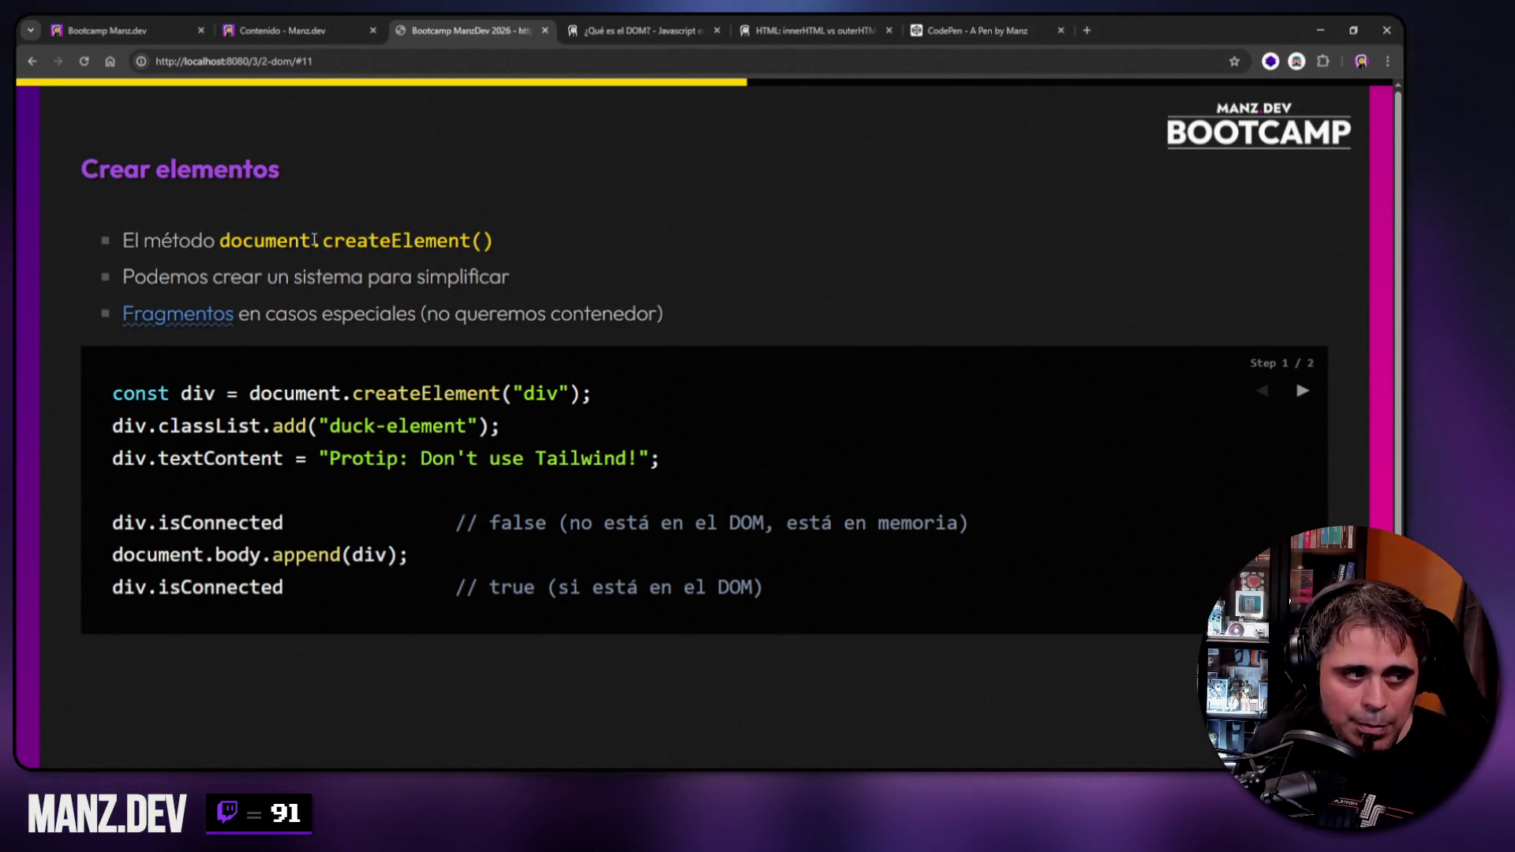
Highlight 'document' in the first bullet and bring up the DevTools console.
left_click_drag(219, 241, 311, 241)
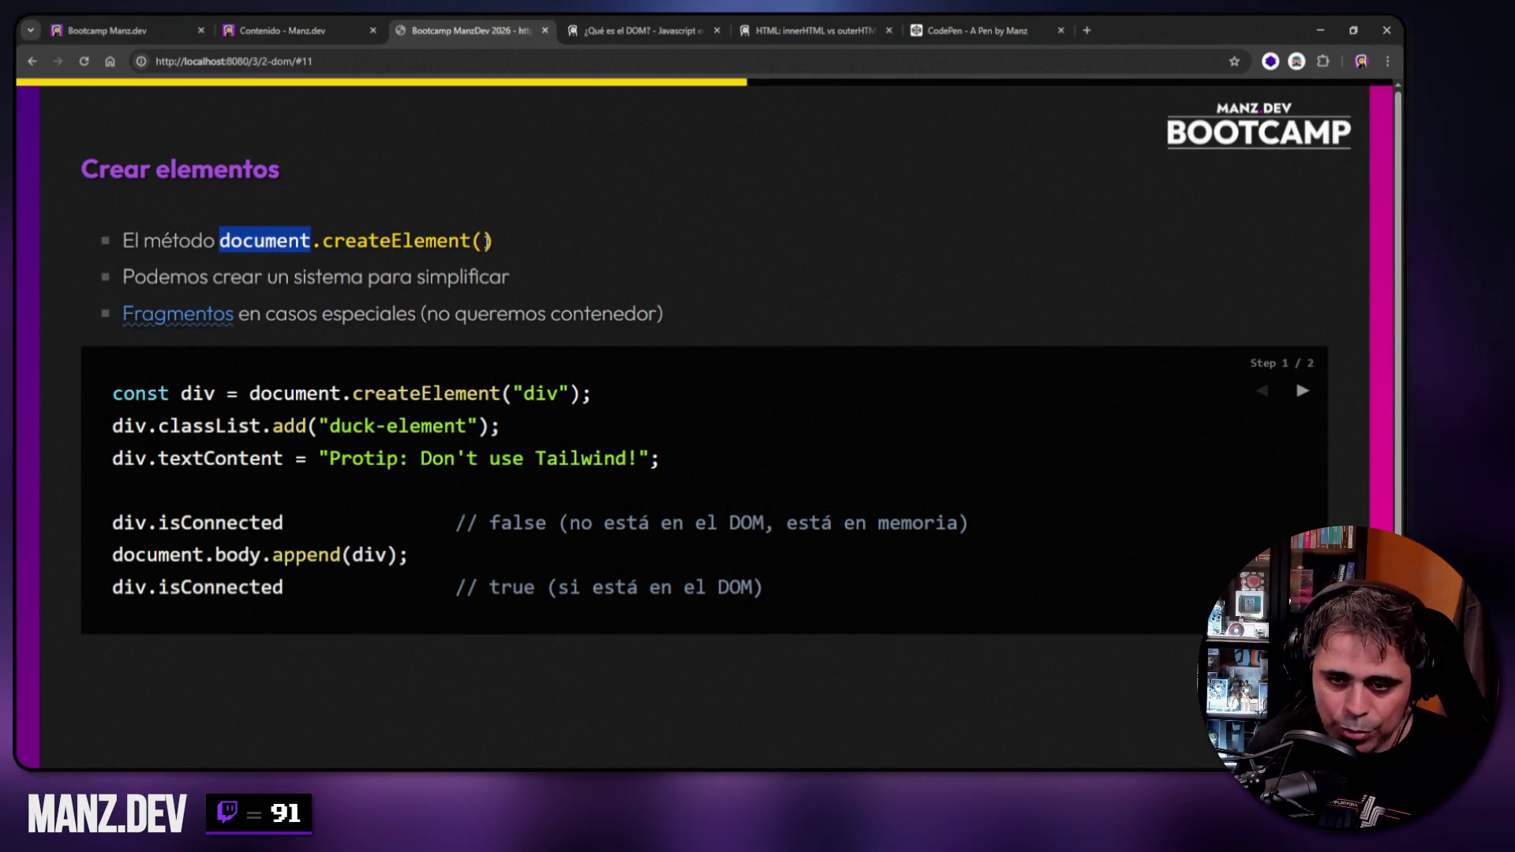
key("F12")
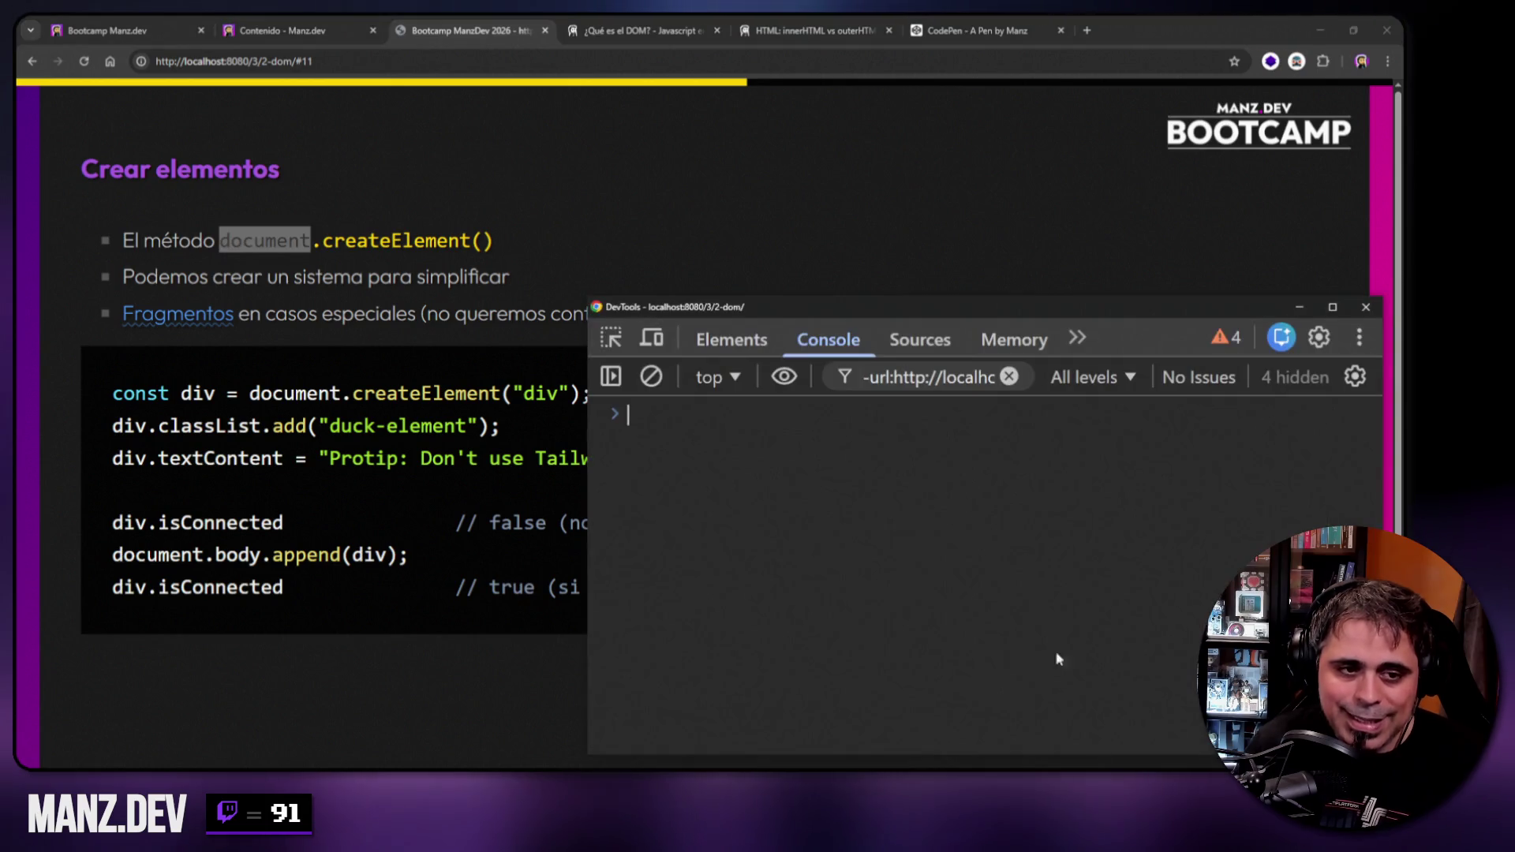
Run const div = document.createElement("div") in the console, then type div to evaluate it.
left_click_drag(846, 309, 838, 108)
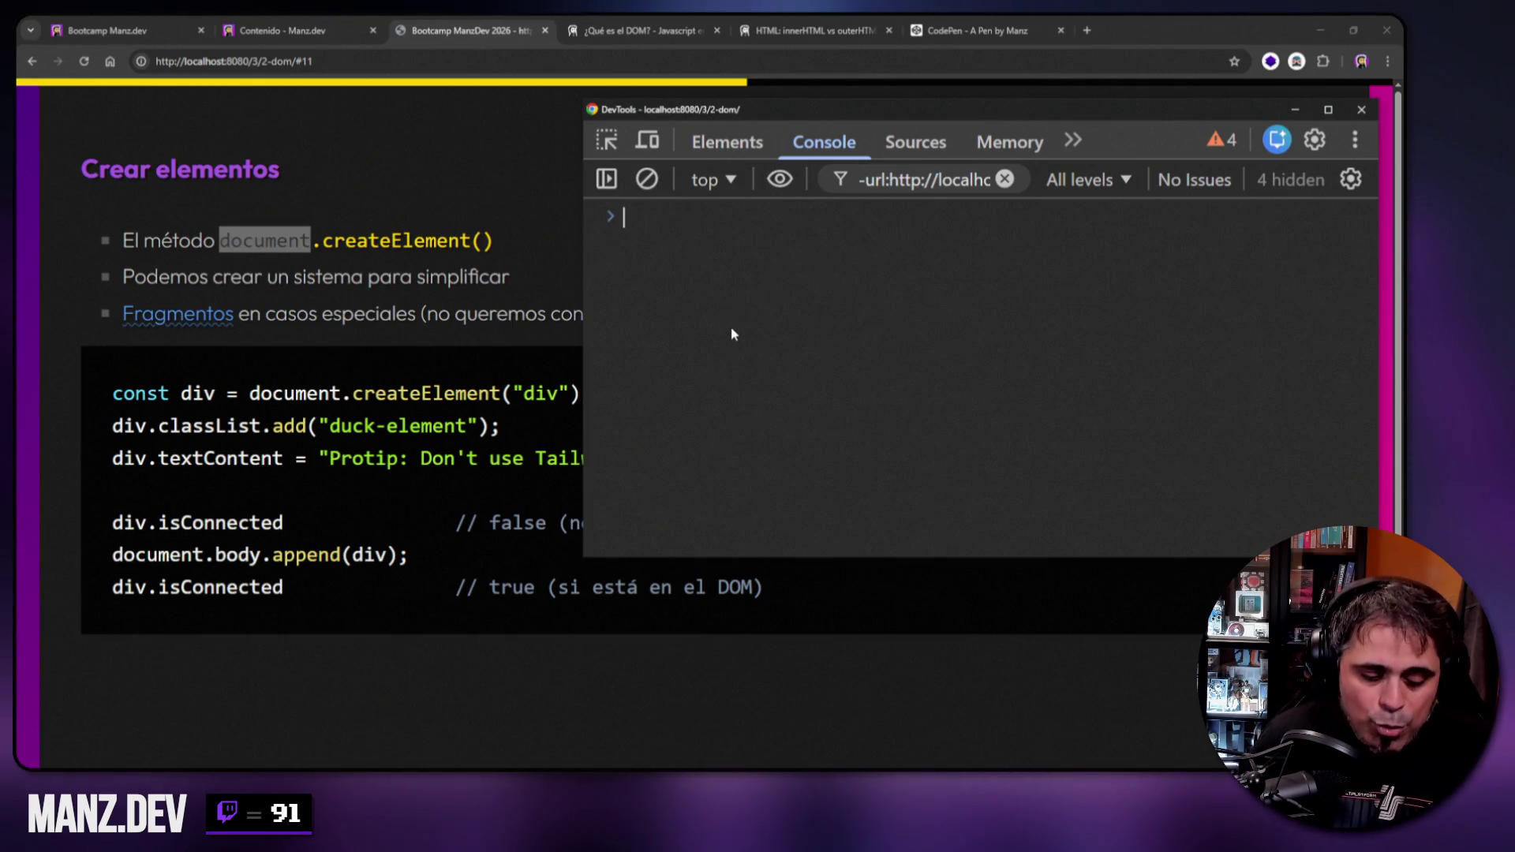
type("const div = ")
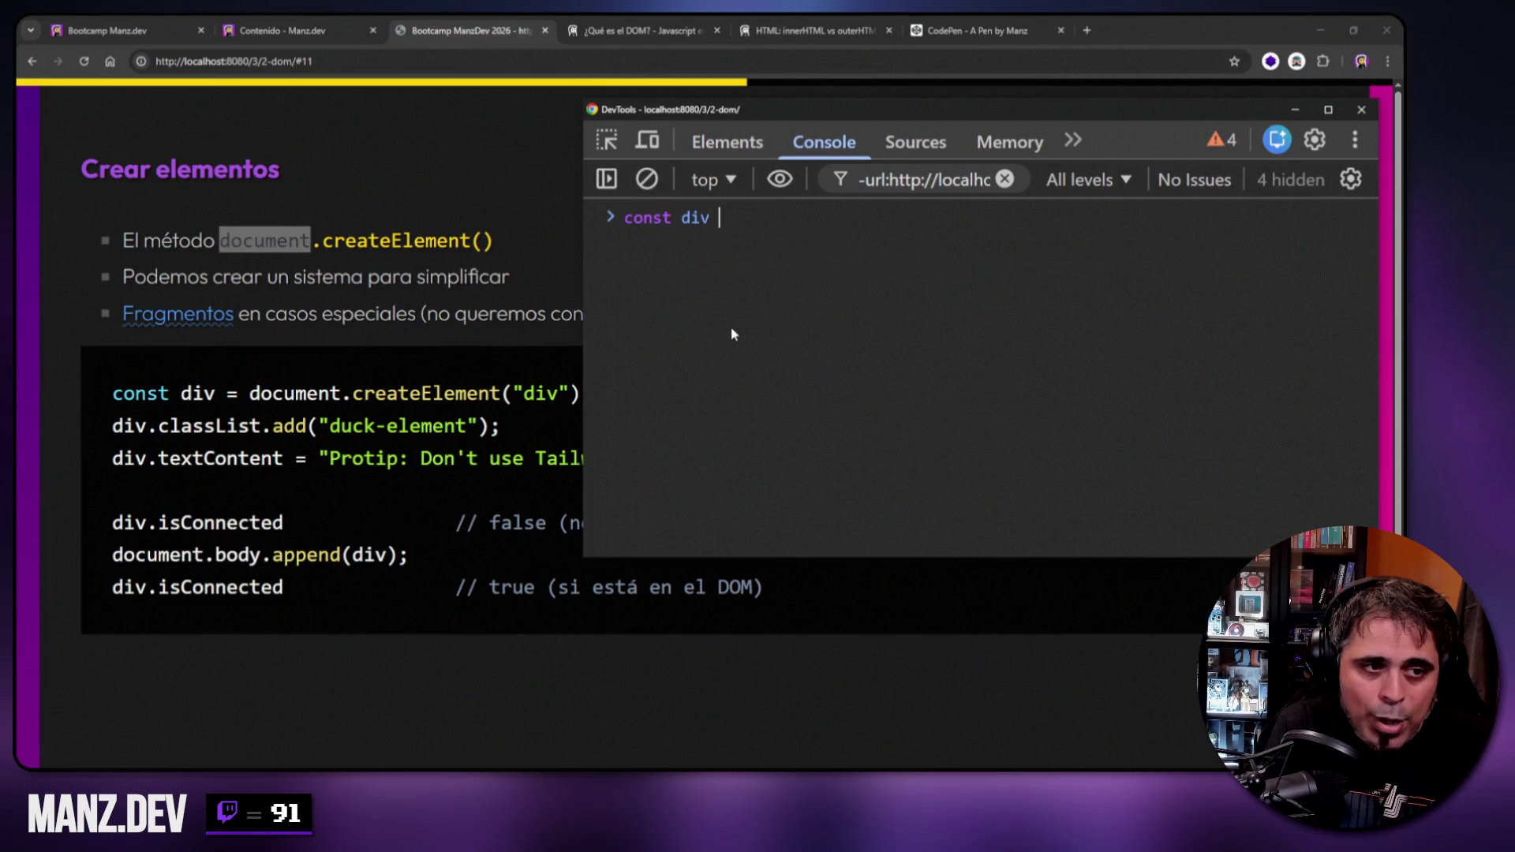
type("d")
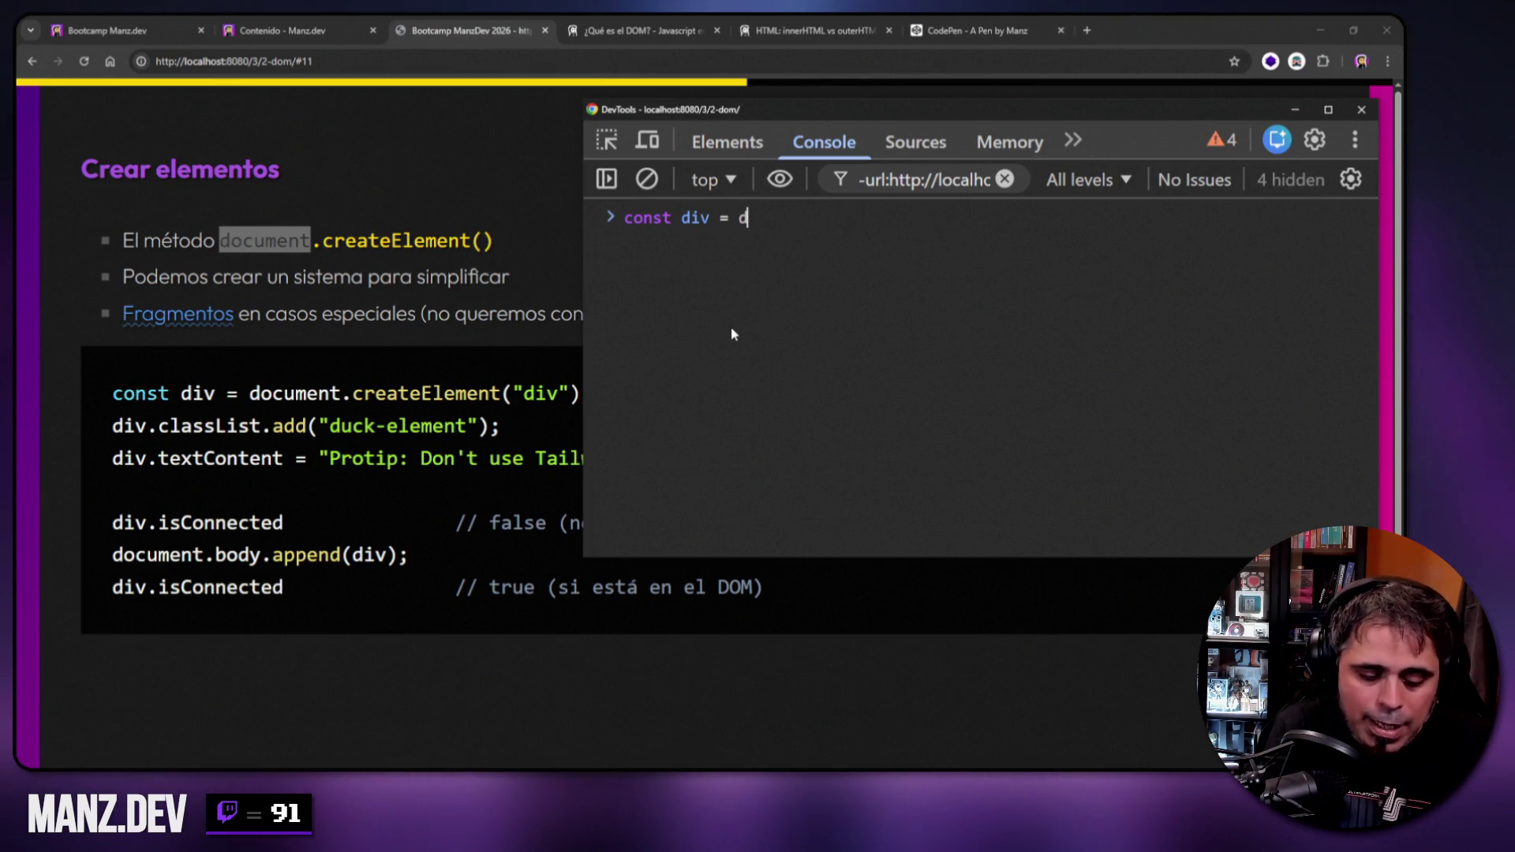
type("ocument.gue")
key("BackSpace")
key("BackSpace")
key("BackSpace")
type("query")
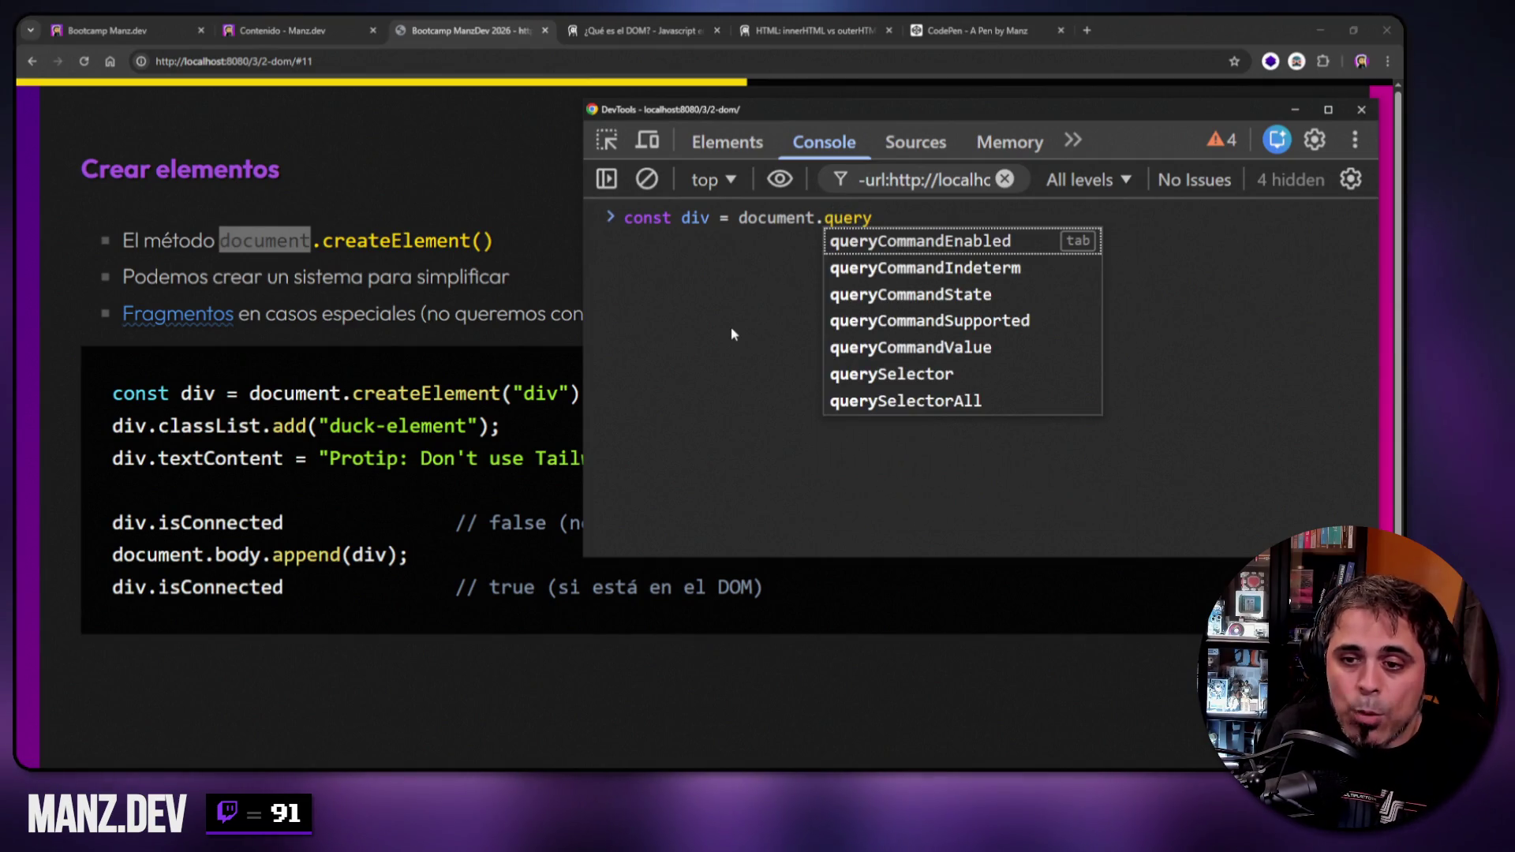
key("BackSpace")
key("BackSpace")
key("BackSpace")
key("BackSpace")
key("BackSpace")
type("createElement()")
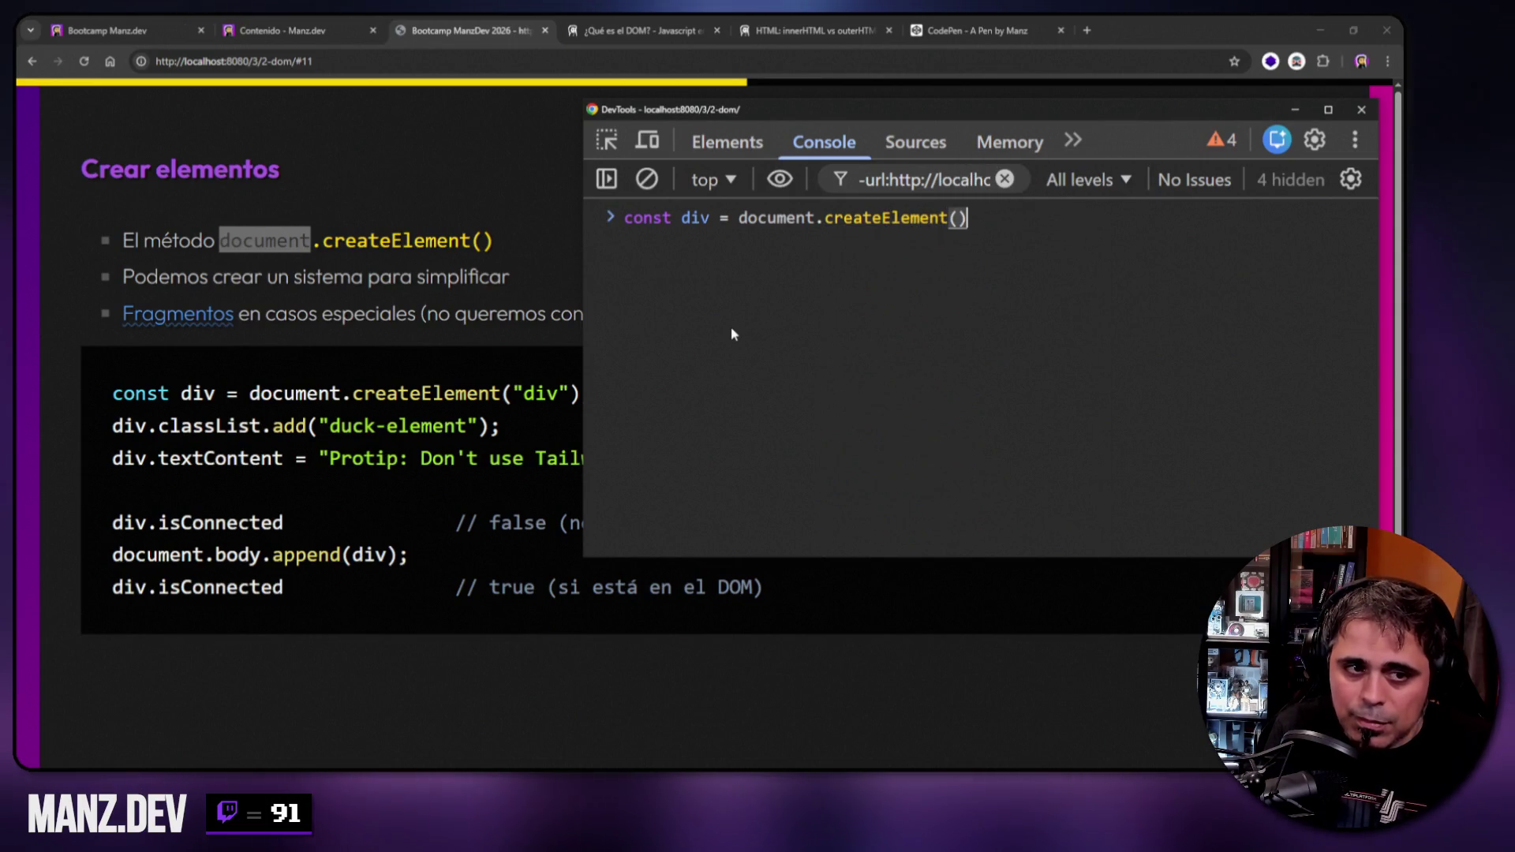
key("Left")
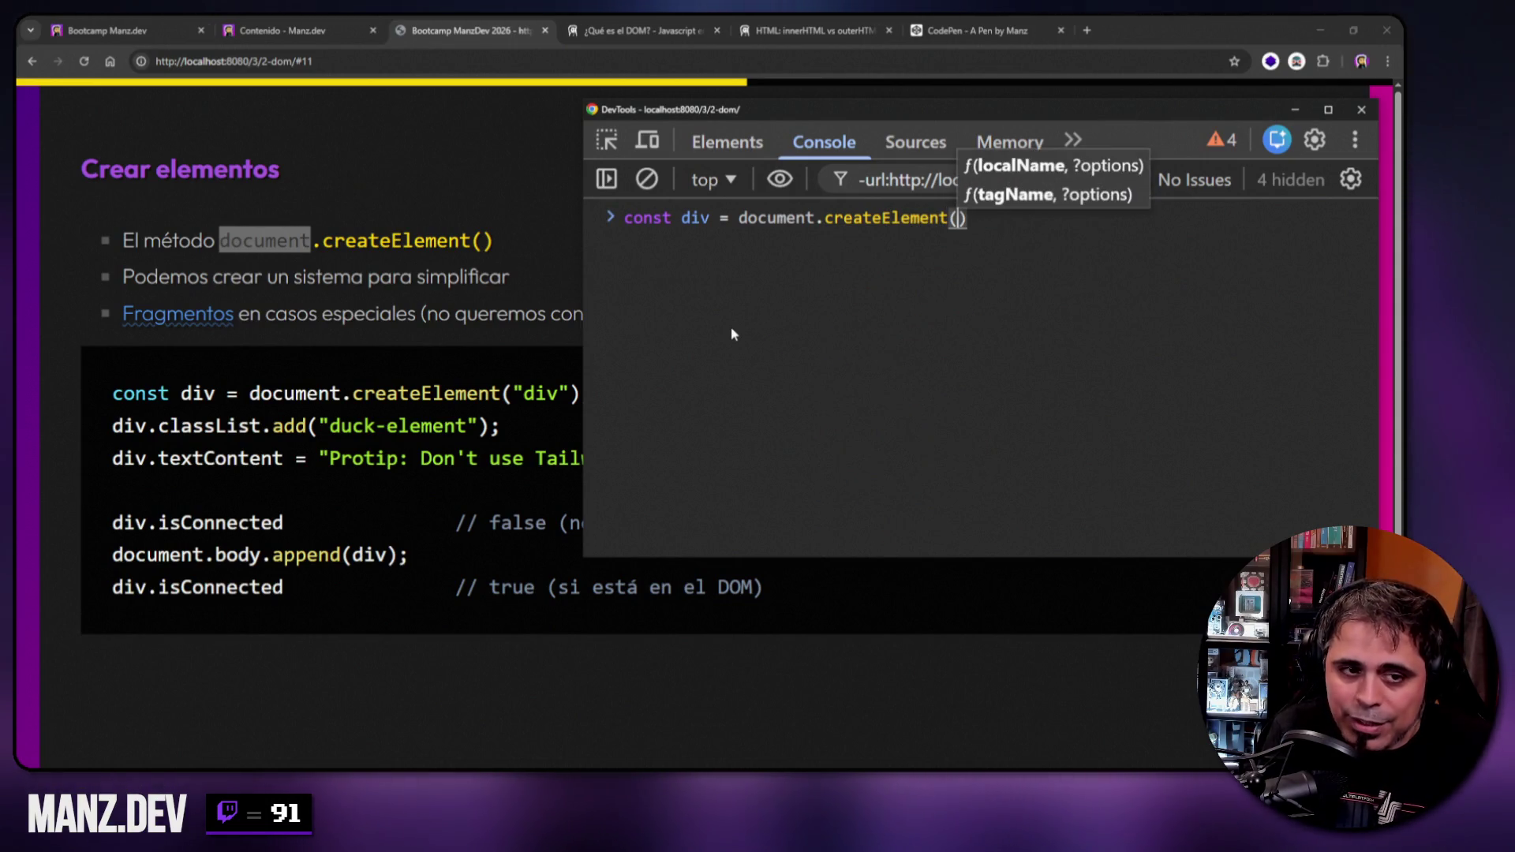
type("\"")
key("Left")
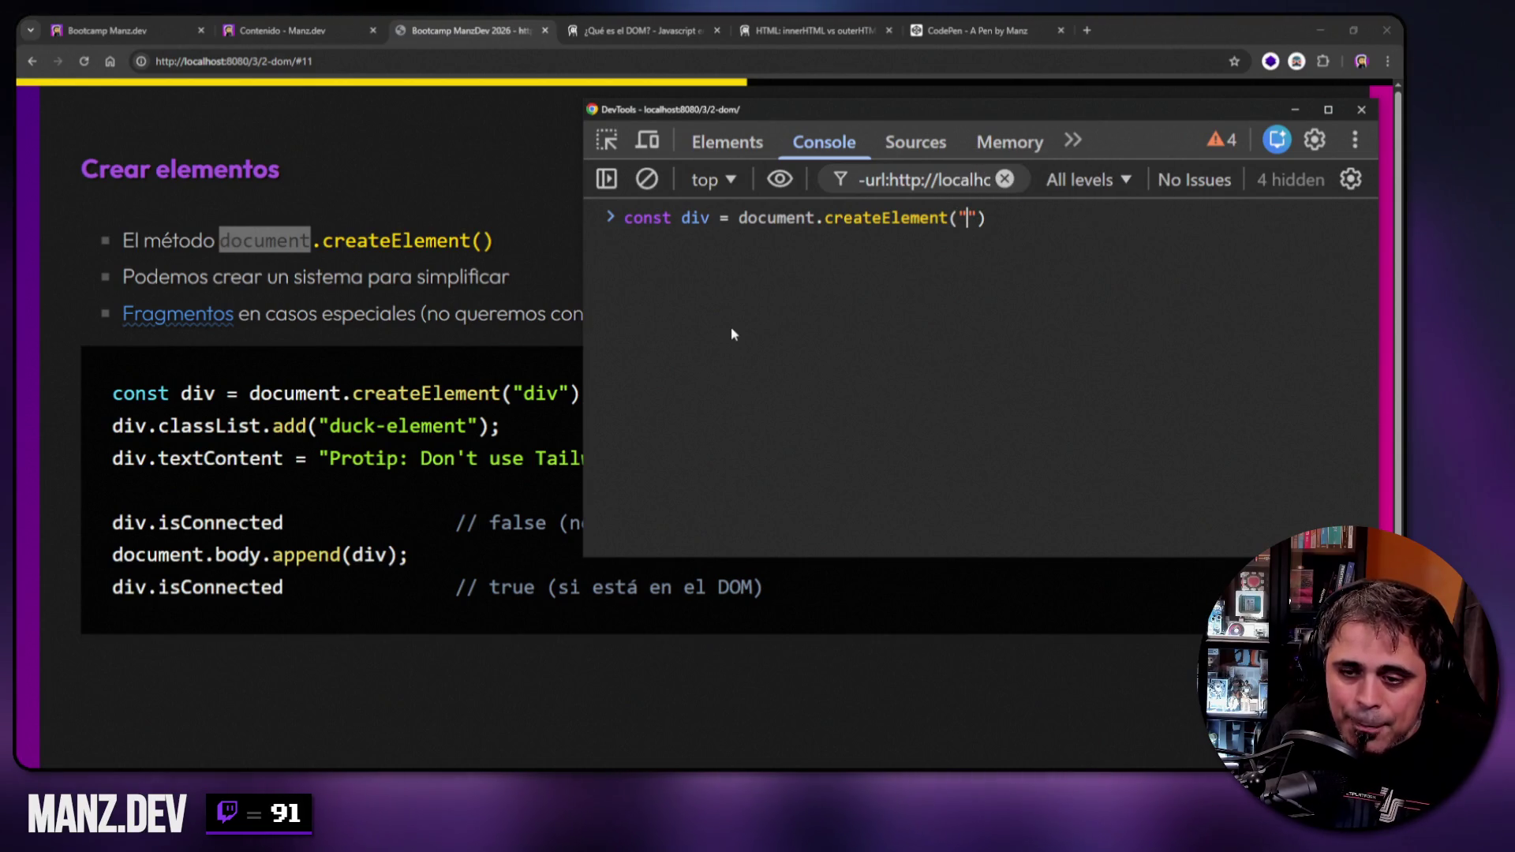
type("div")
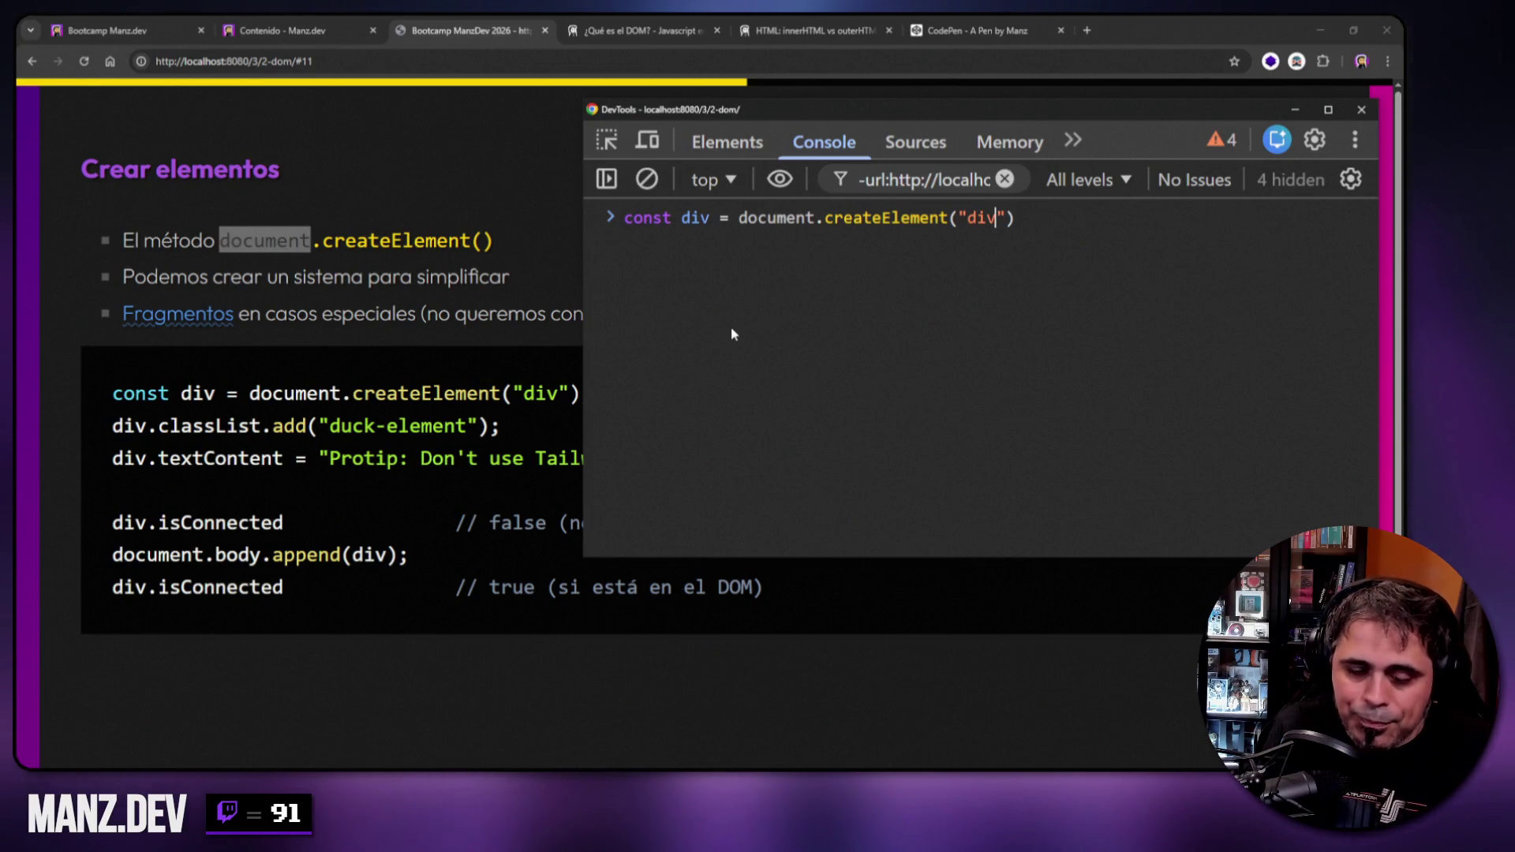
key("Return")
type("div")
key("Return")
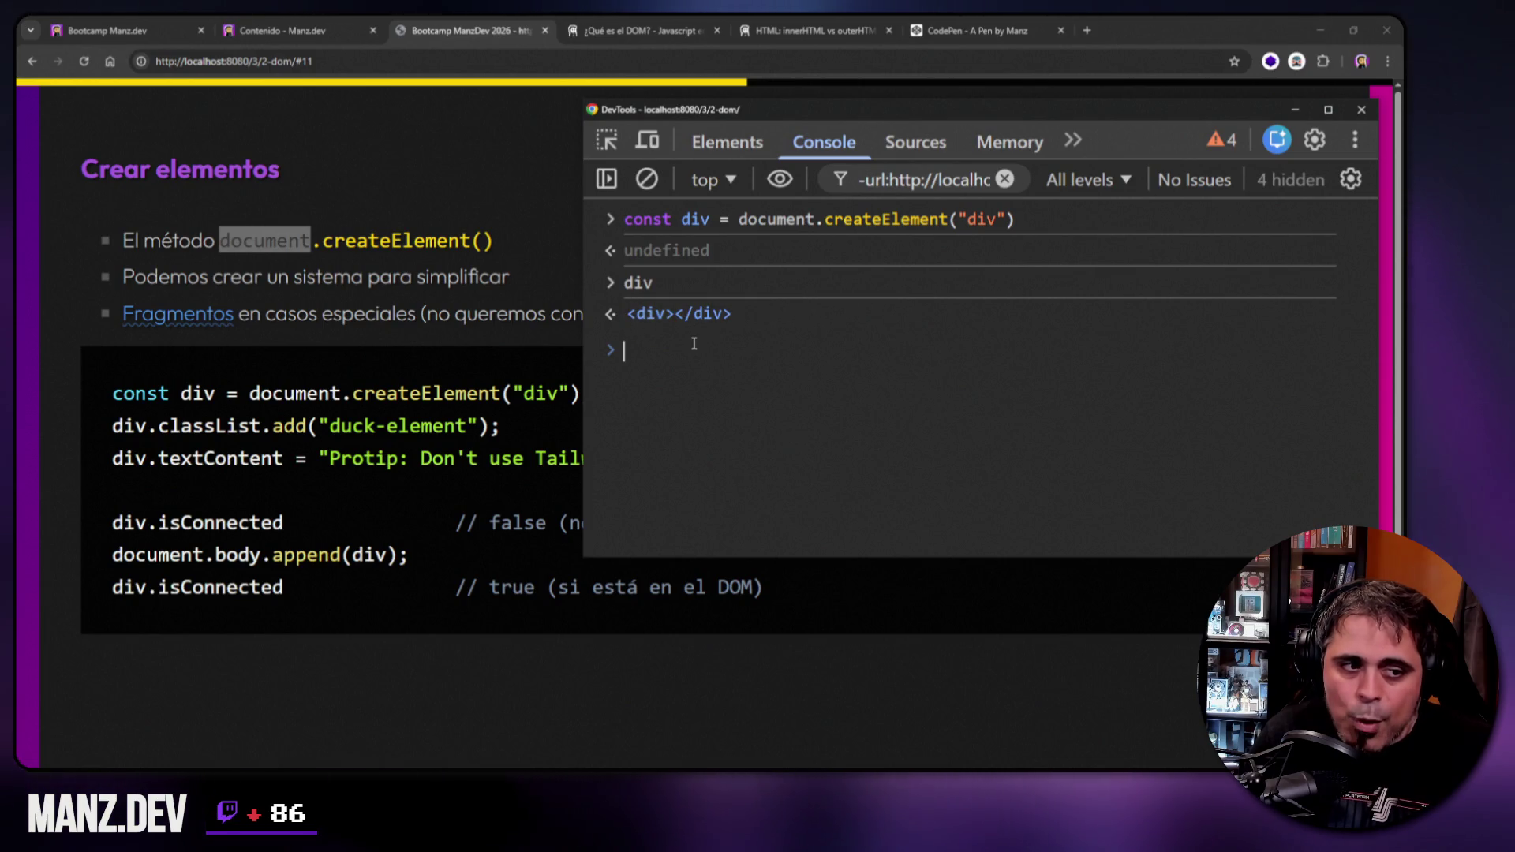
Add the class manzdev with div.classList.add("manzdev") and evaluate div.
type("div.c")
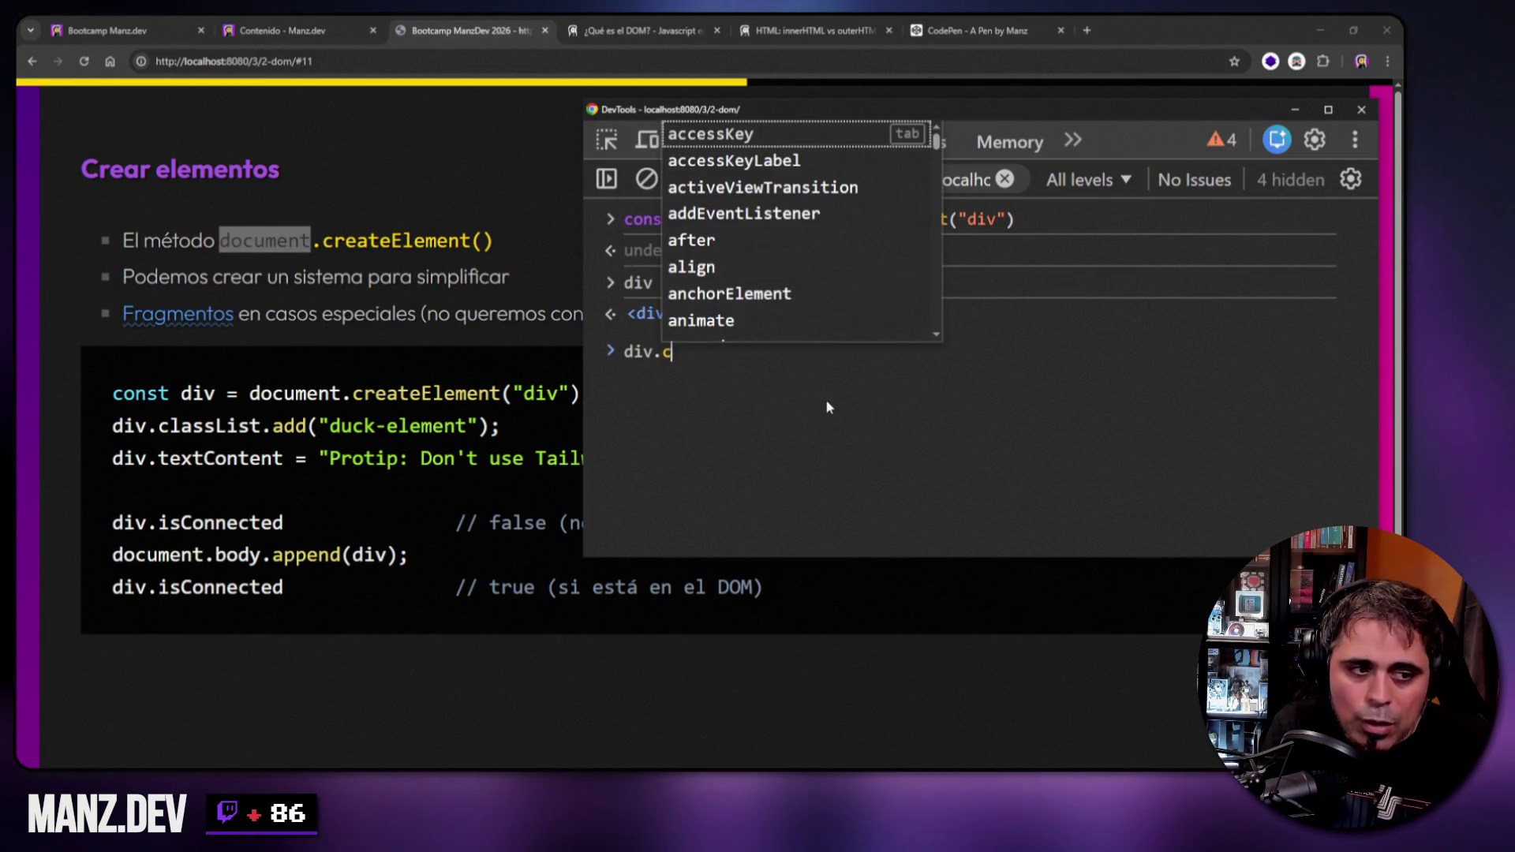
type("lassList.add(\"man")
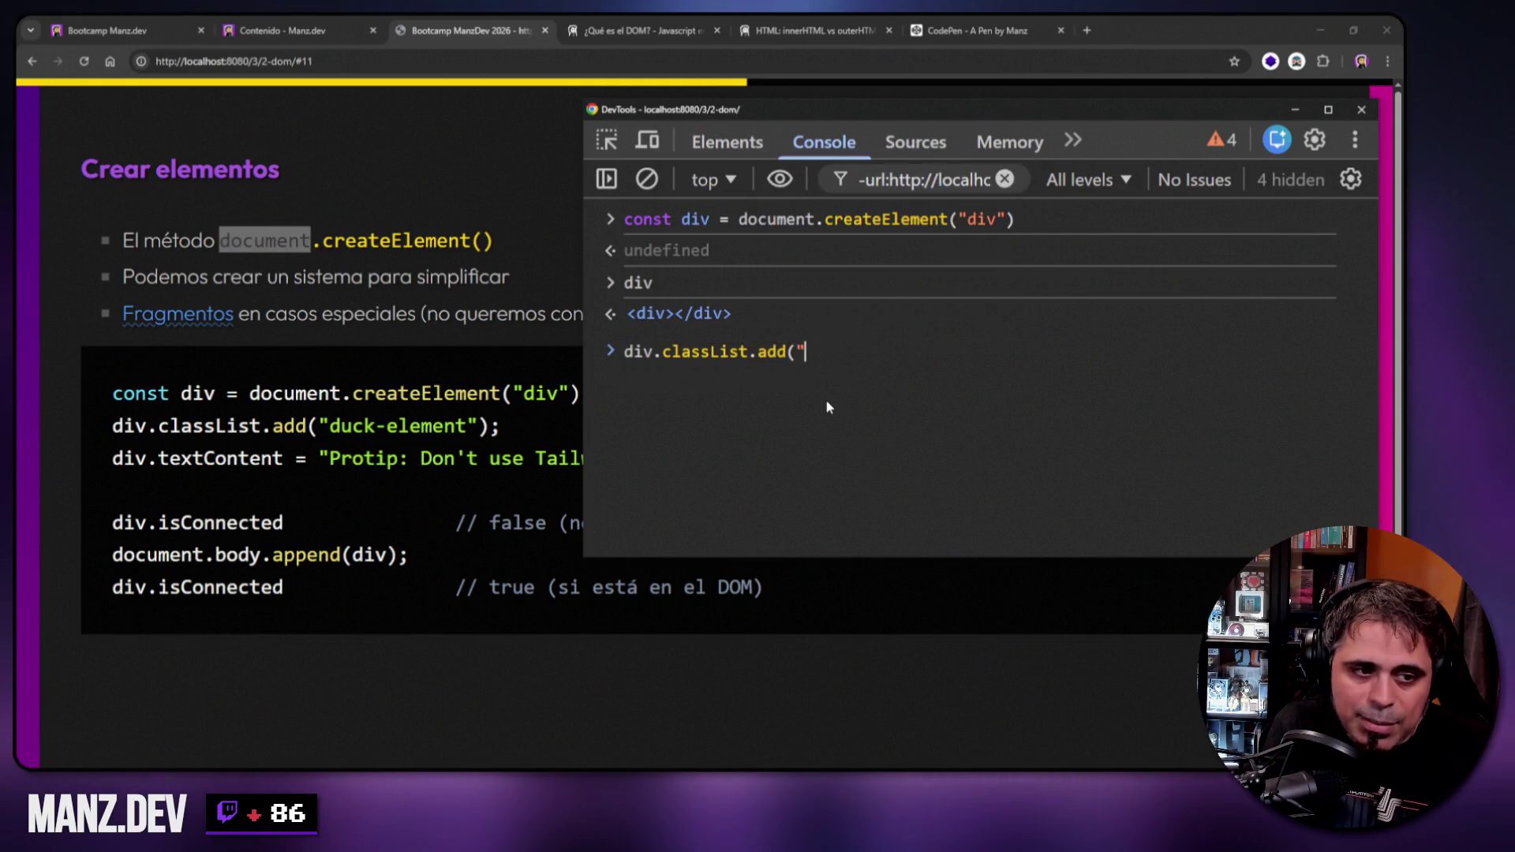
type("zdev\")")
key("Return")
type("div")
key("Return")
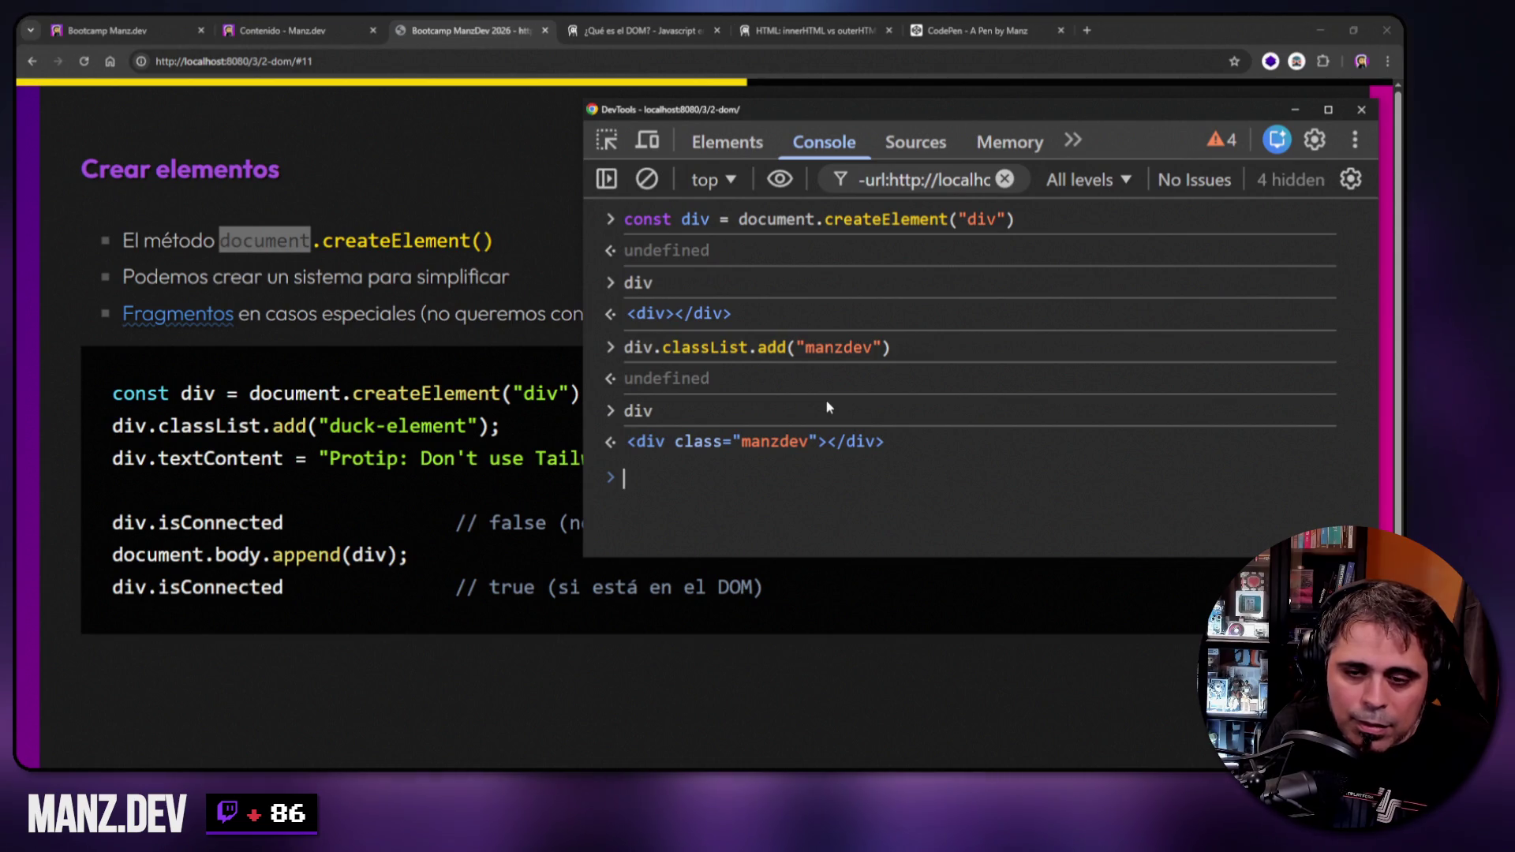
Set div.textContent = "ManzDev", evaluate div, and bring the slide back to the front.
type("div.text")
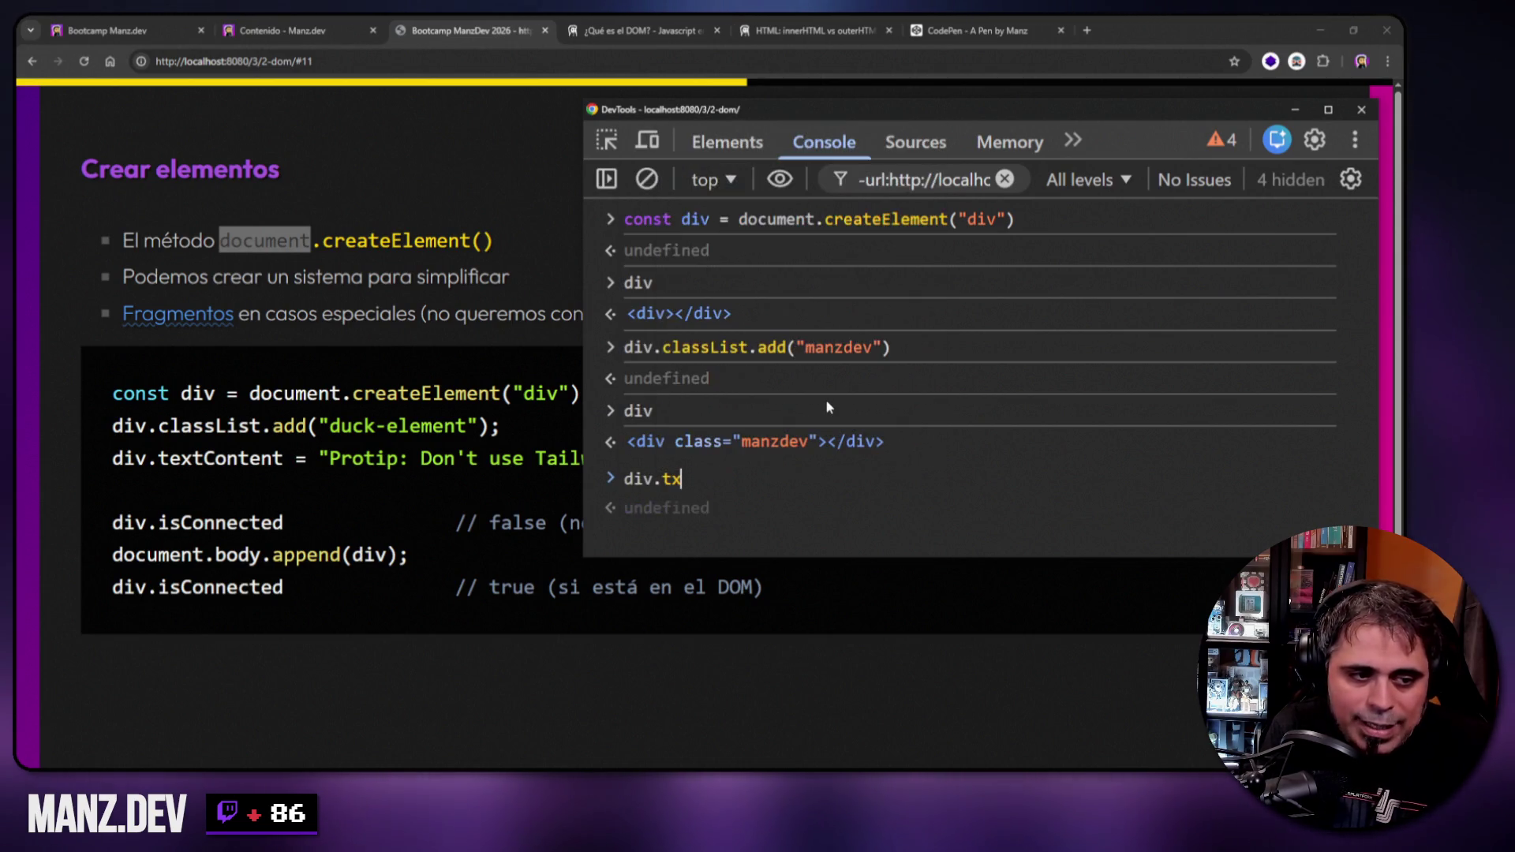
type("Co")
type("ntent = \"")
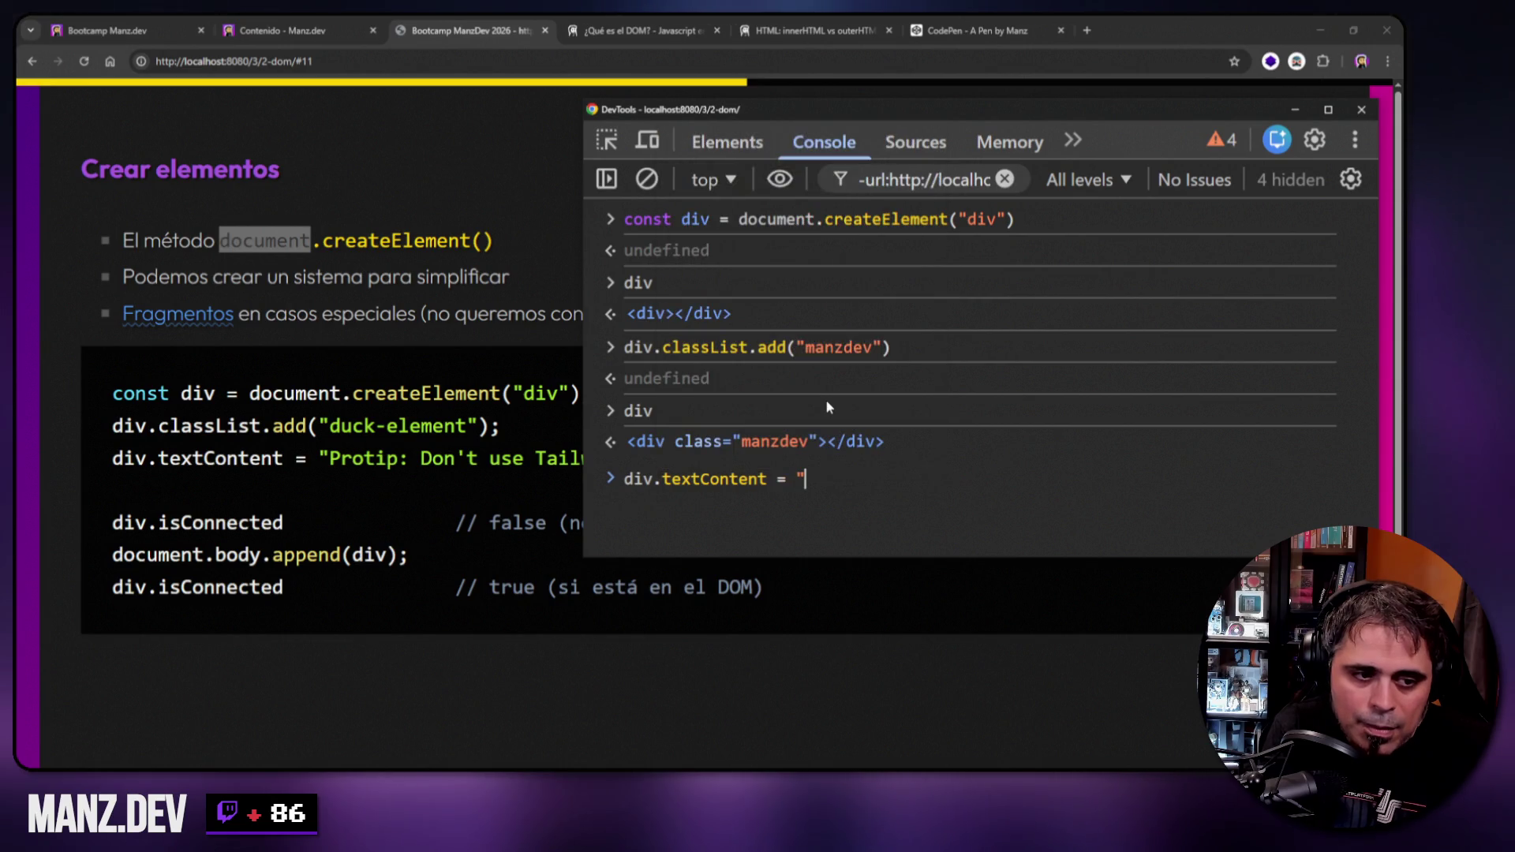
type("ManzDev\"")
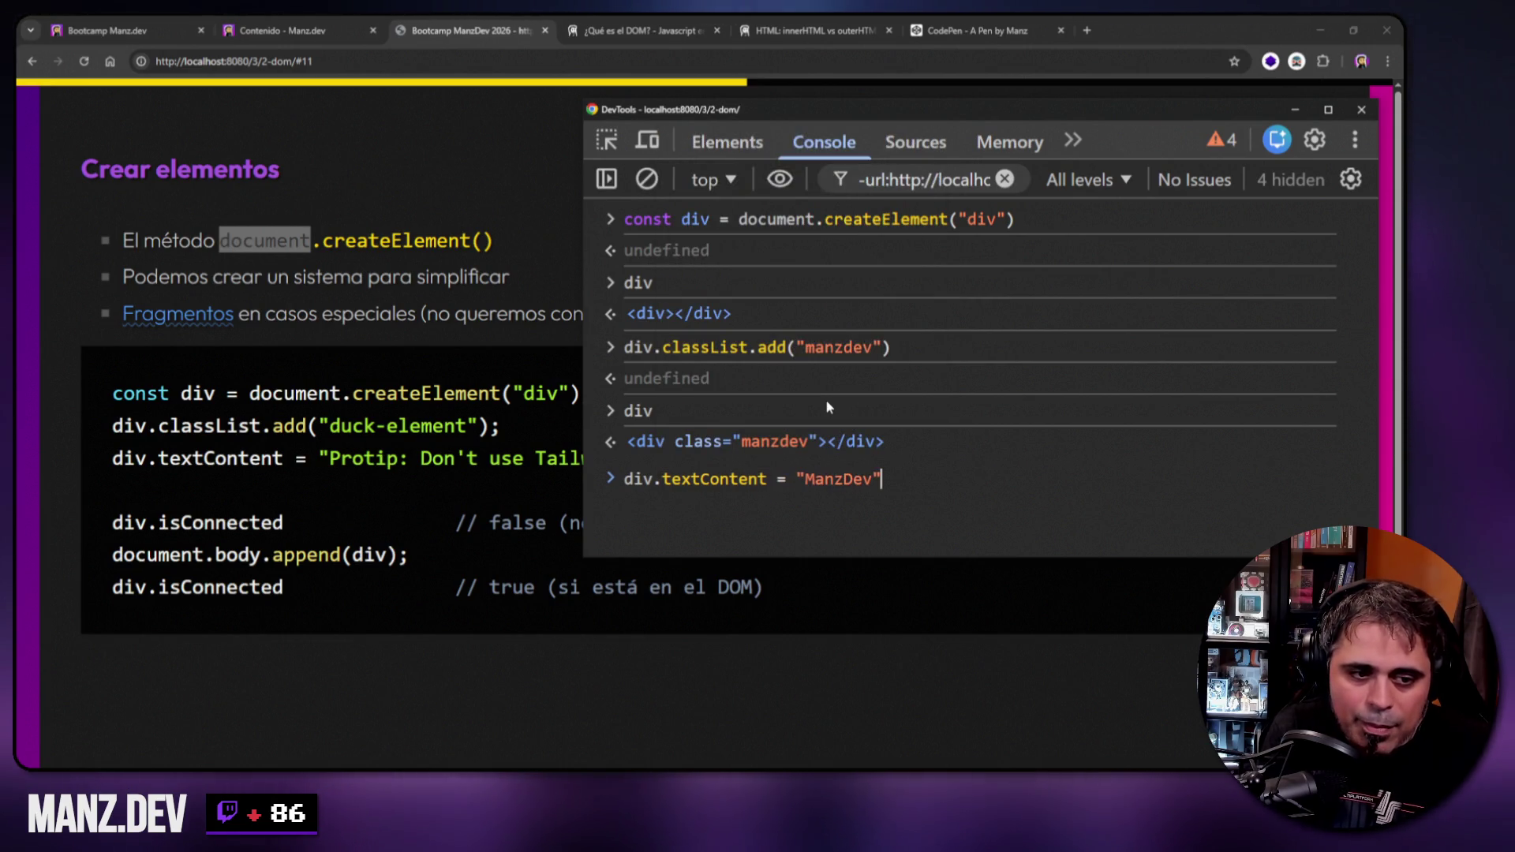
key("Return")
type("div")
key("Return")
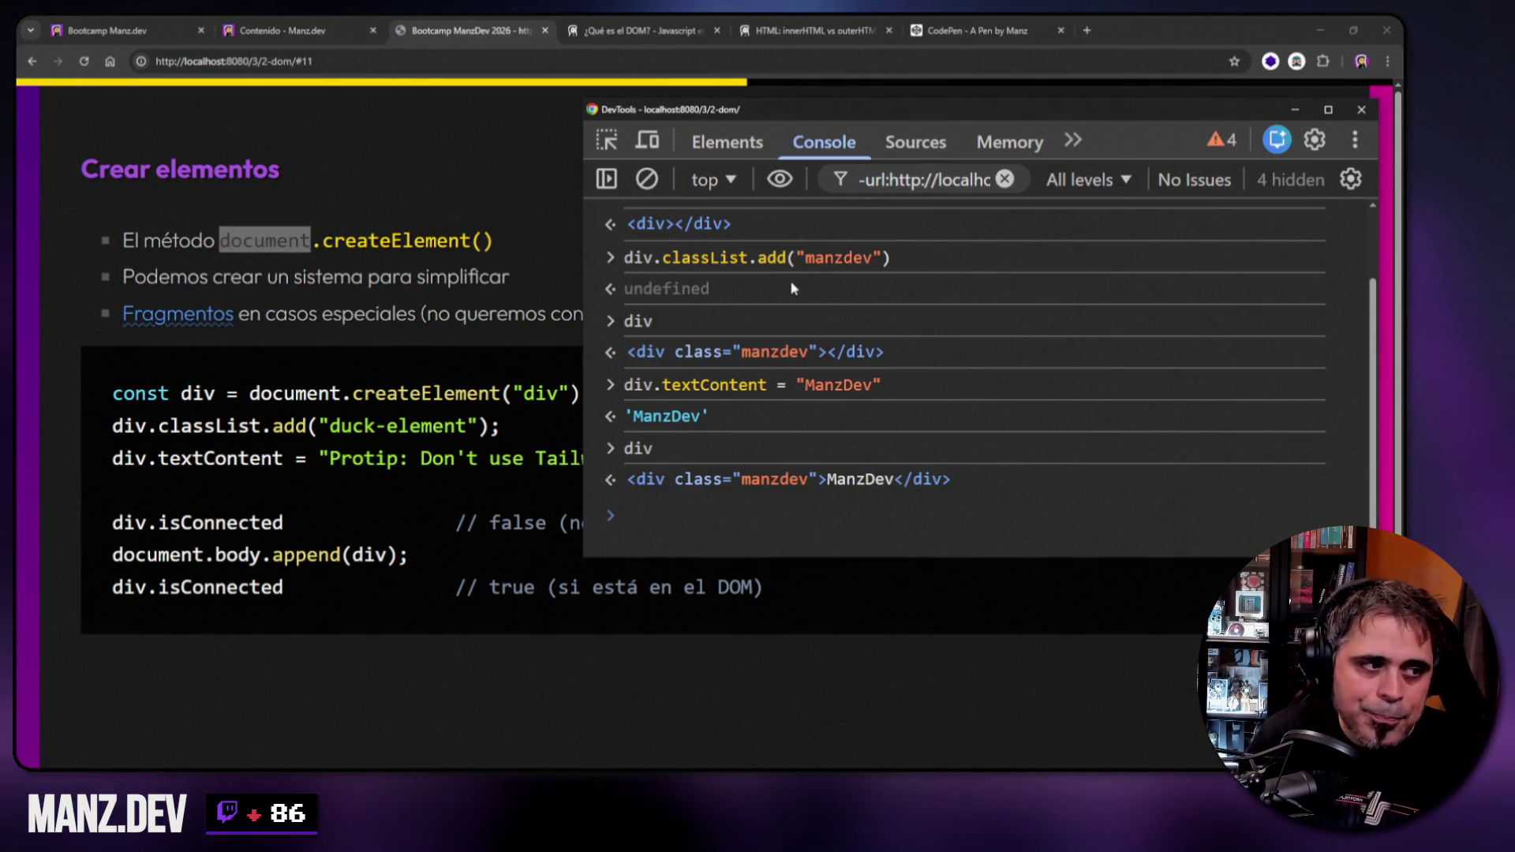
left_click(434, 156)
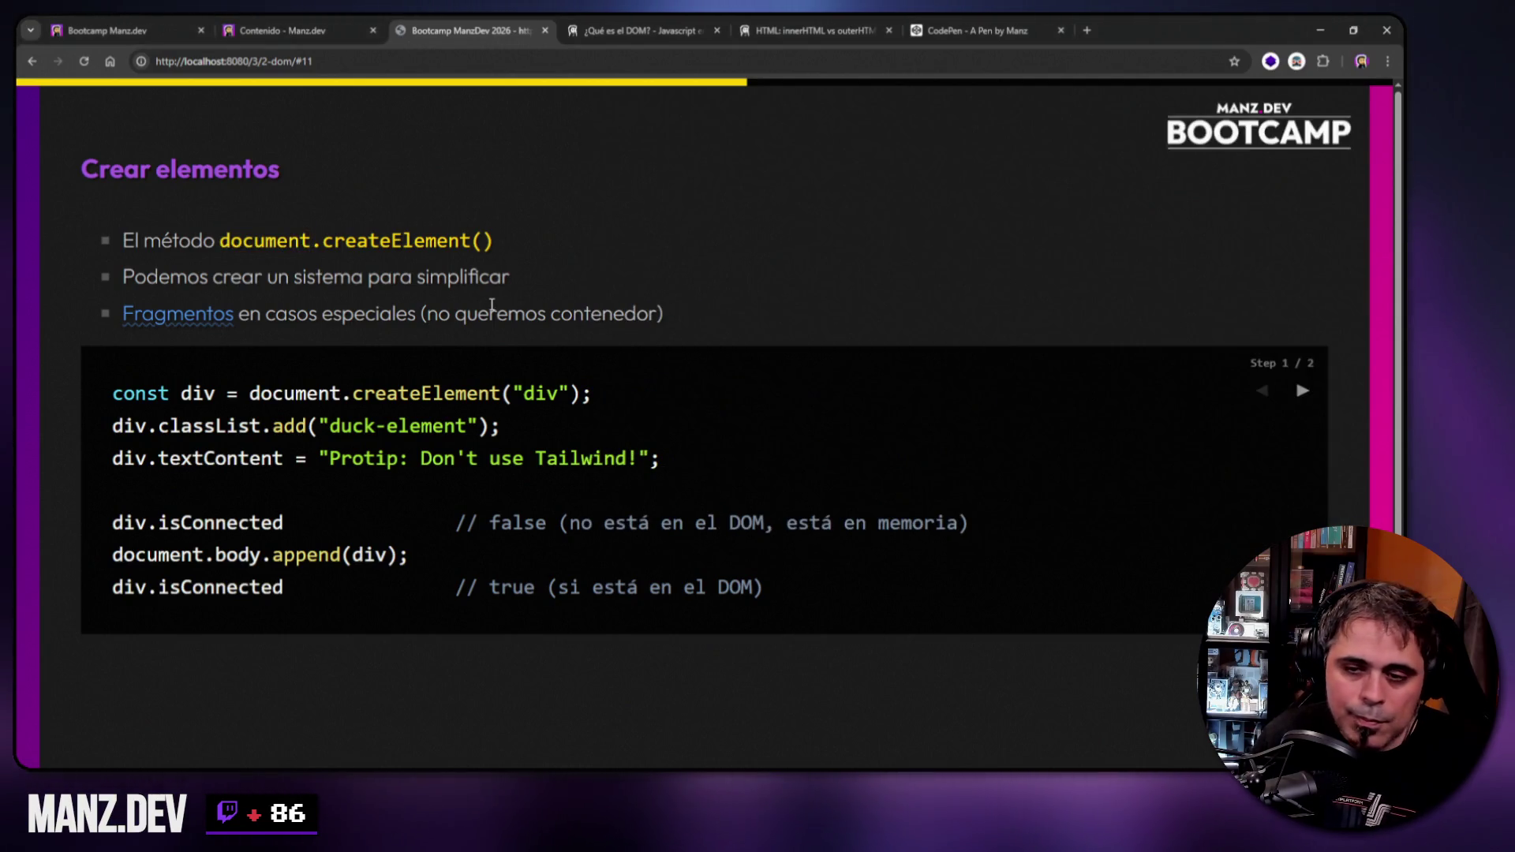
mouse_move(124, 273)
left_mouse_down()
mouse_move(414, 313)
mouse_move(499, 276)
left_mouse_up()
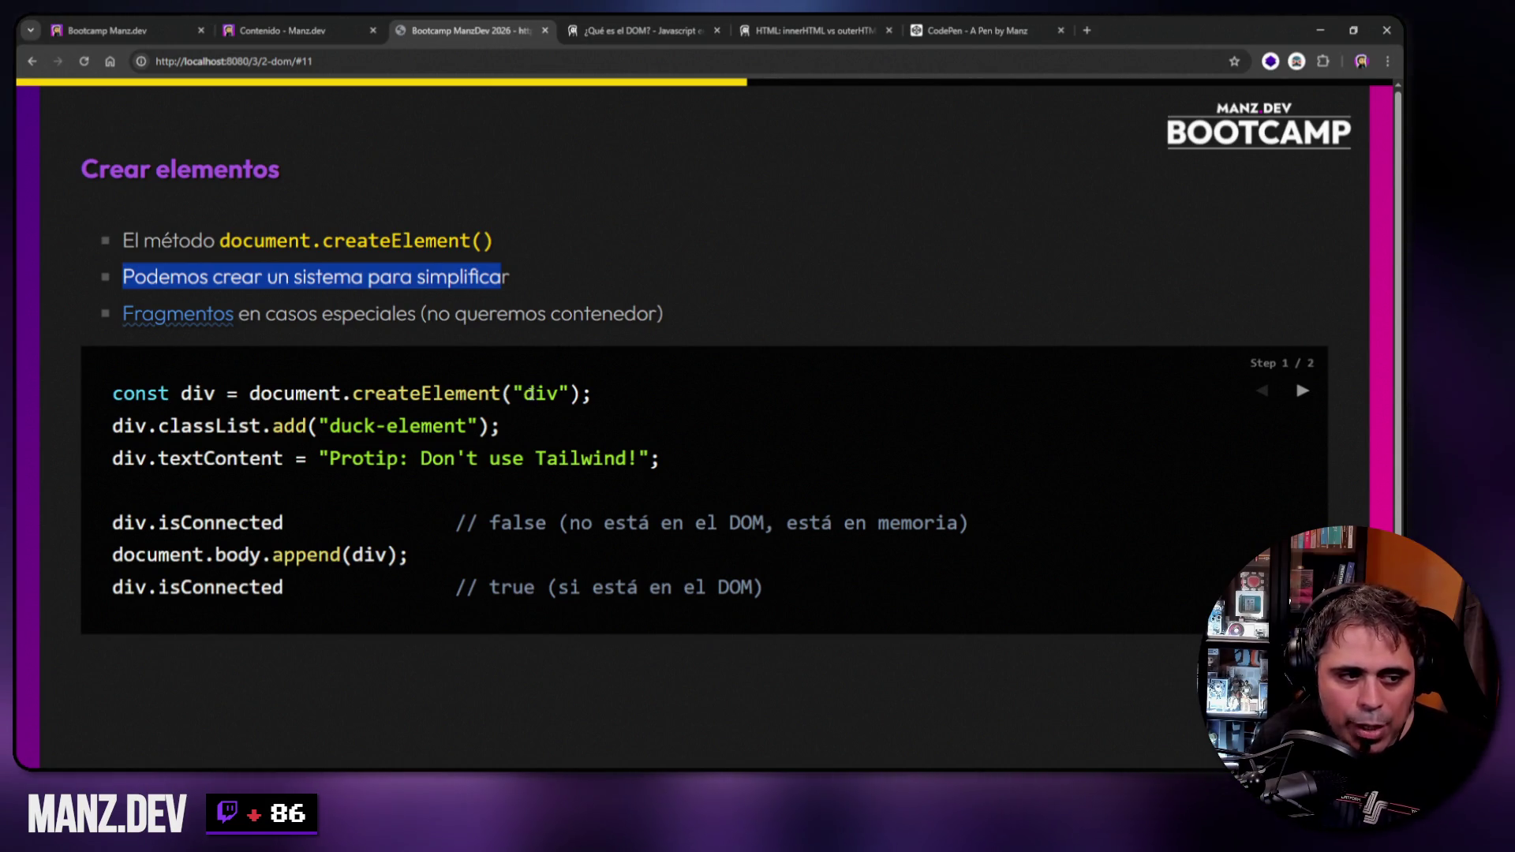
double_click(197, 393)
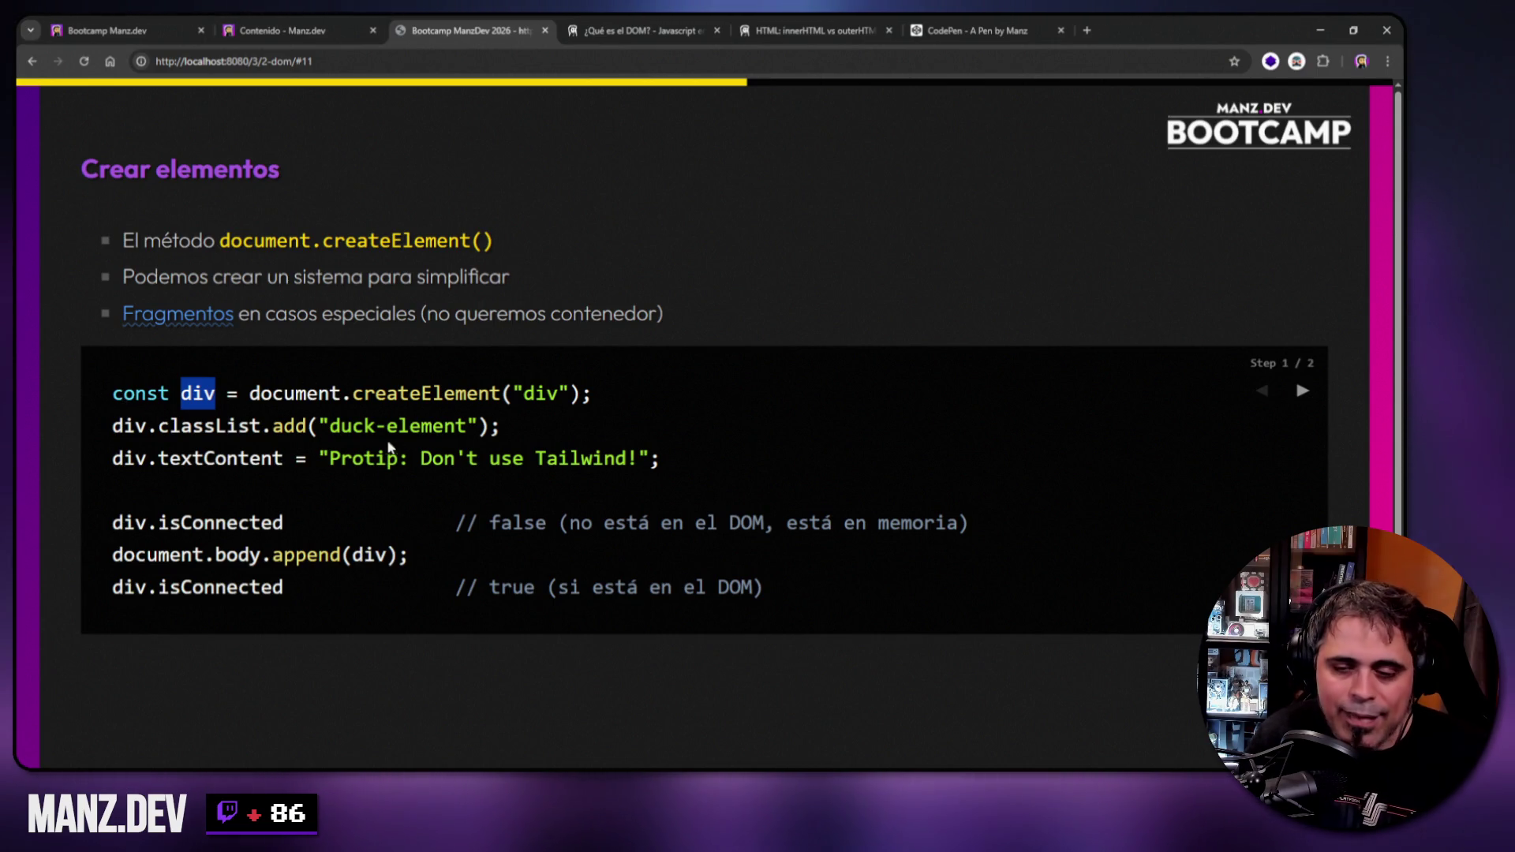
double_click(196, 391)
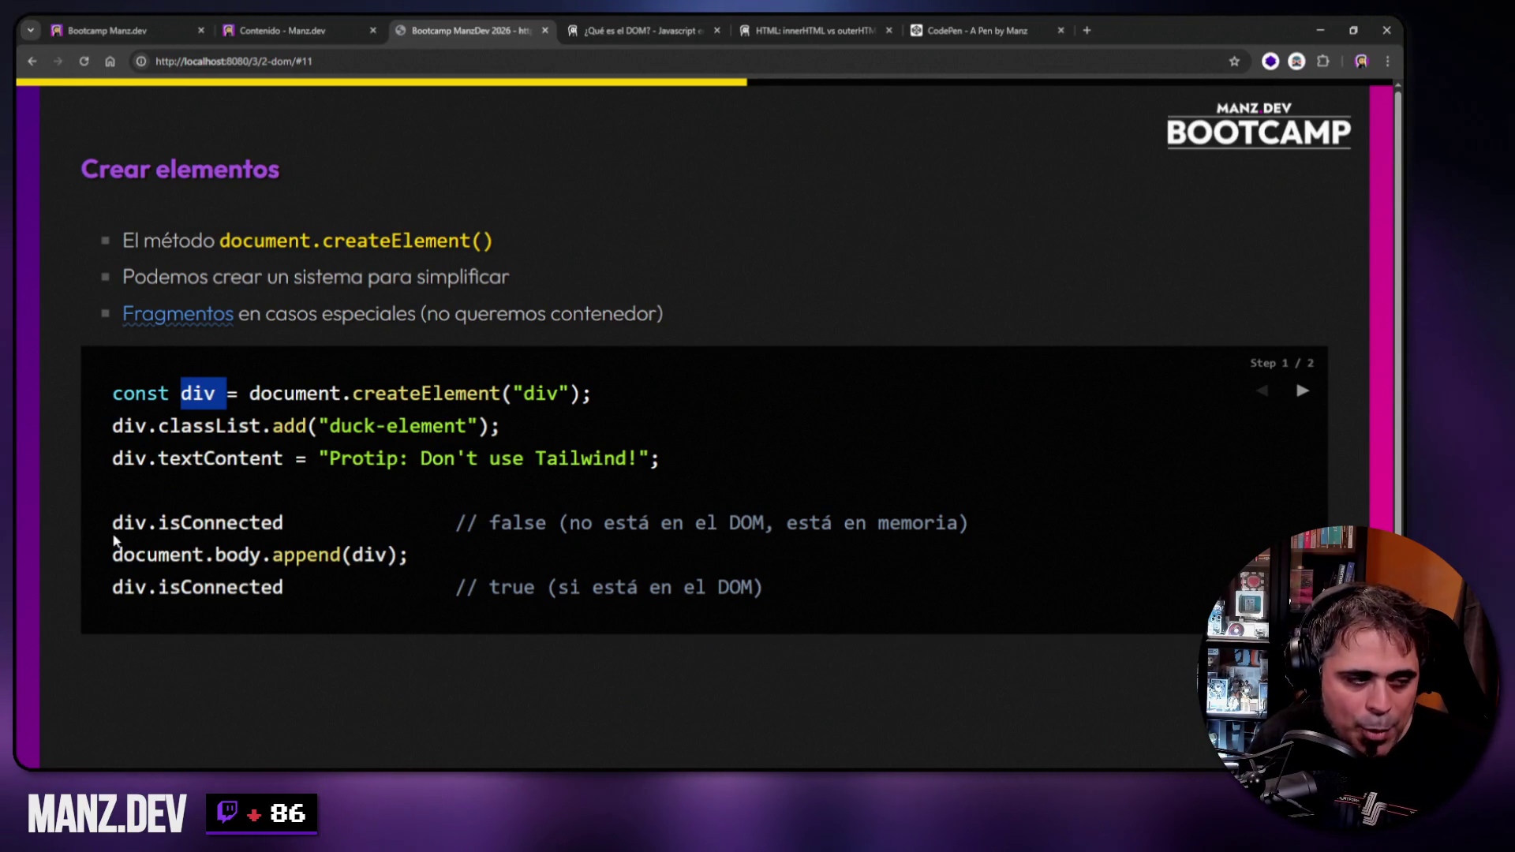
key("F12")
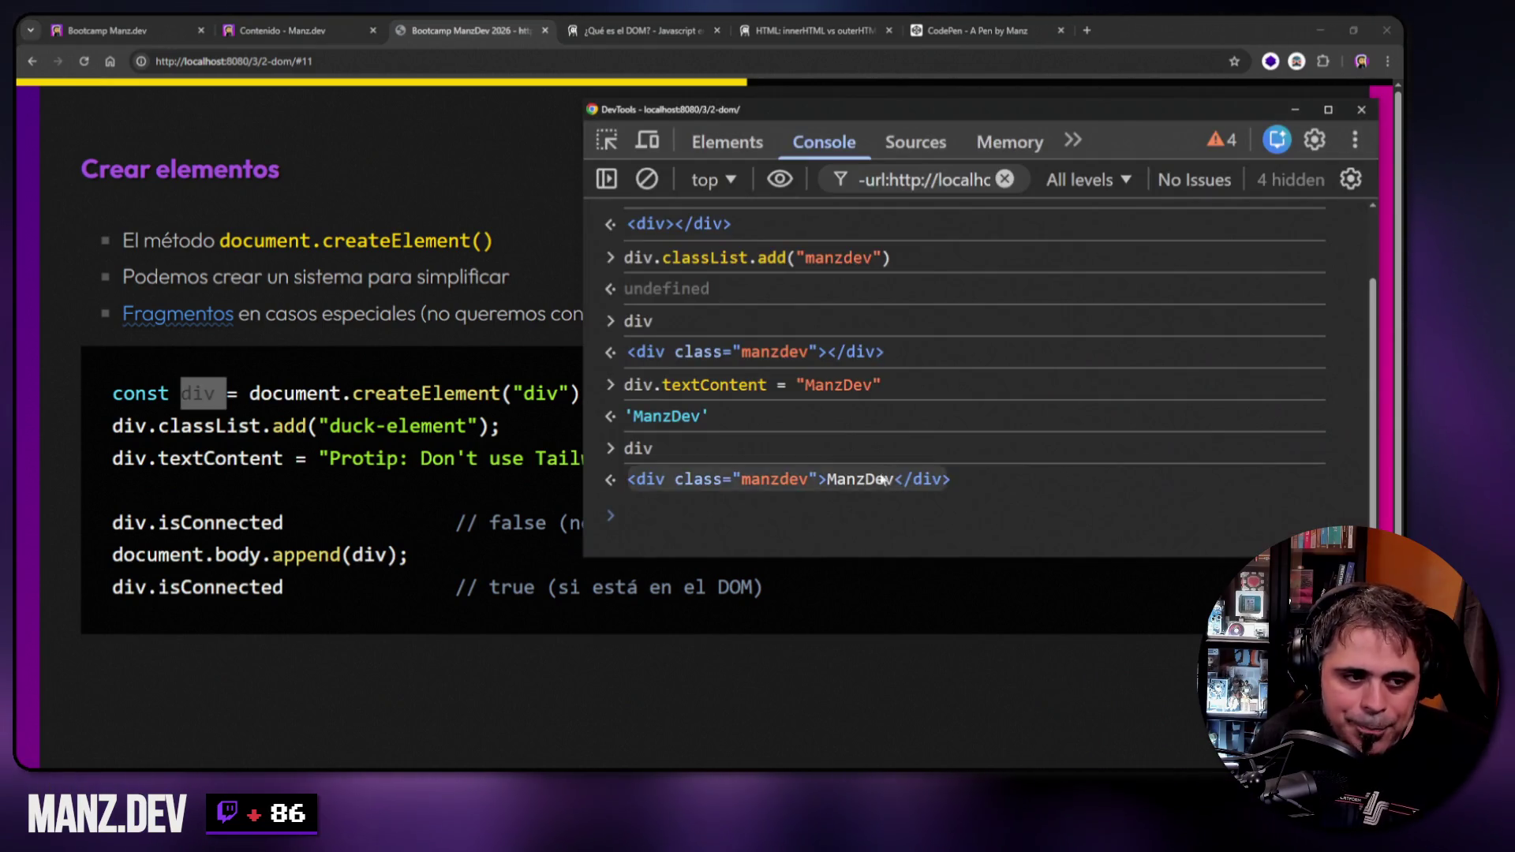
Clear the console, display div, and check div.isConnected, which returns false.
right_click(1028, 309)
left_click(1034, 327)
type("div")
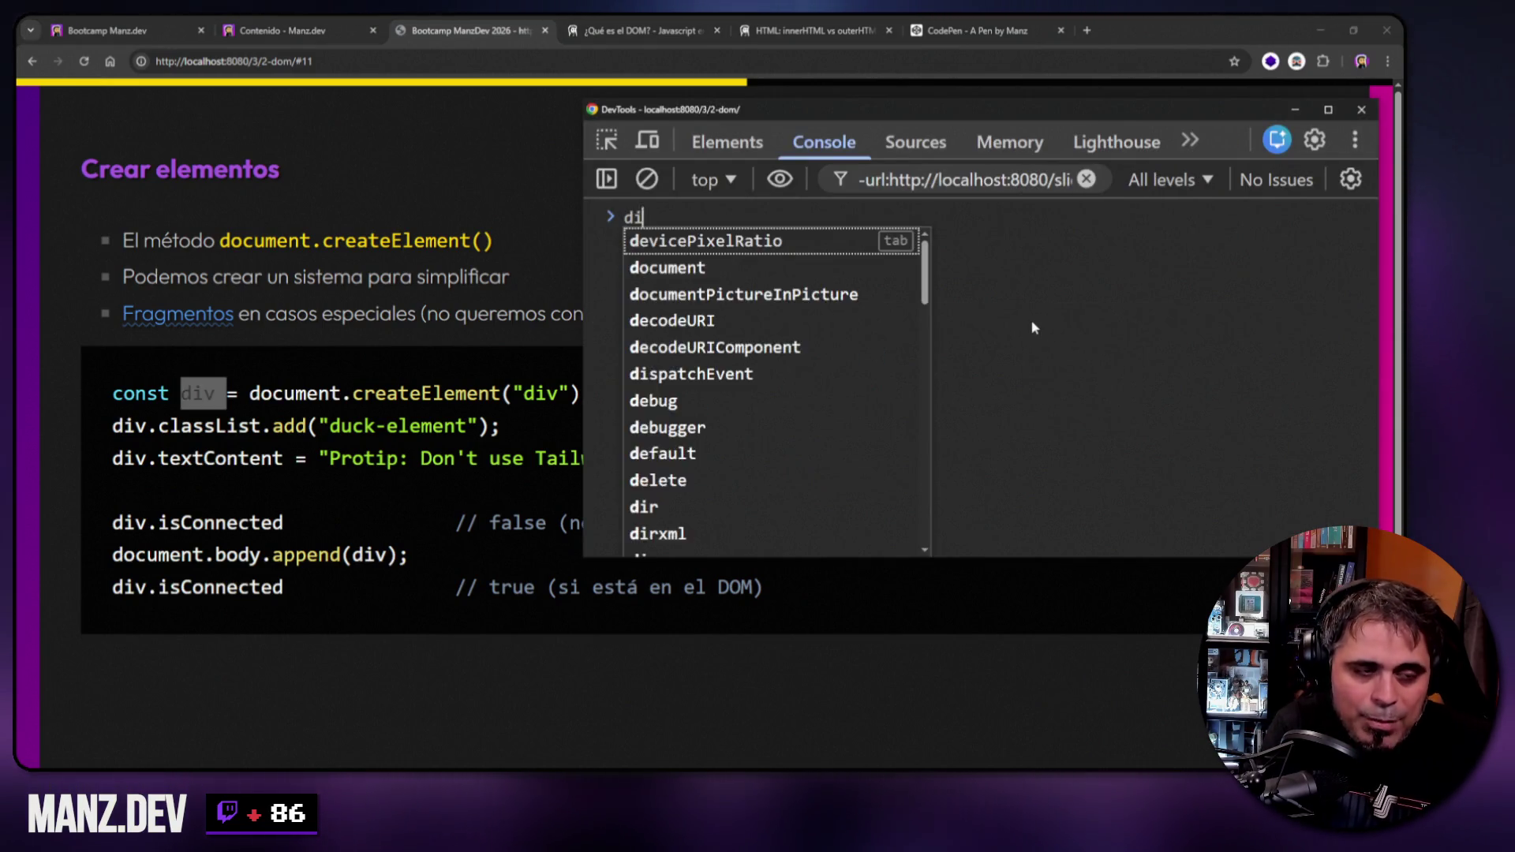
key("Return")
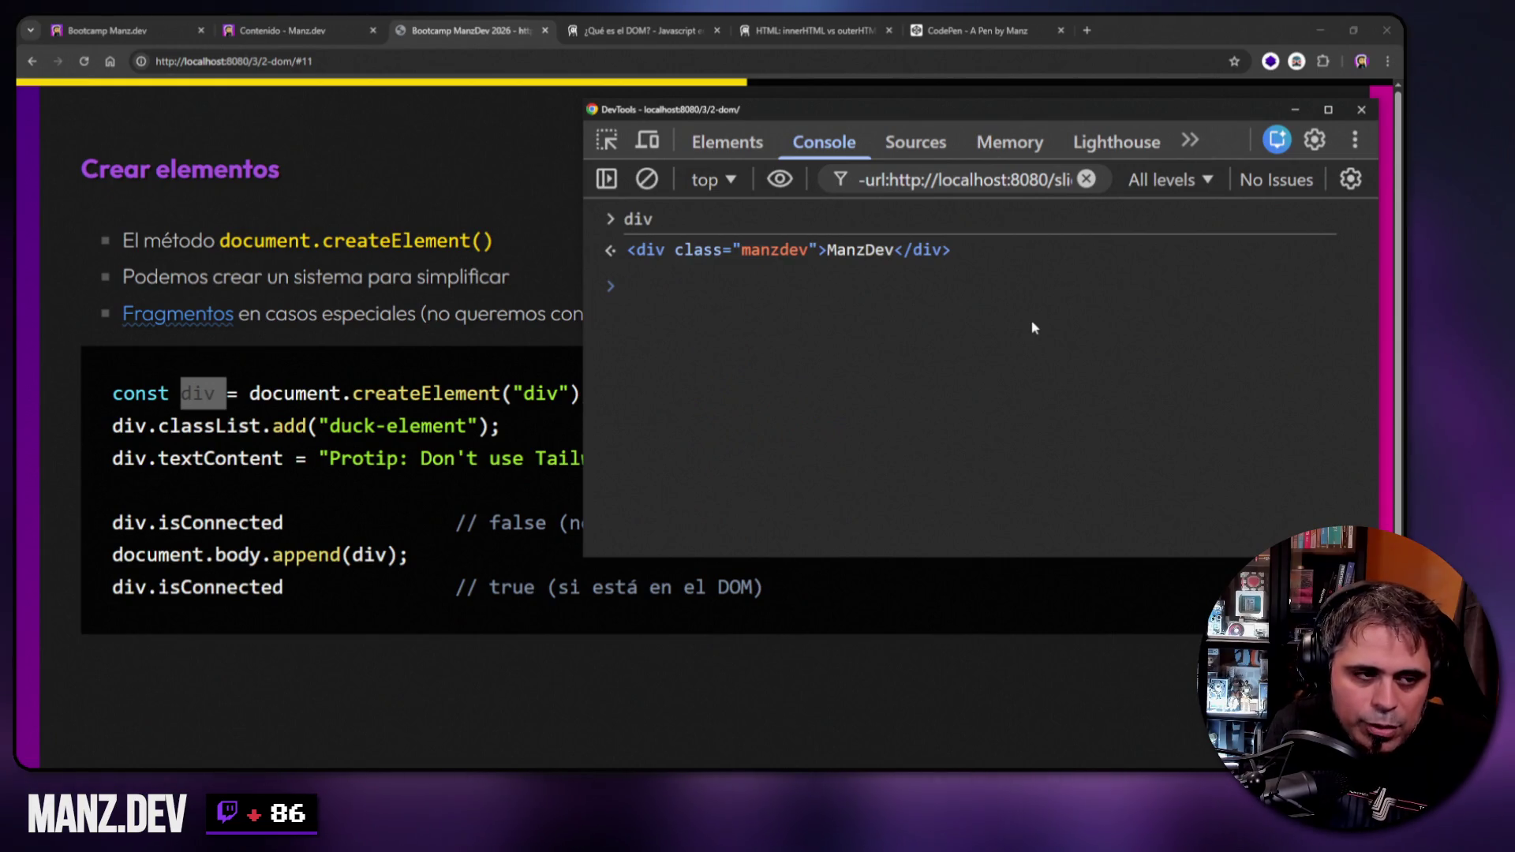
type("div.isConnected")
key("Return")
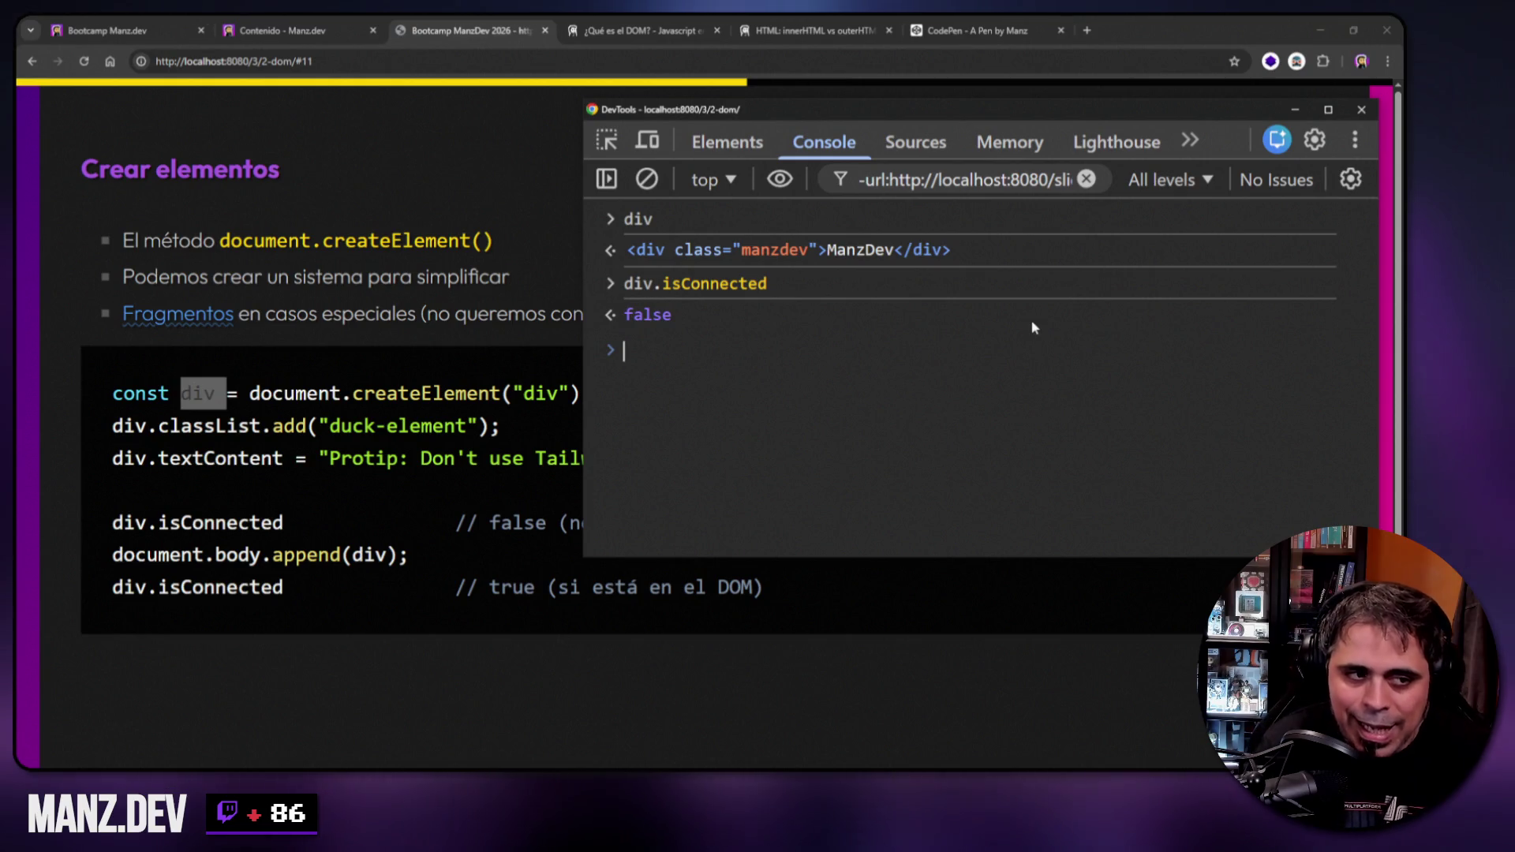
type("div")
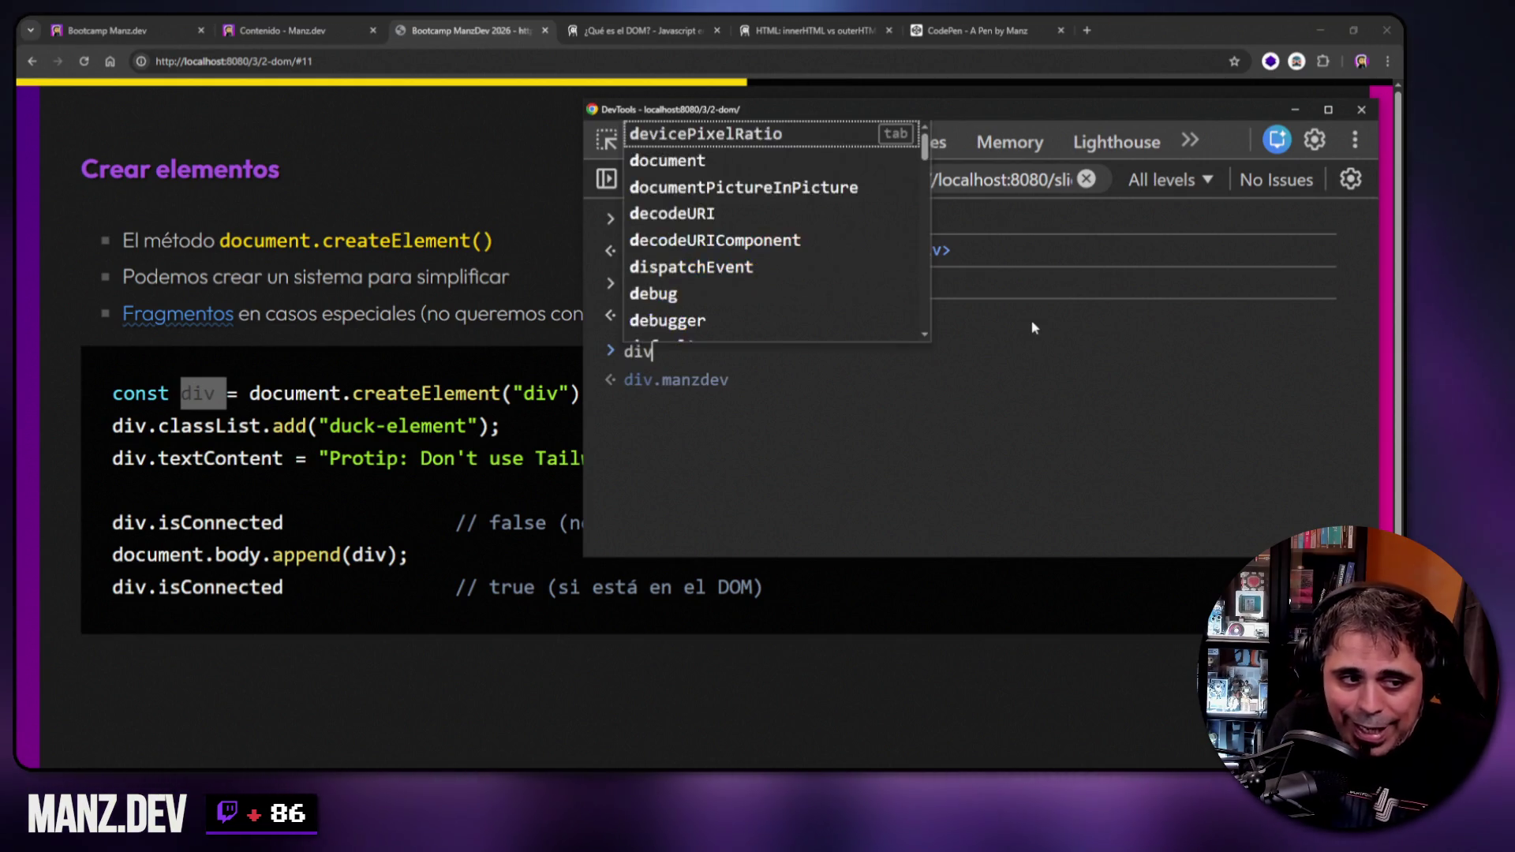
key("BackSpace")
key("BackSpace")
key("BackSpace")
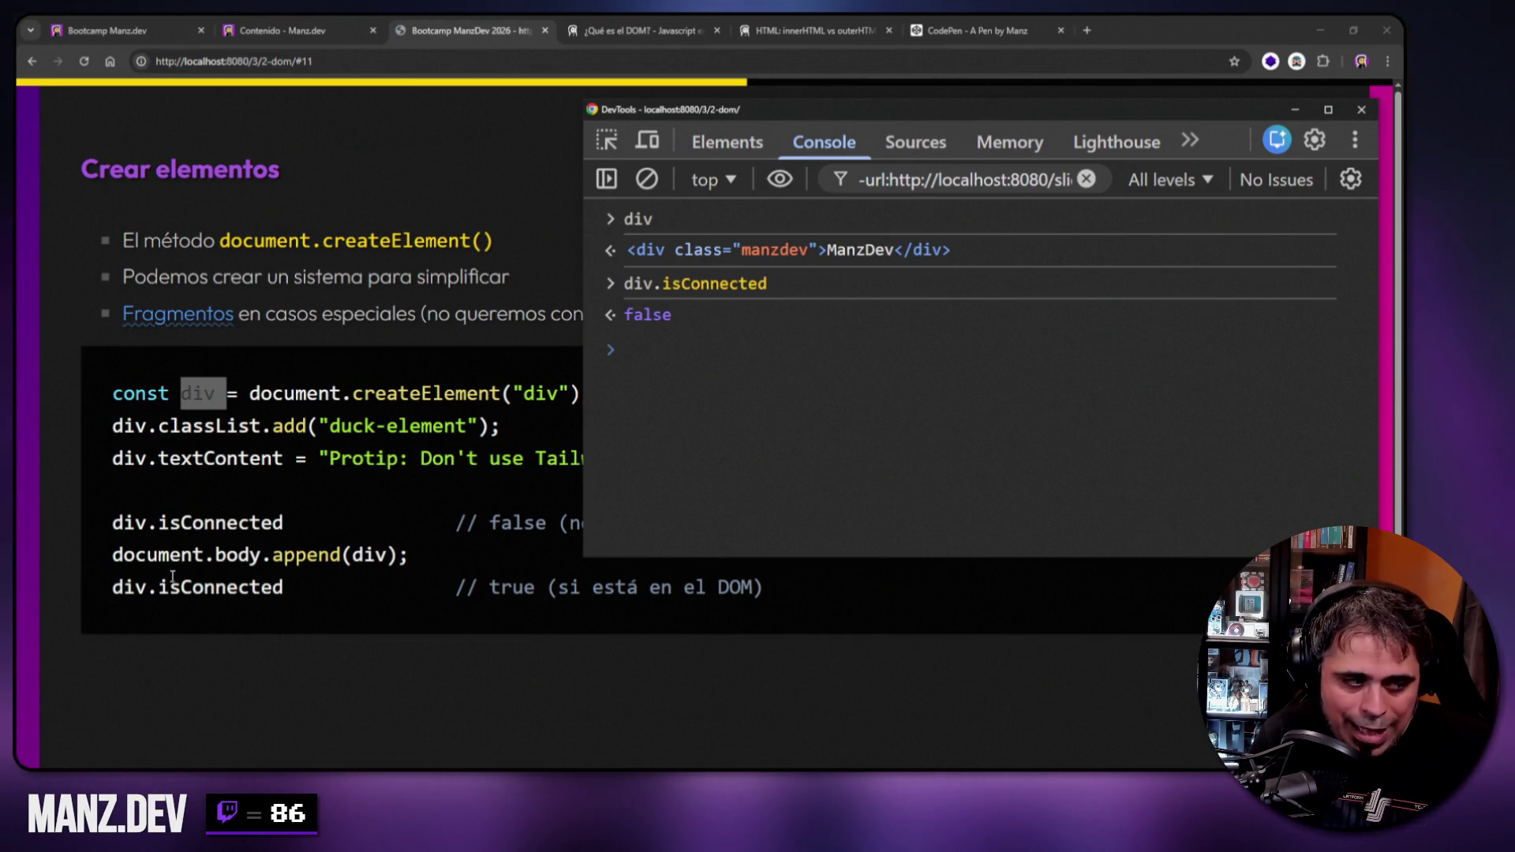
Evaluate document.body === document.querySelector("body"), confirming it returns true.
type("document")
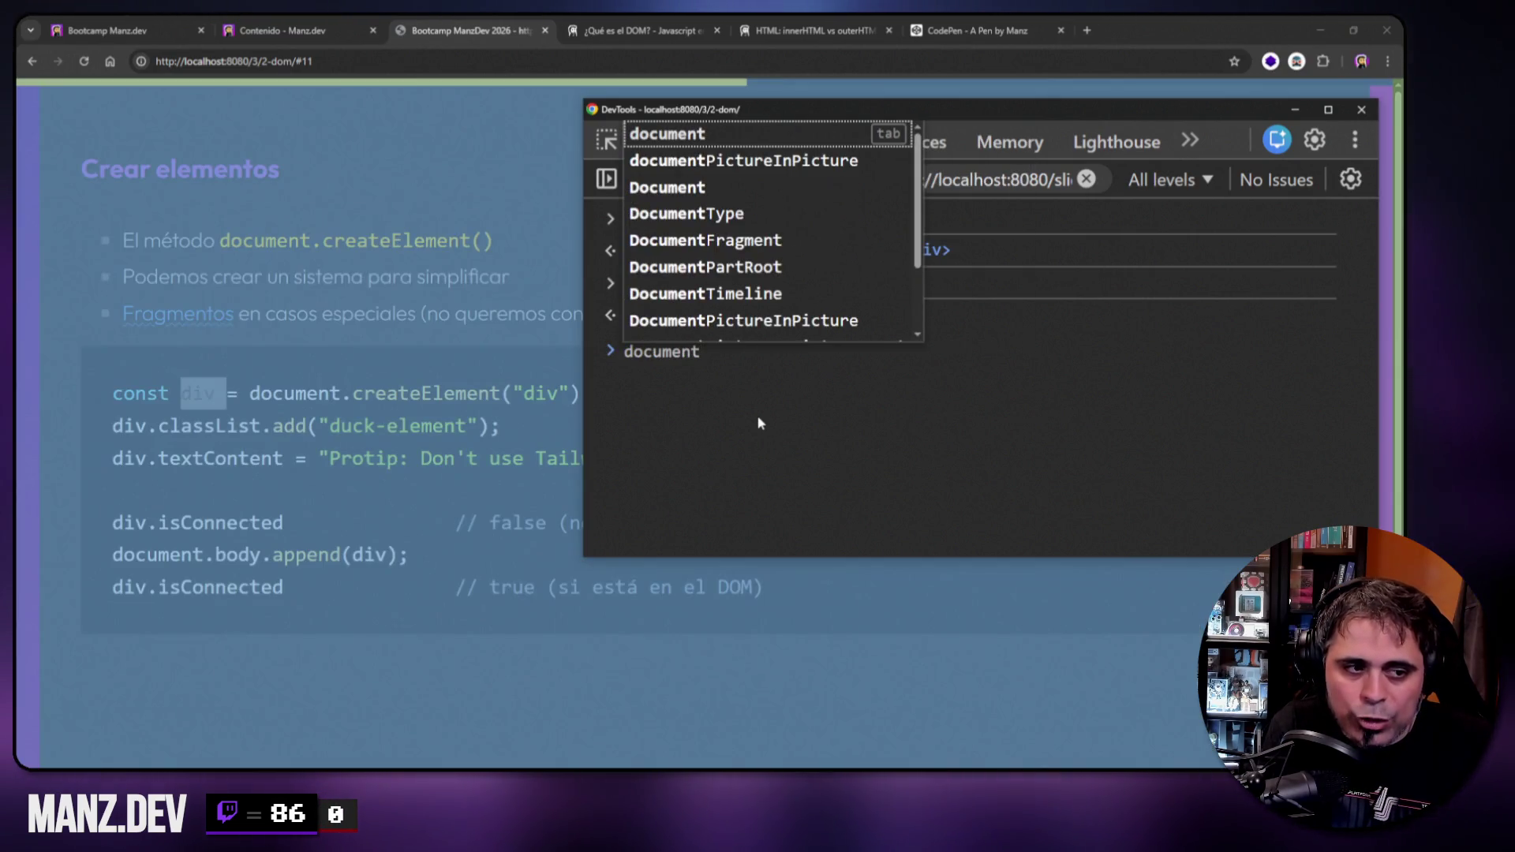
type(".body")
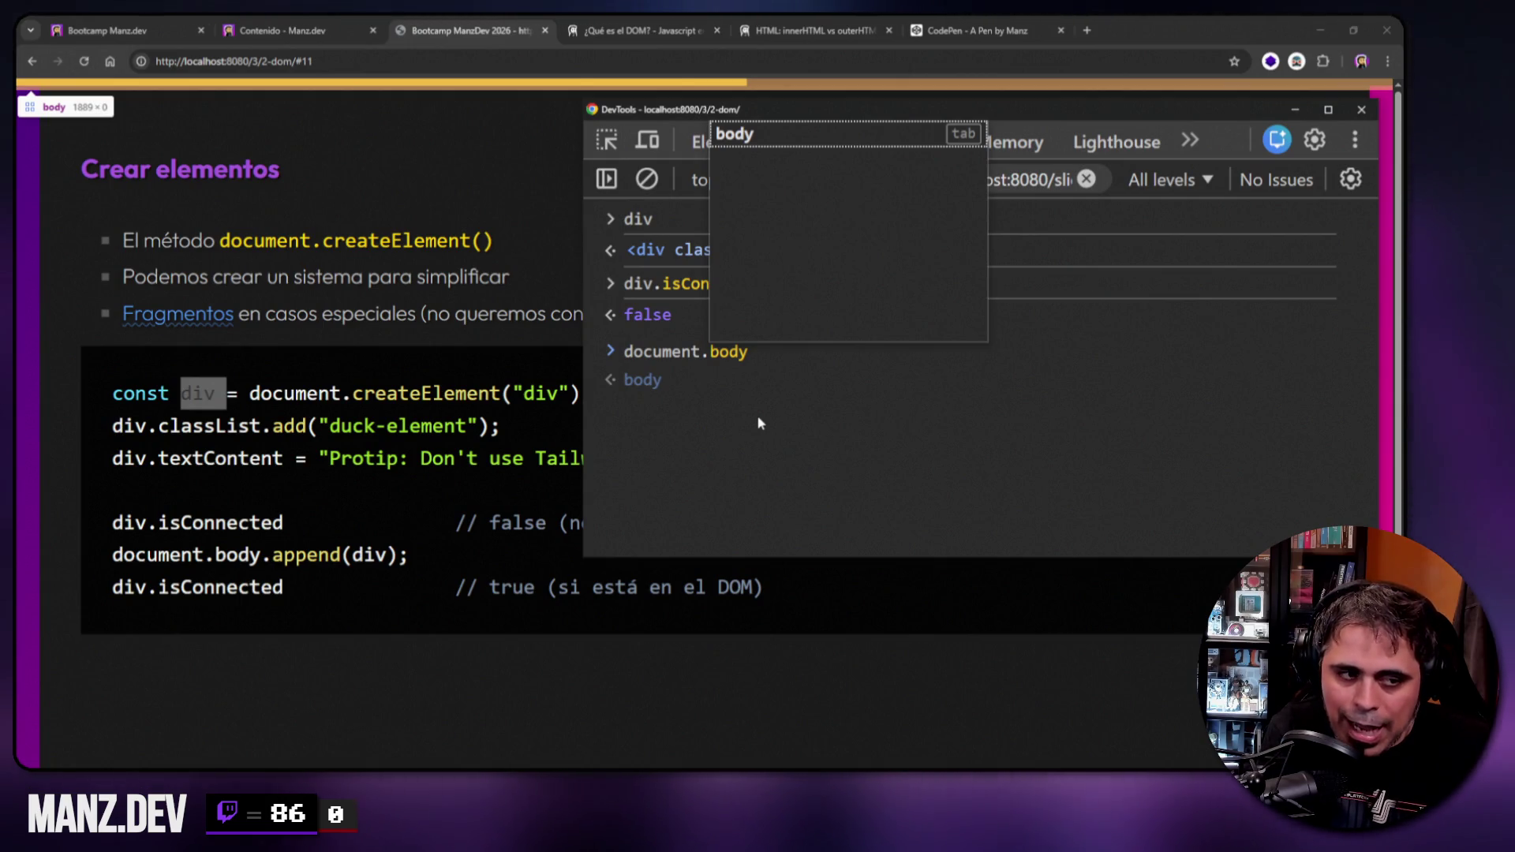
type(" ===")
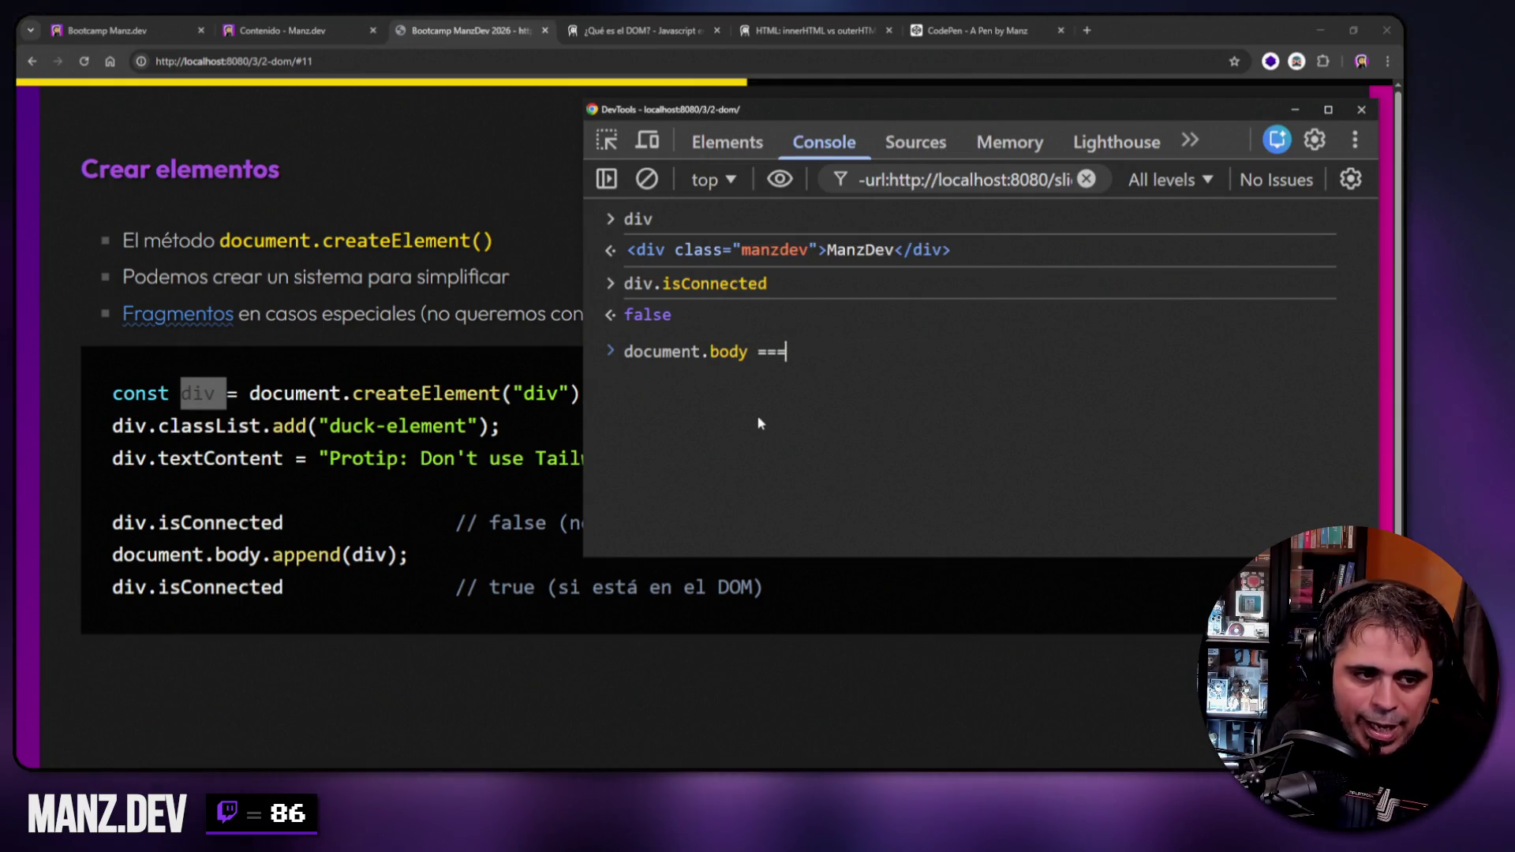
type(" document.queryS")
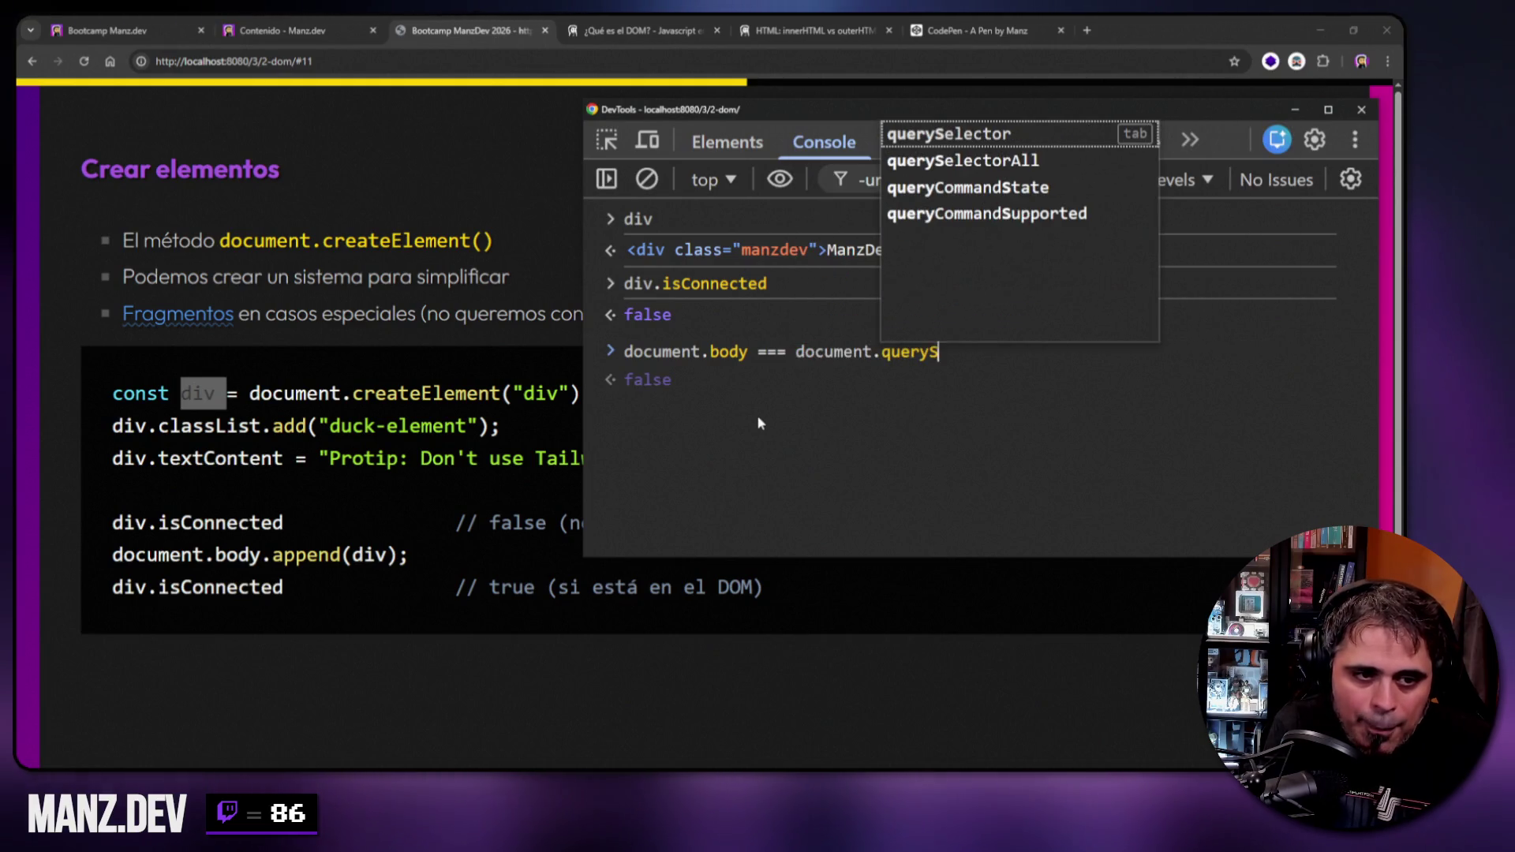
type("elector(\"body\")")
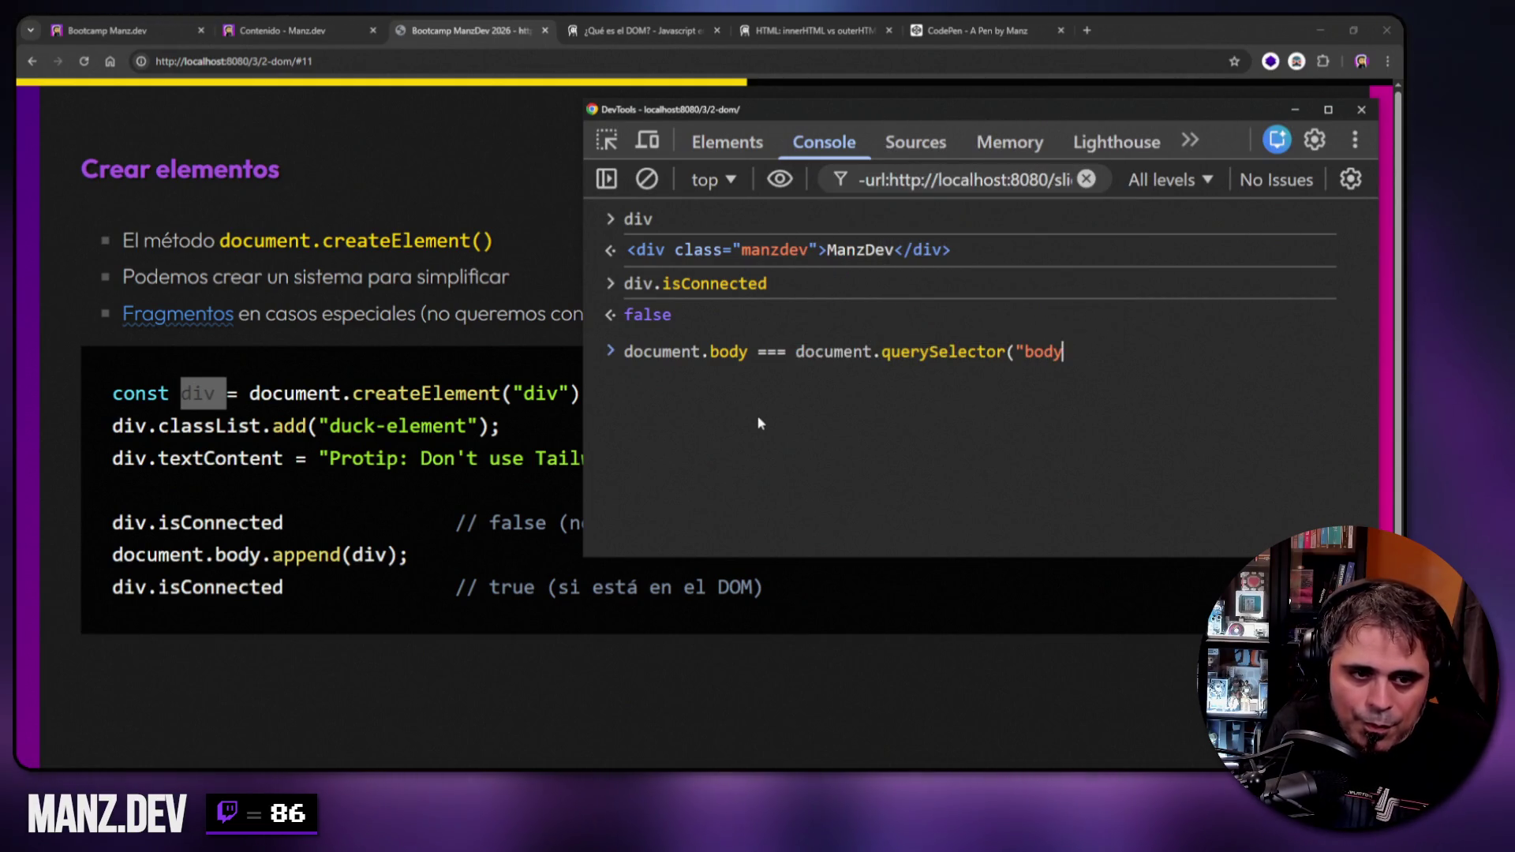
key("Return")
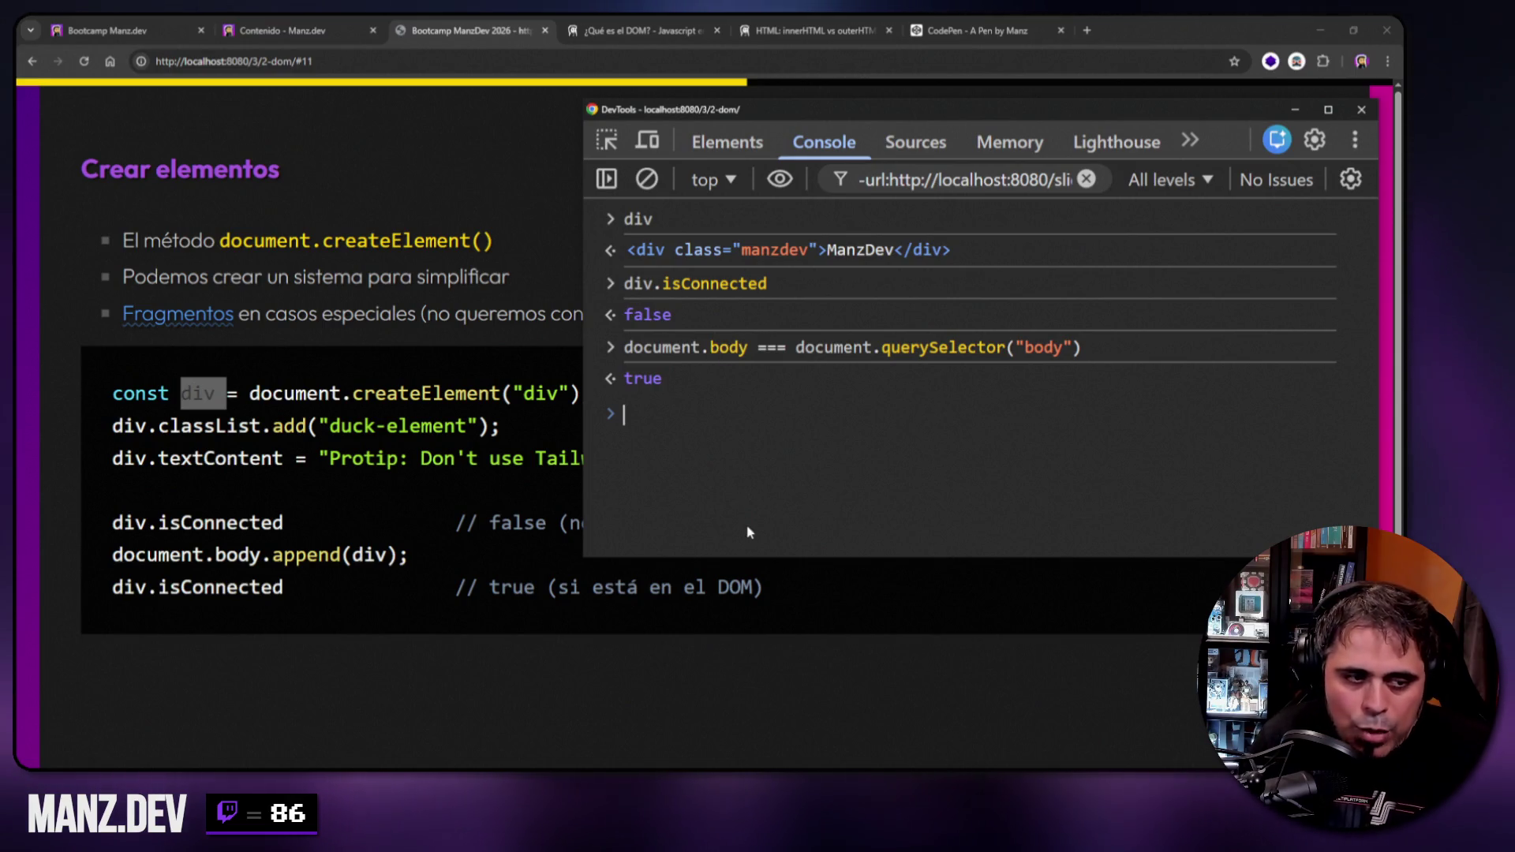
type("document.head")
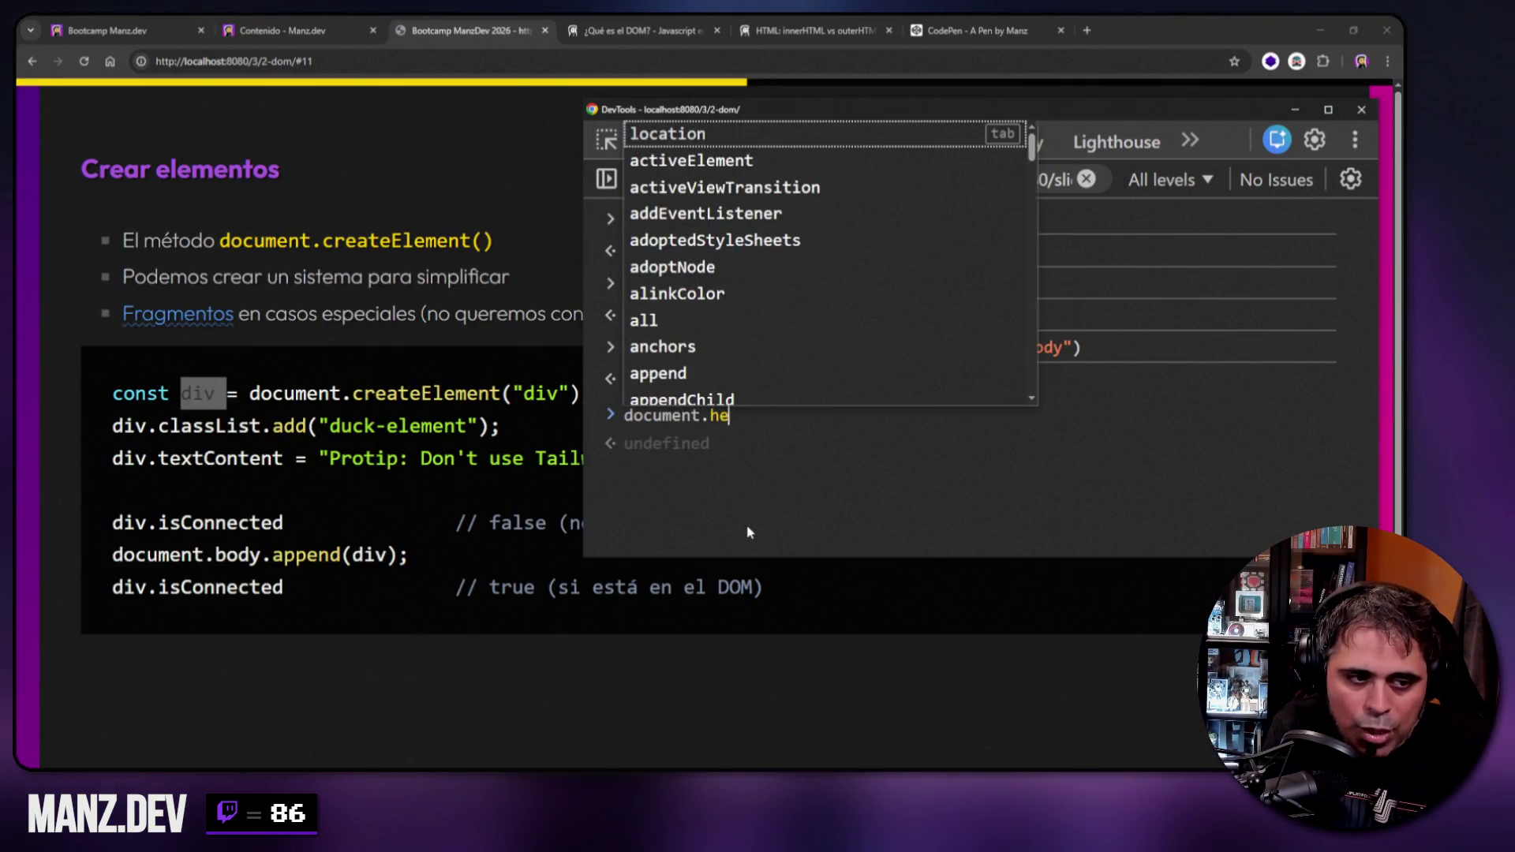
key("BackSpace")
key("BackSpace")
key("BackSpace")
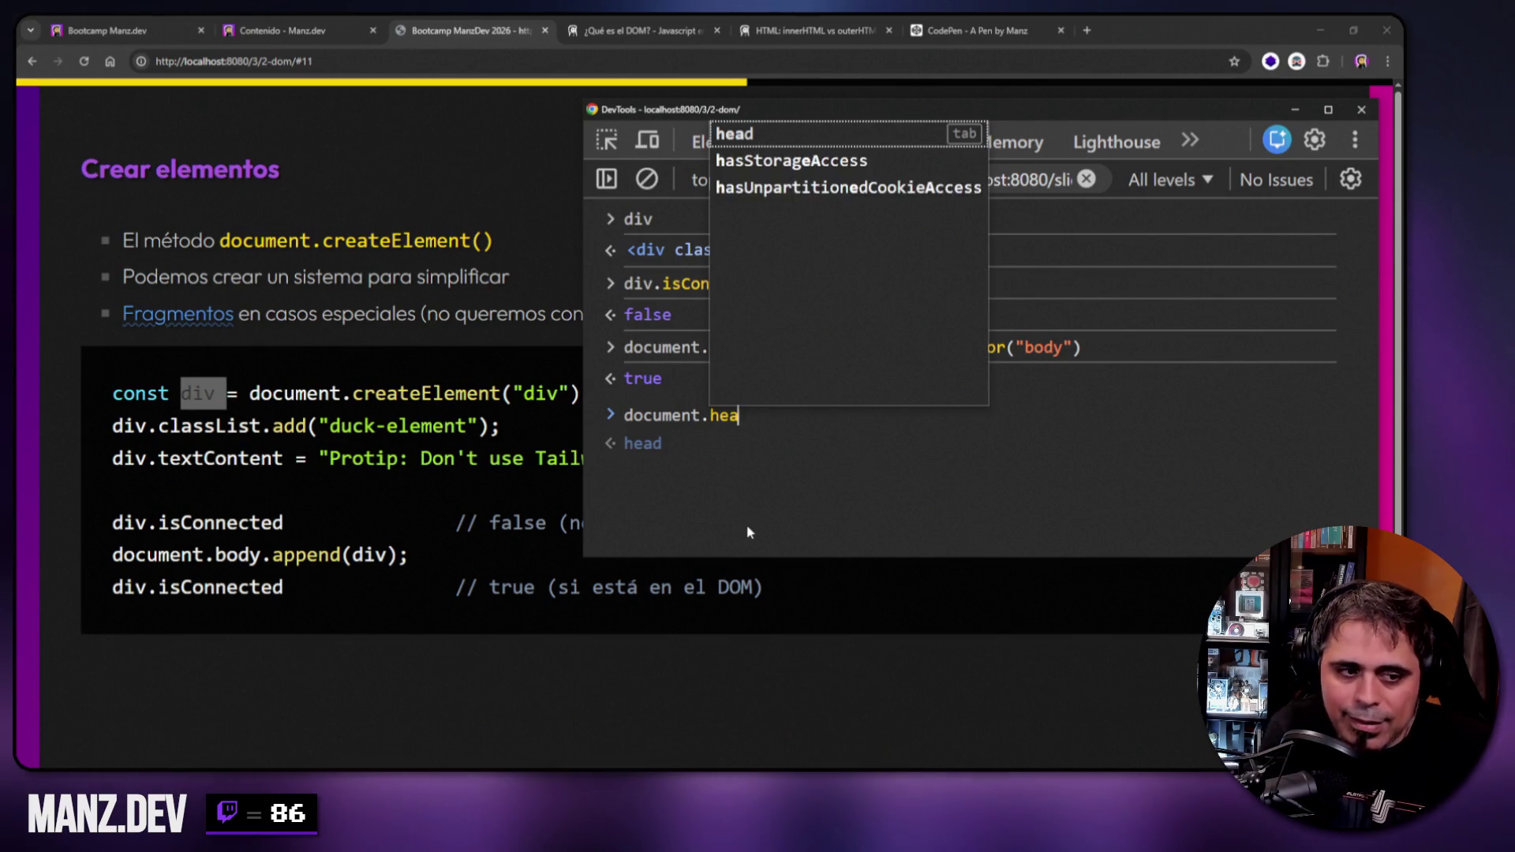
type("body")
key("BackSpace")
key("BackSpace")
key("BackSpace")
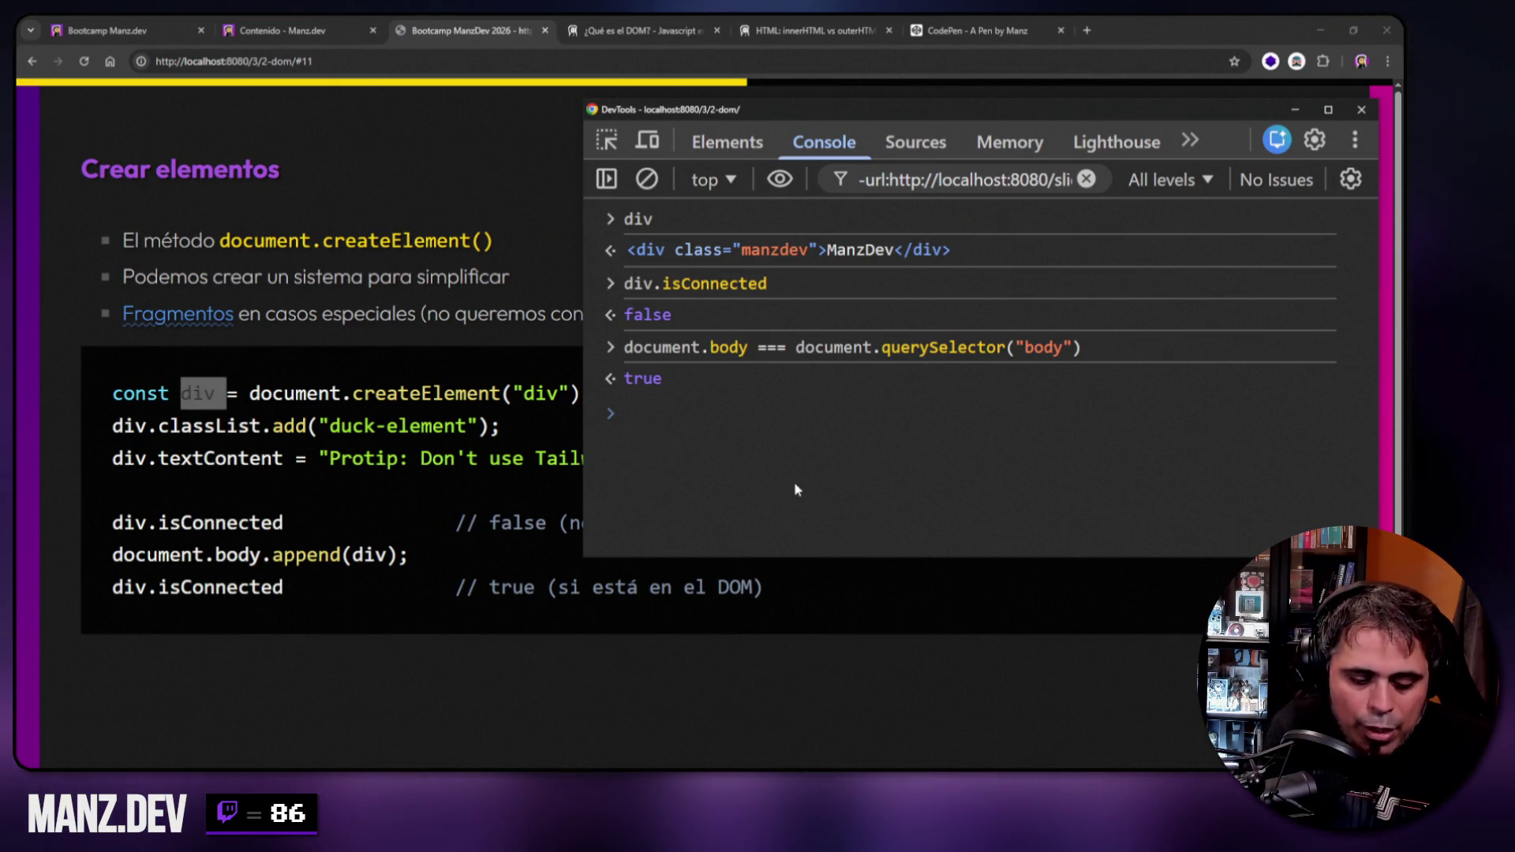
Run document.body.append(div) to attach the div to the page, then close DevTools.
type("document")
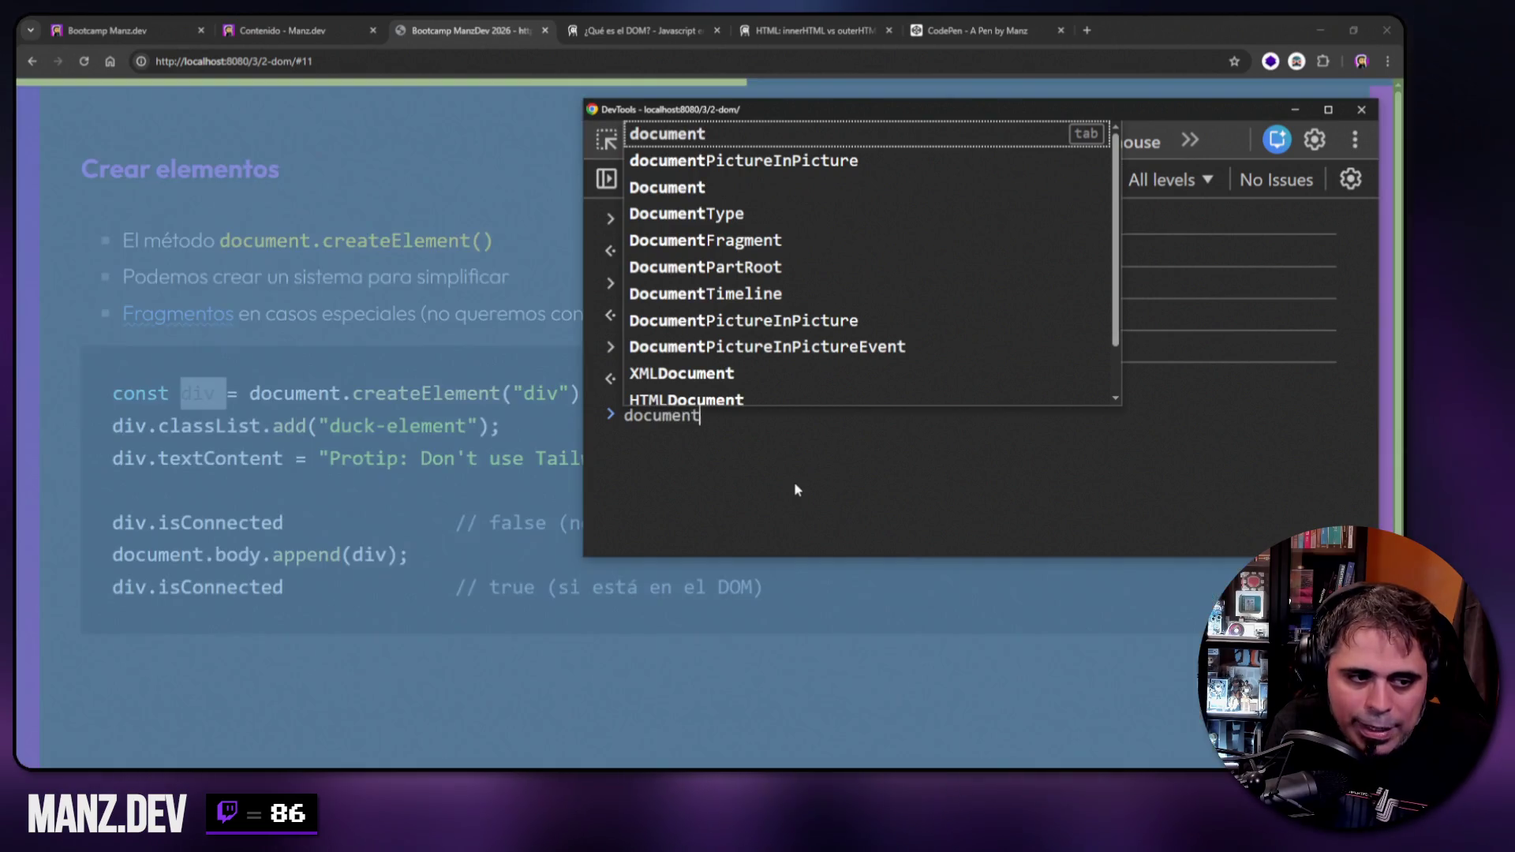
type(".body")
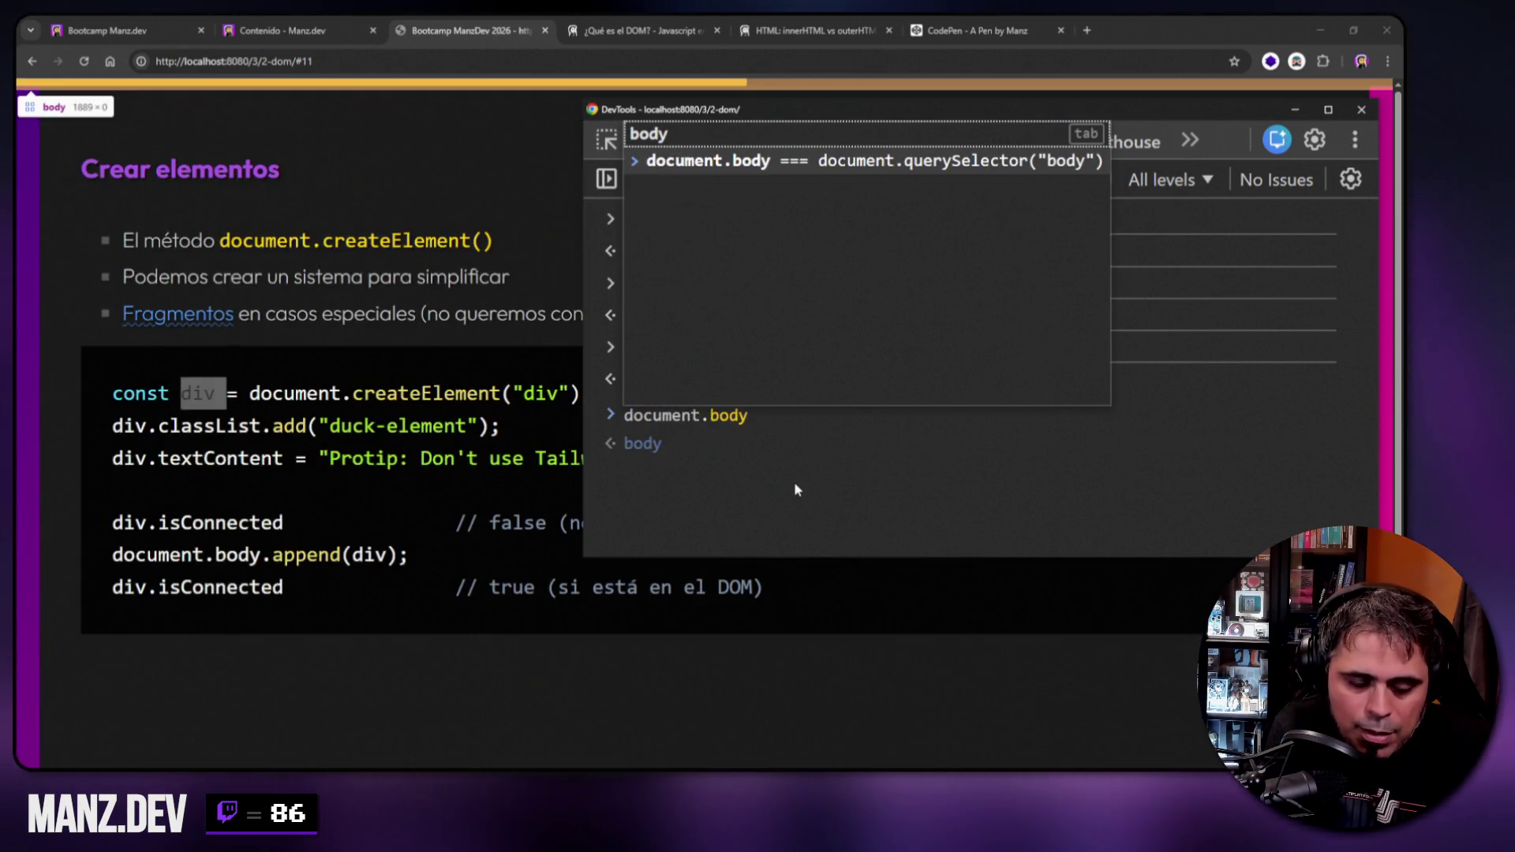
type(".append")
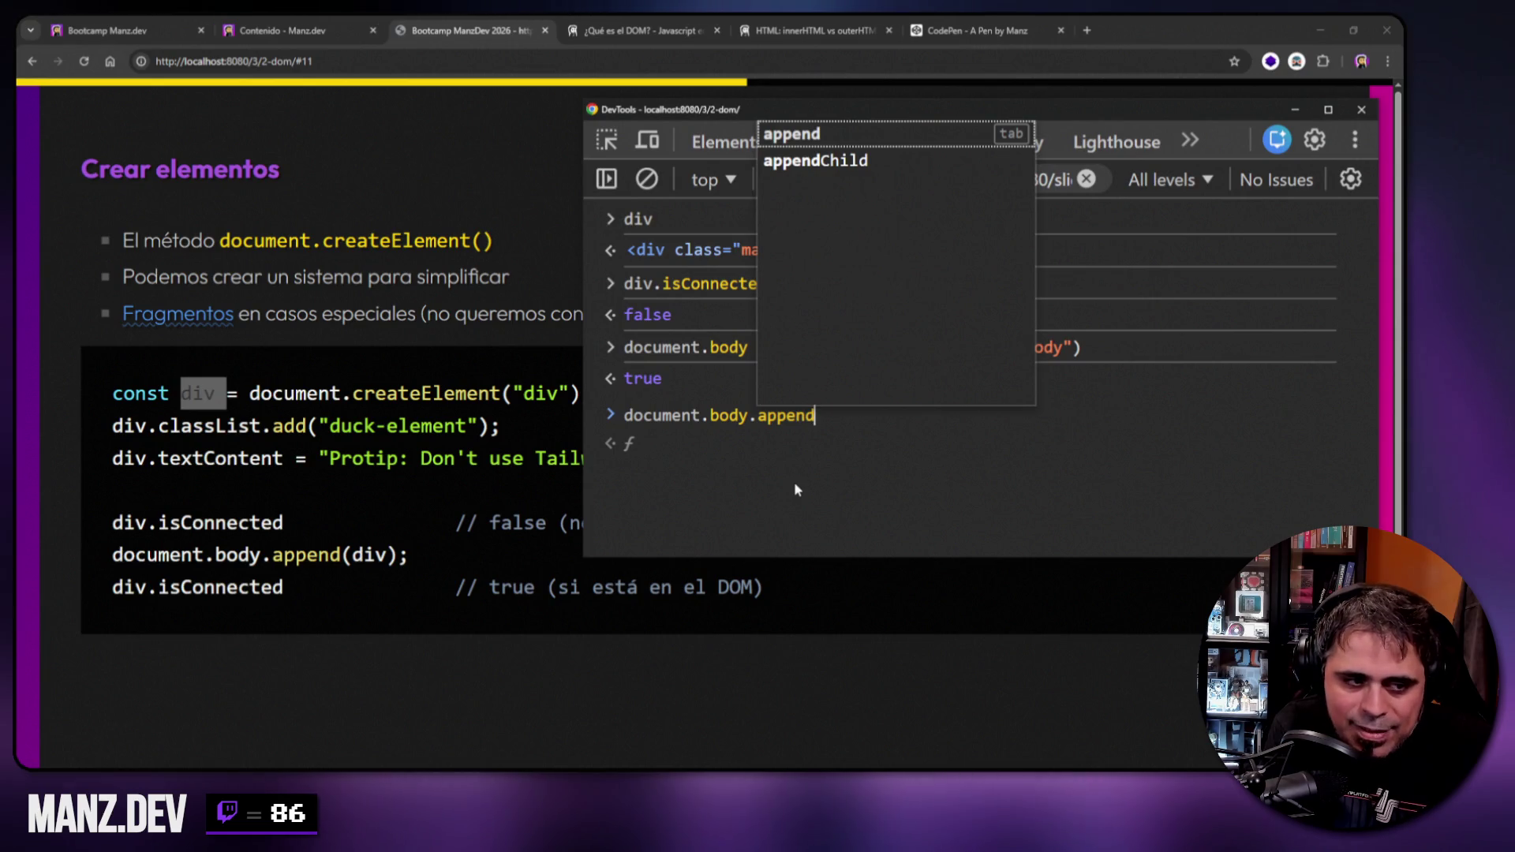
type("(div)")
key("Return")
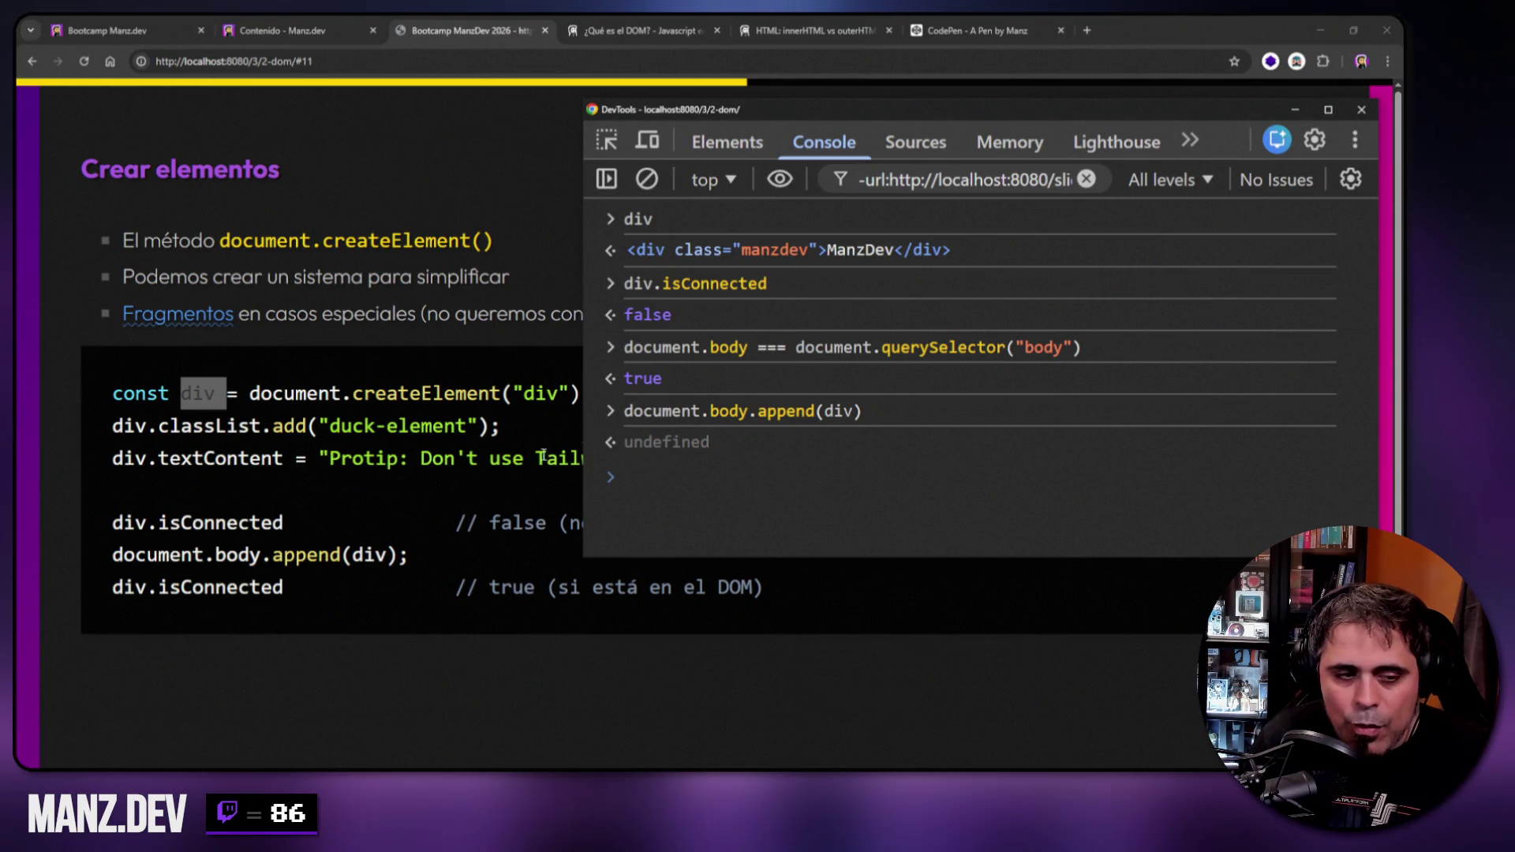
key("F12")
scroll(710, 355, "down", 1)
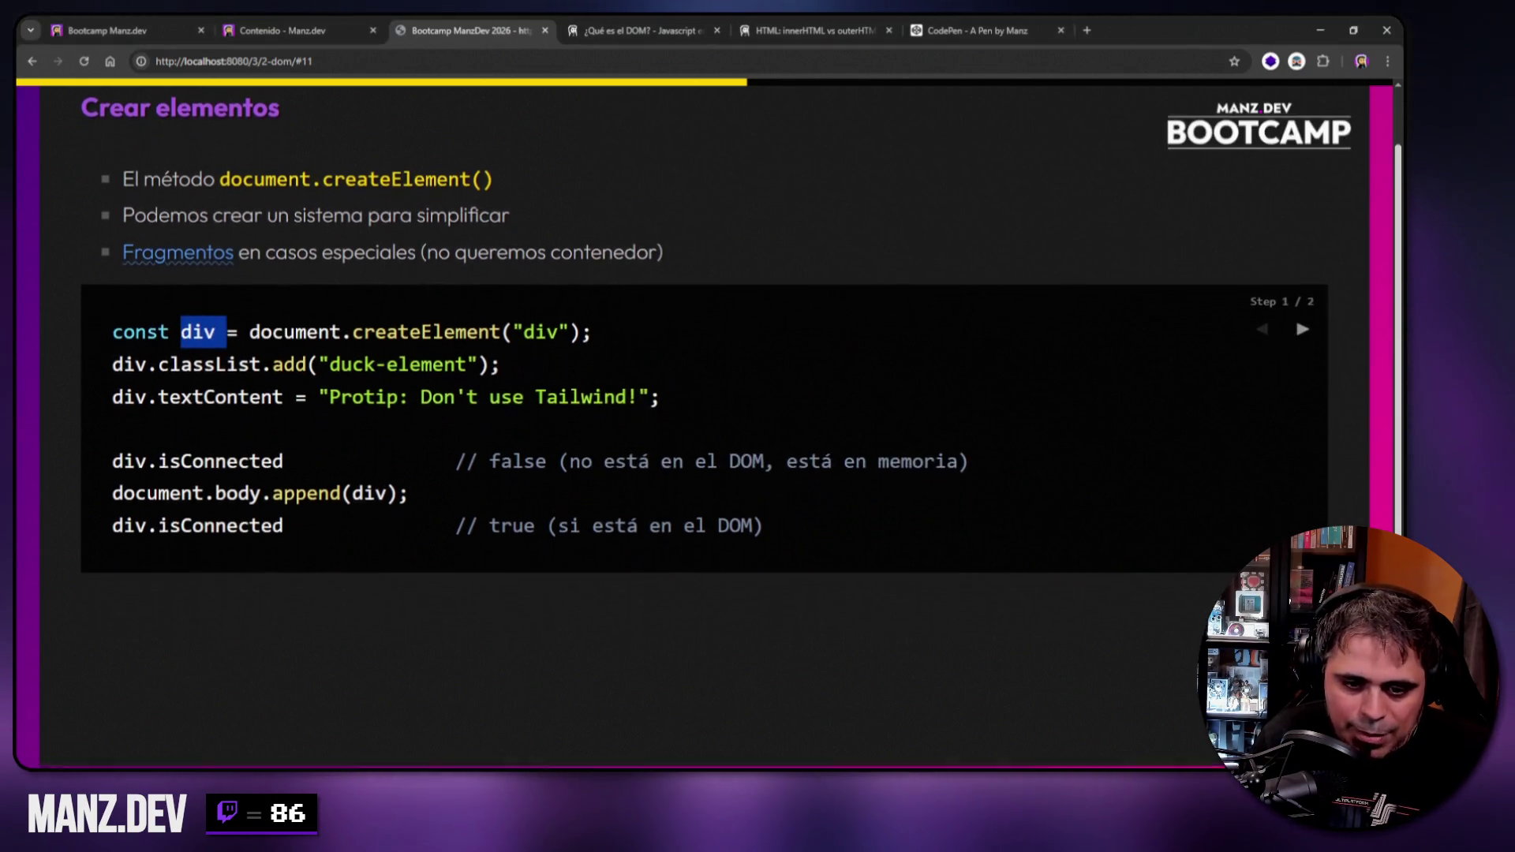
Clear the slide's text selection and inspect the slide in the Elements panel.
left_click(26, 761)
mouse_move(79, 91)
left_mouse_down()
mouse_move(636, 653)
mouse_move(584, 646)
left_mouse_up()
left_click(552, 649)
scroll(568, 602, "up", 1)
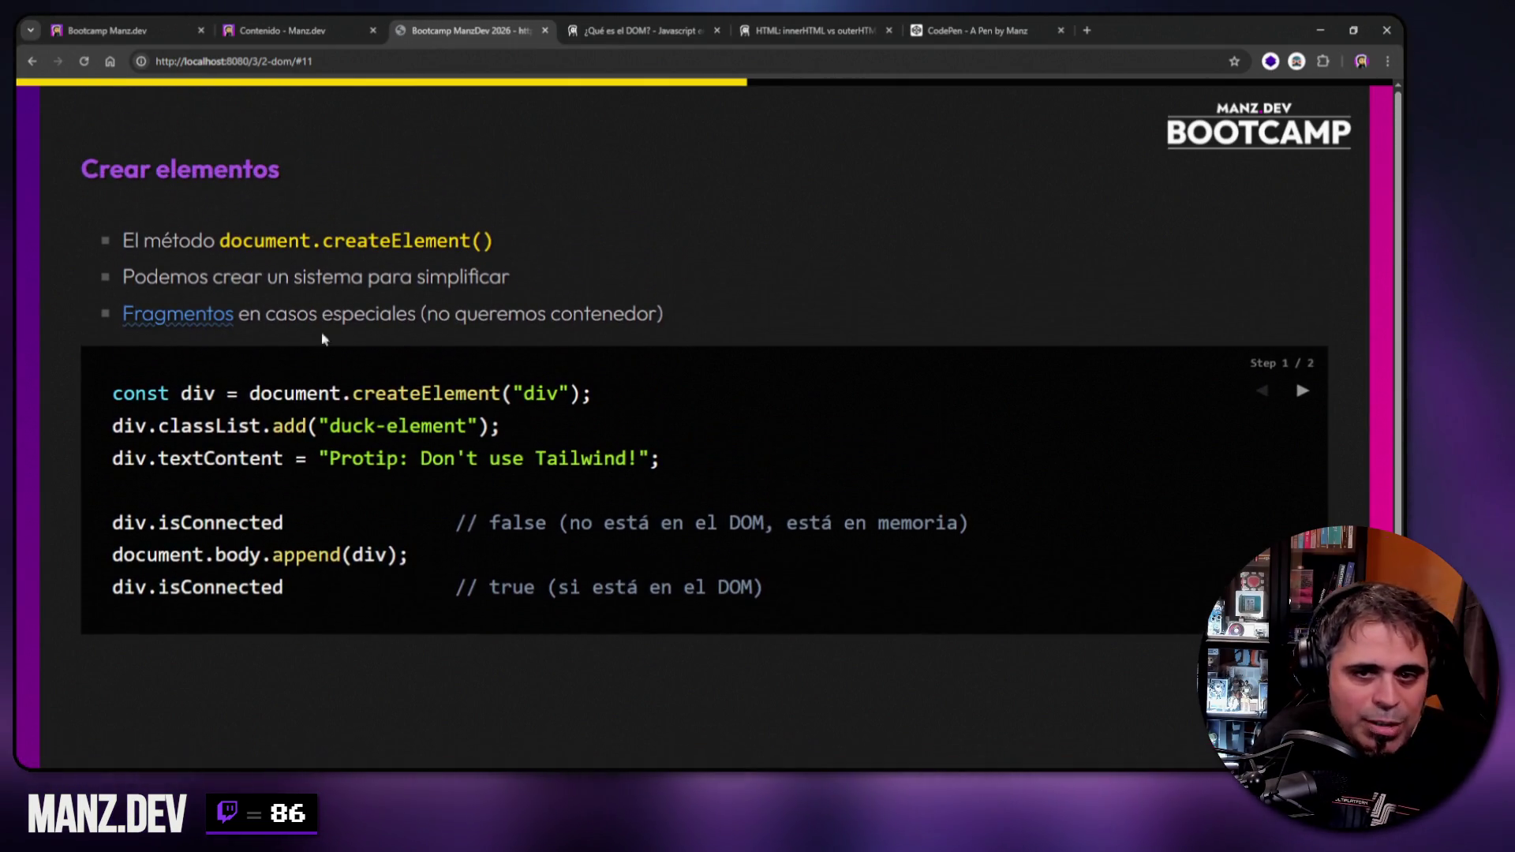
right_click(620, 702)
left_click(661, 685)
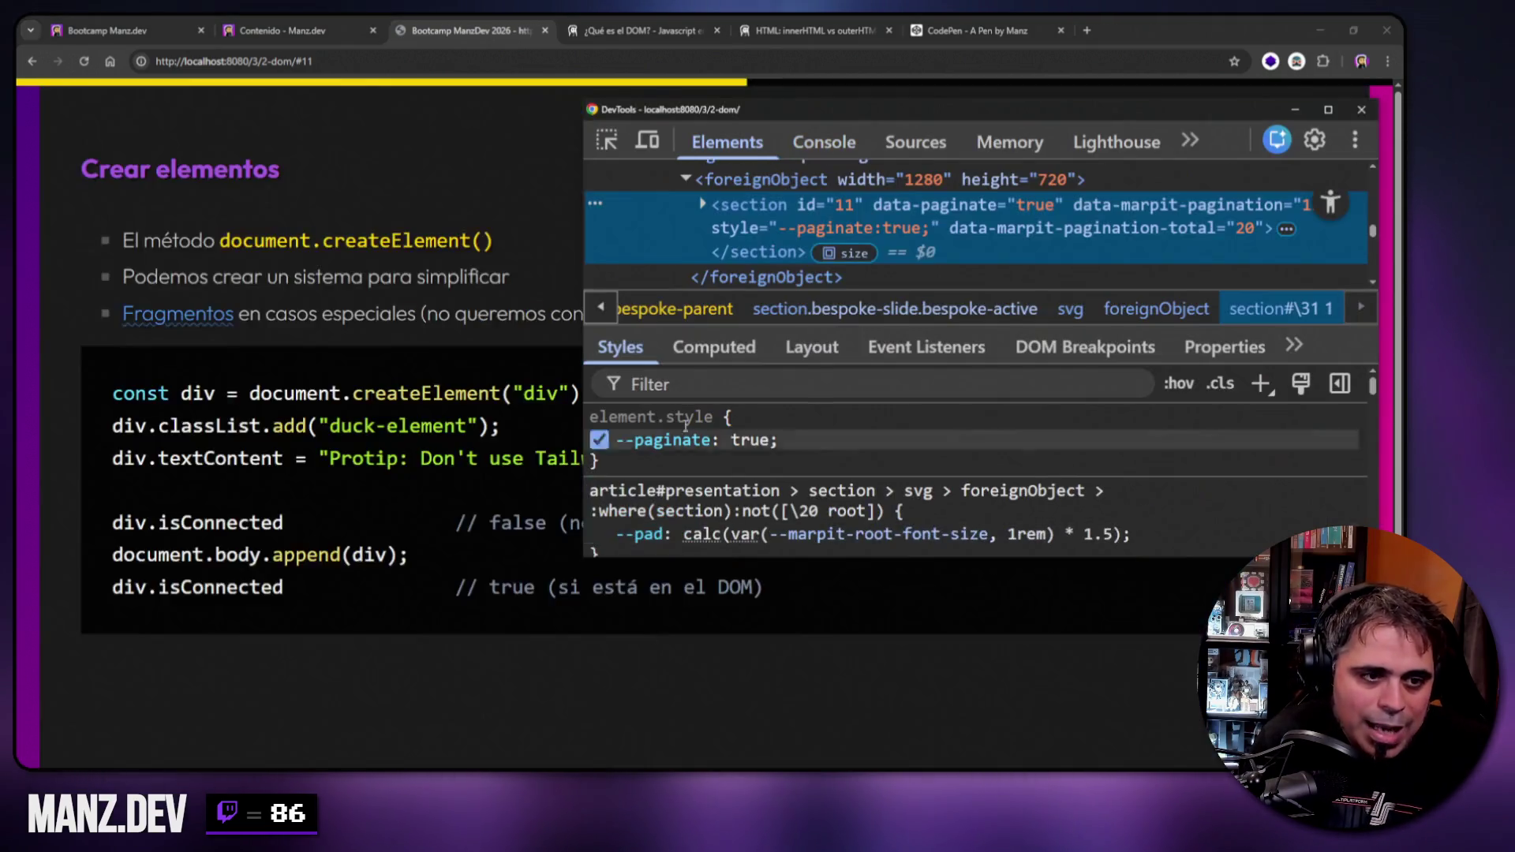
scroll(749, 237, "down", 10)
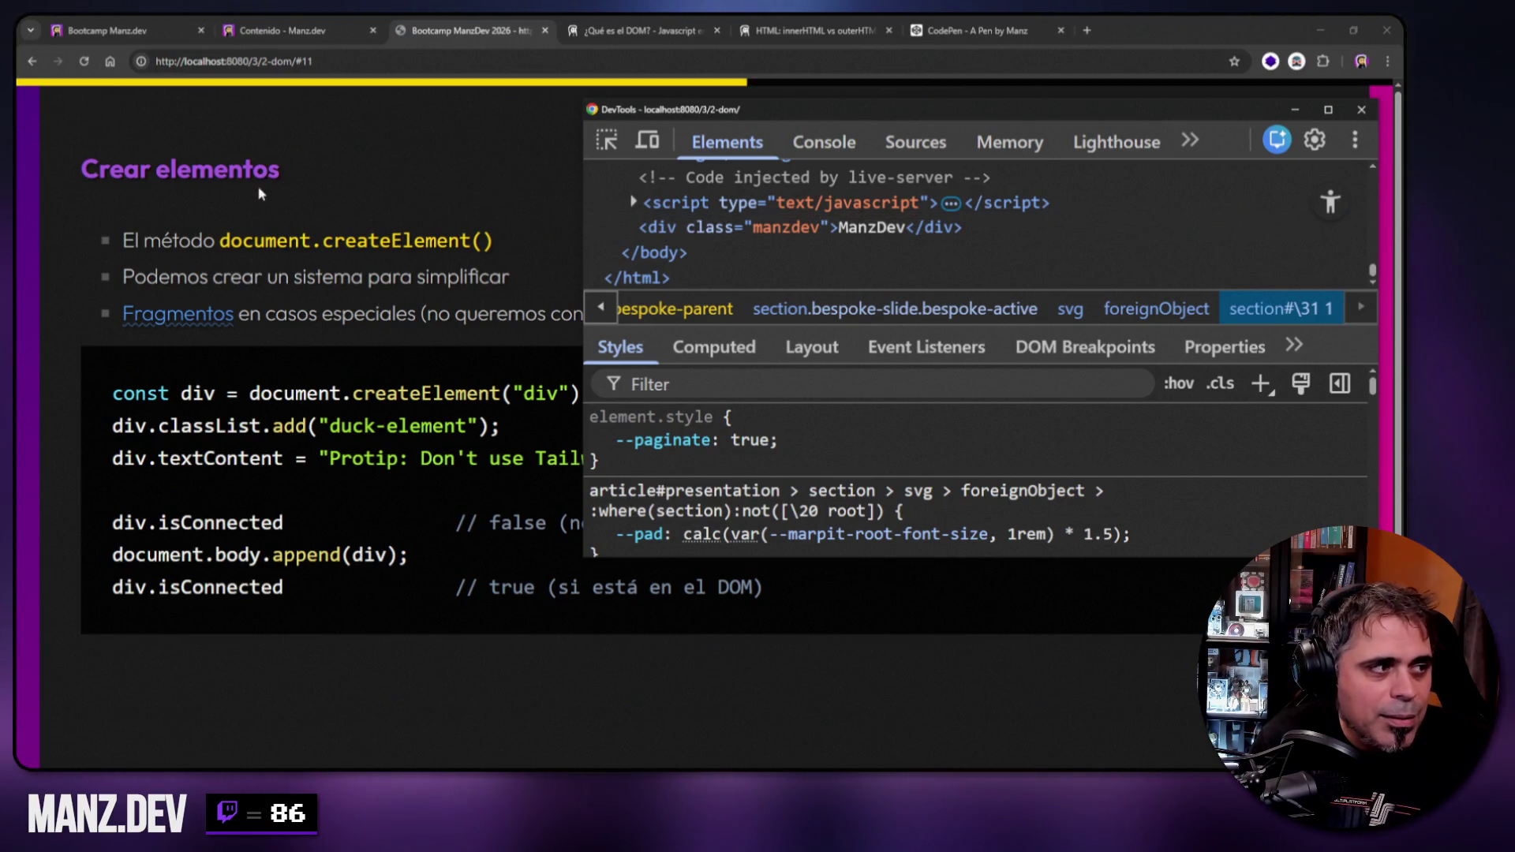
Select the appended manzdev div node in Elements and delete it from the page.
key("F12")
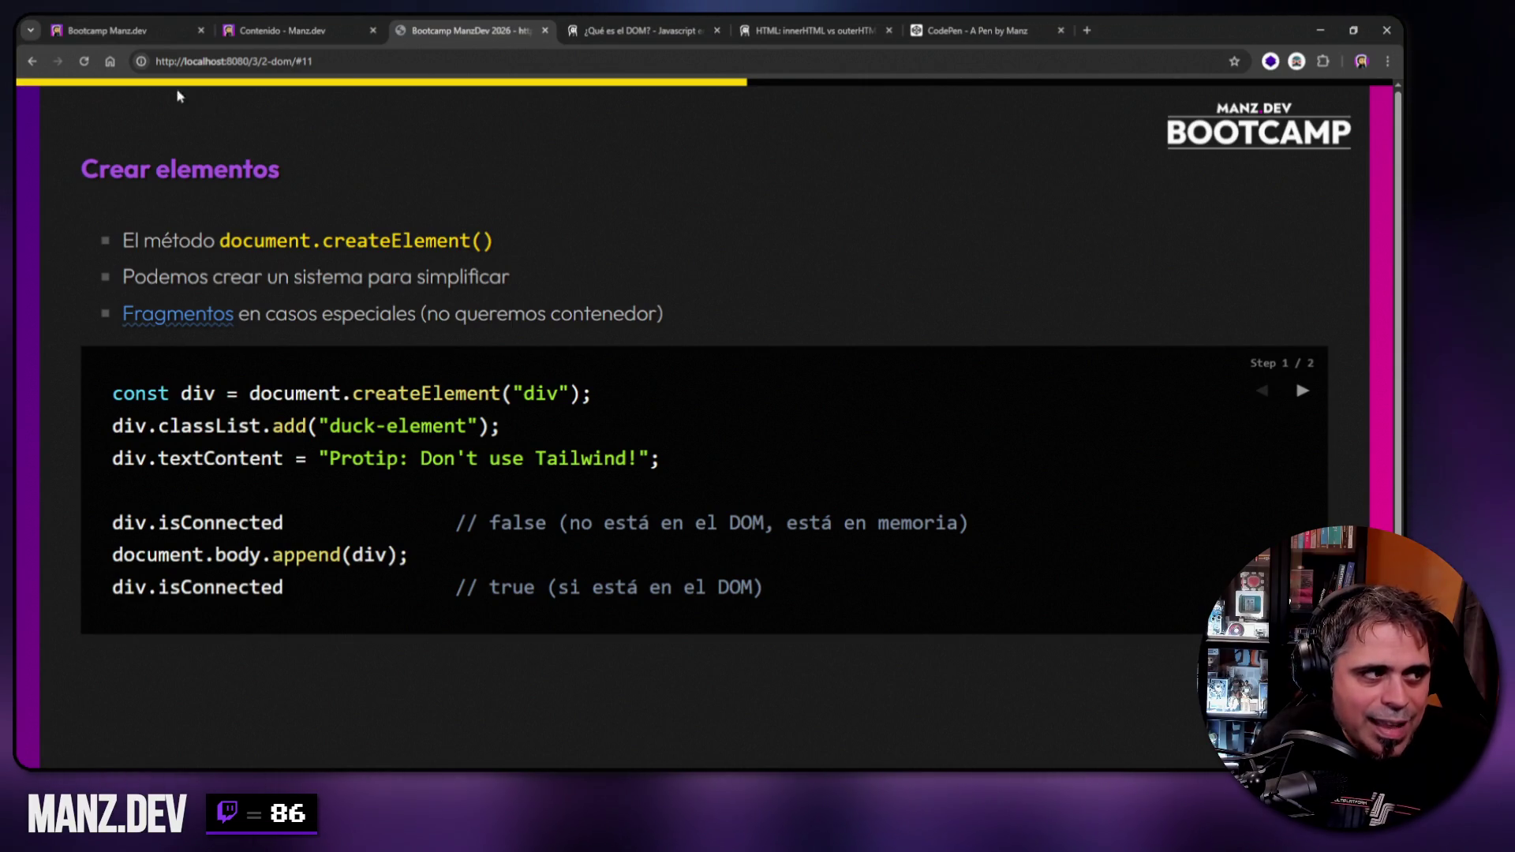
key("F12")
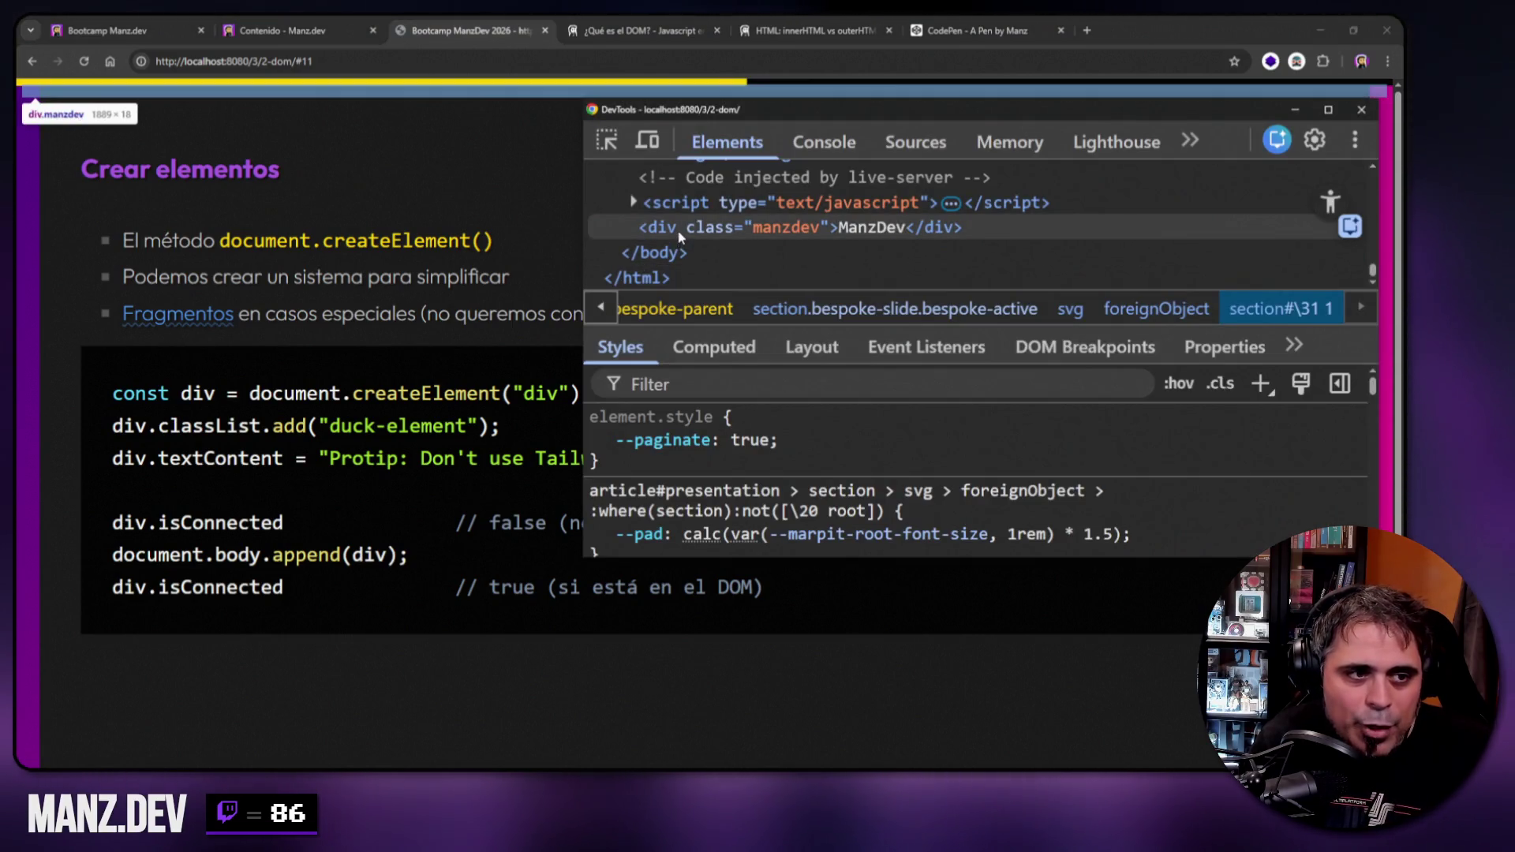
left_click(677, 231)
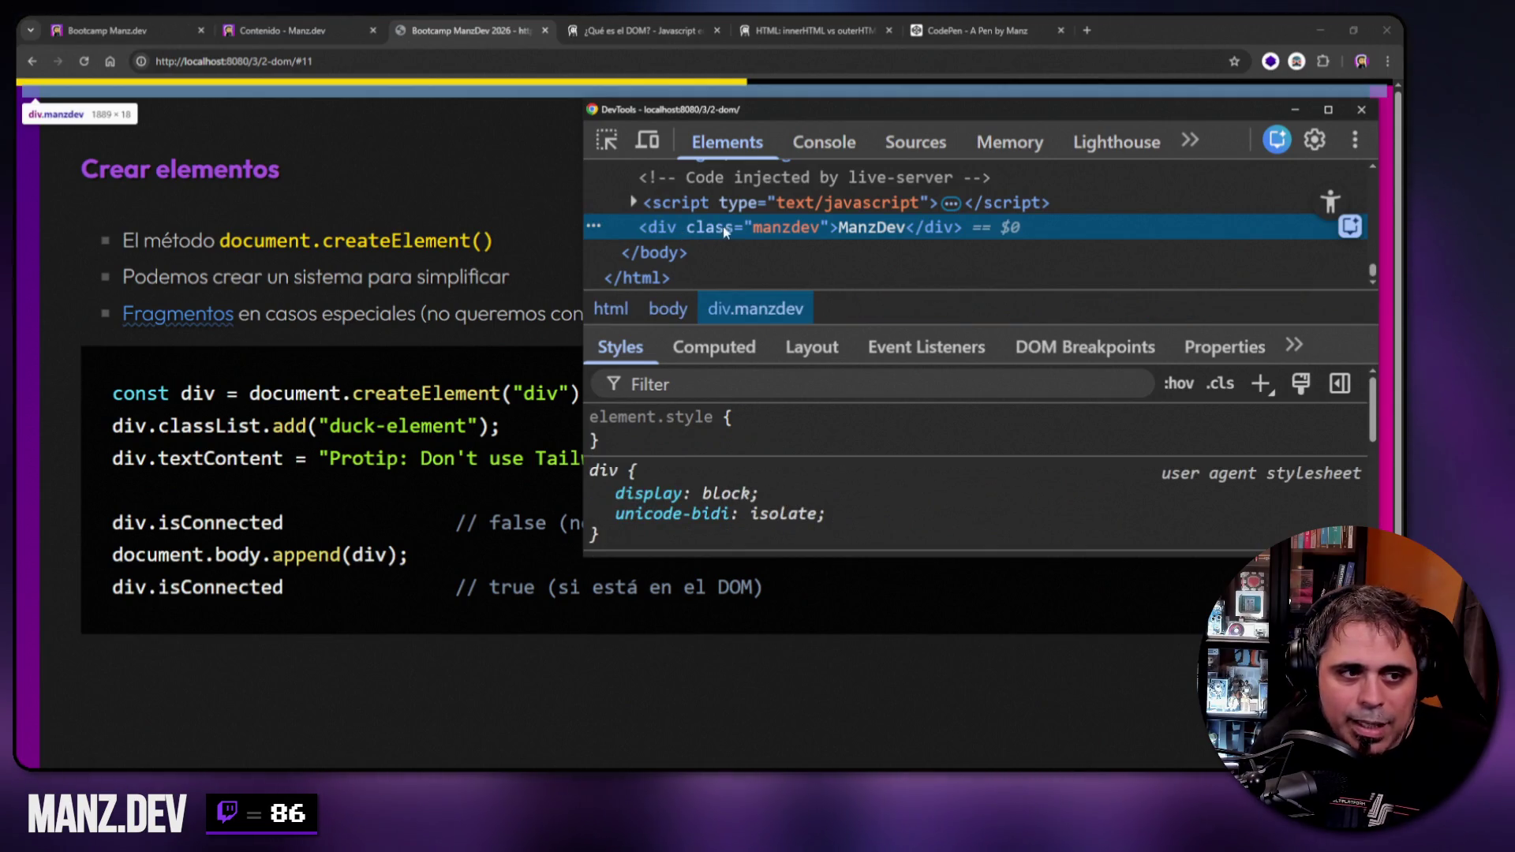
right_click(823, 227)
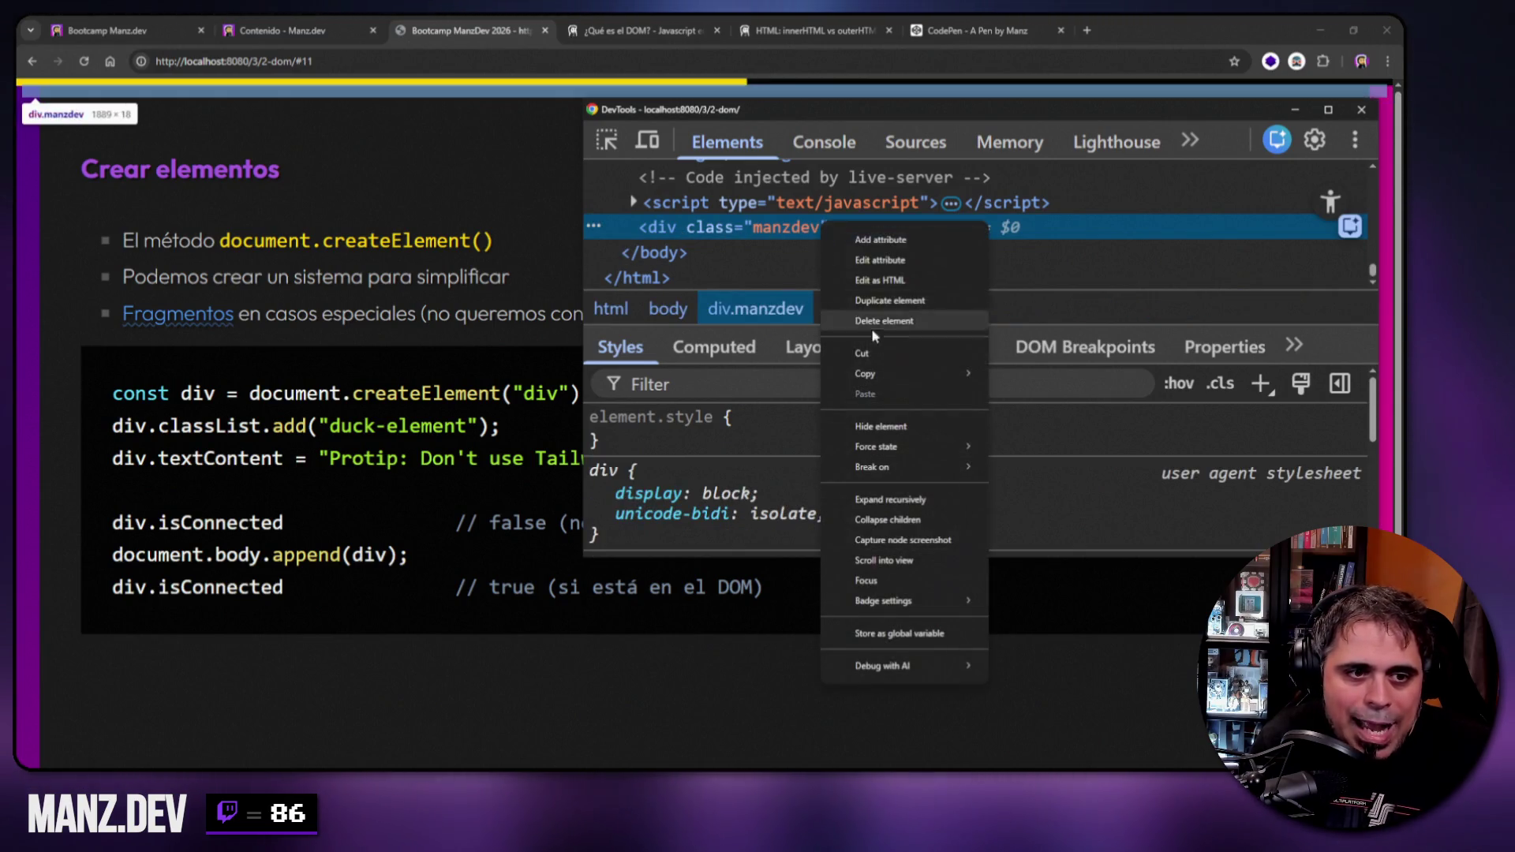
left_click(886, 321)
Evaluate div and div.isConnected in the console, confirming false, then clear the console.
left_click(820, 142)
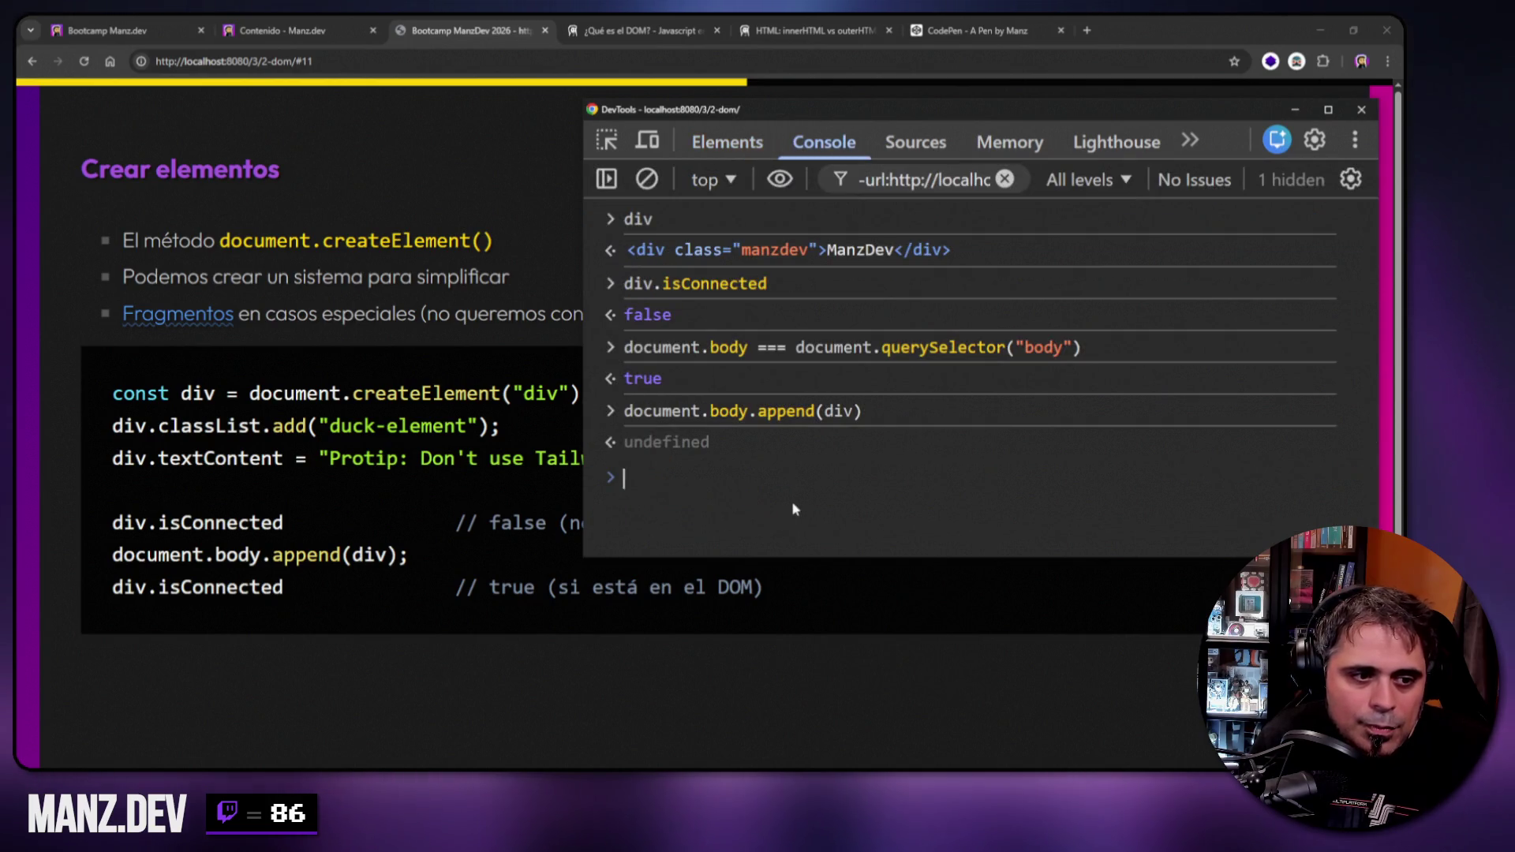
type("div")
key("Return")
type("div.")
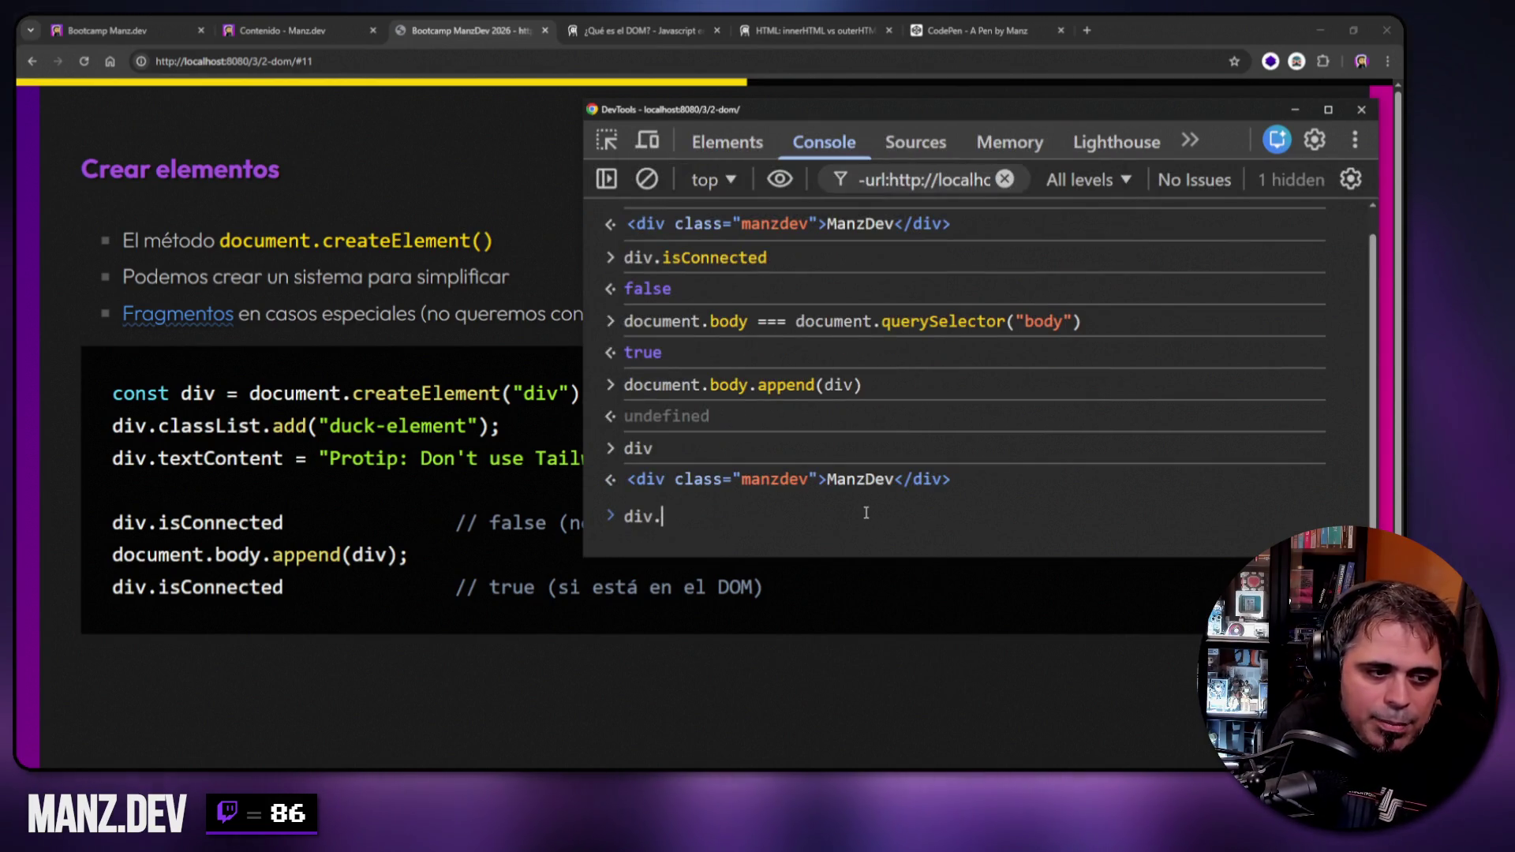
type("isCon")
key("Tab")
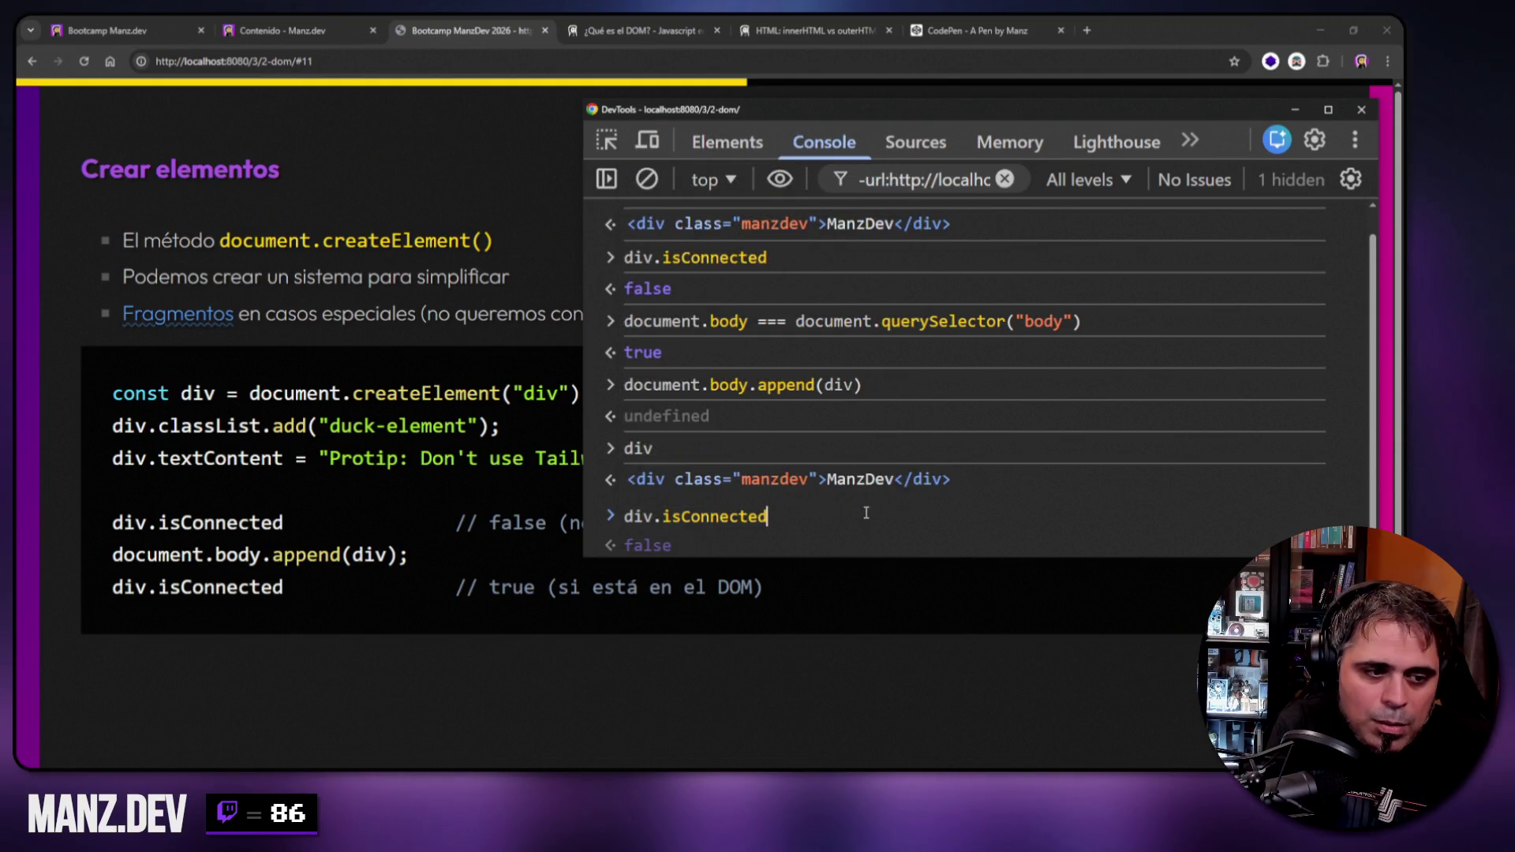
key("Return")
key("ctrl+l")
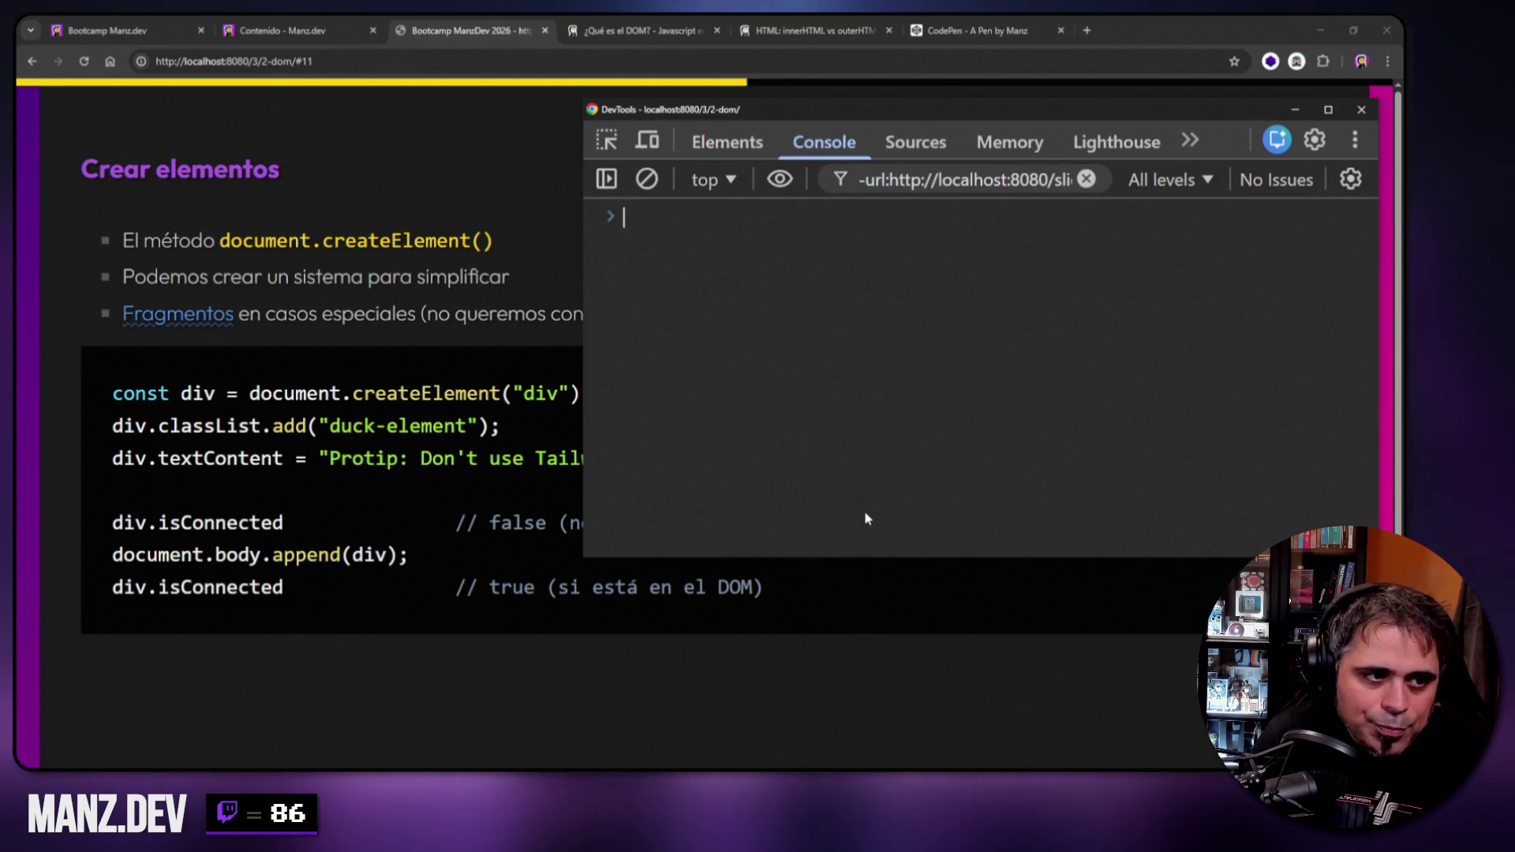
right_click(263, 180)
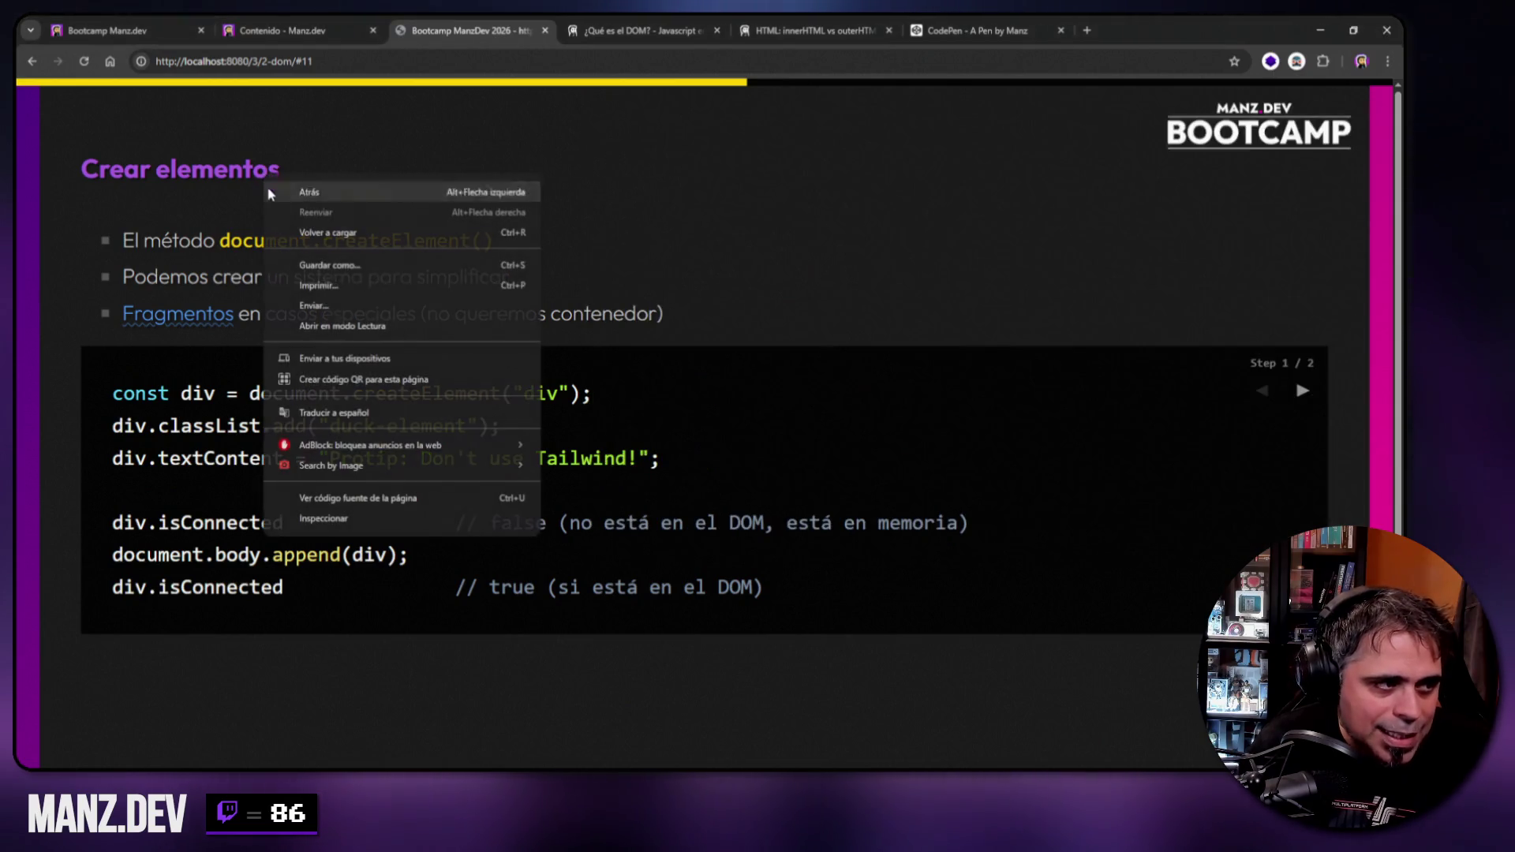
Inspect the heading and store it with const h2 = document.querySelector("#crear-elementos").
left_click(292, 518)
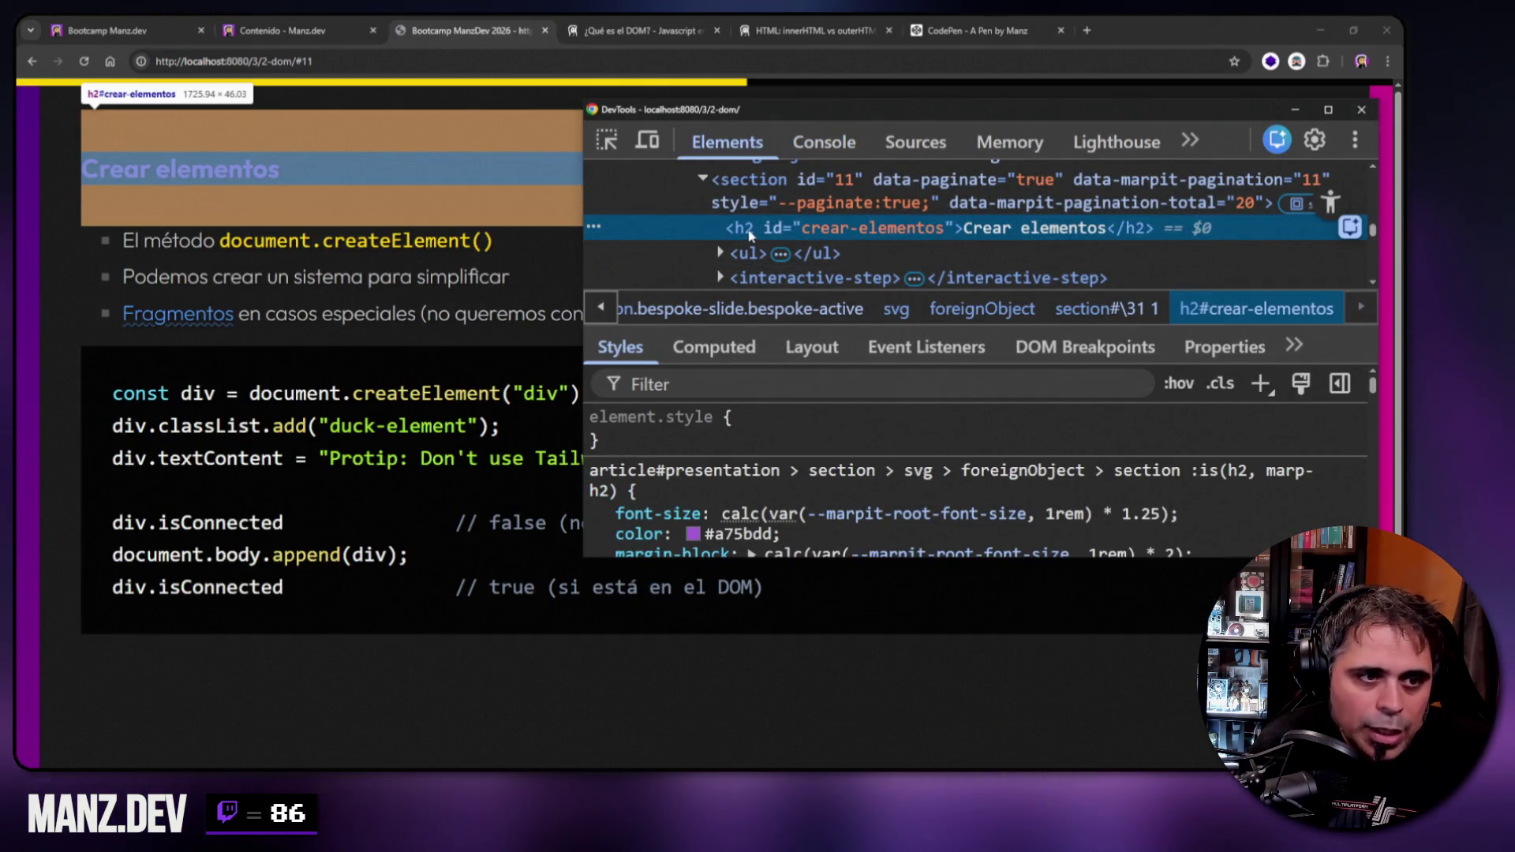
left_click(824, 143)
type("const h2")
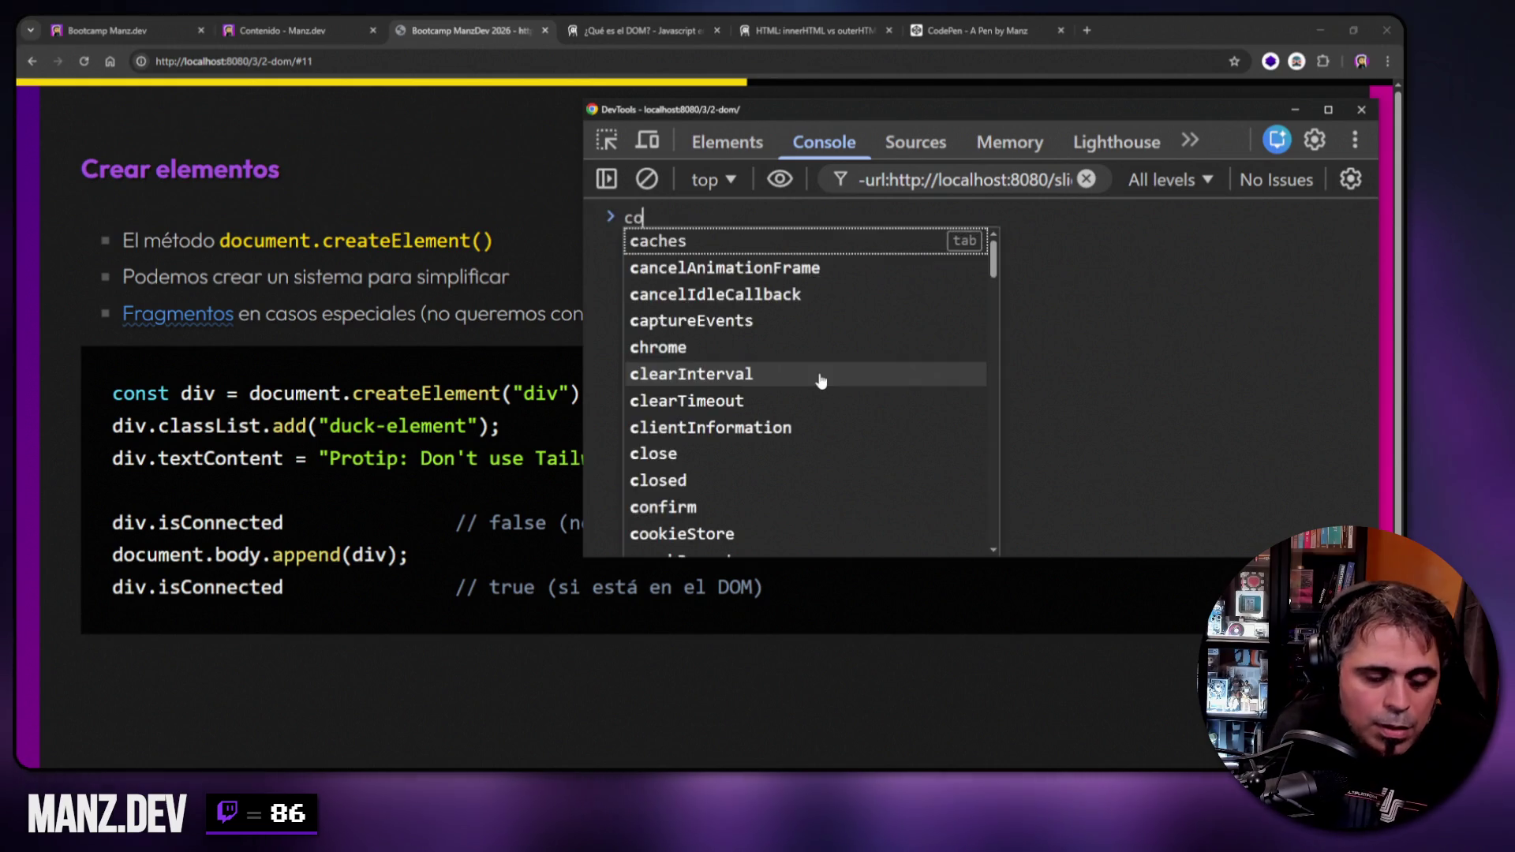
key("Tab")
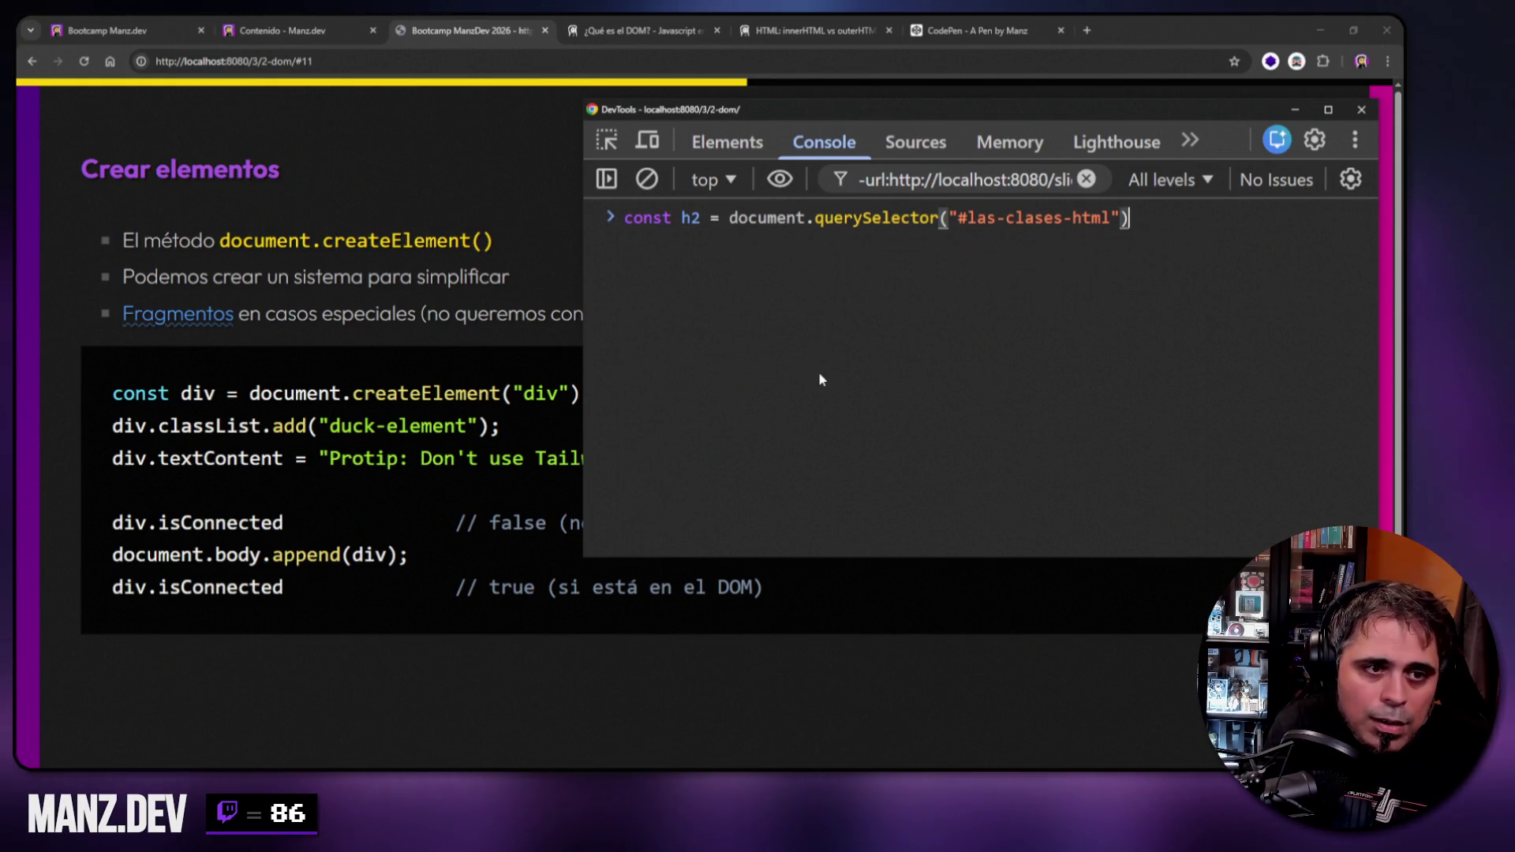
key("Left")
key("ctrl+shift+Left")
key("ctrl+shift+Left")
key("ctrl+shift+Left")
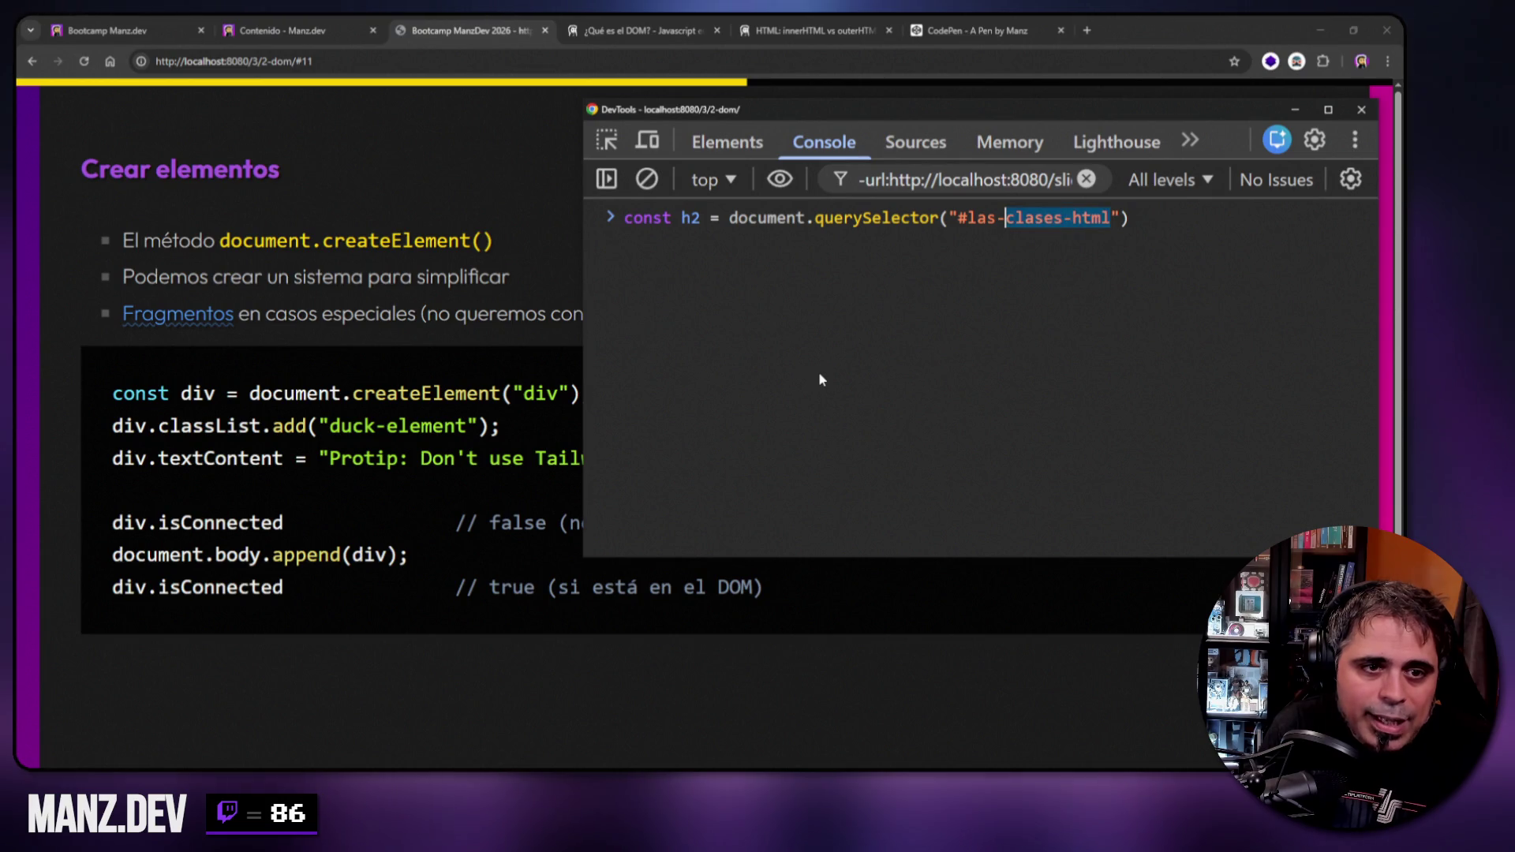
type("crear-")
type("elementos")
key("Return")
Print h2 and div, check h2.isConnected, and clear the console.
type("h2")
key("Return")
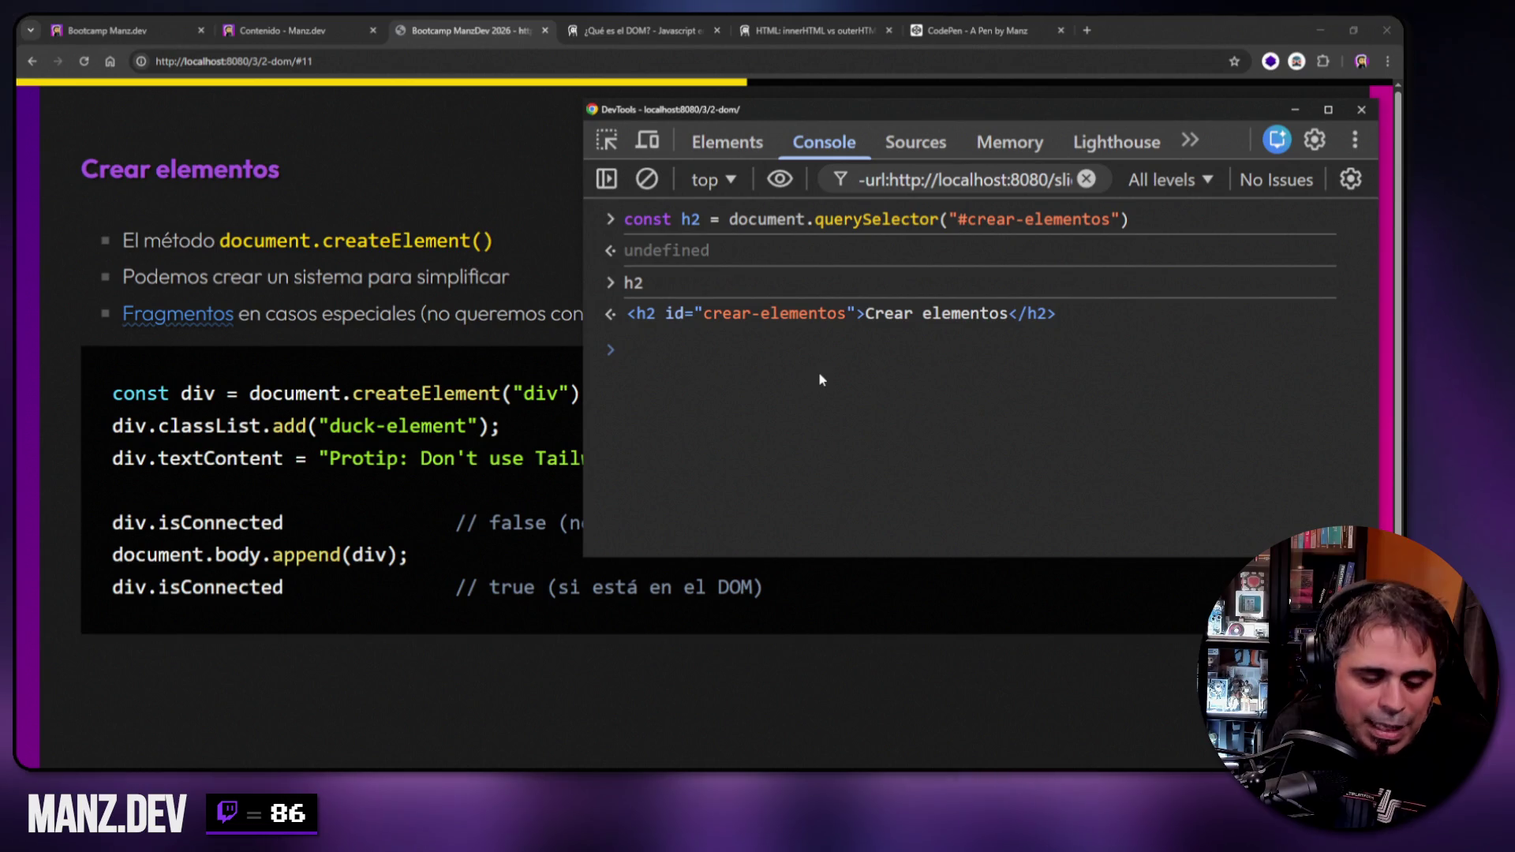
type("div")
key("Return")
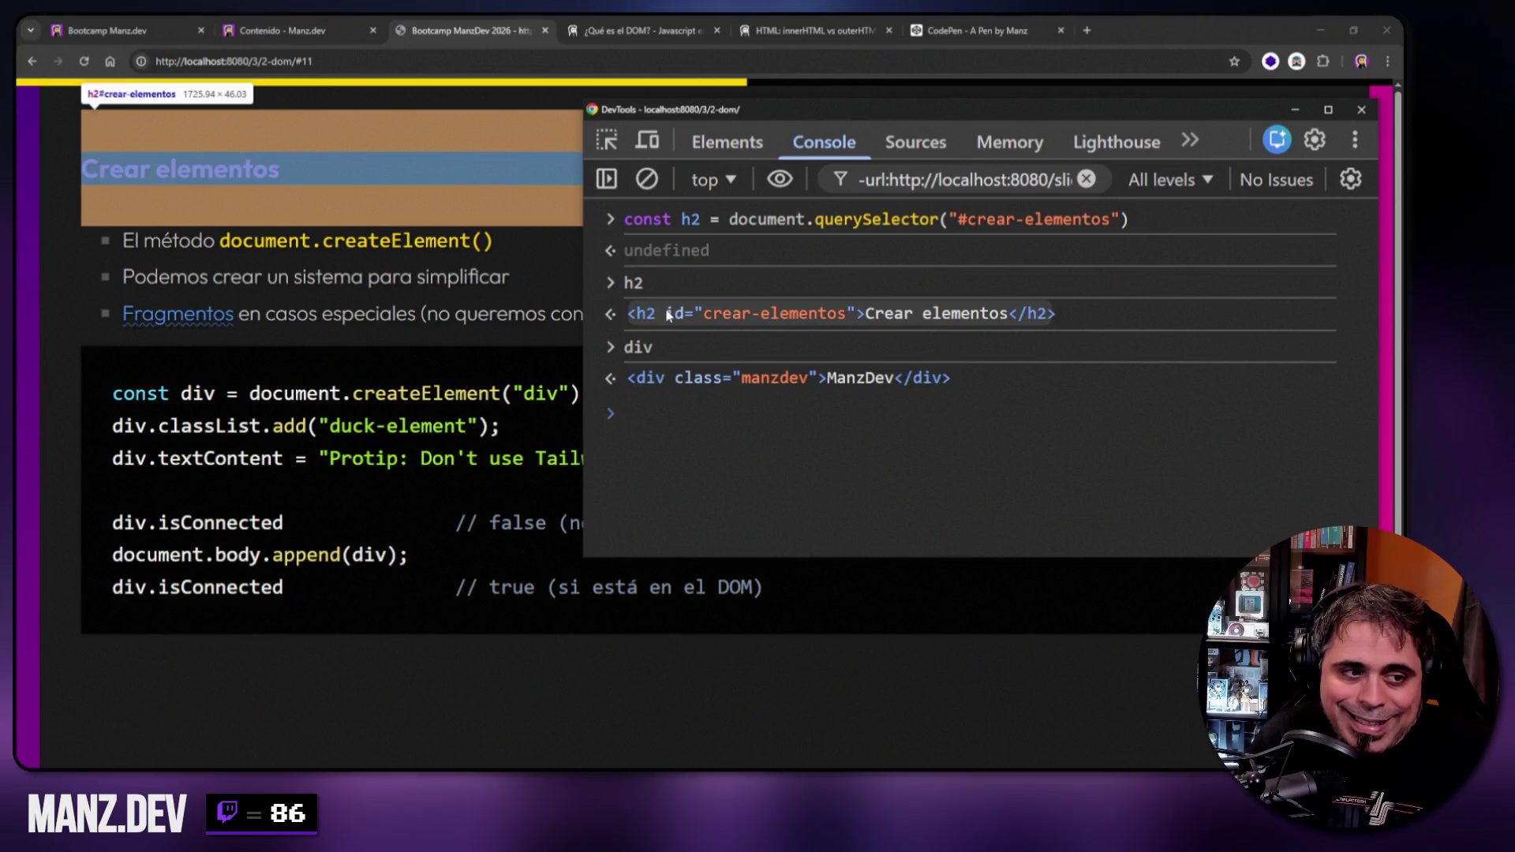
type("h2.isConnected")
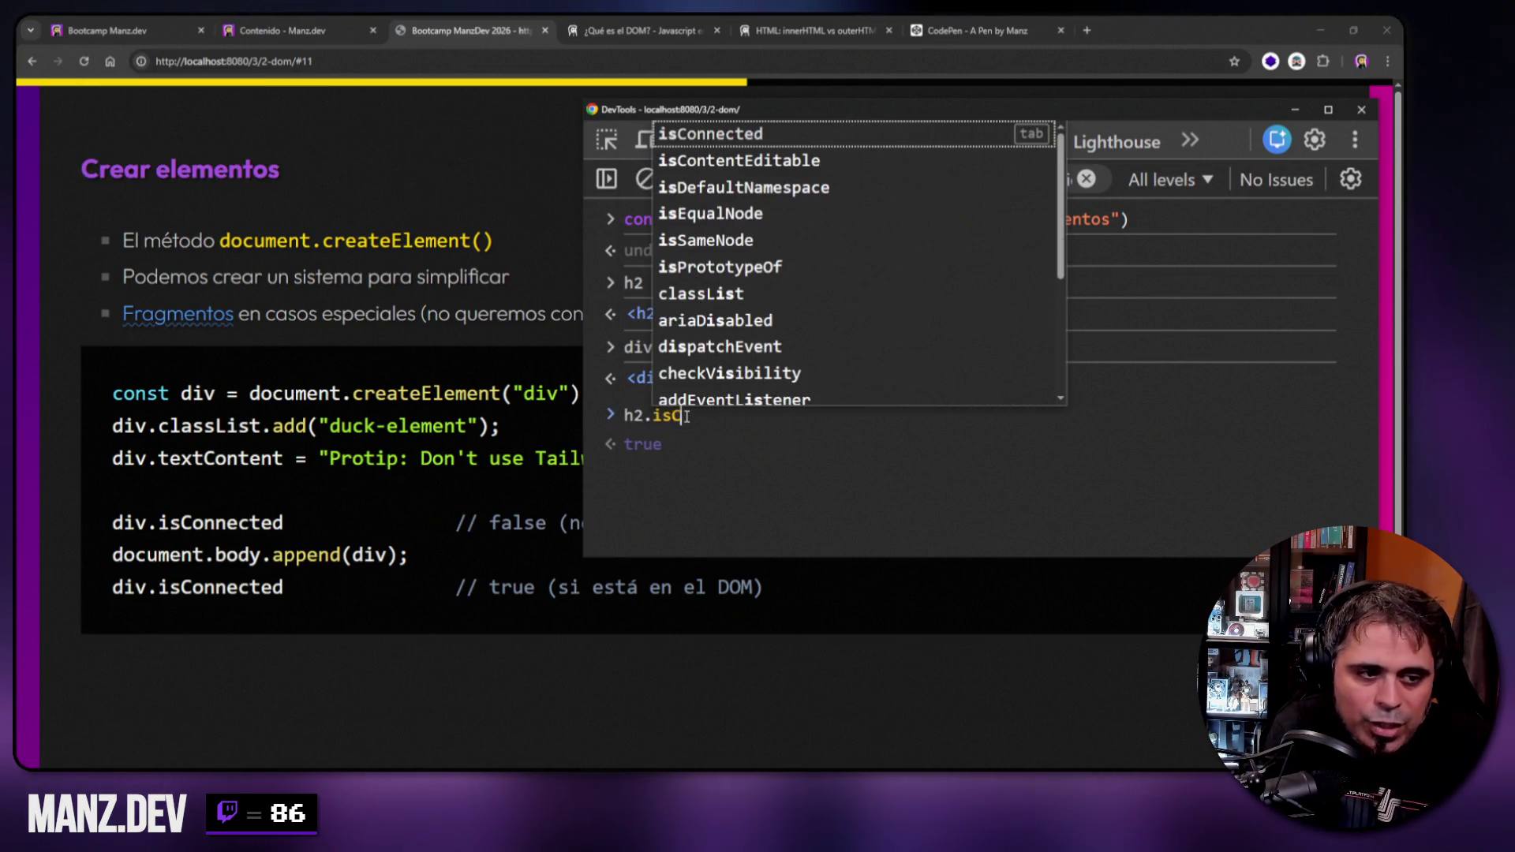
key("Return")
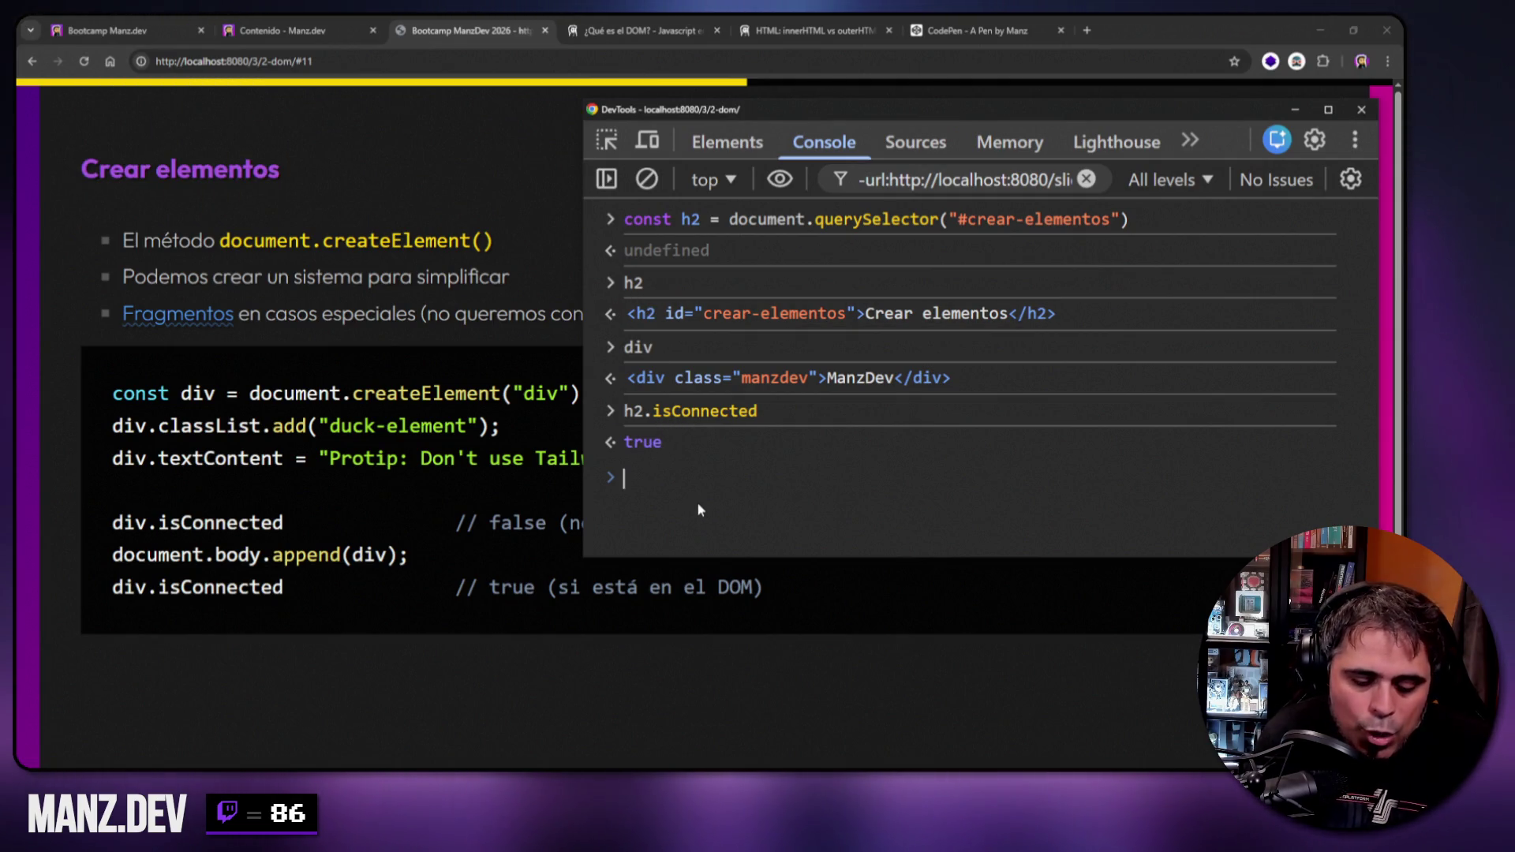
key("ctrl+l")
Run h2.append(div) and expand the h2 in Elements to show the appended div.
type("h2.append")
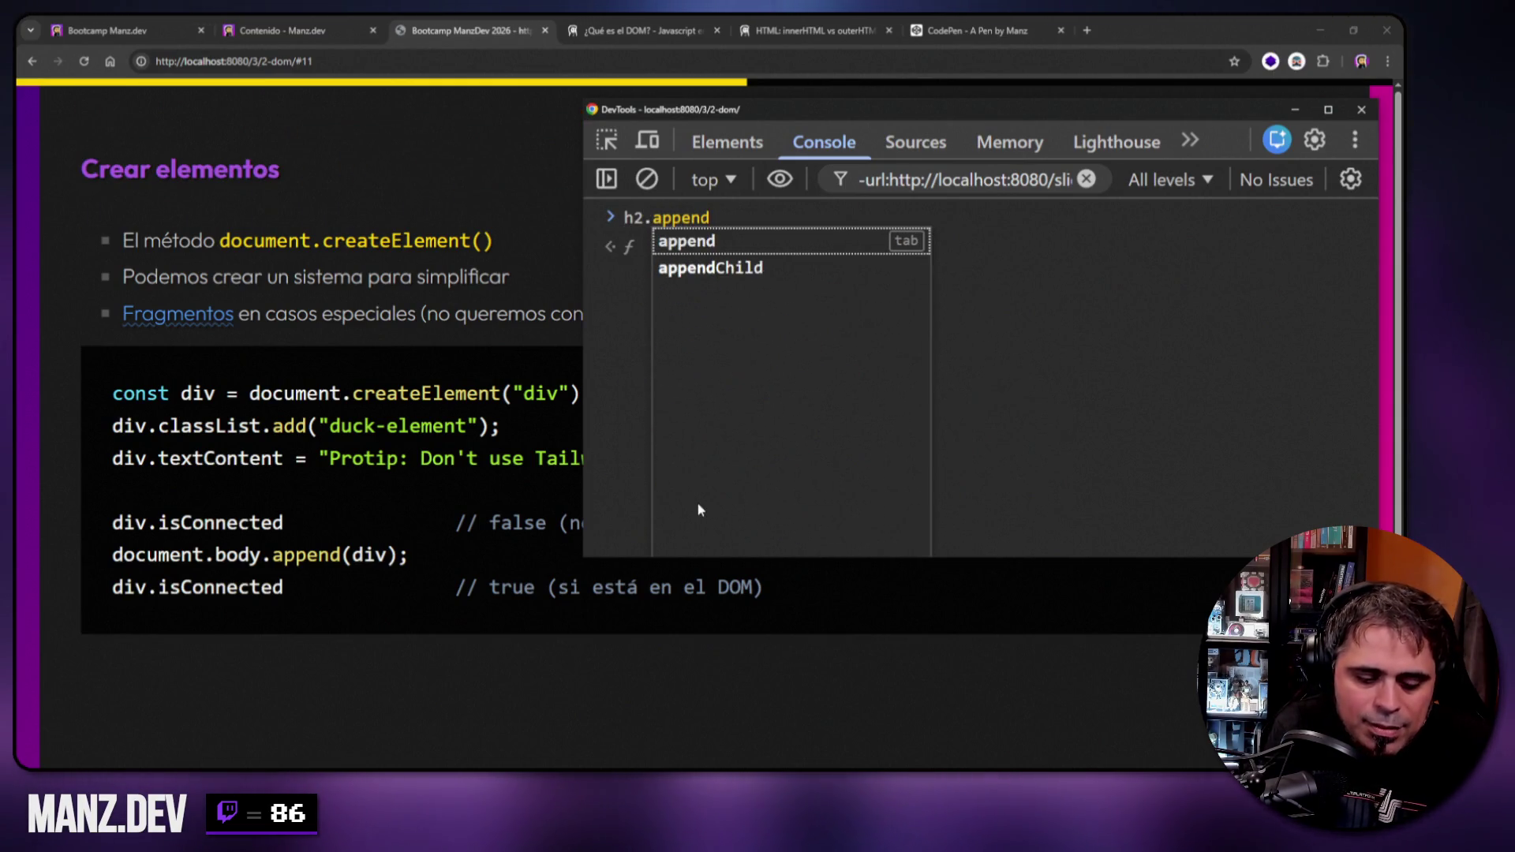
type("(div)")
key("Return")
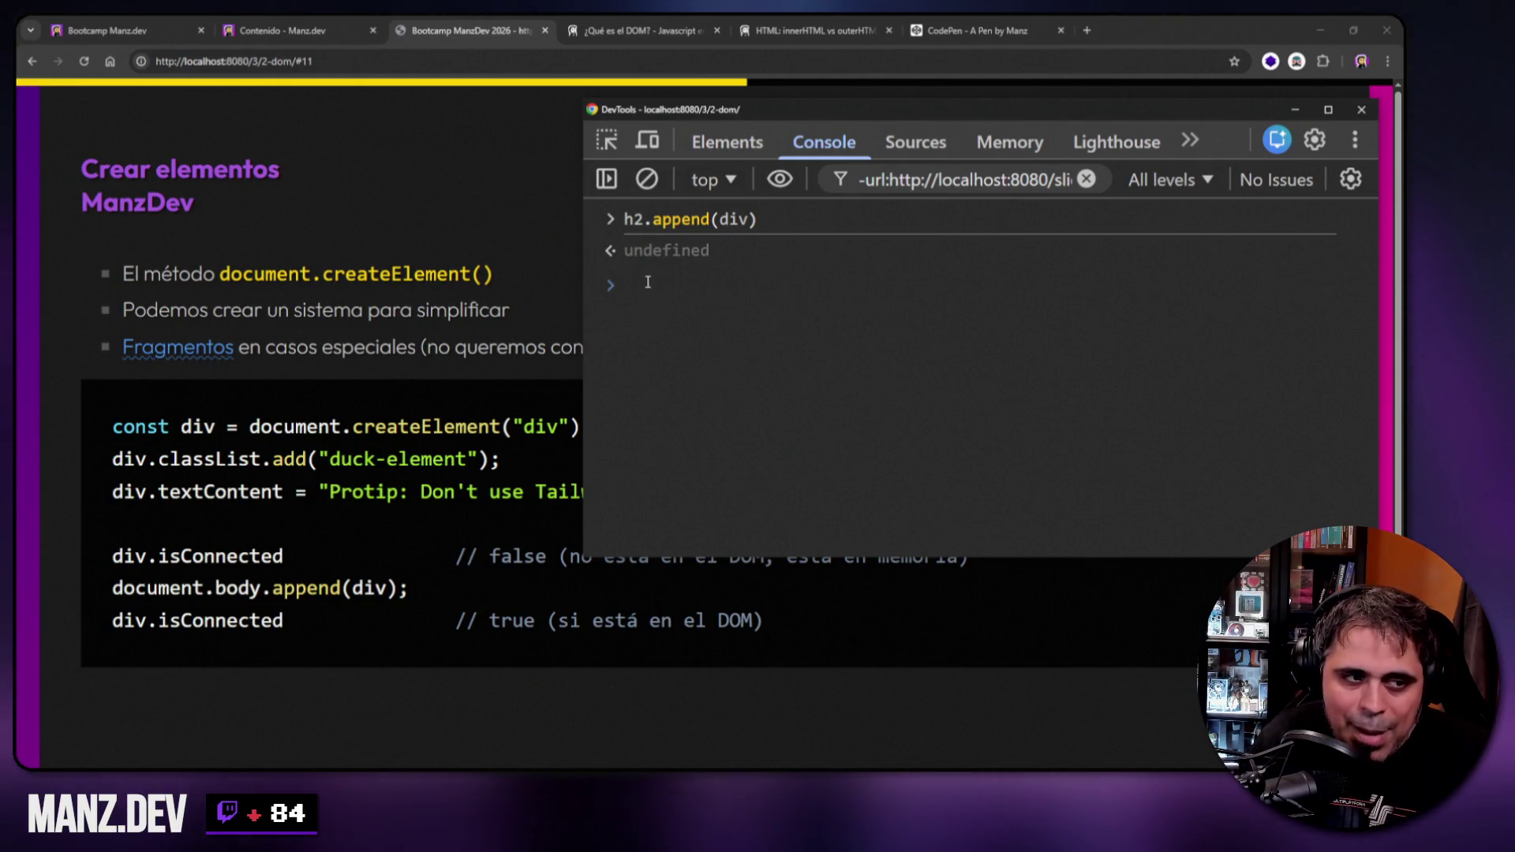
left_click(727, 143)
left_click(720, 227)
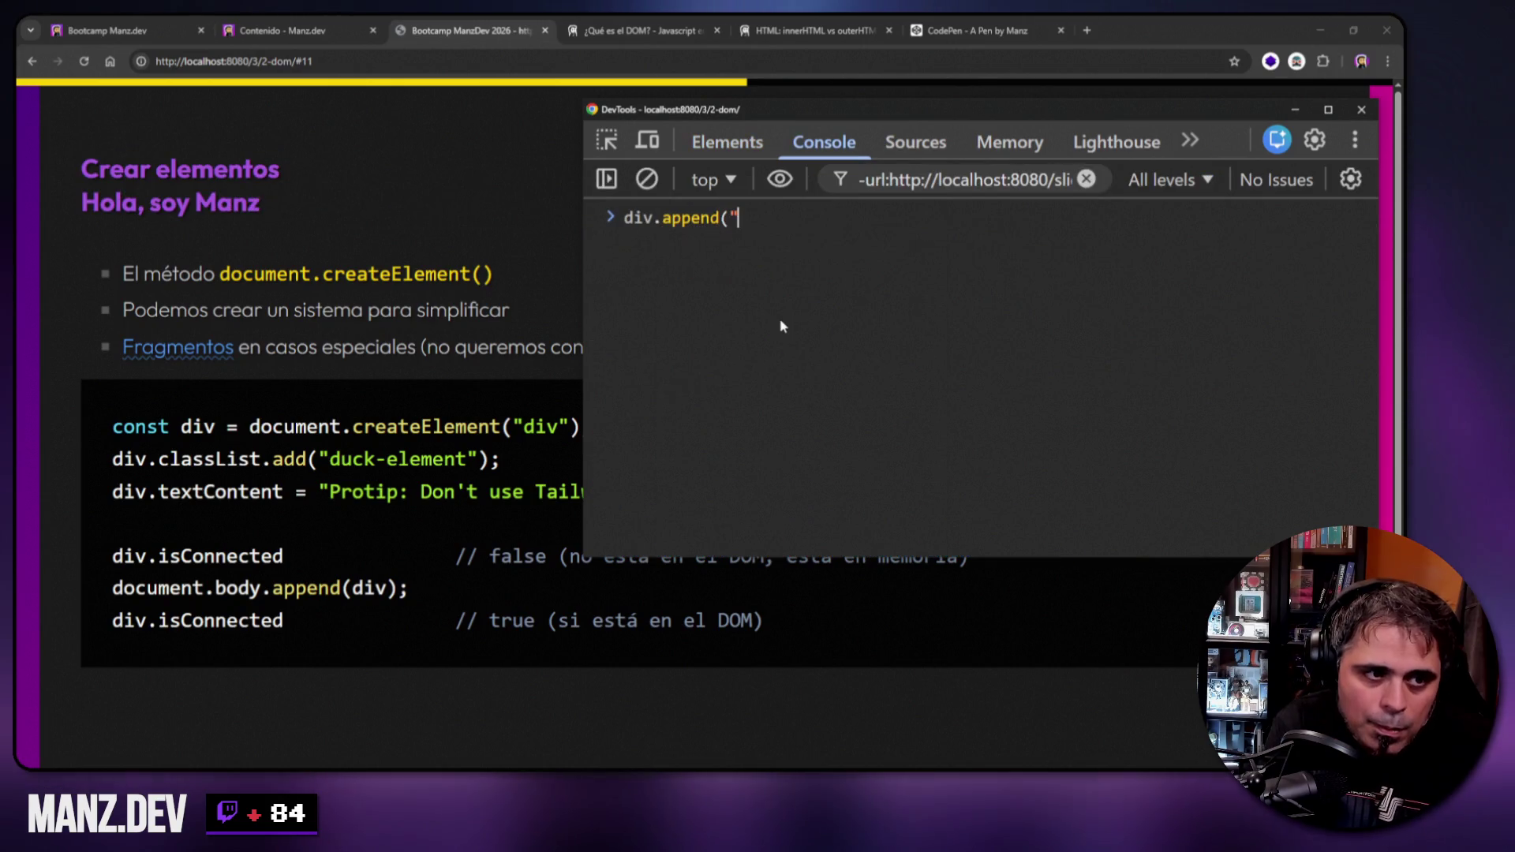
Draft div.append("<div> hola</div>"), swap its argument to div, then delete the whole line.
type("div.append(\"ho")
key("BackSpace")
key("BackSpace")
type("<div> ")
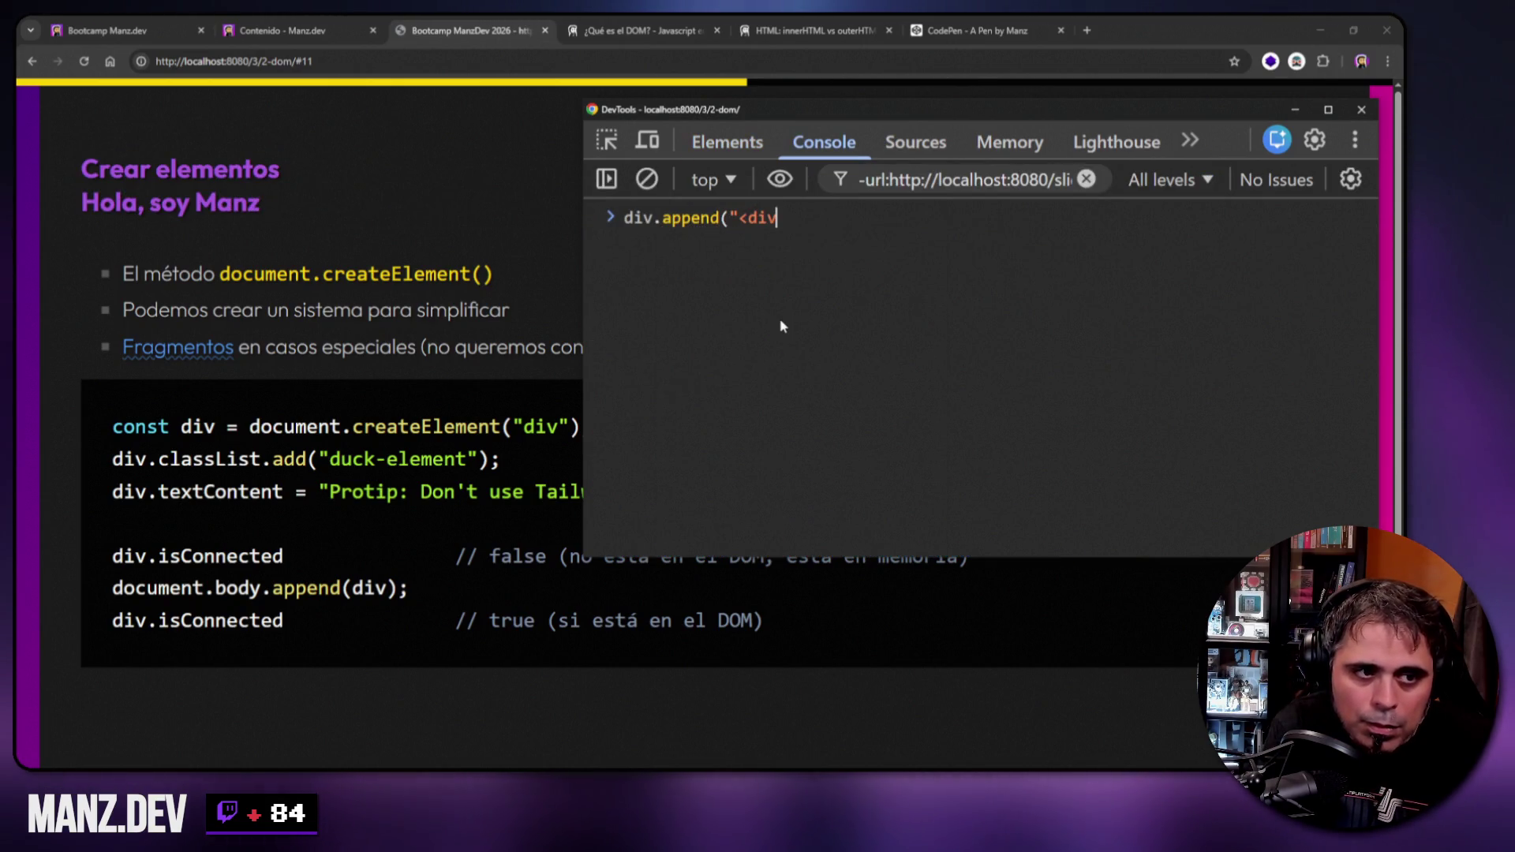
type("hola<")
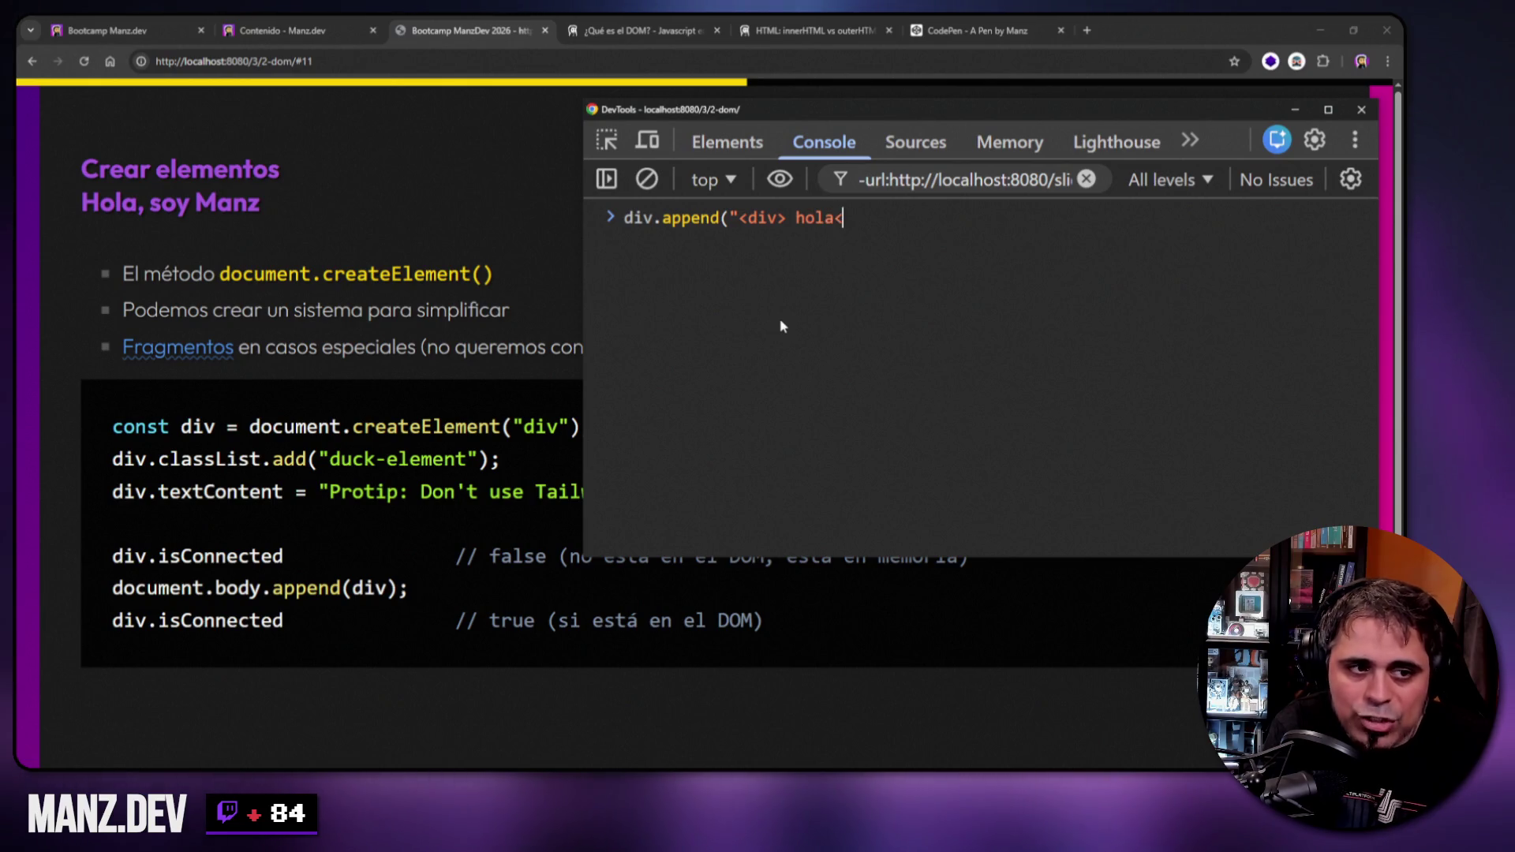
type("/div>\")")
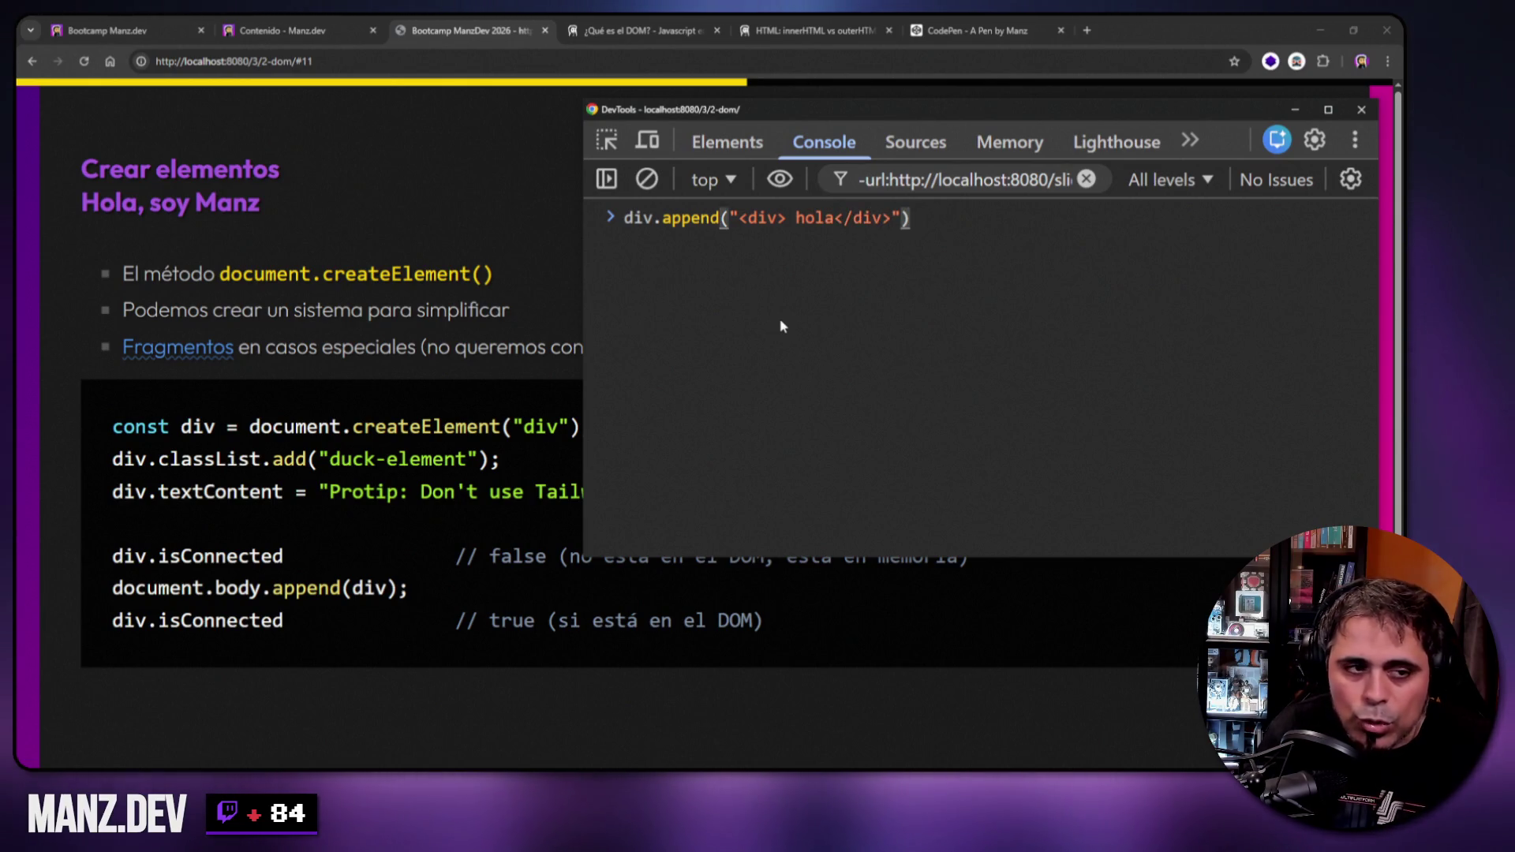
left_click_drag(729, 223, 903, 223)
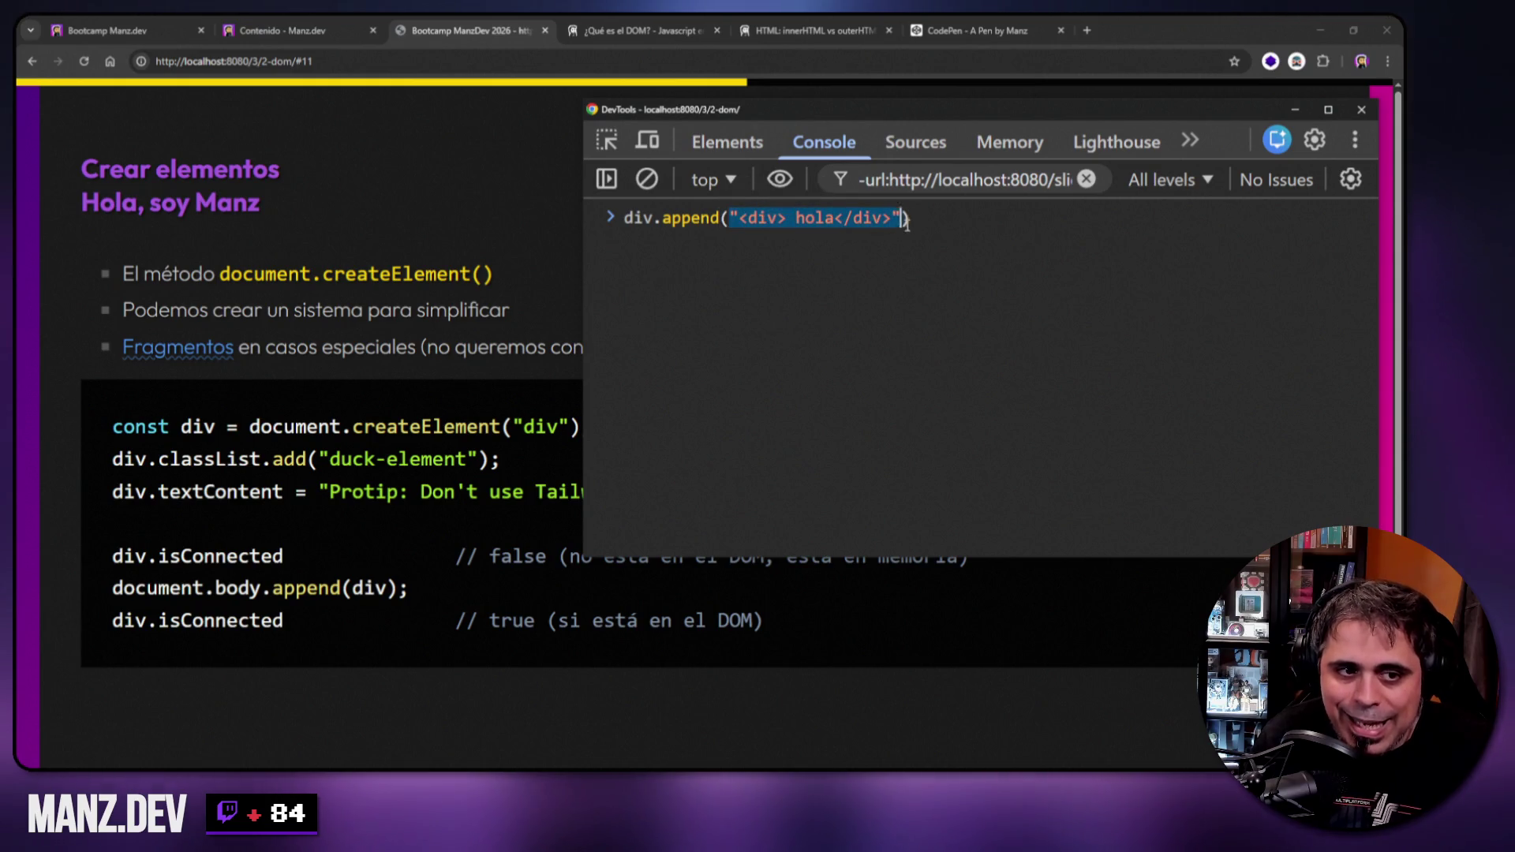
type("div")
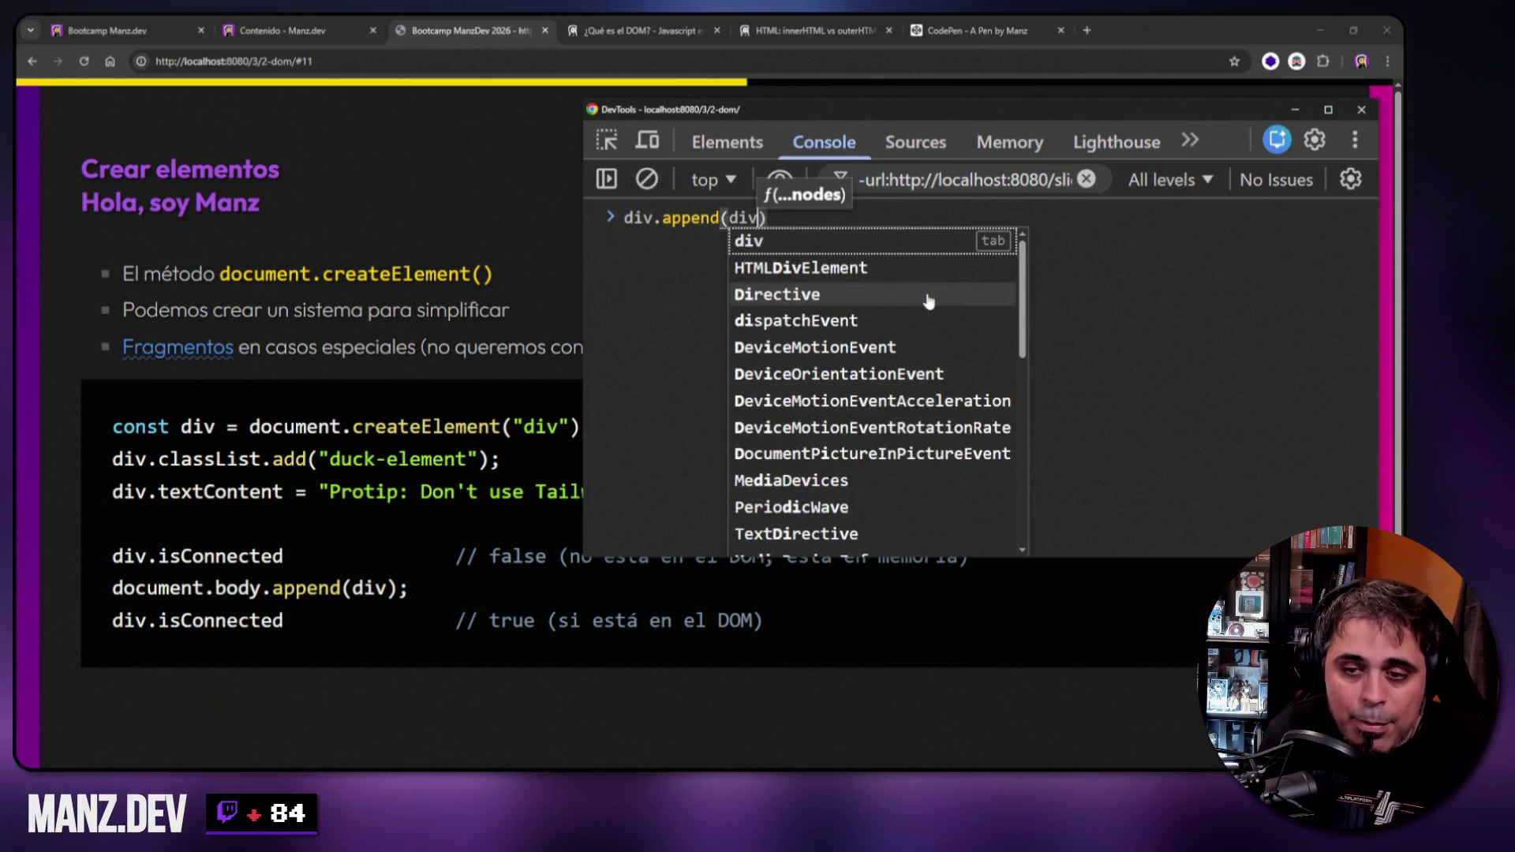
key("Escape")
key("ctrl+a")
key("BackSpace")
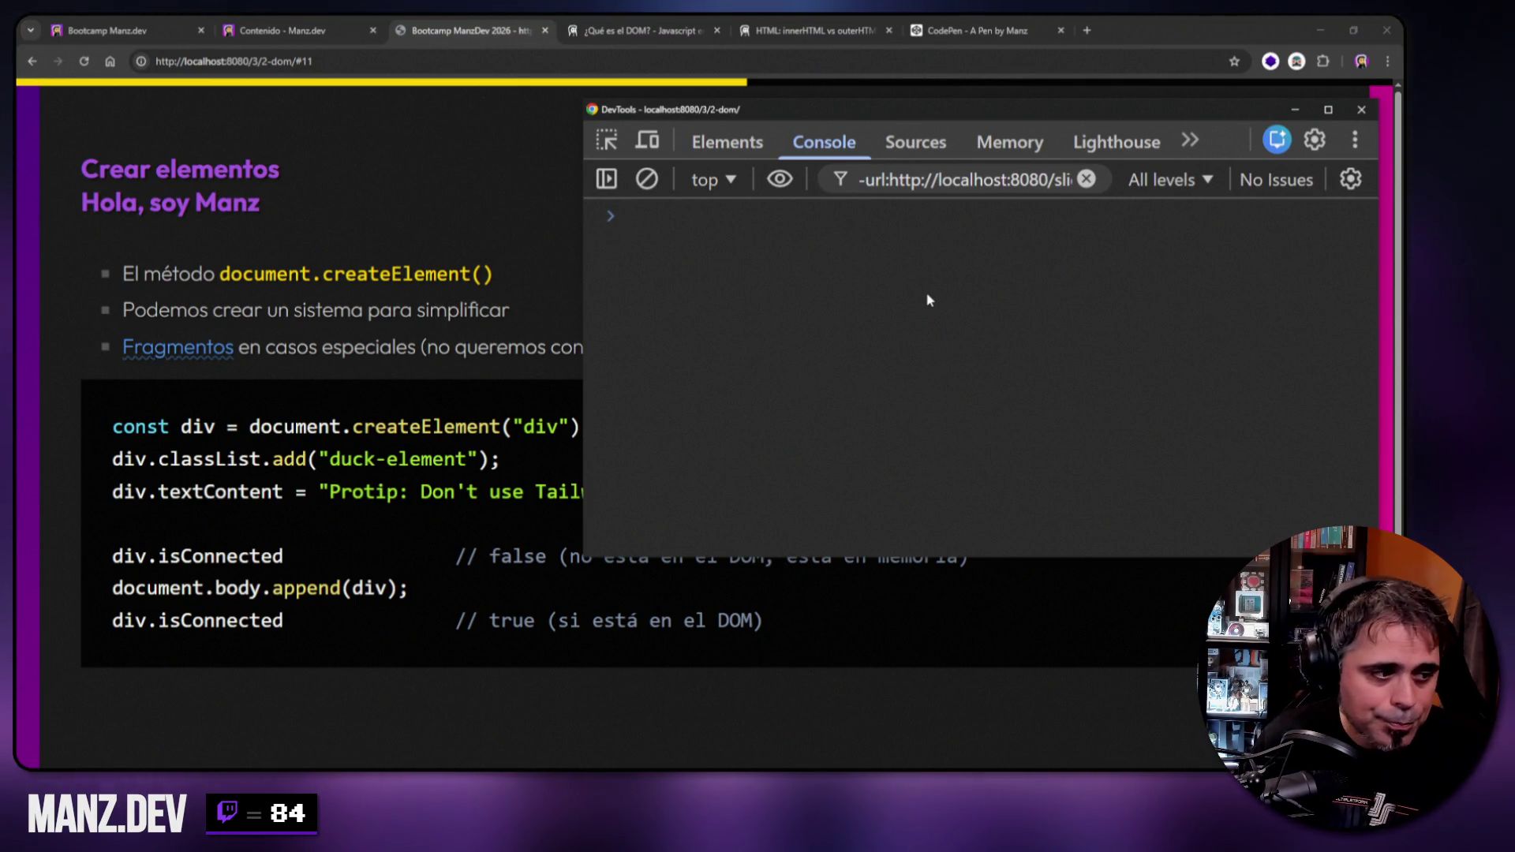
Close DevTools, highlight 'append' in the slide code, and open the Fragmentos link in a new tab.
left_click(453, 314)
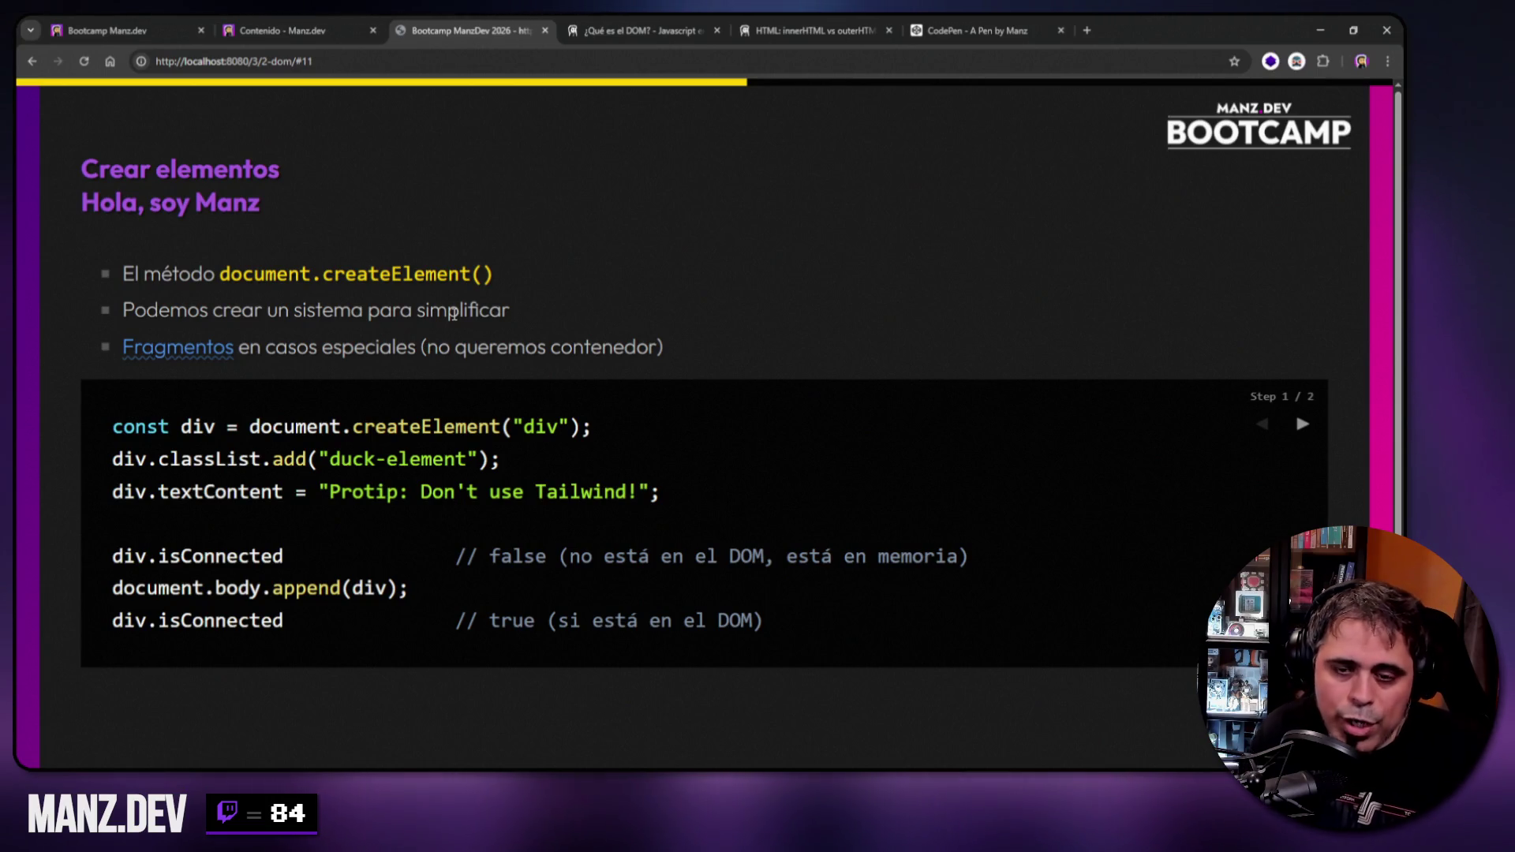
double_click(301, 587)
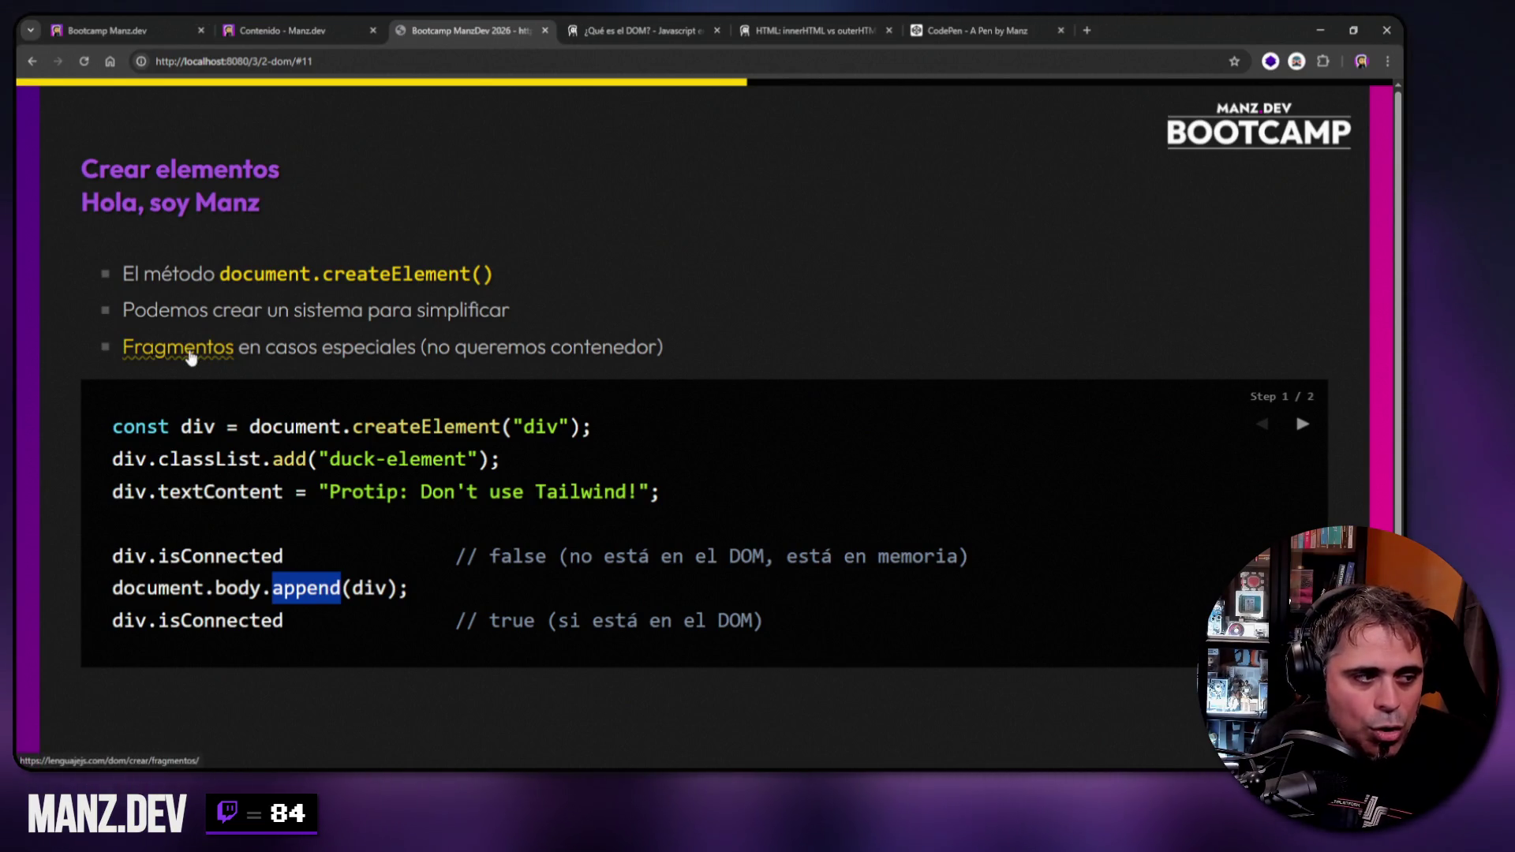
right_click(197, 353)
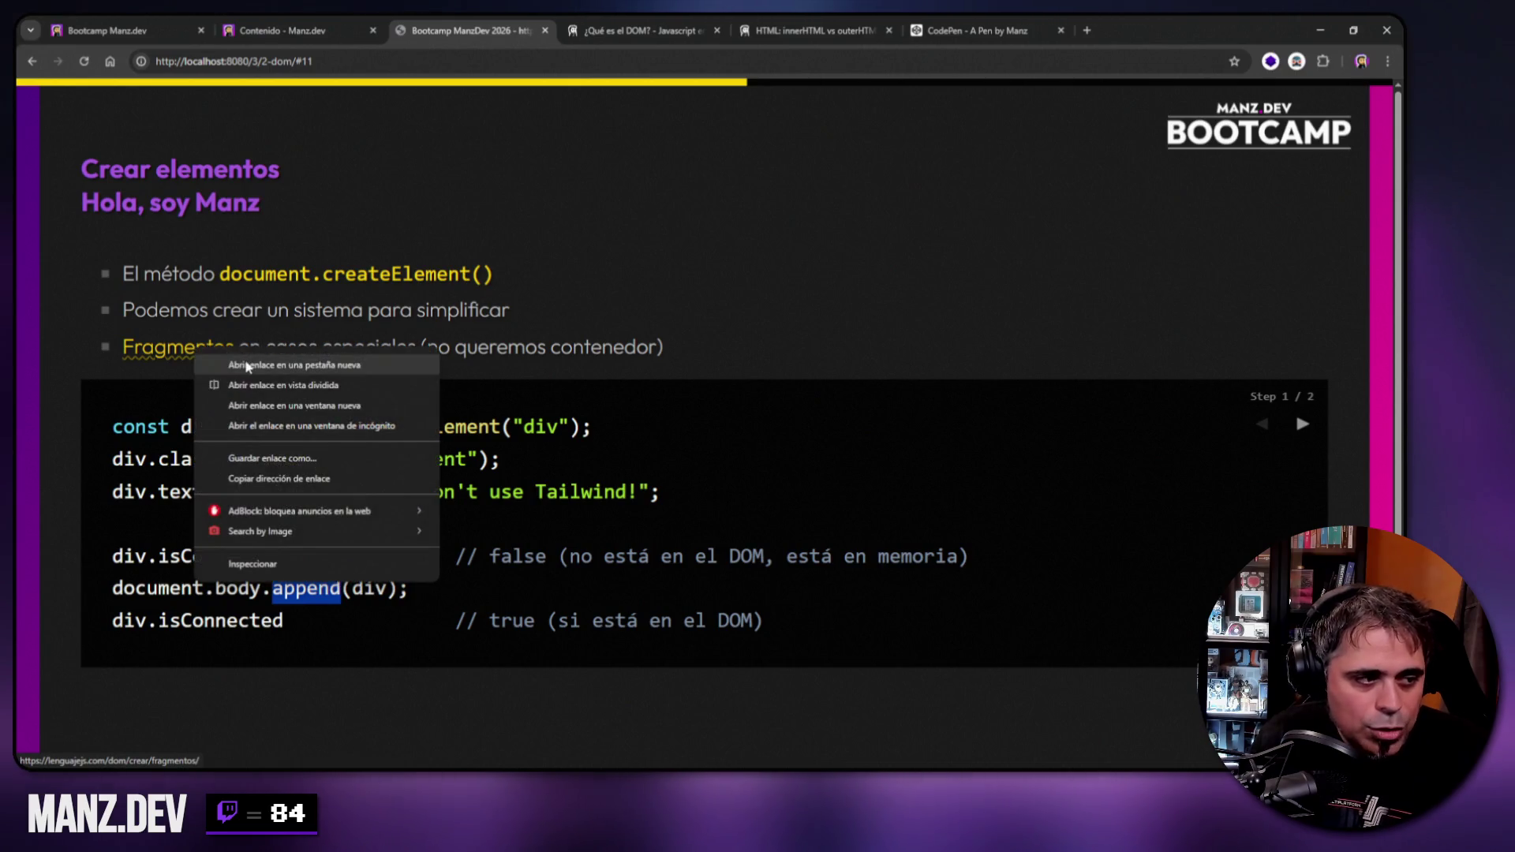
left_click(246, 366)
Switch to the Fragmentos del DOM article tab and copy its web address.
left_click(631, 24)
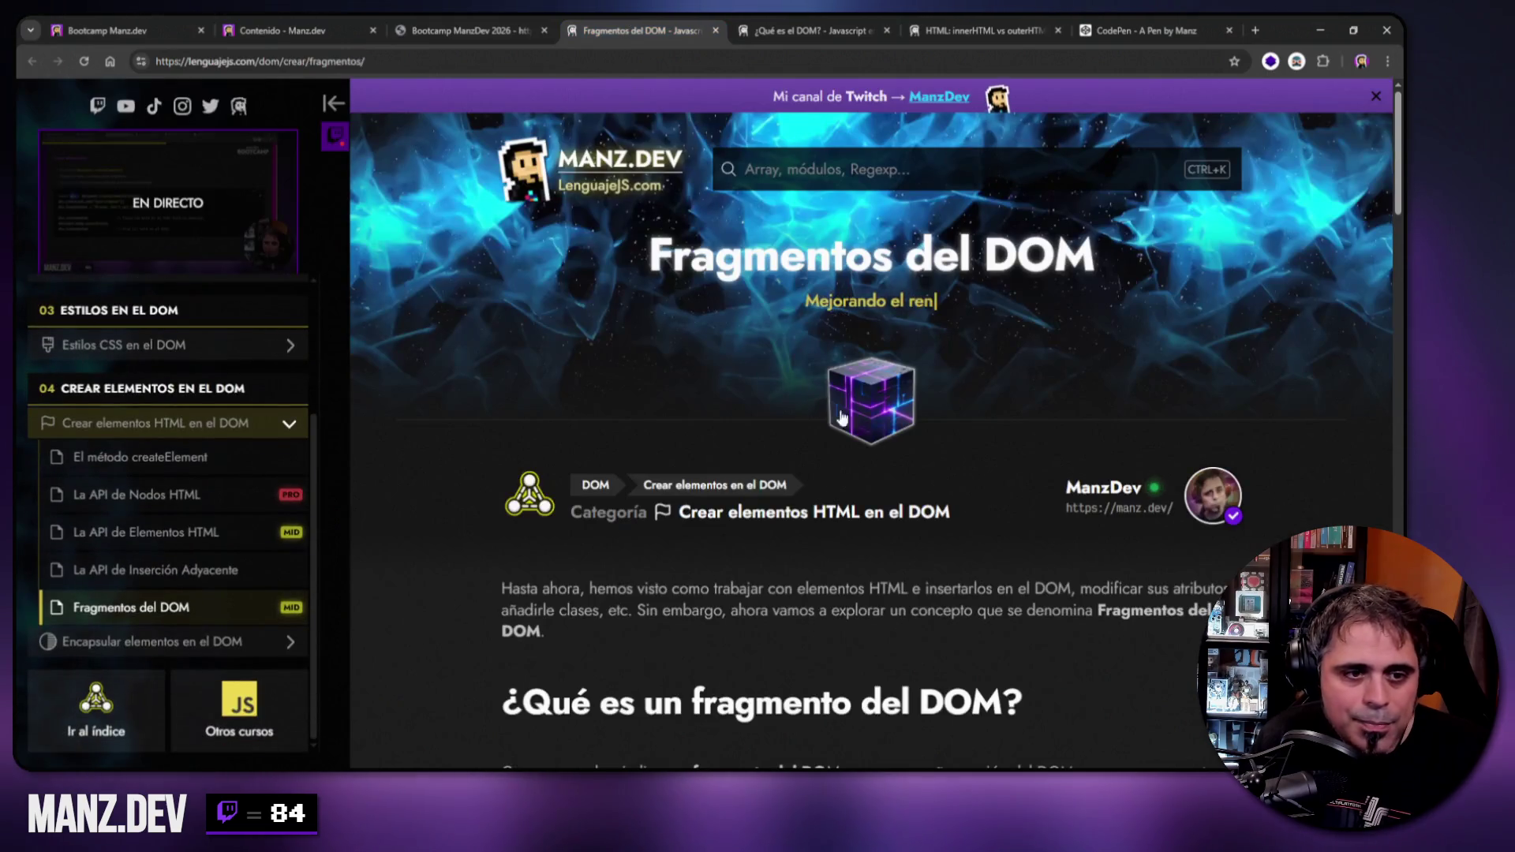
scroll(950, 582, "down", 6)
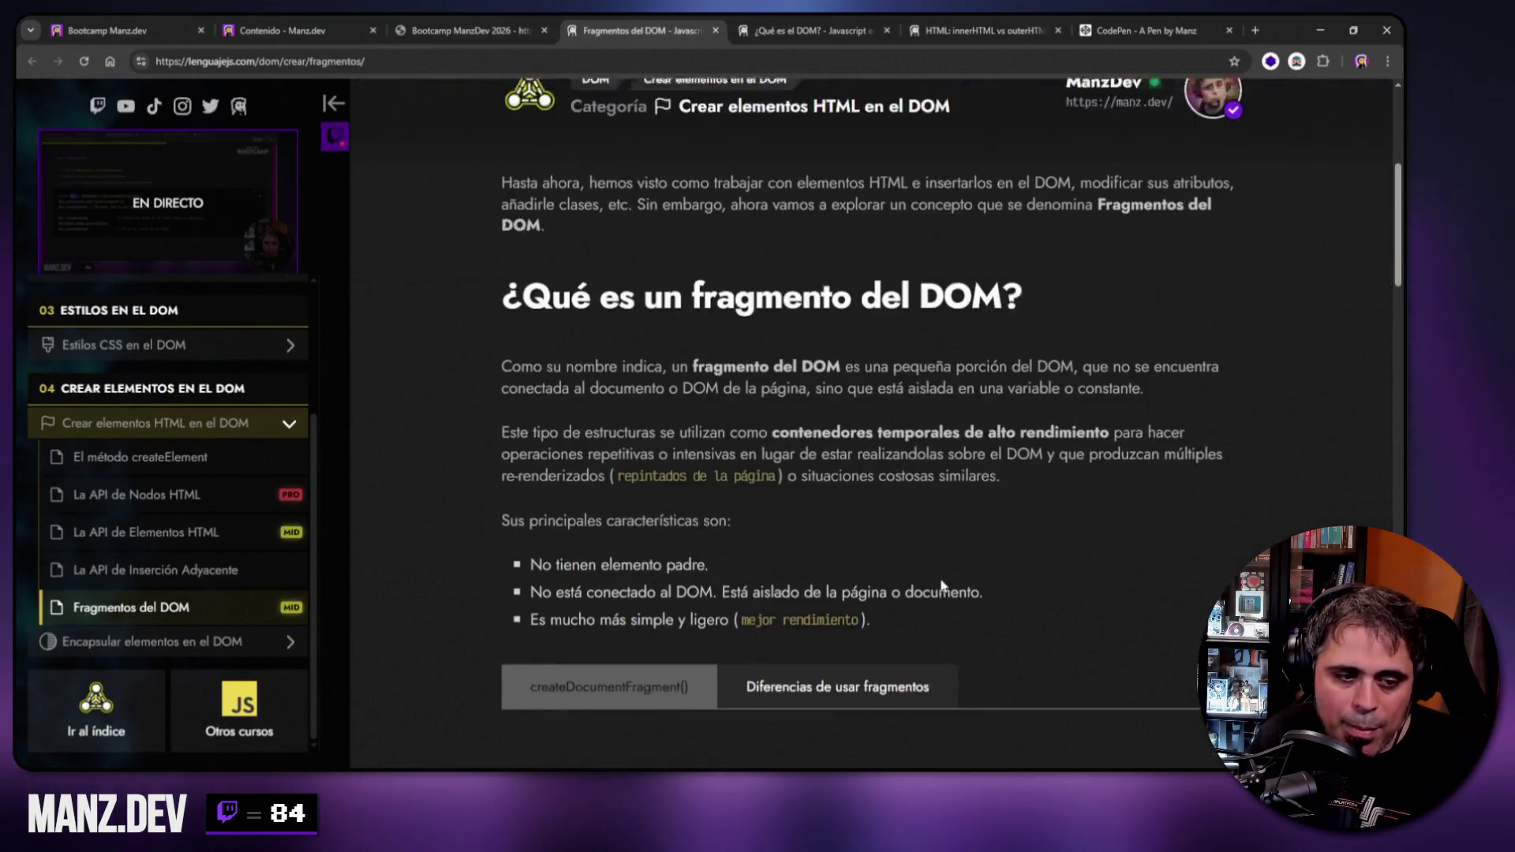
left_click(338, 62)
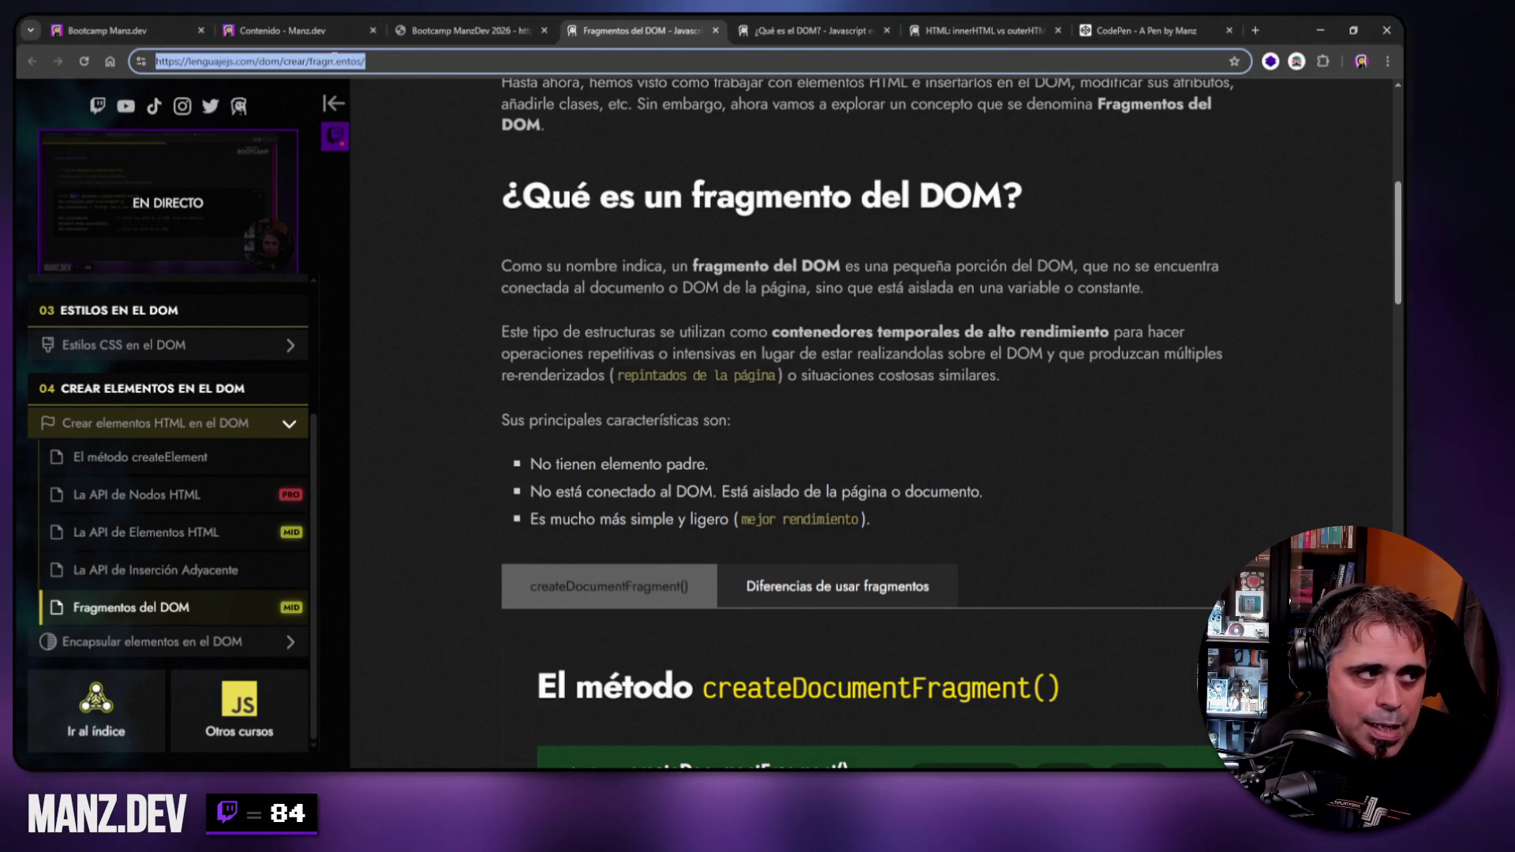
right_click(335, 61)
left_click(400, 194)
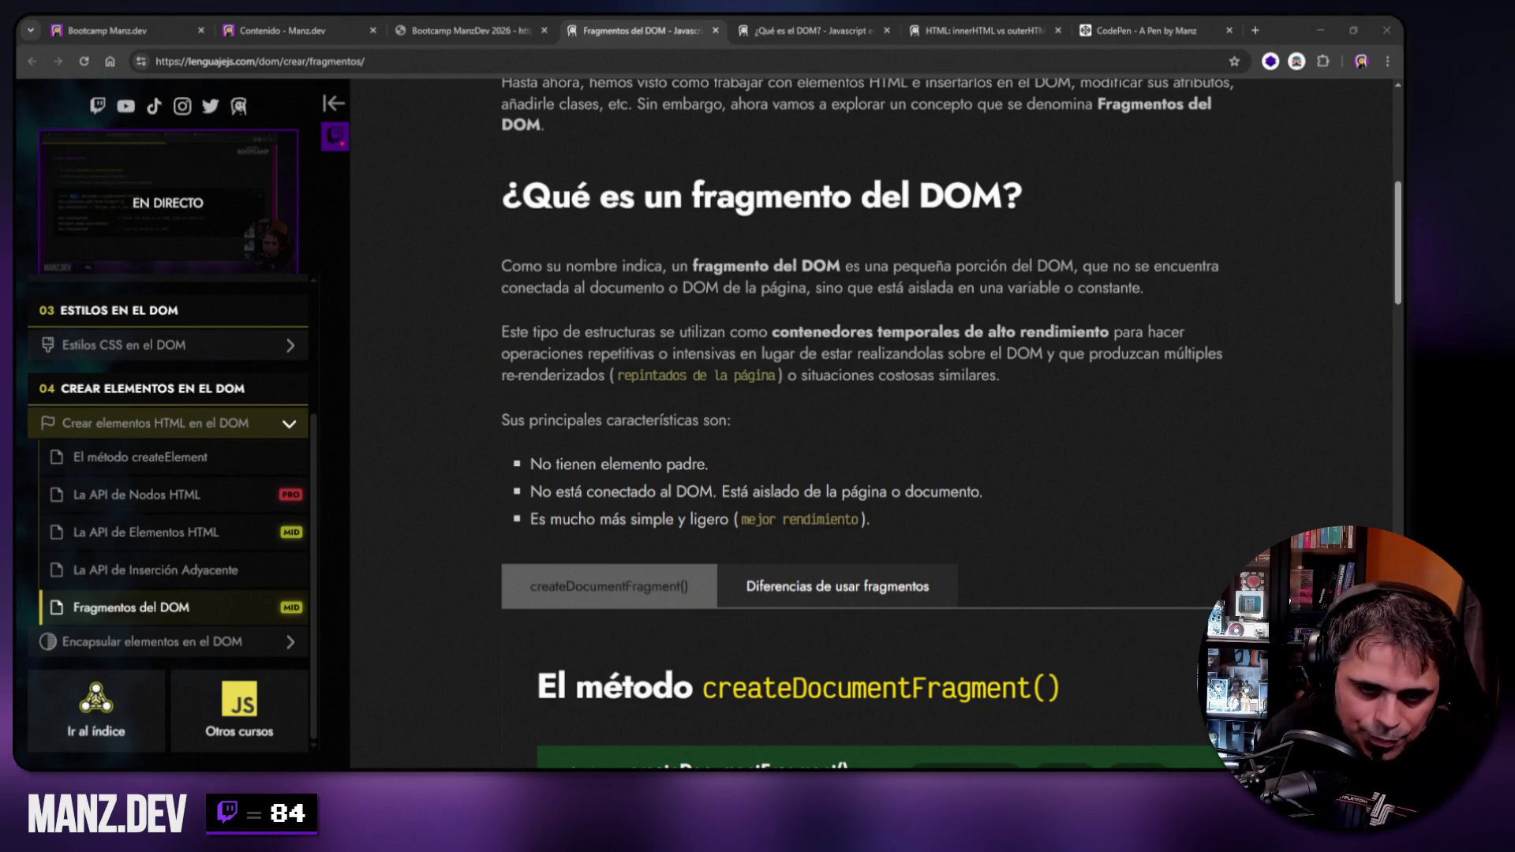
Scroll through the article down to the createDocumentFragment example that appends 5000 divs.
scroll(583, 326, "up", 1)
scroll(583, 326, "up", 4)
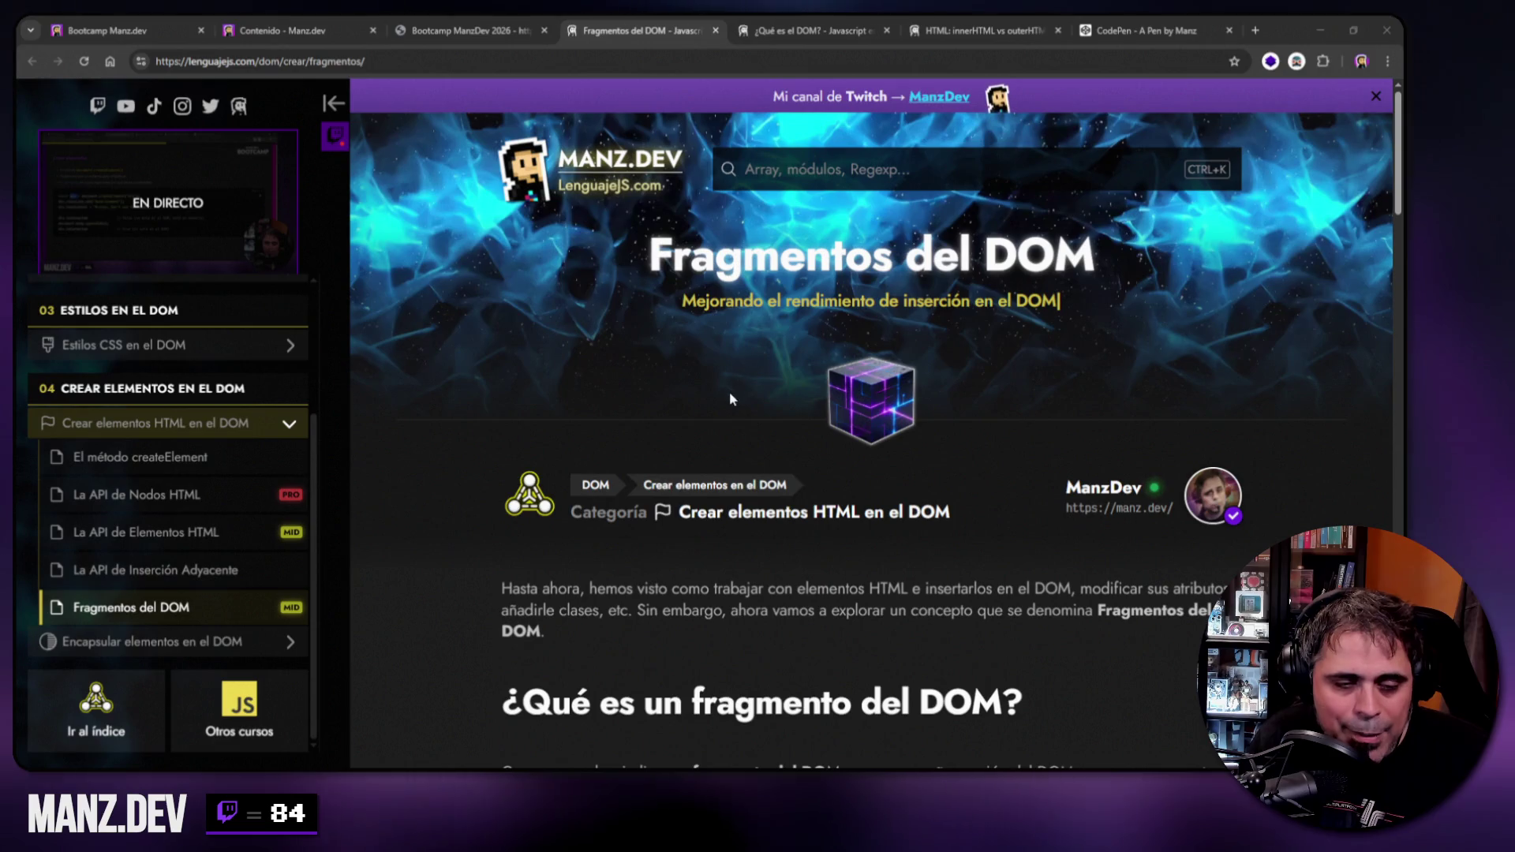
scroll(723, 382, "down", 1)
scroll(720, 400, "down", 3)
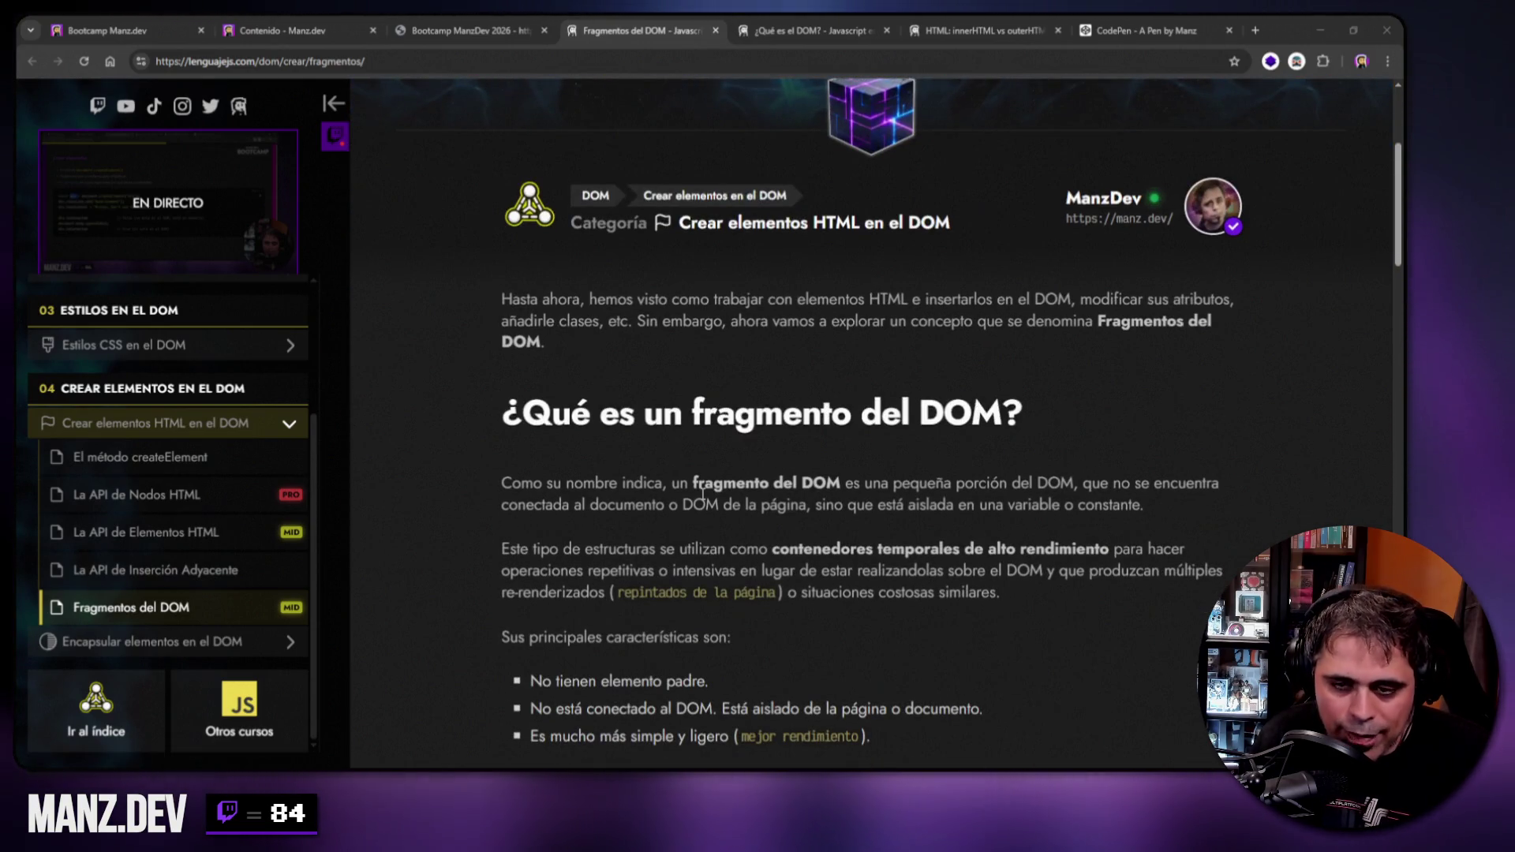
scroll(697, 486, "down", 1)
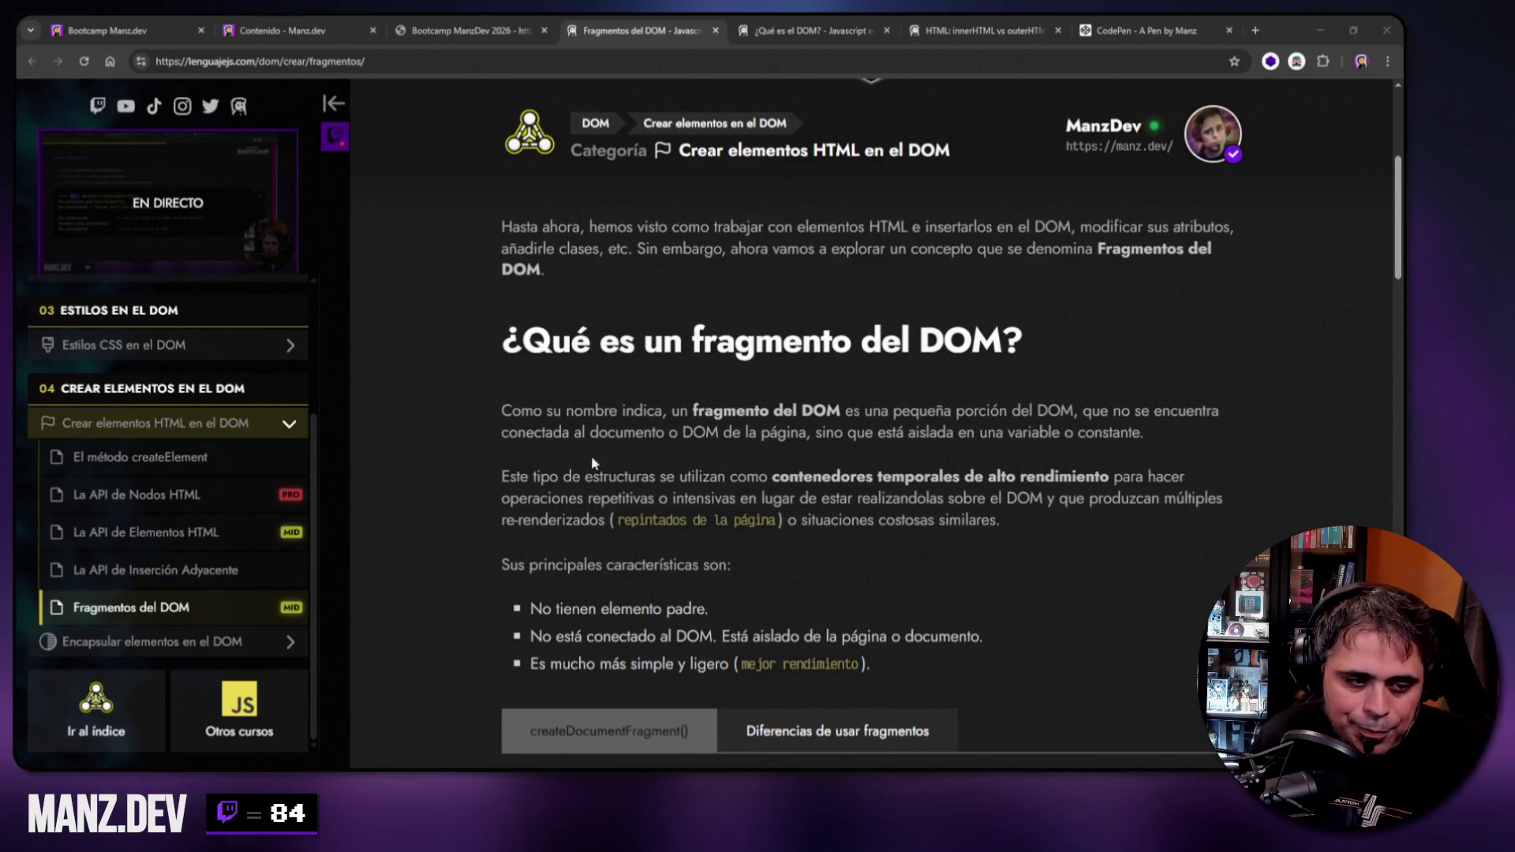
scroll(568, 458, "down", 3)
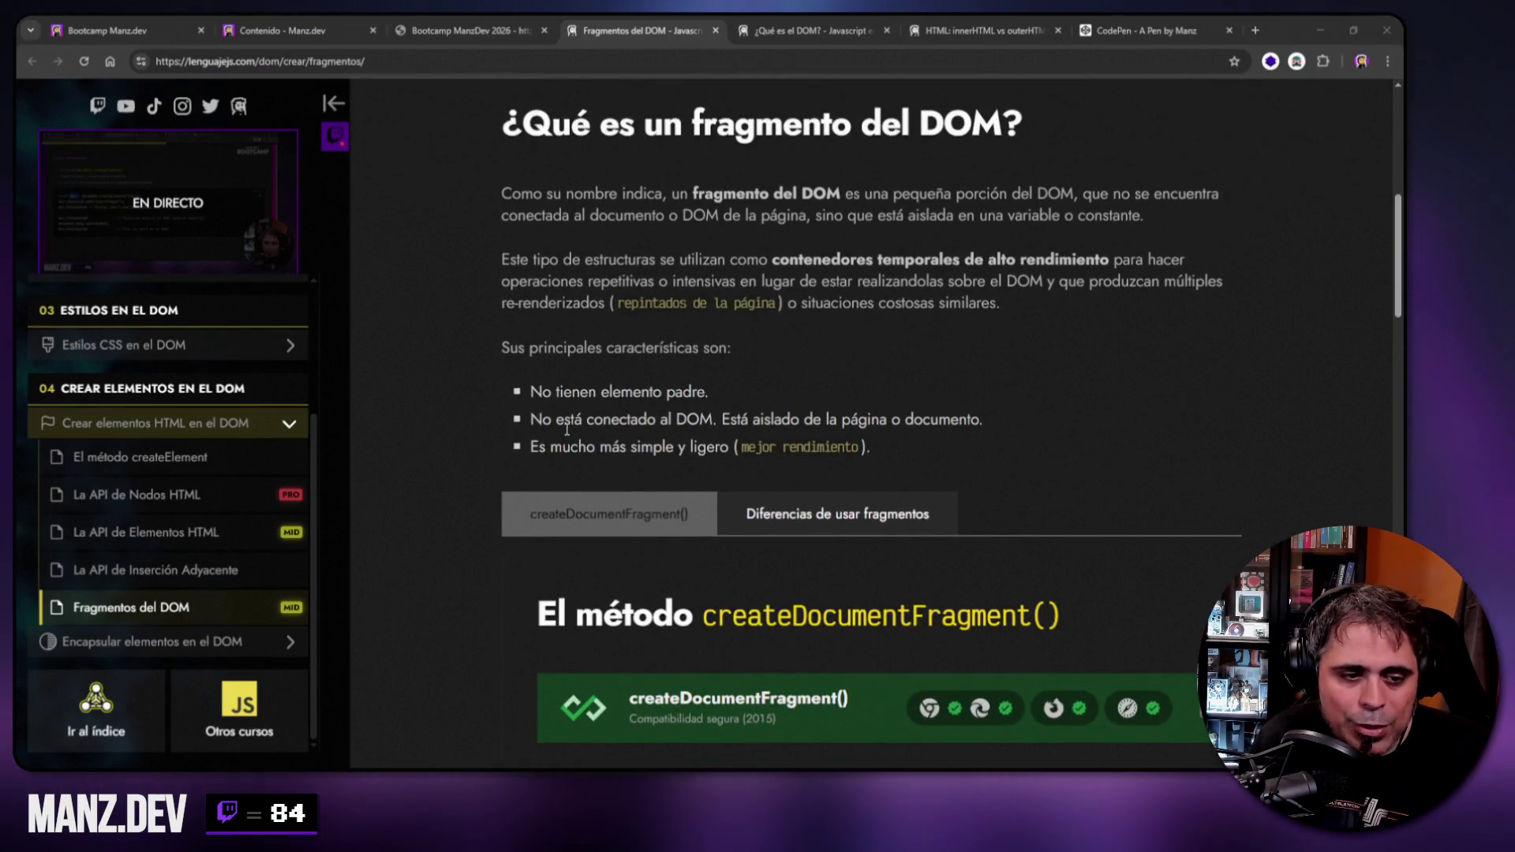
scroll(561, 438, "down", 7)
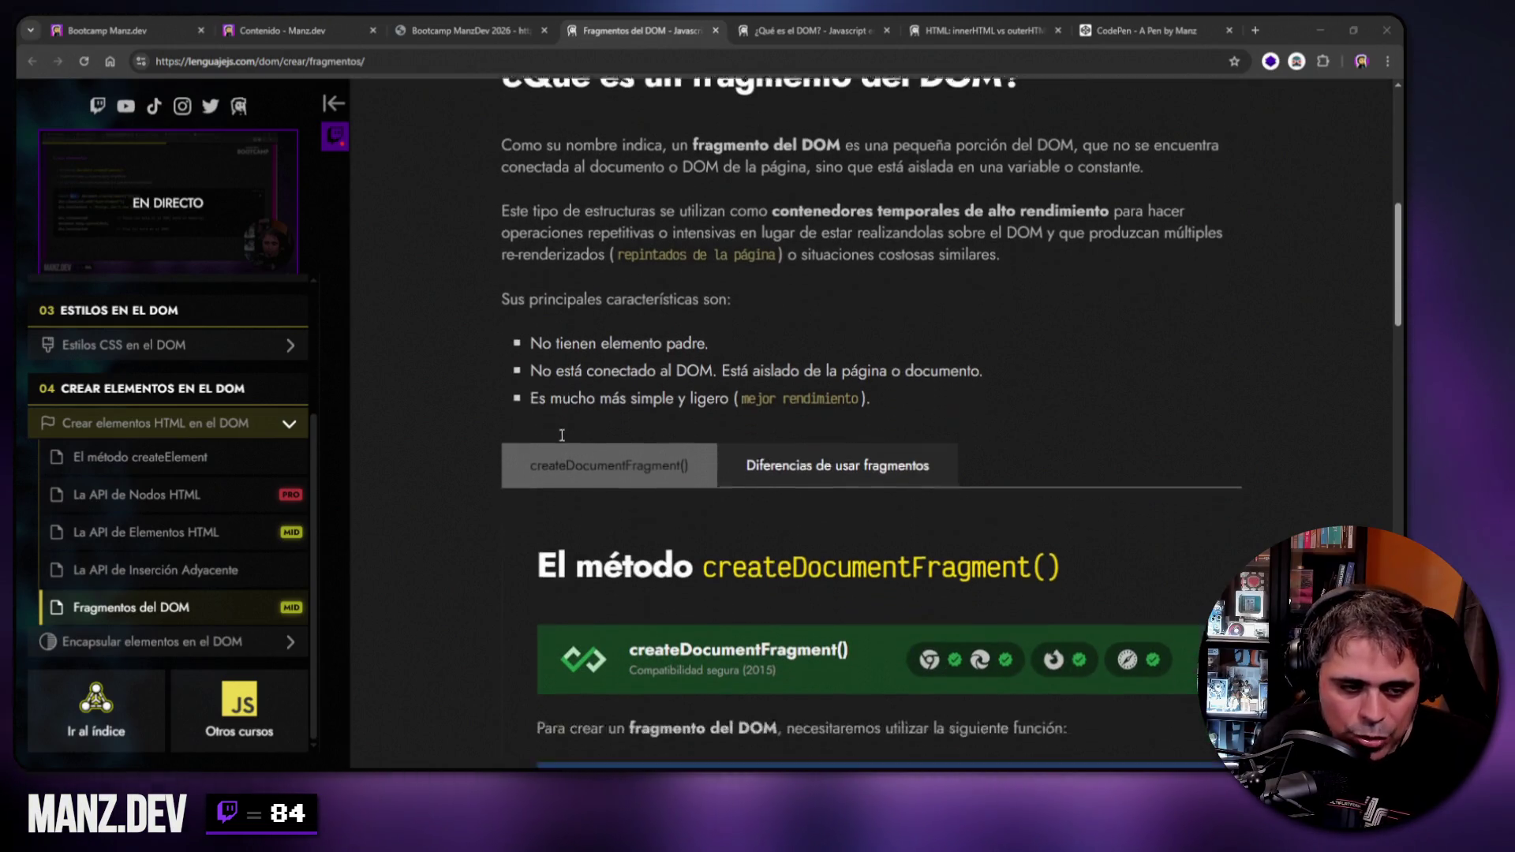
scroll(532, 452, "down", 4)
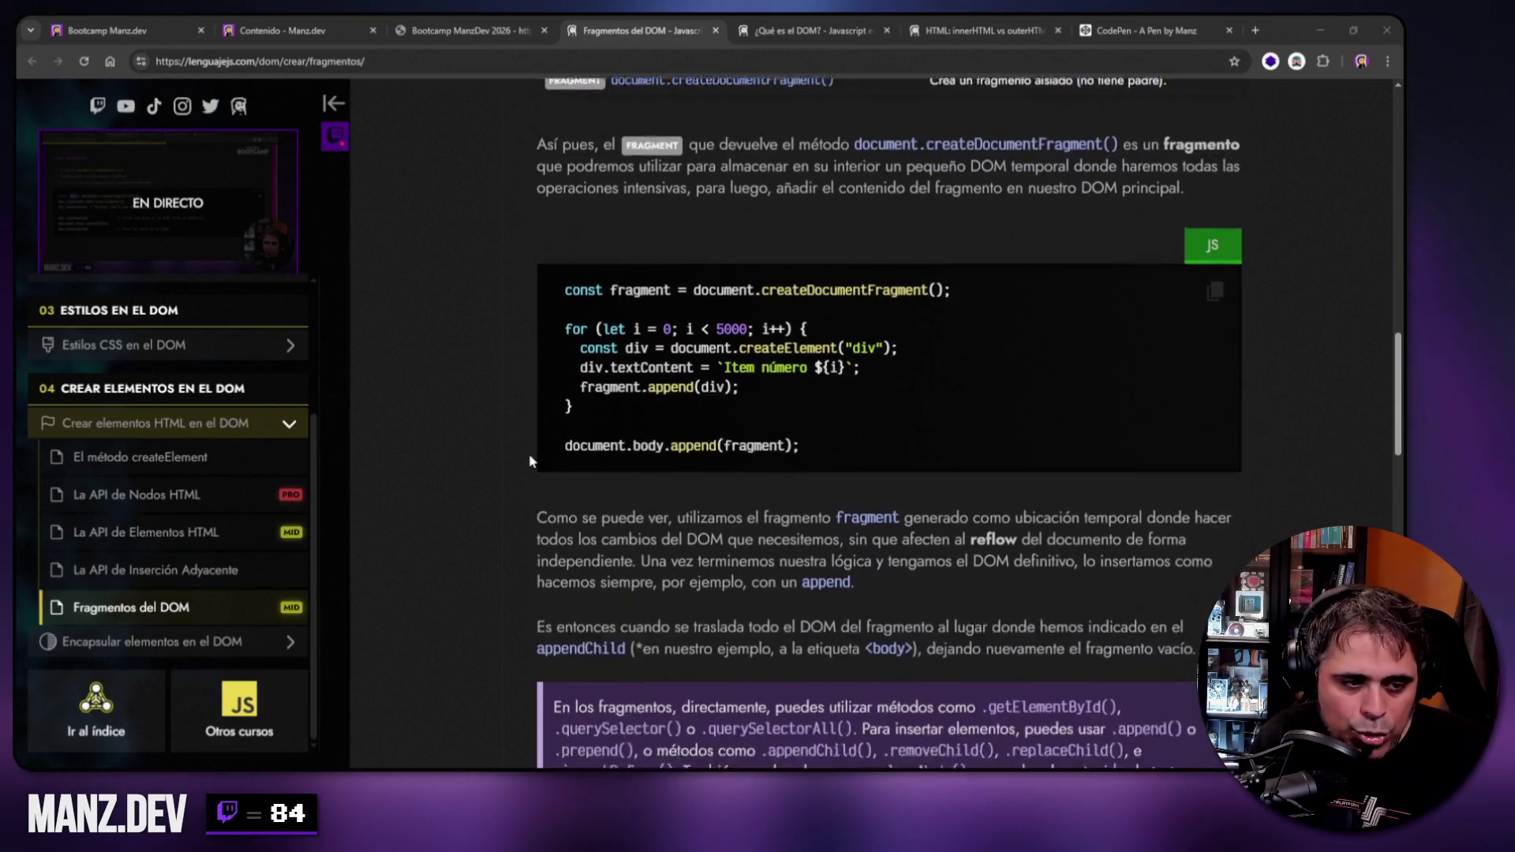
scroll(529, 453, "up", 2)
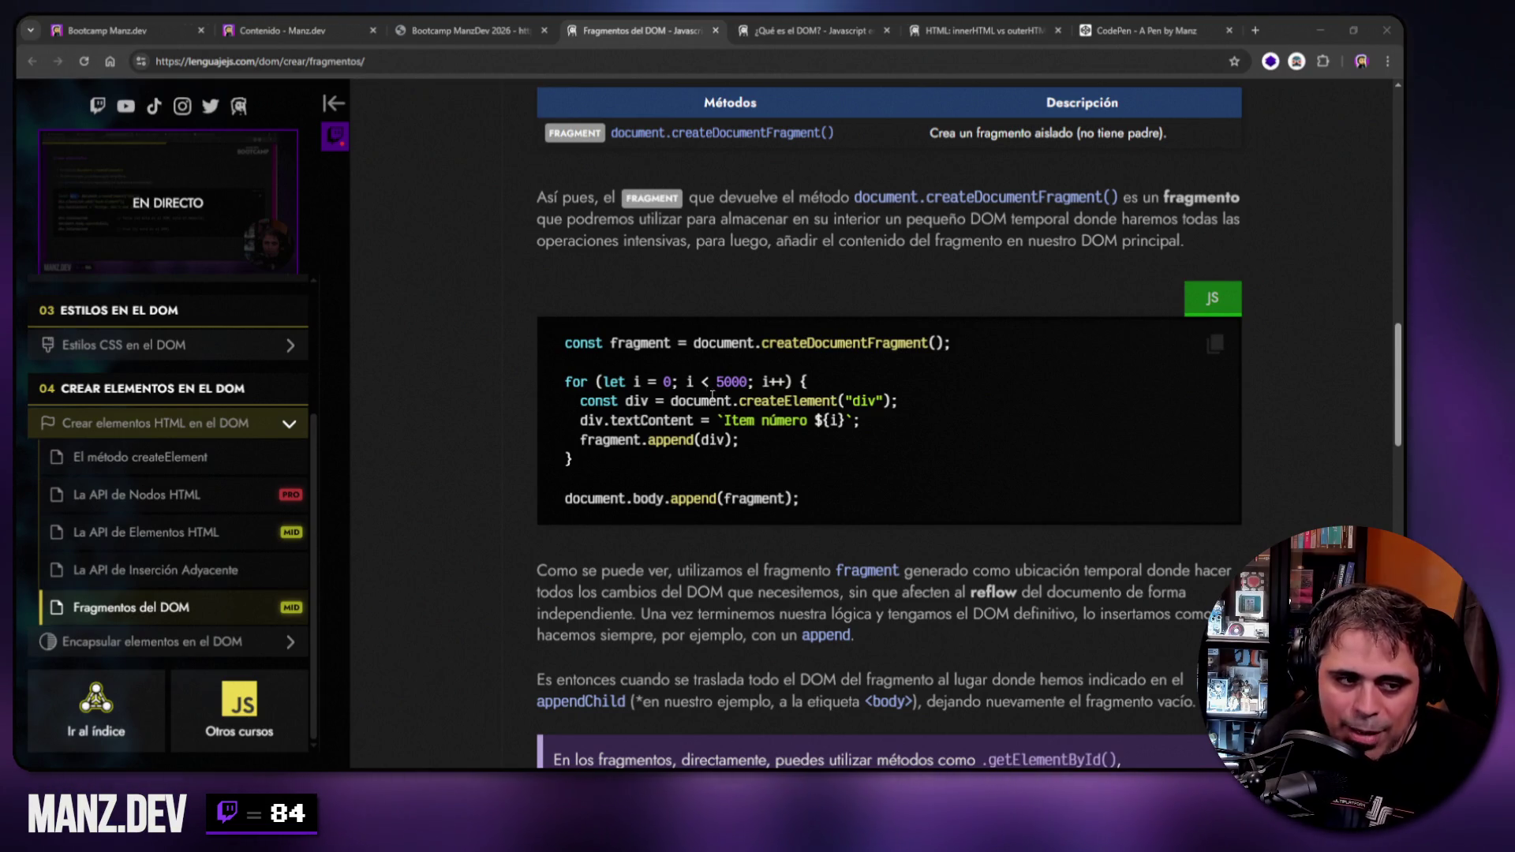
left_click_drag(715, 382, 748, 383)
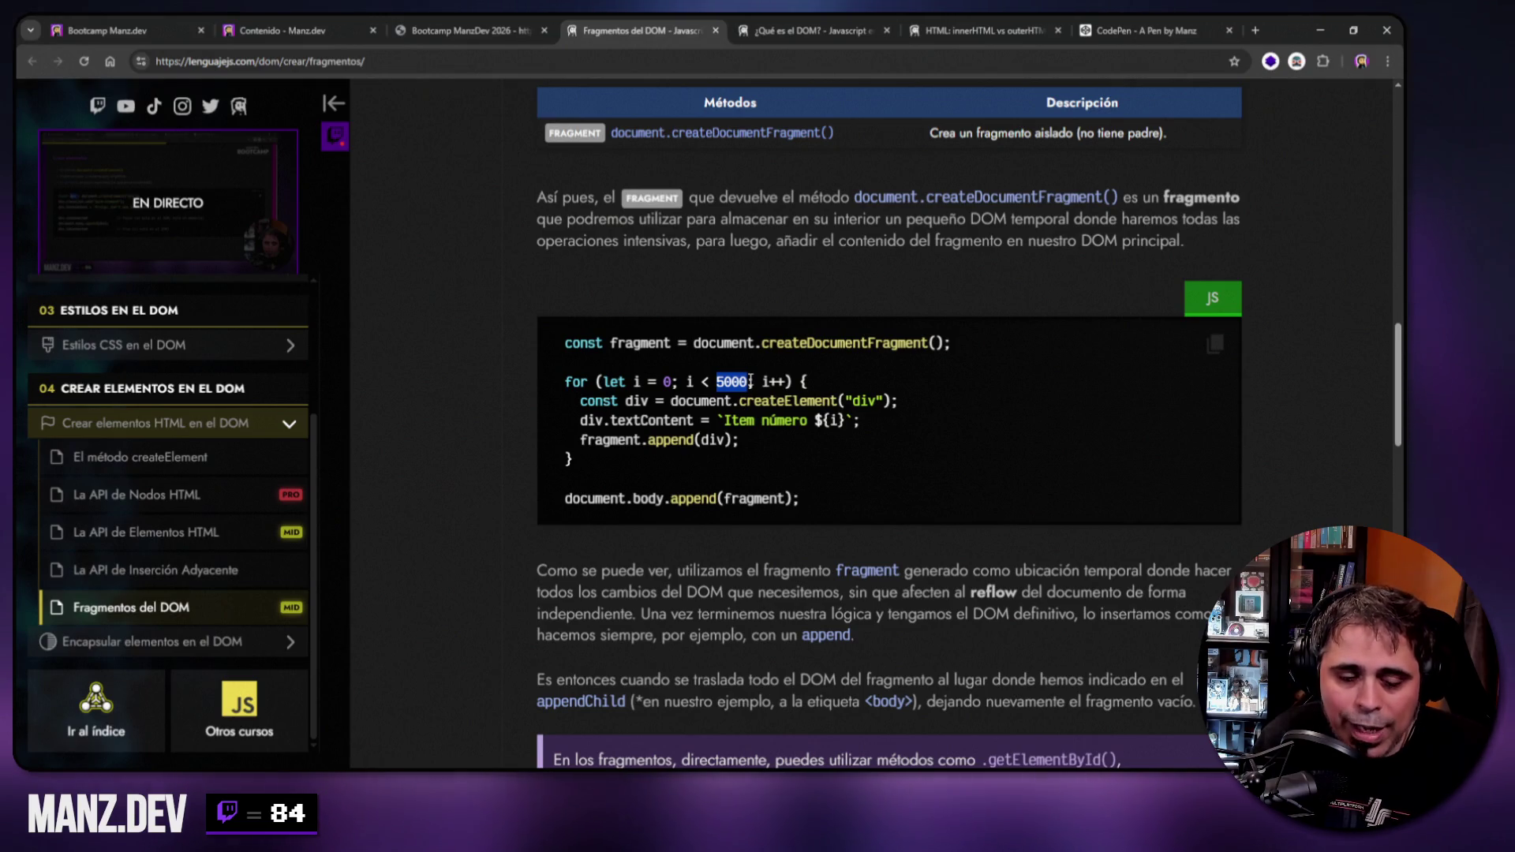
left_click_drag(564, 343, 953, 347)
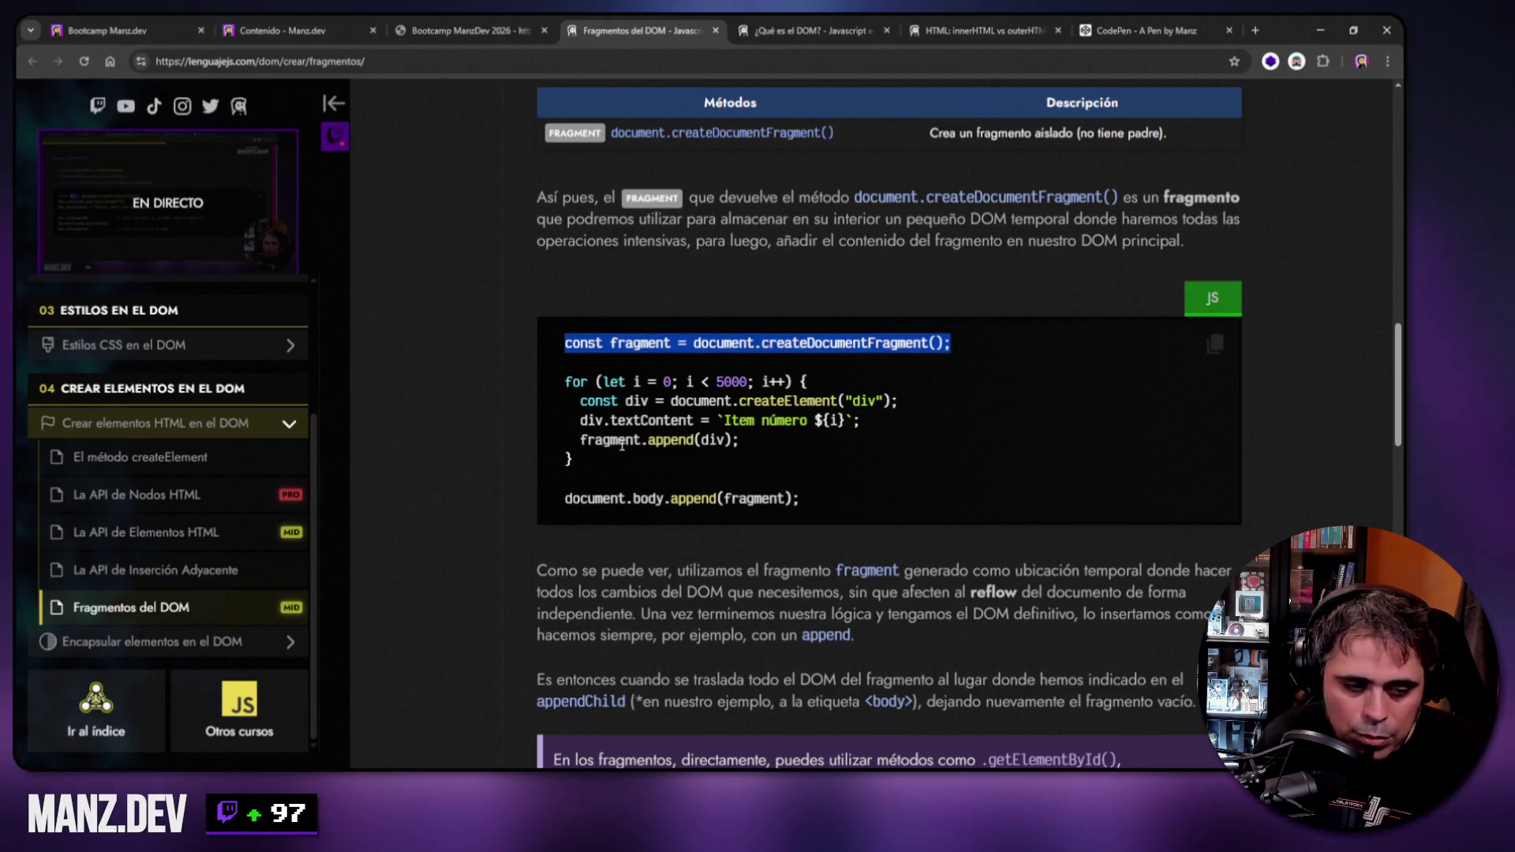
scroll(921, 361, "down", 8)
scroll(808, 402, "up", 10)
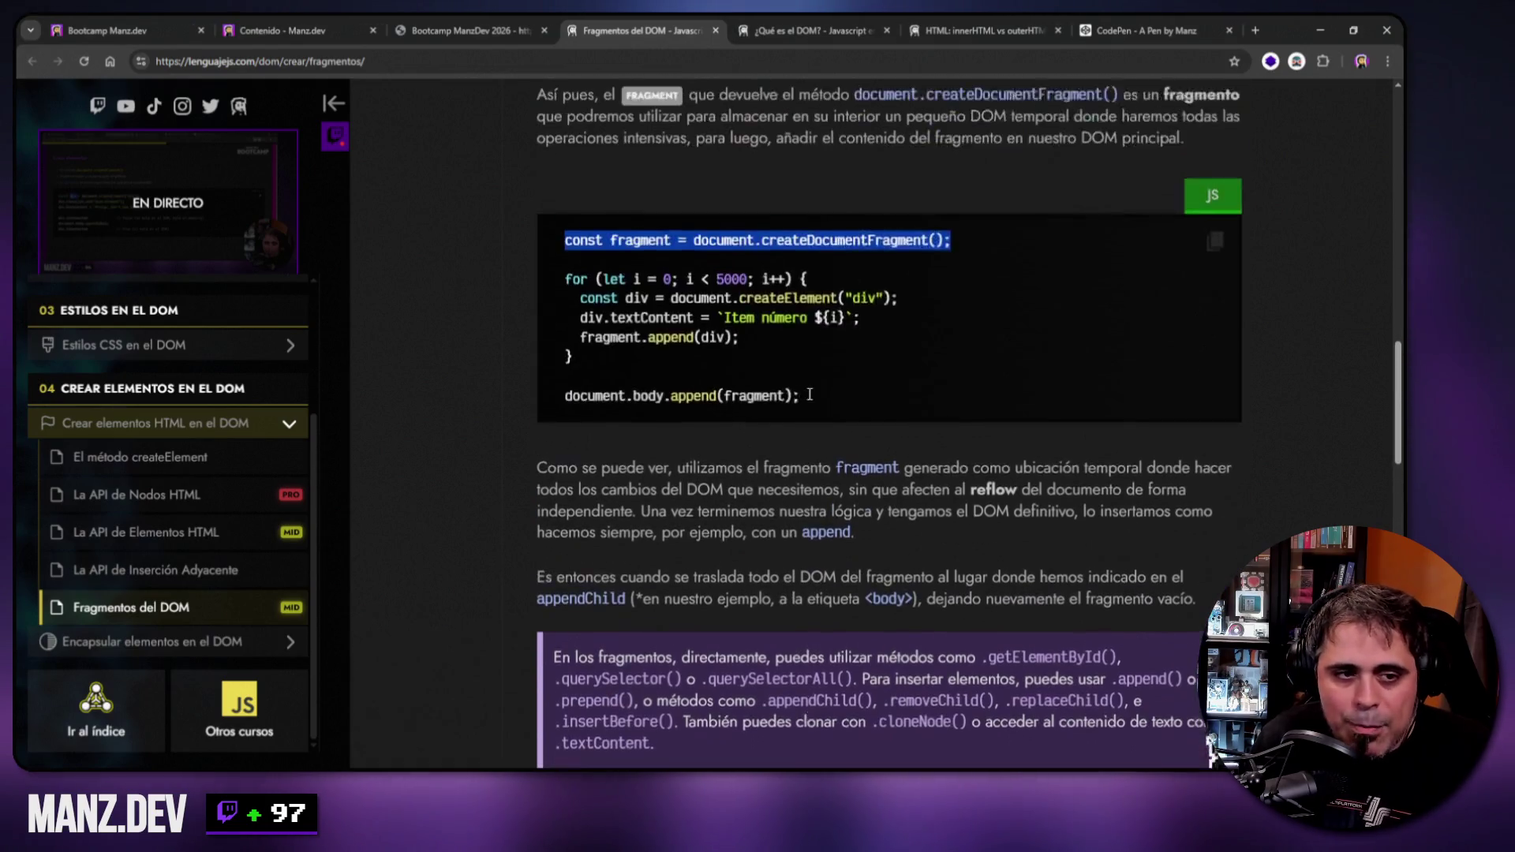
scroll(808, 401, "up", 6)
left_click(812, 371)
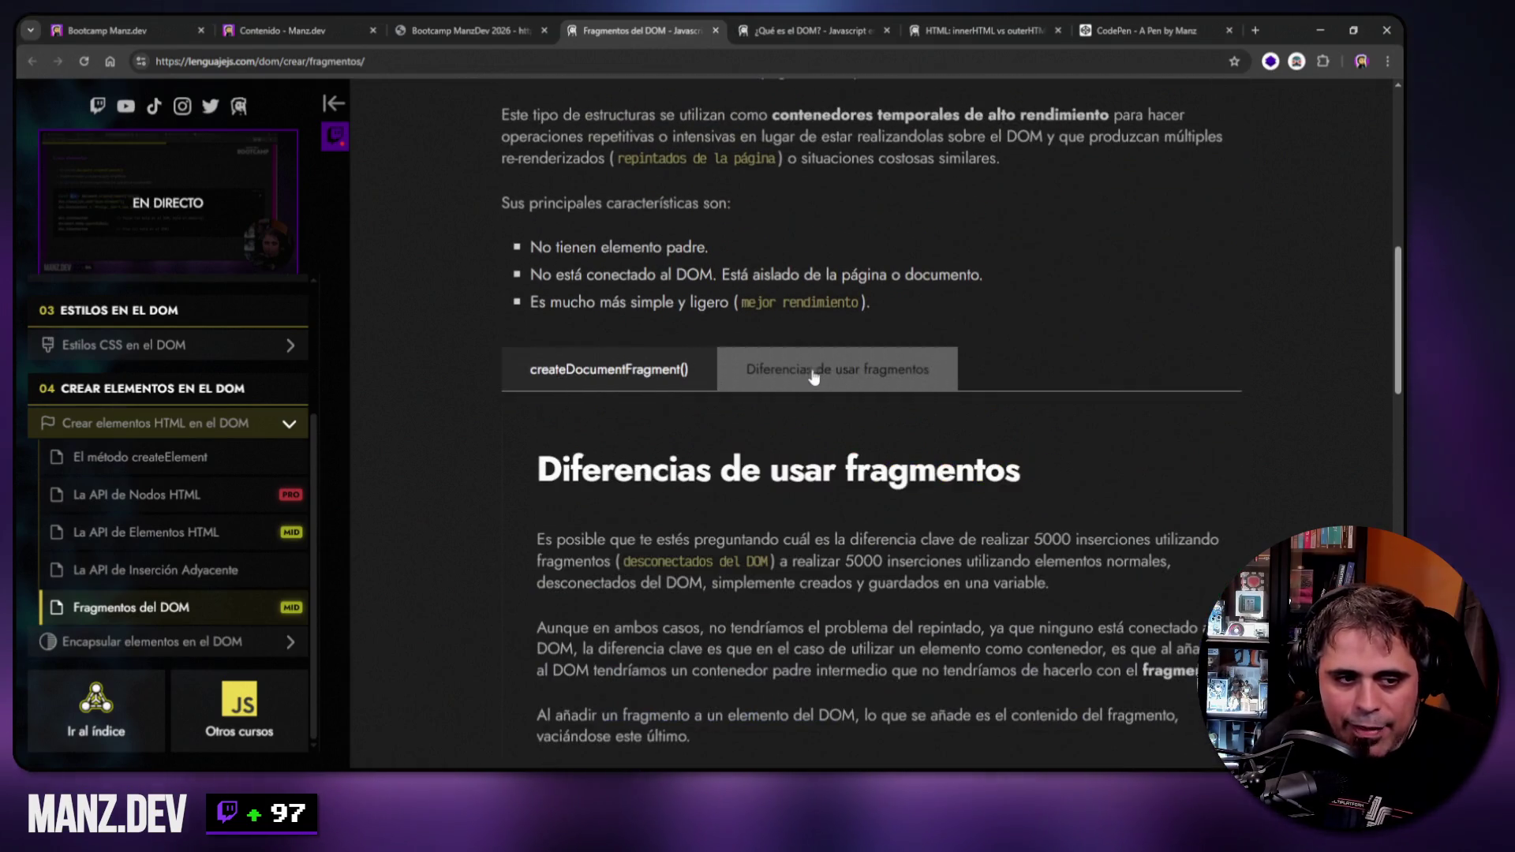
scroll(595, 518, "down", 1)
scroll(595, 519, "down", 2)
scroll(525, 389, "up", 5)
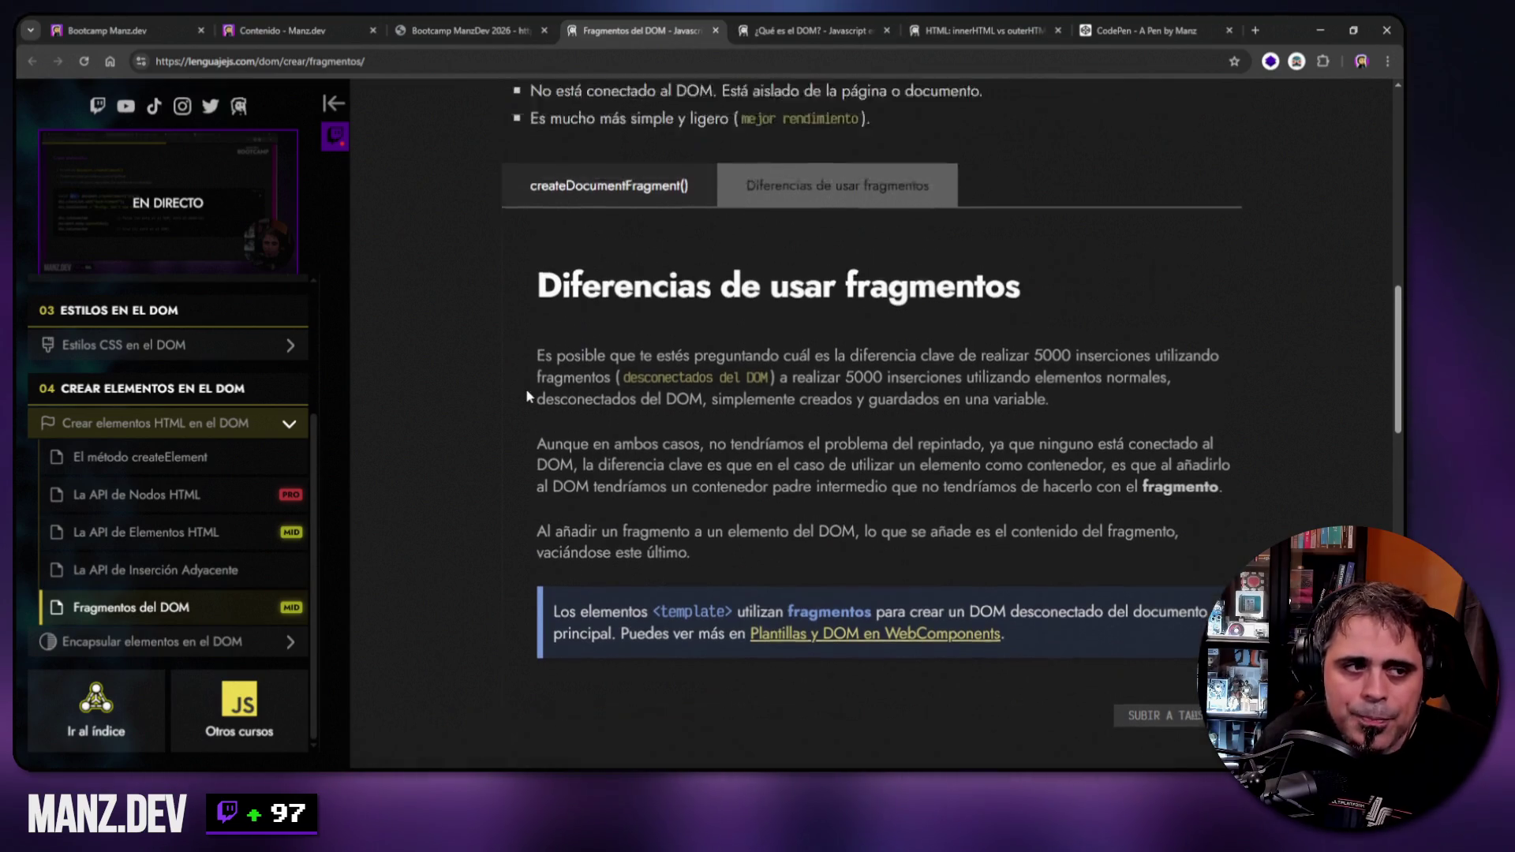
left_click(546, 426)
scroll(824, 382, "up", 5)
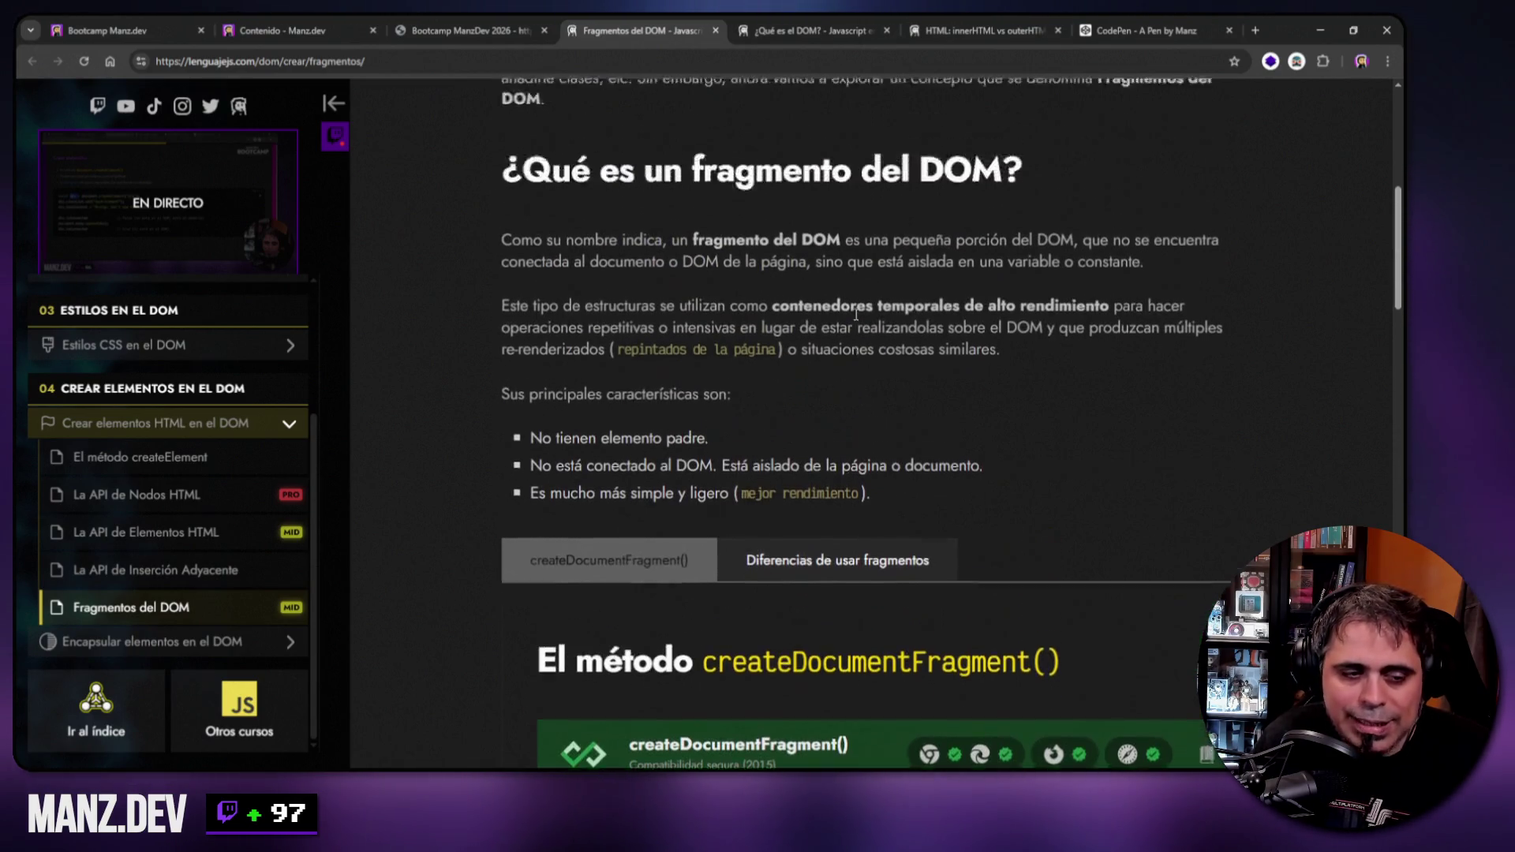
scroll(822, 381, "up", 1)
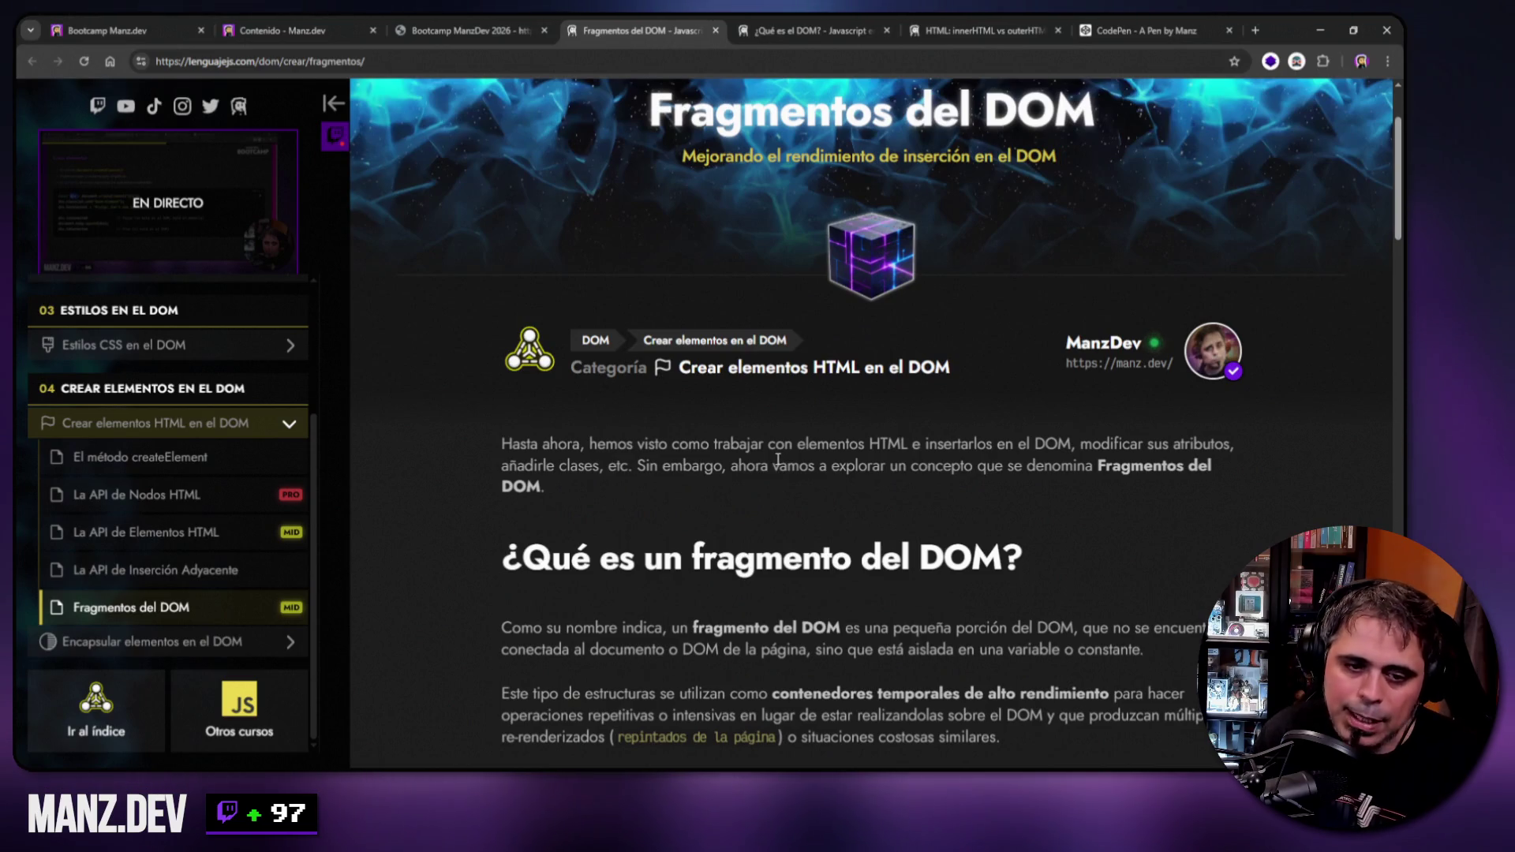
left_click(713, 30)
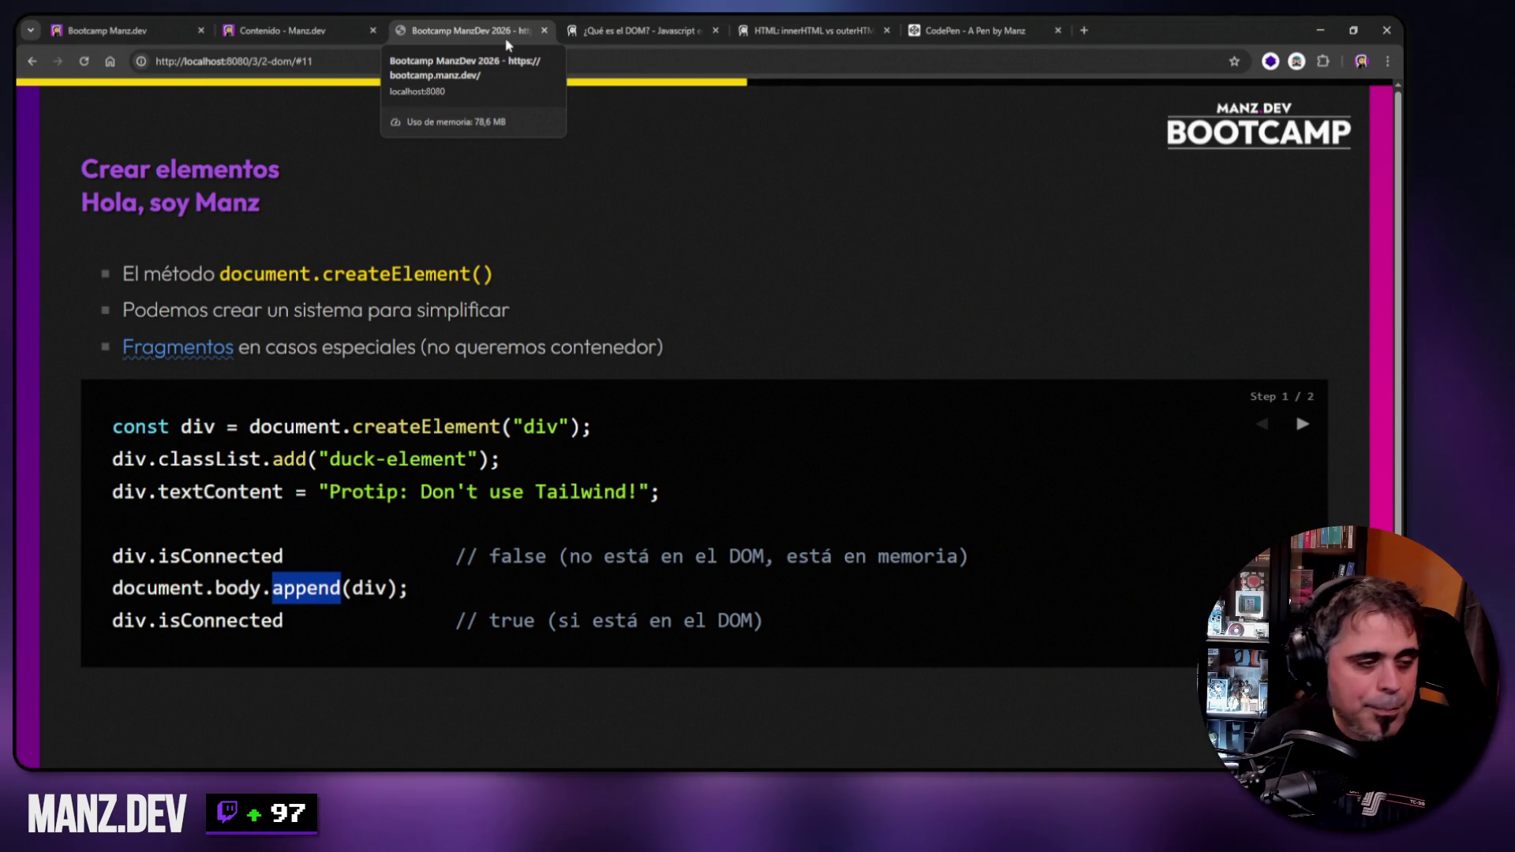
Advance the Crear elementos slide to step 2, select the createTag function code, and open the console.
left_click(725, 274)
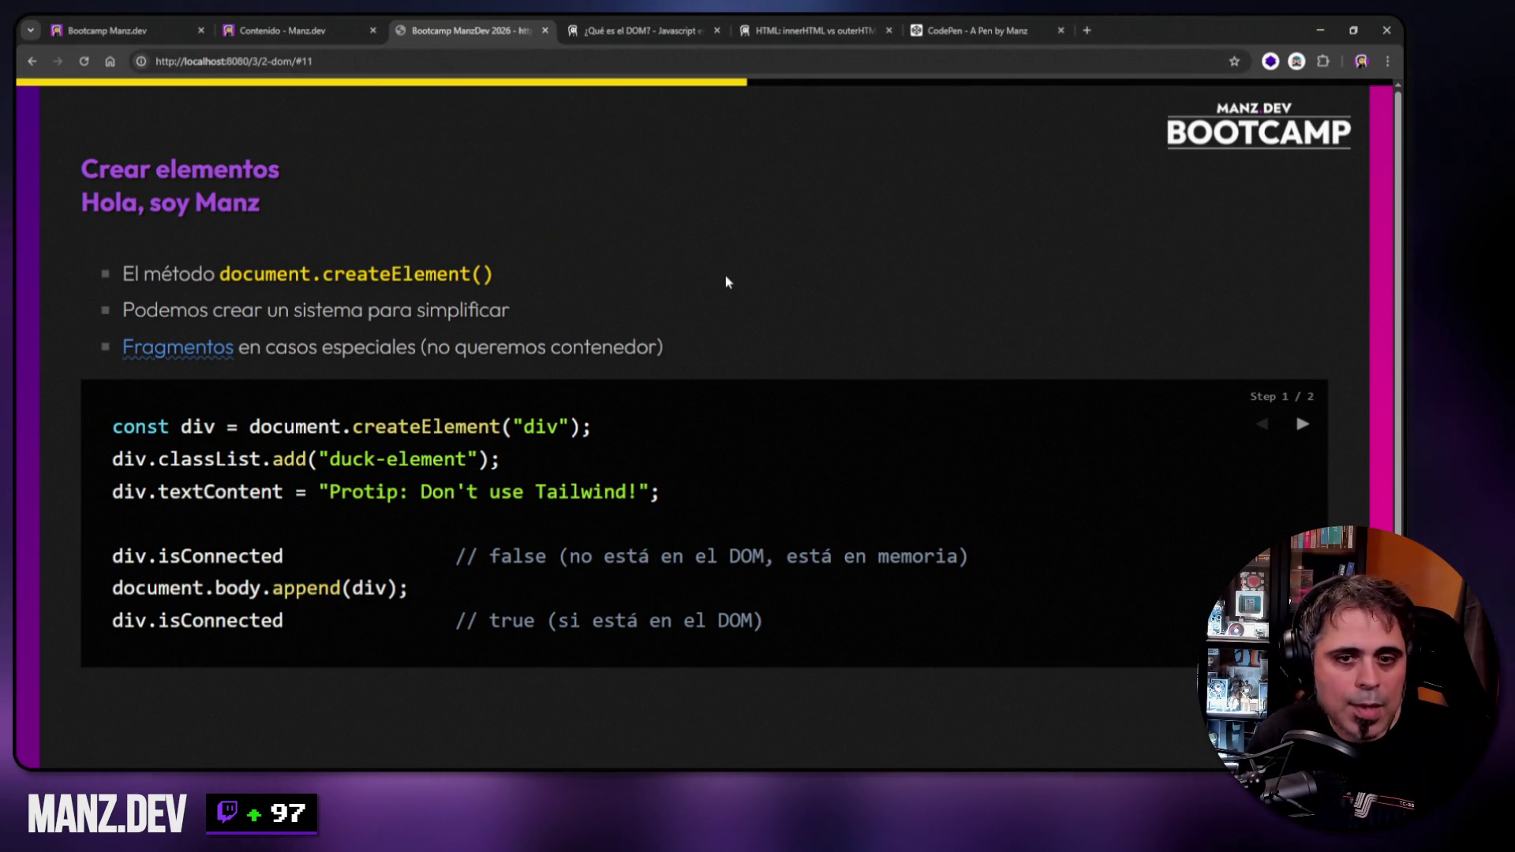
key("Right")
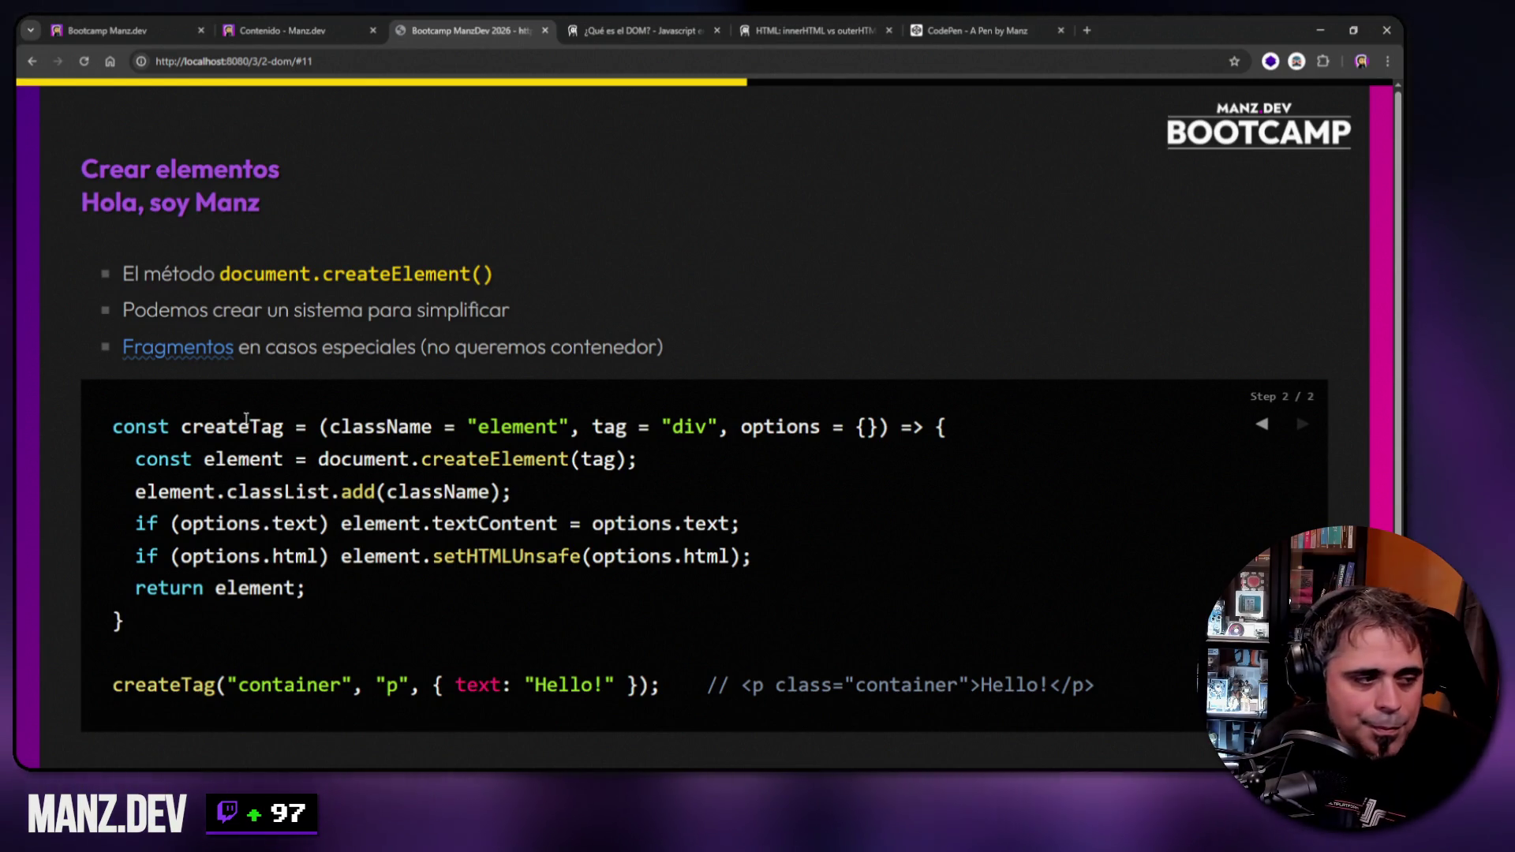
left_click_drag(113, 427, 165, 640)
key("ctrl+c")
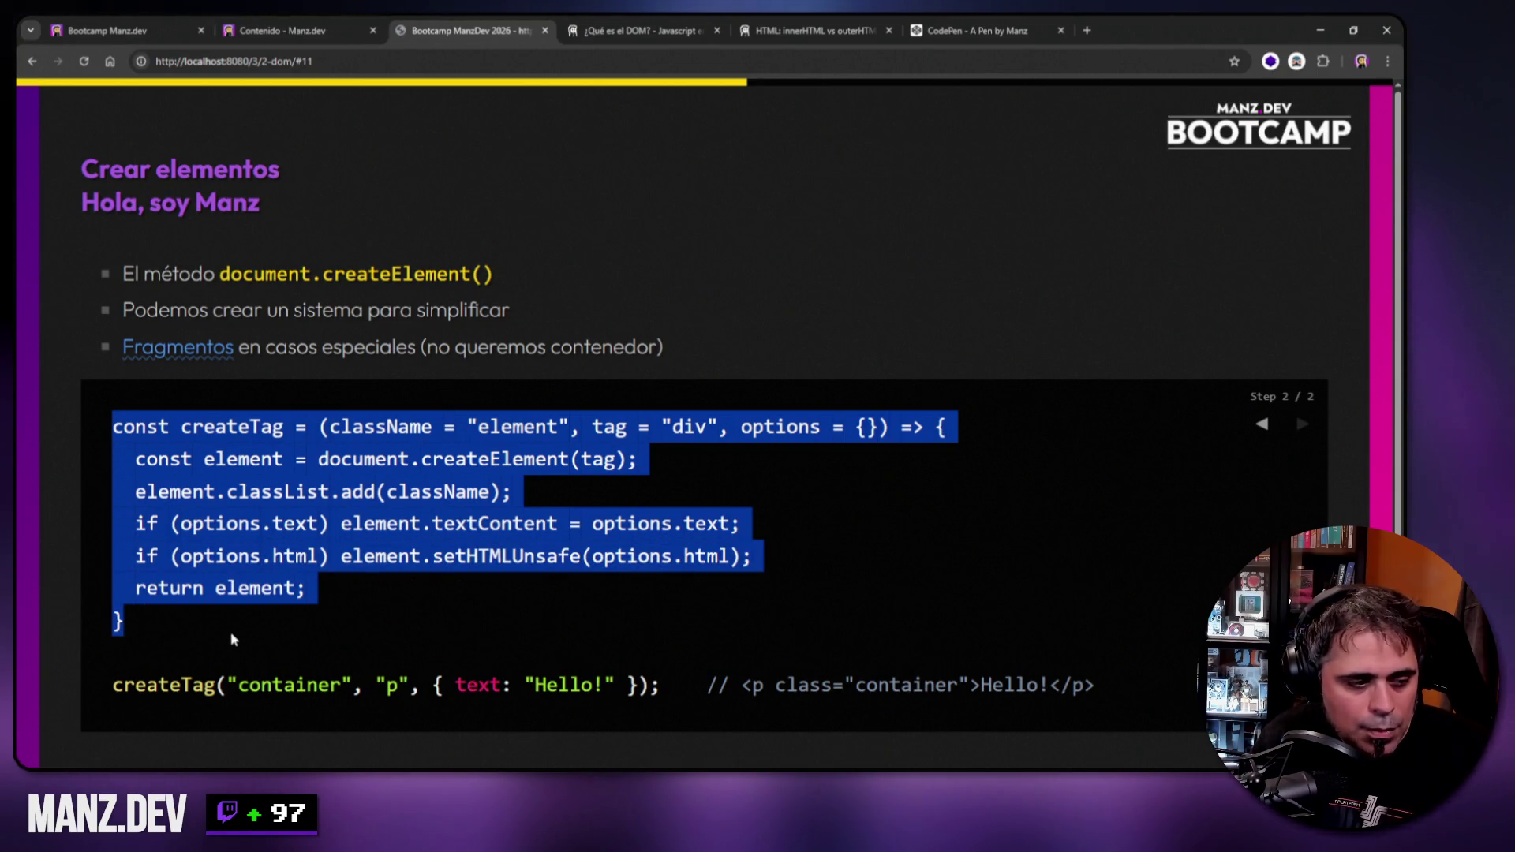
key("ctrl+shift+j")
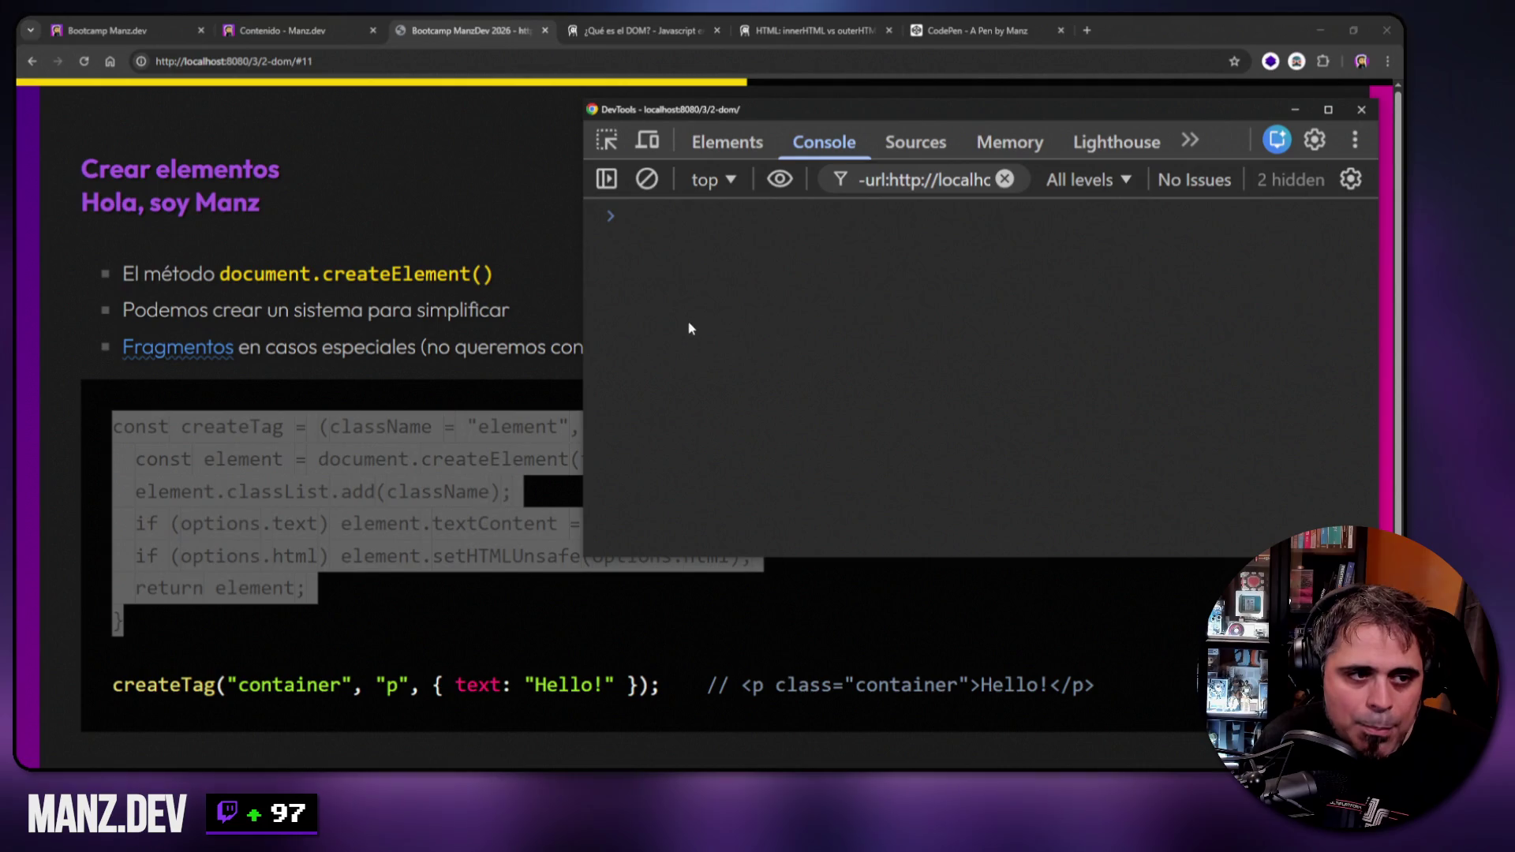
Paste createTag into the console and highlight its name, arrow, tag parameter and 'div' default.
key("ctrl+v")
left_click_drag(578, 285, 450, 290)
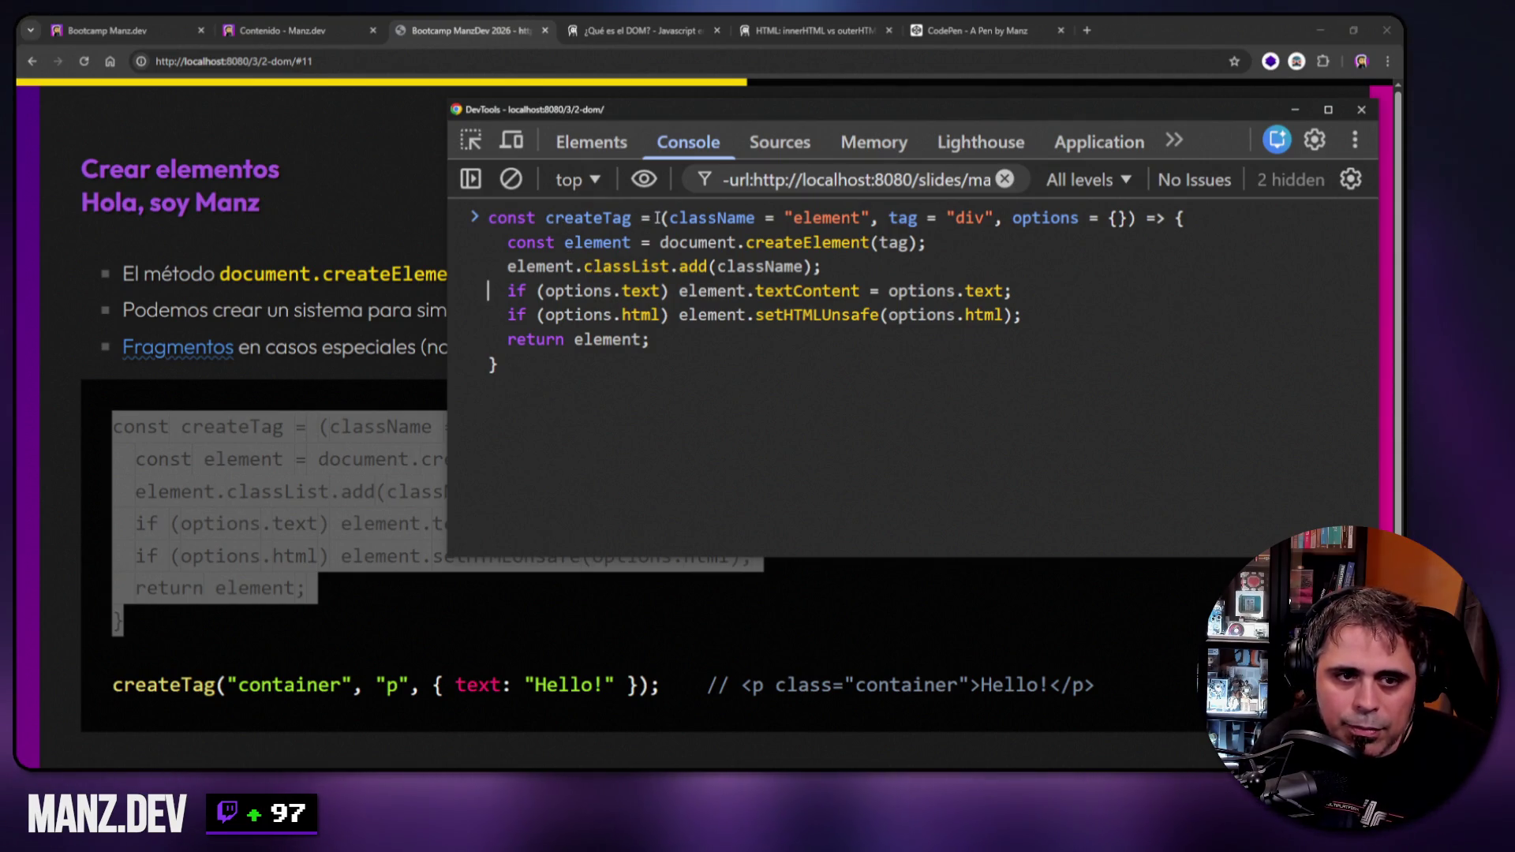
left_click_drag(1145, 218, 1166, 217)
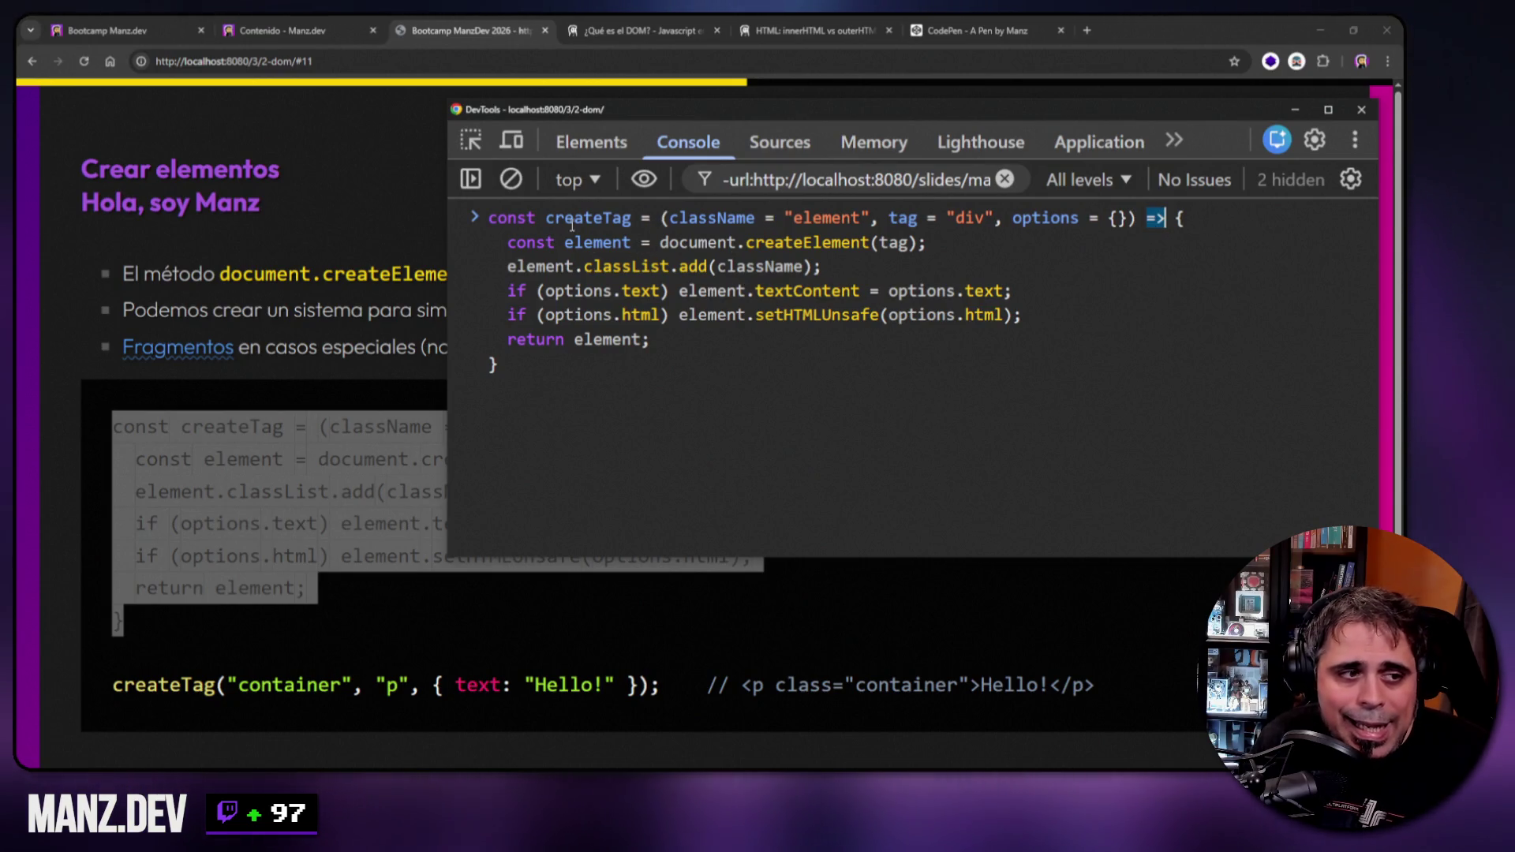
left_click_drag(545, 218, 860, 218)
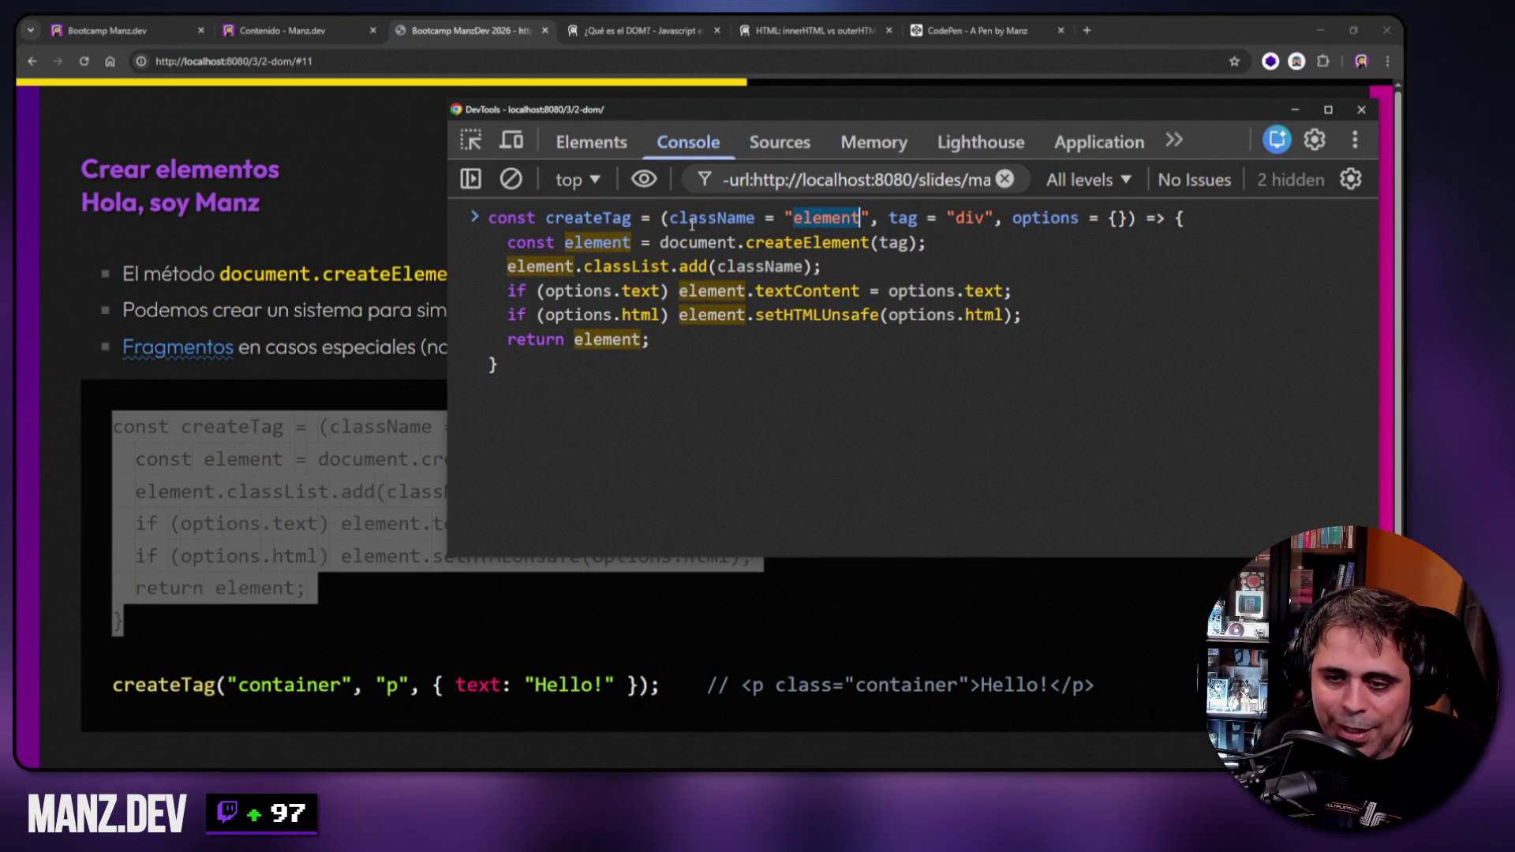
left_click(792, 218)
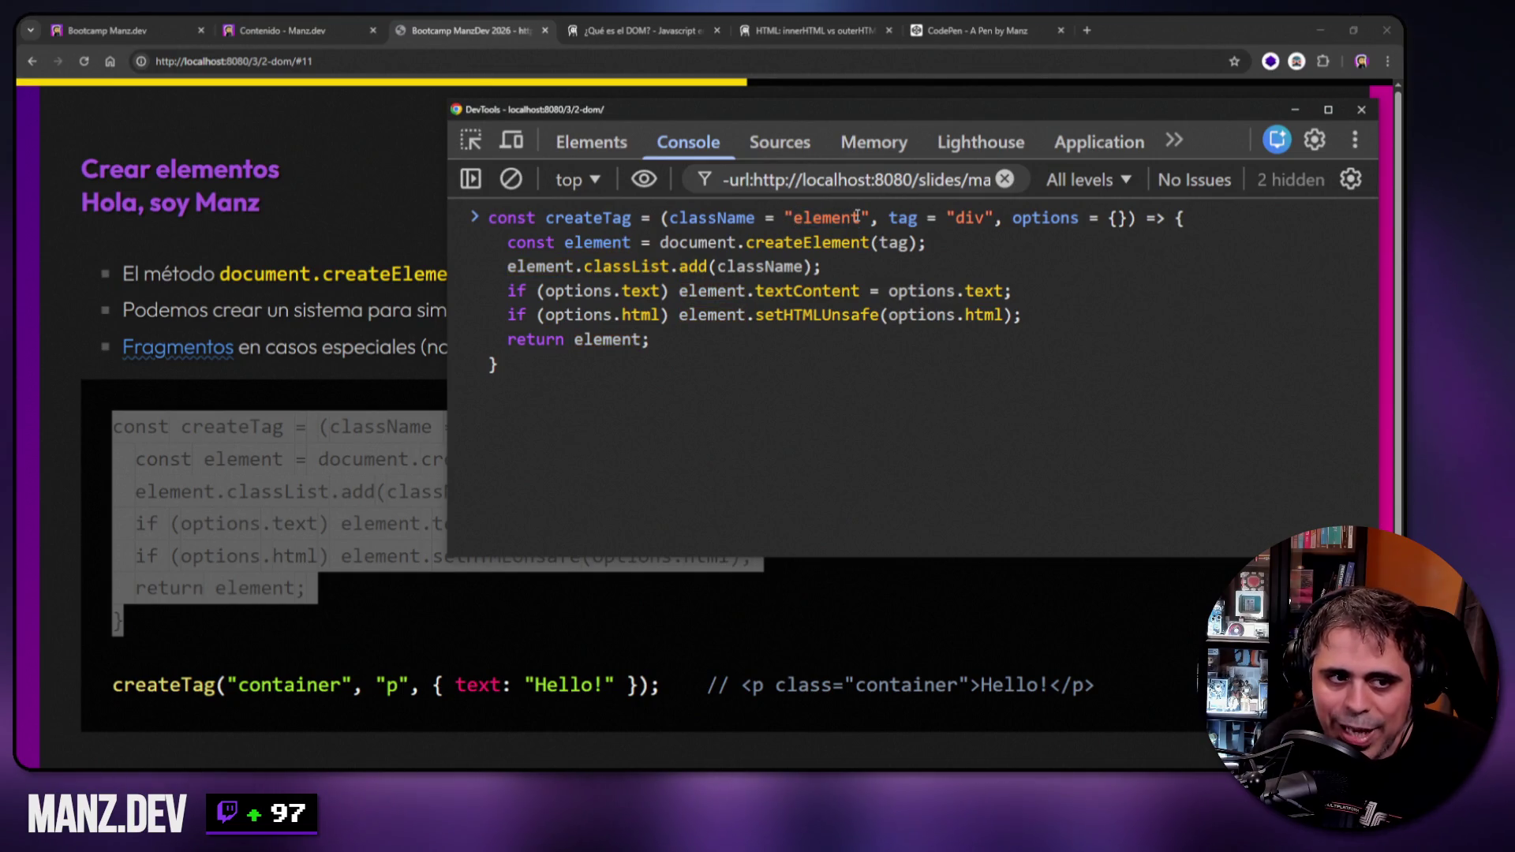
double_click(903, 218)
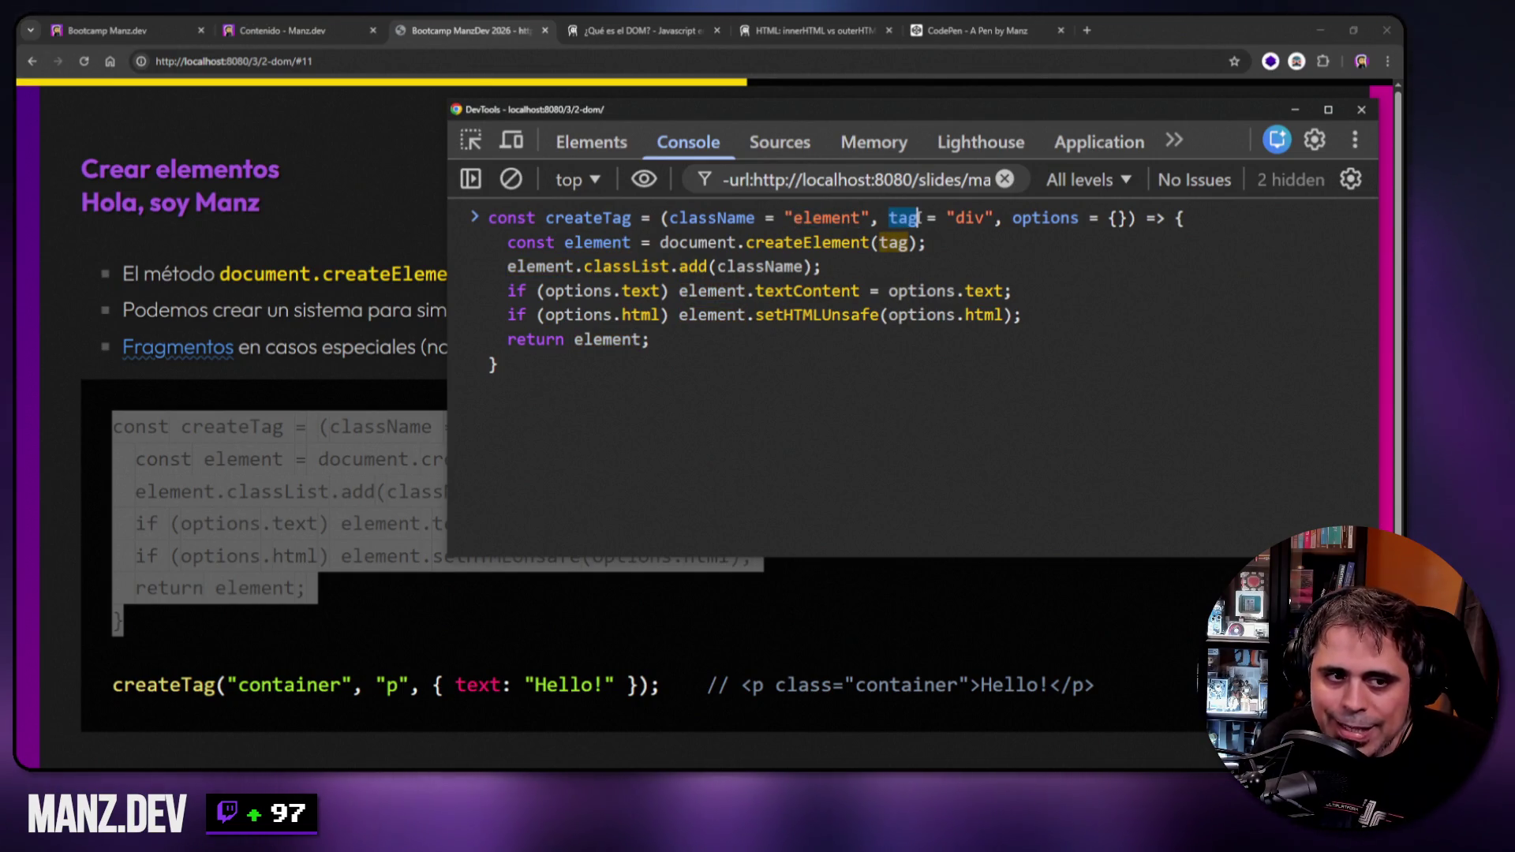
double_click(967, 218)
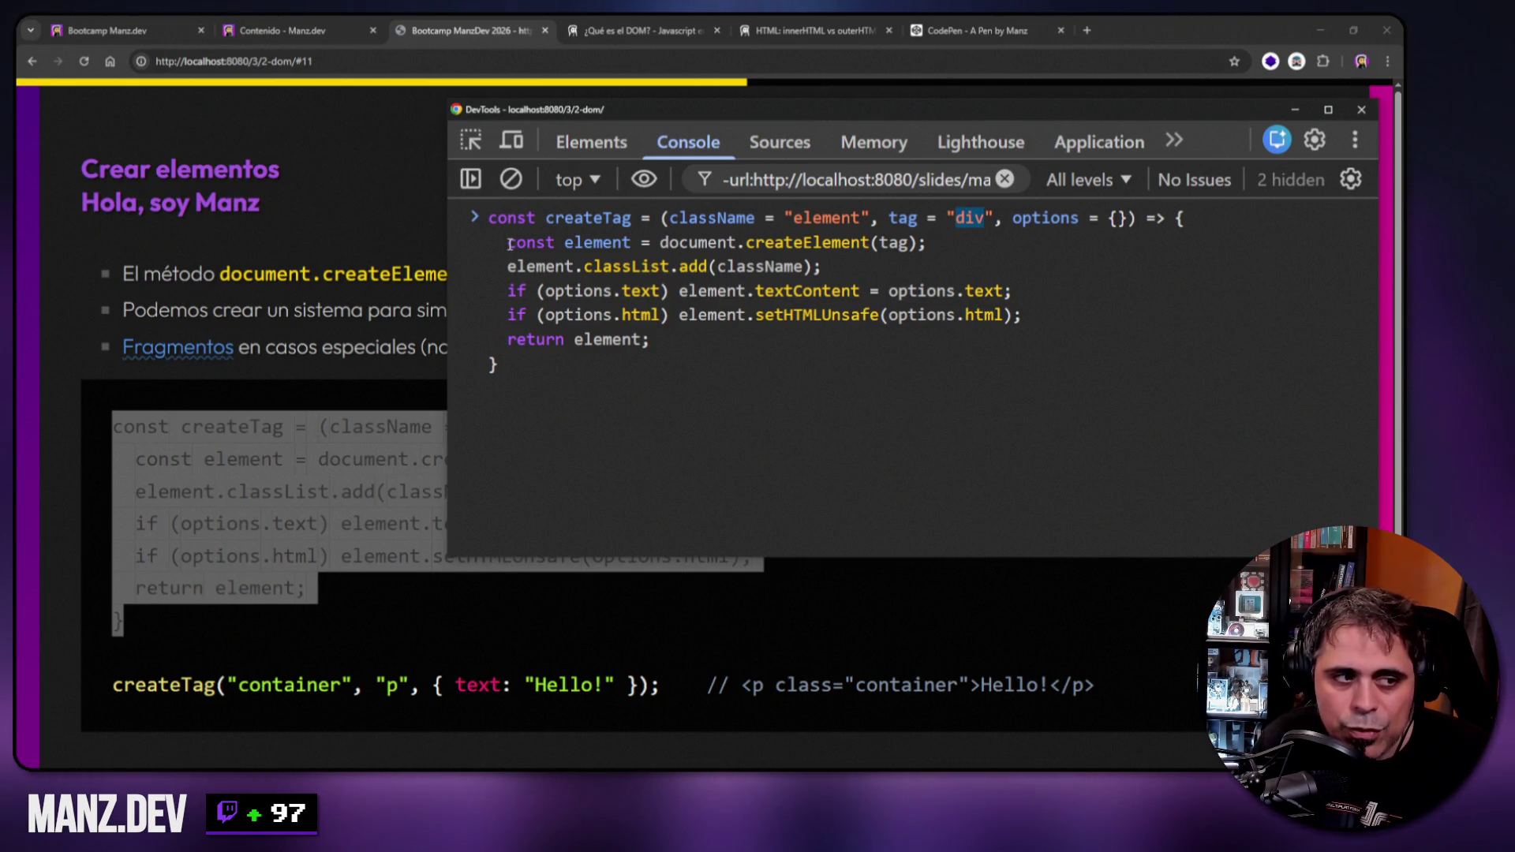
Highlight the element variable, the if conditions and the text and html options, then run the definition.
left_click_drag(563, 242, 908, 242)
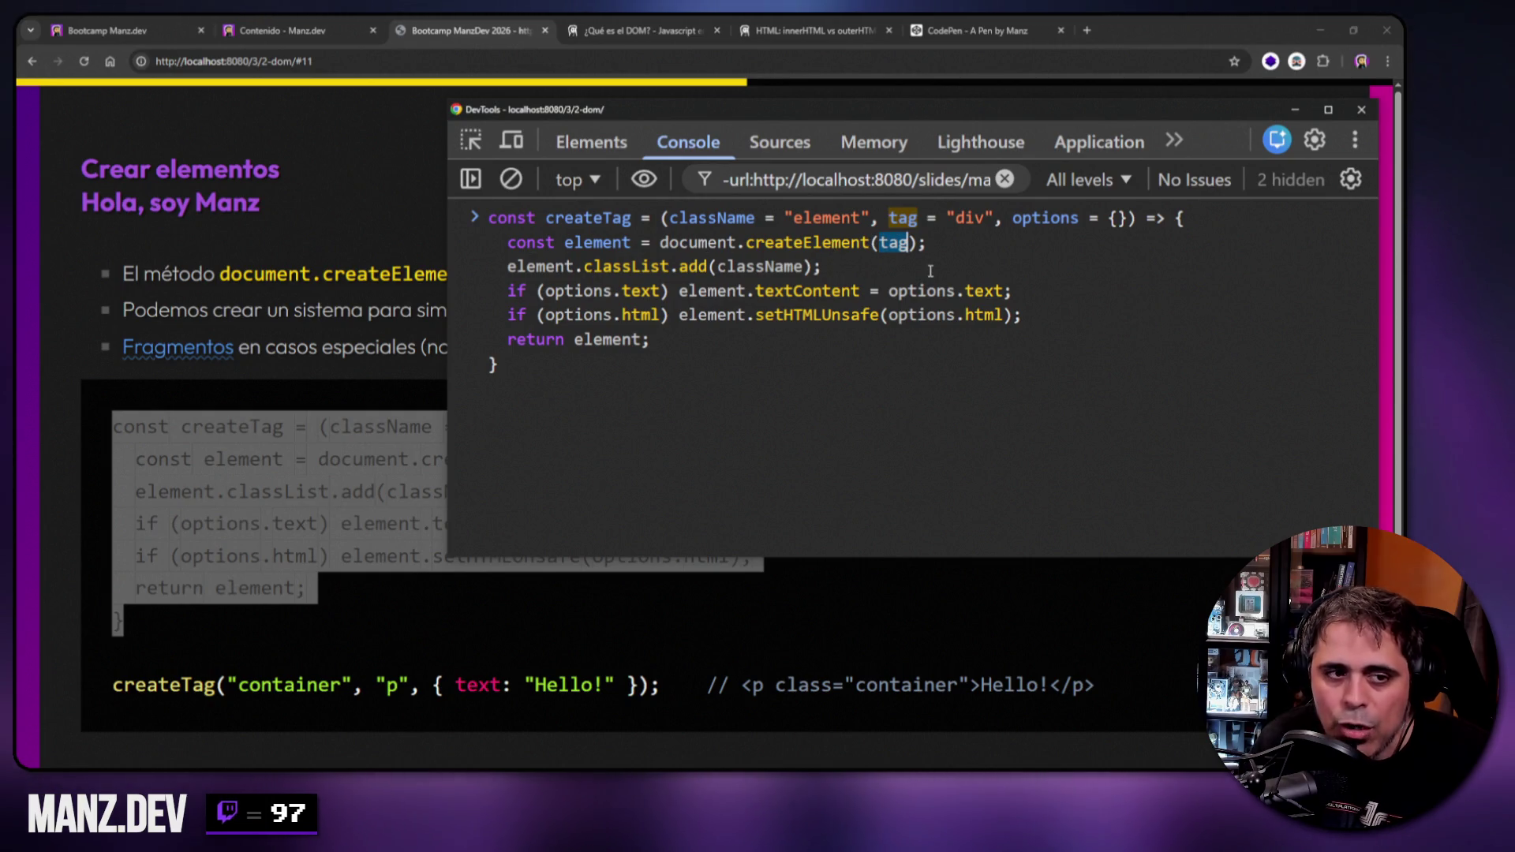
left_click_drag(507, 267, 578, 267)
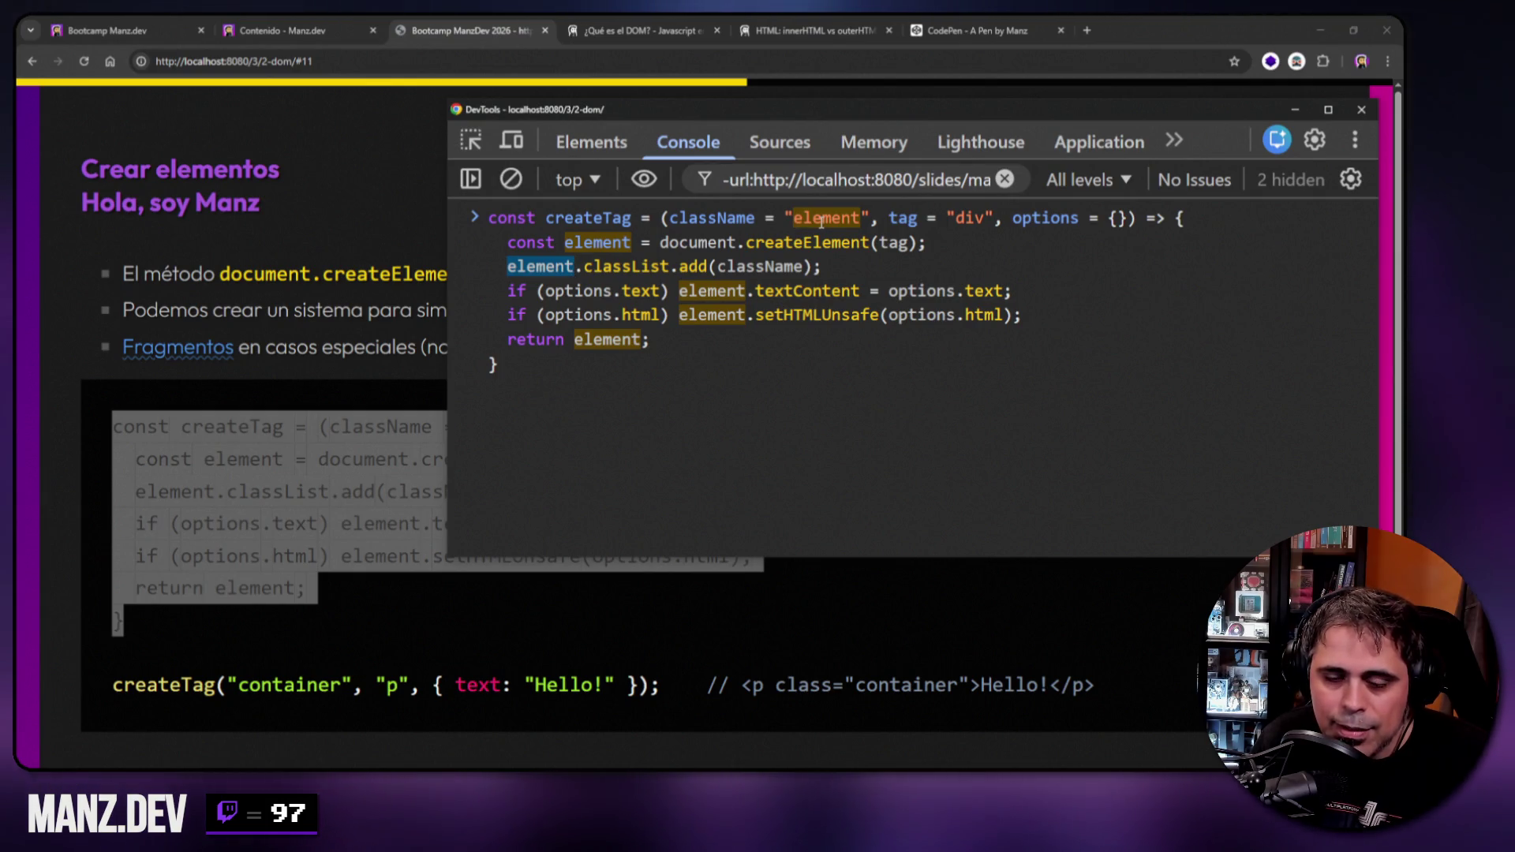
left_click_drag(508, 290, 622, 290)
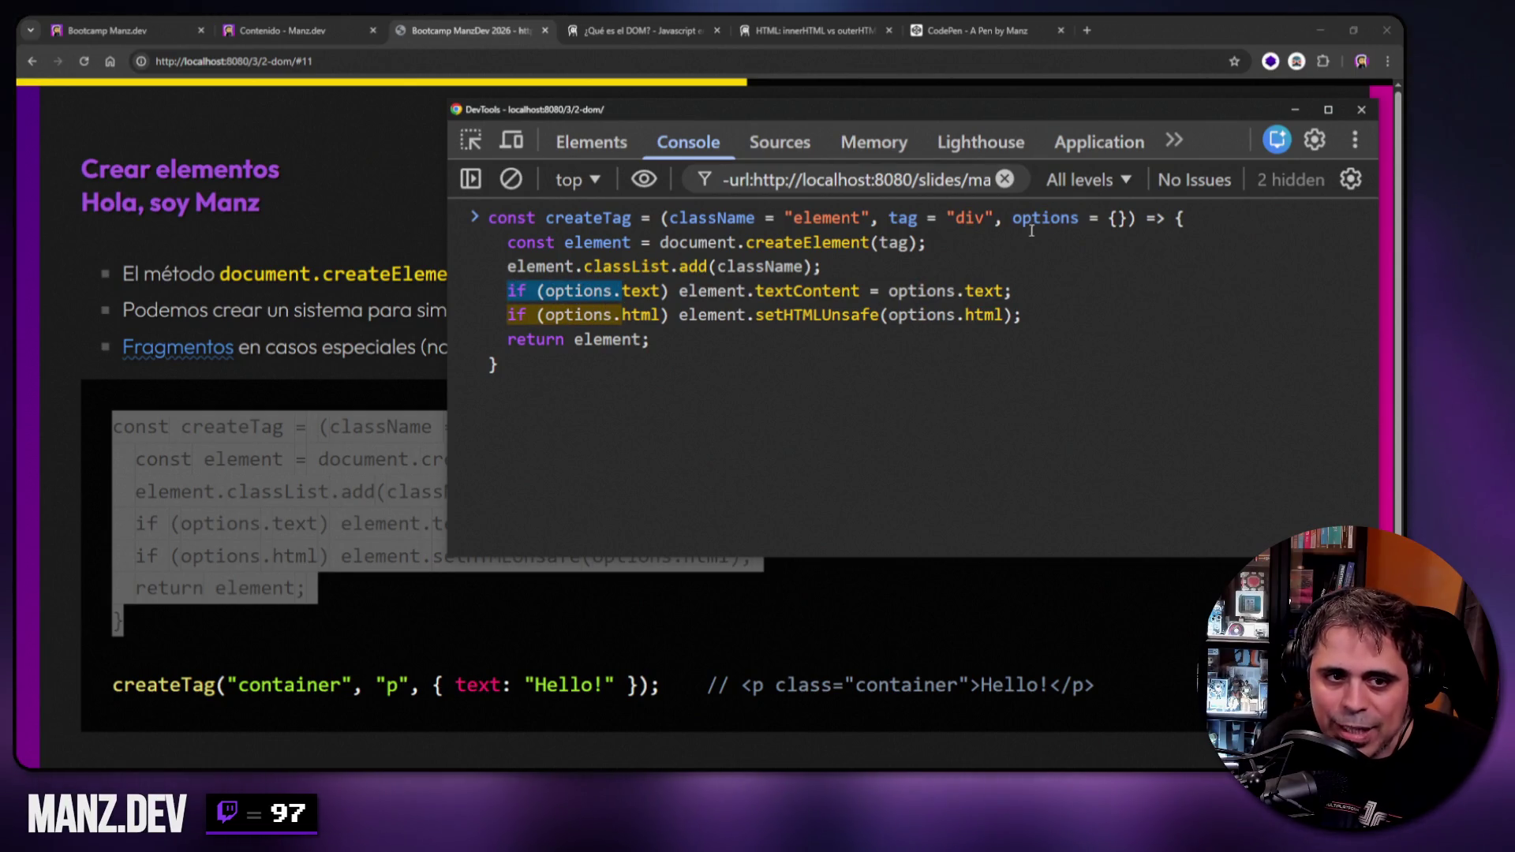
double_click(640, 290)
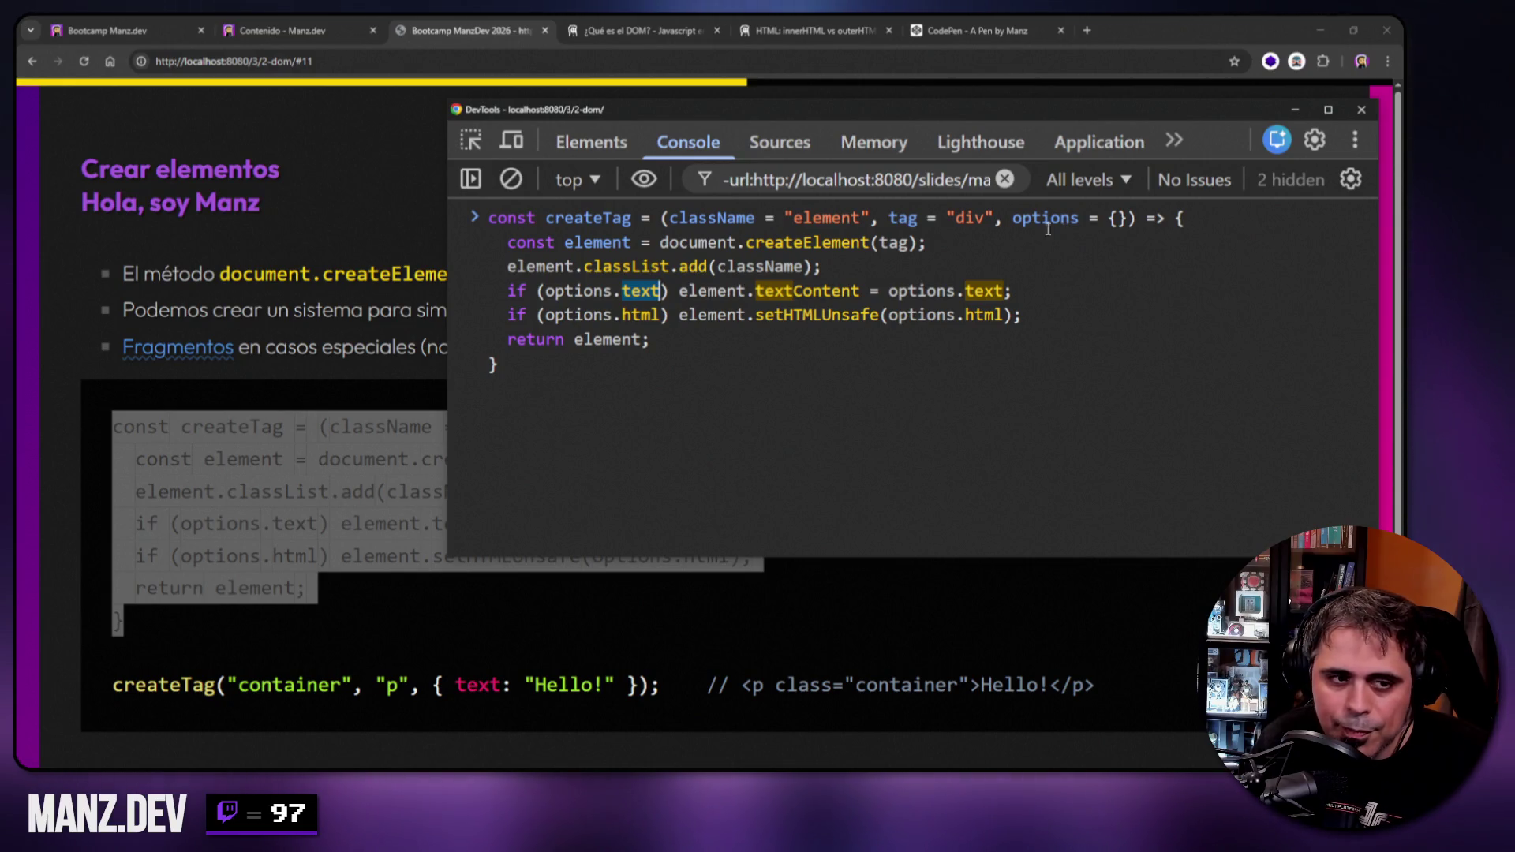
double_click(636, 316)
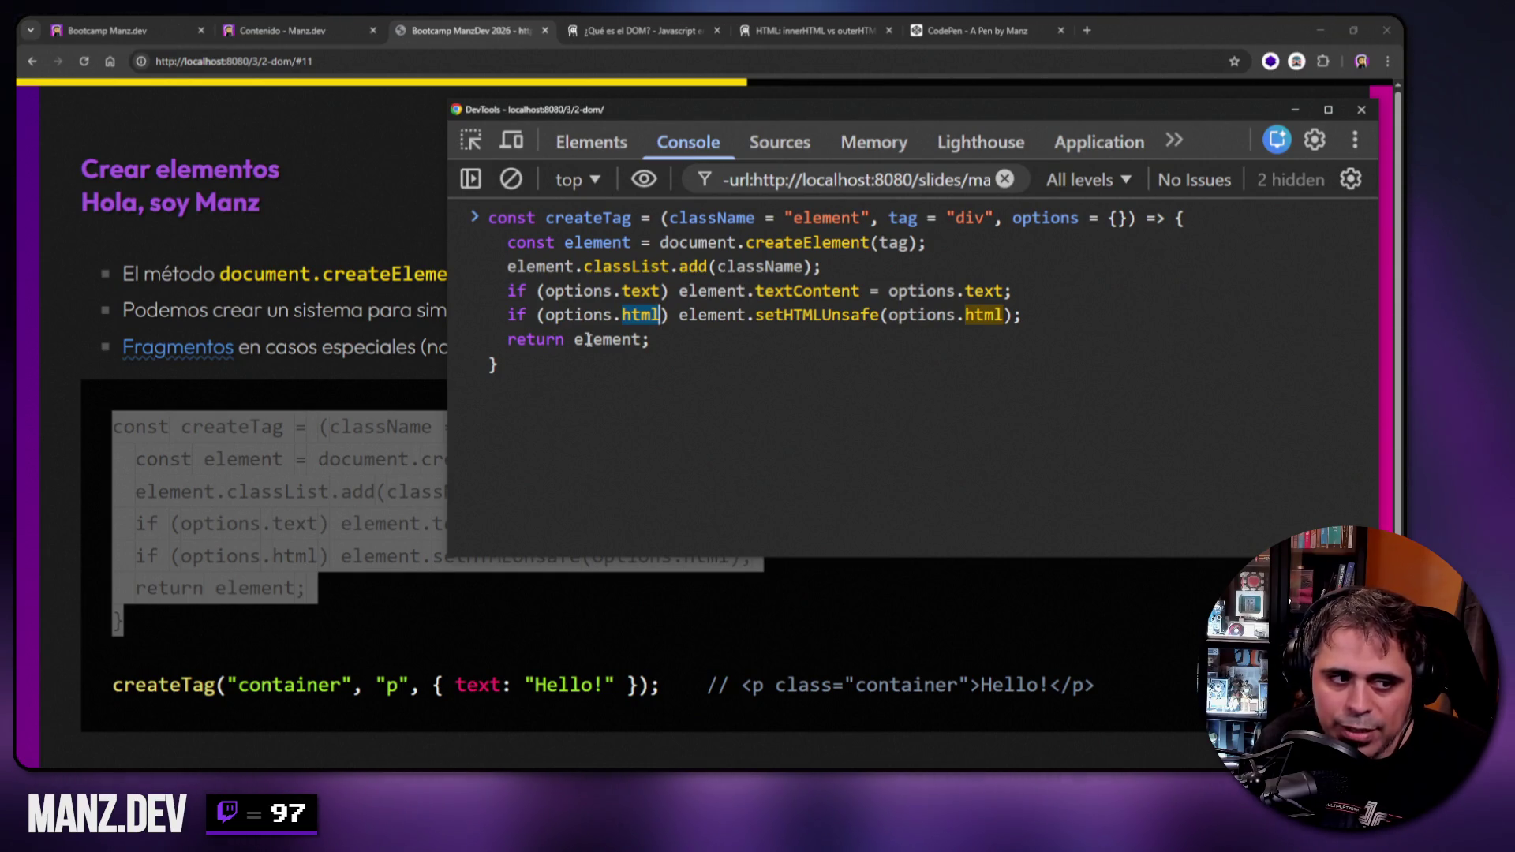
left_click(536, 365)
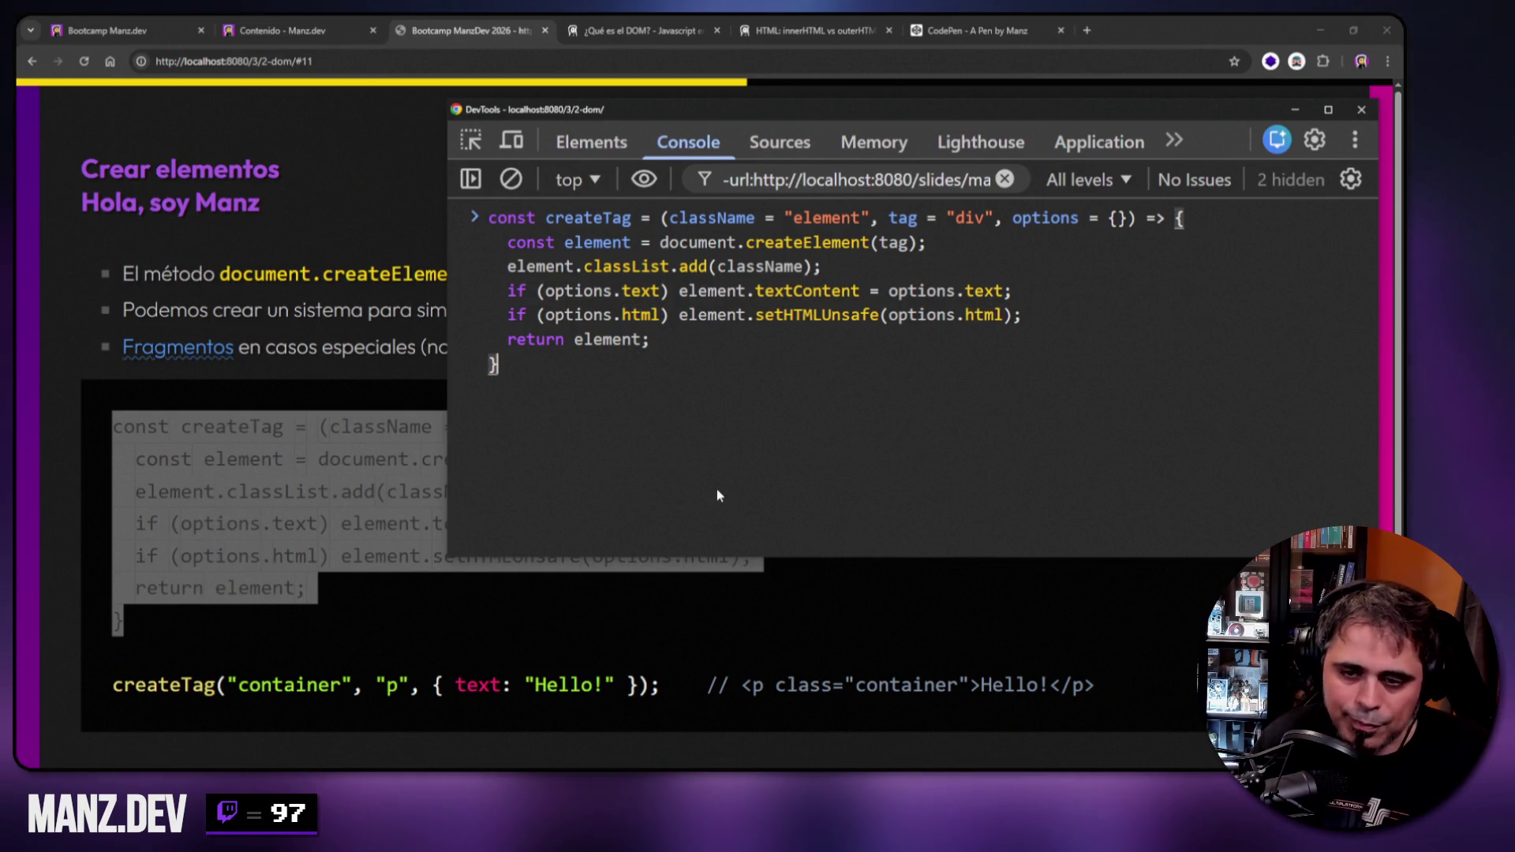
key("Return")
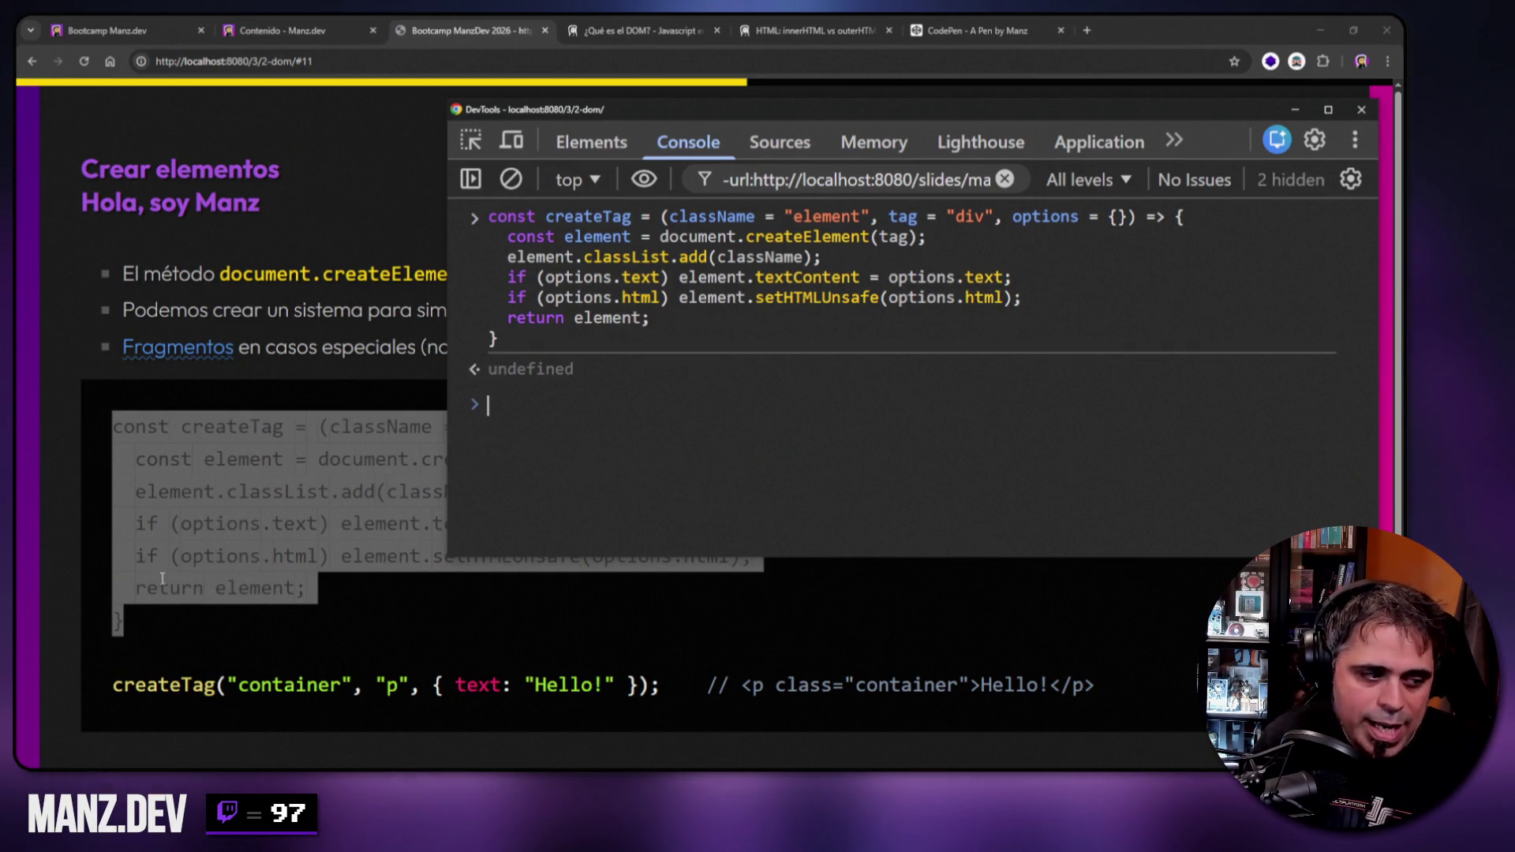
Copy the slide's example createTag call (class 'container', tag 'p') into the console and run it.
mouse_move(116, 685)
left_mouse_down()
mouse_move(978, 685)
mouse_move(660, 697)
left_mouse_up()
key("ctrl+c")
key("alt+Tab")
key("ctrl+v")
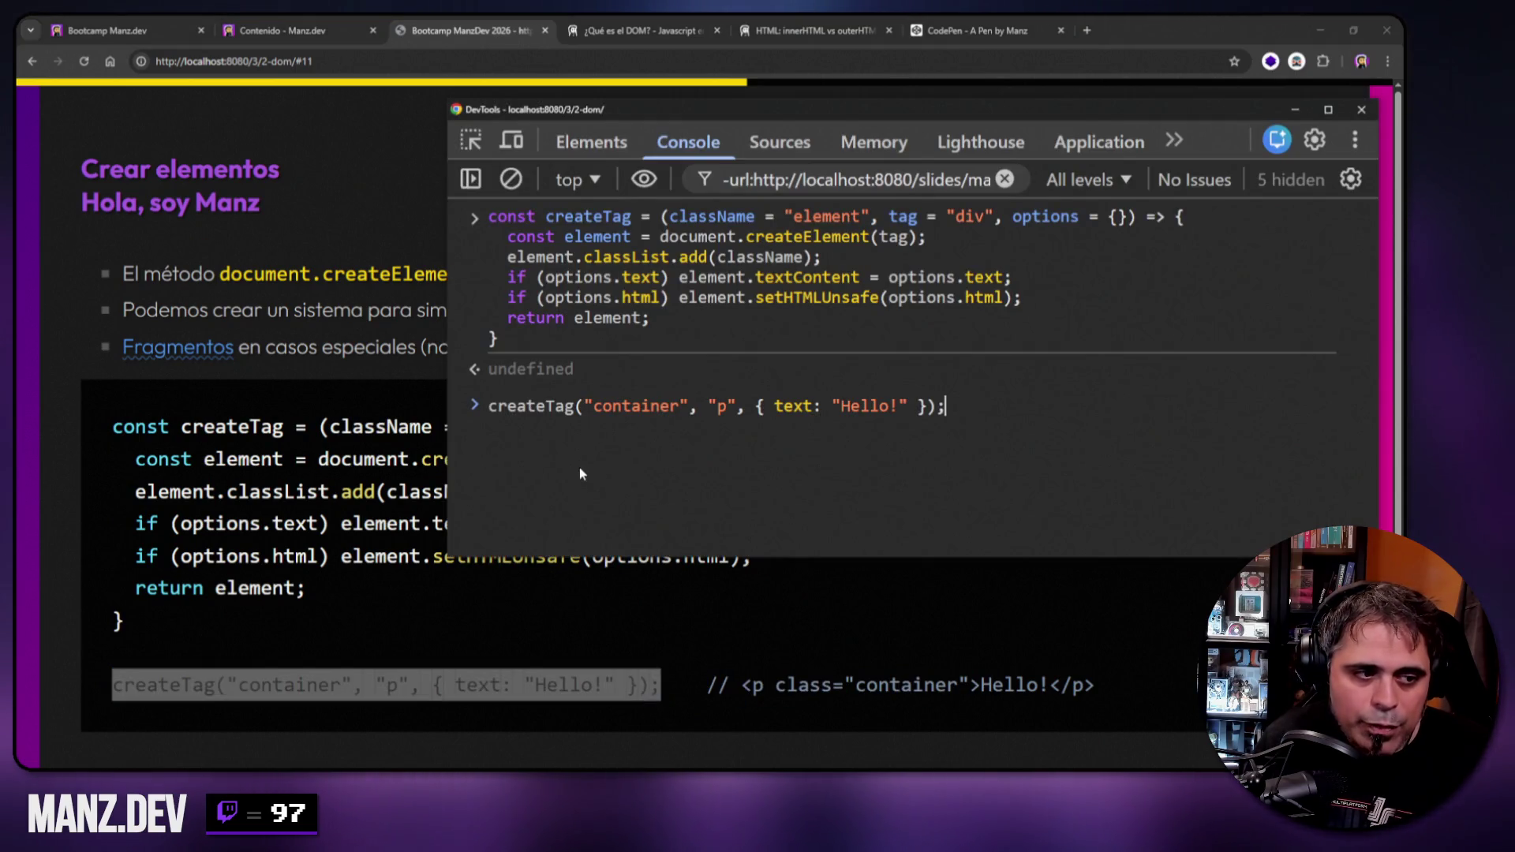
left_click_drag(593, 405, 680, 406)
double_click(721, 406)
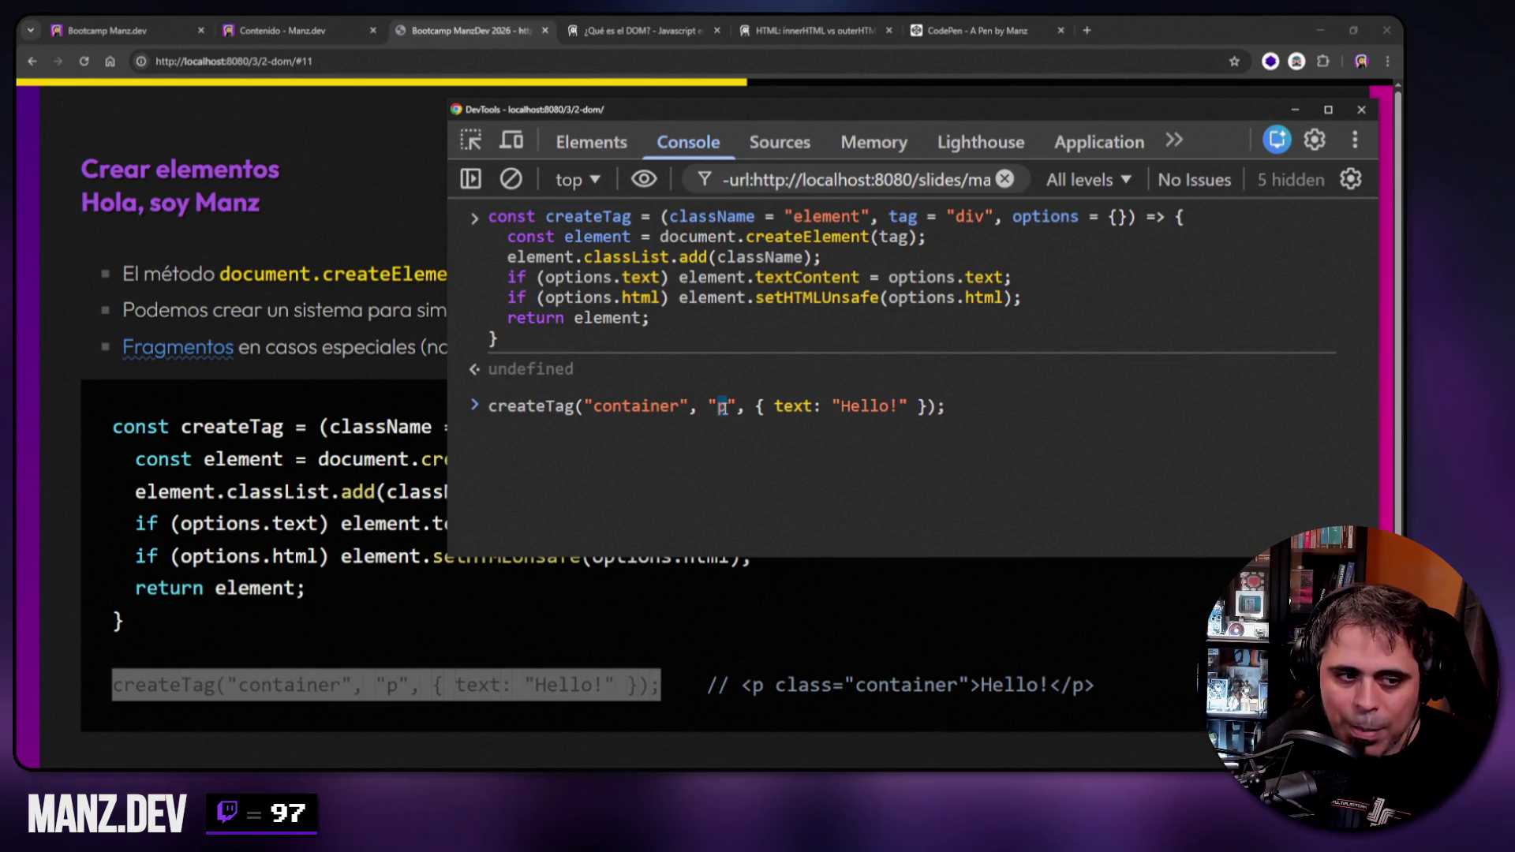
left_click(957, 417)
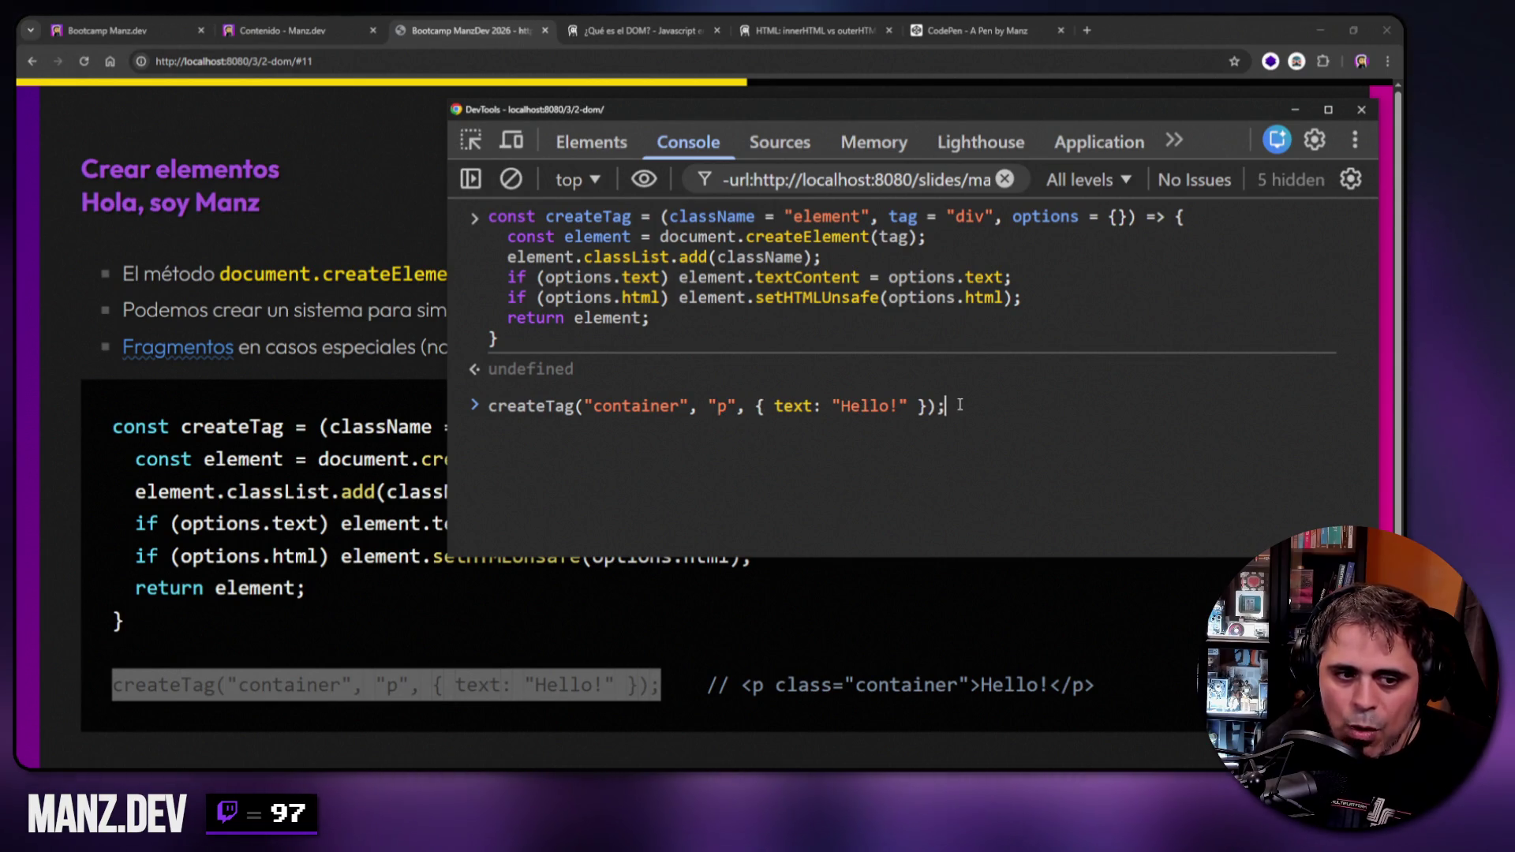
key("Return")
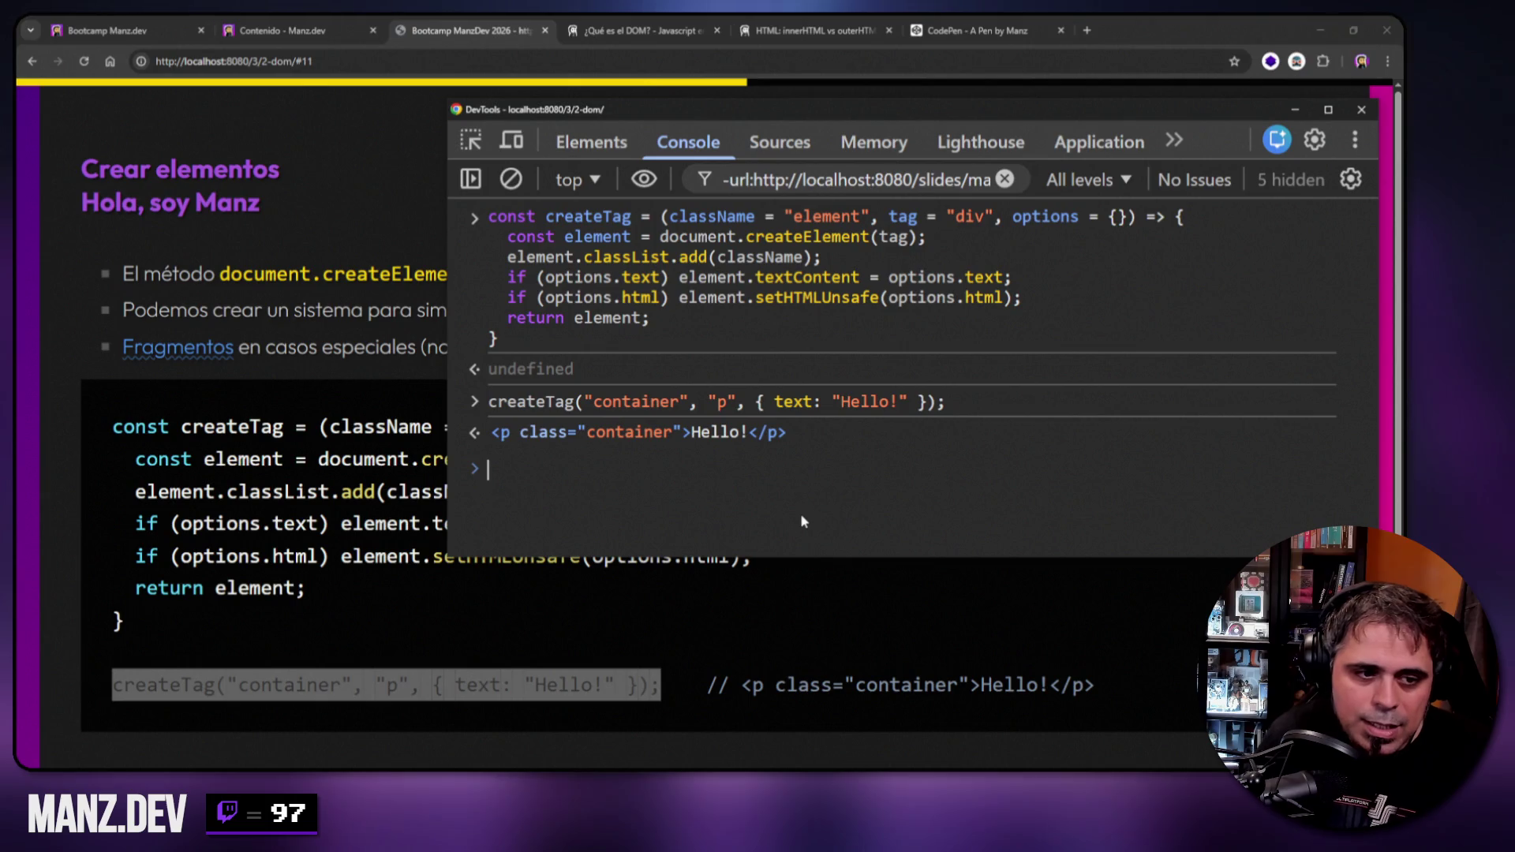
Rerun the call with the text changed from 'Hello!' to '<span>hi!!</span>'.
key("Up")
key("Left")
key("Left")
key("Left")
key("BackSpace")
key("BackSpace")
key("BackSpace")
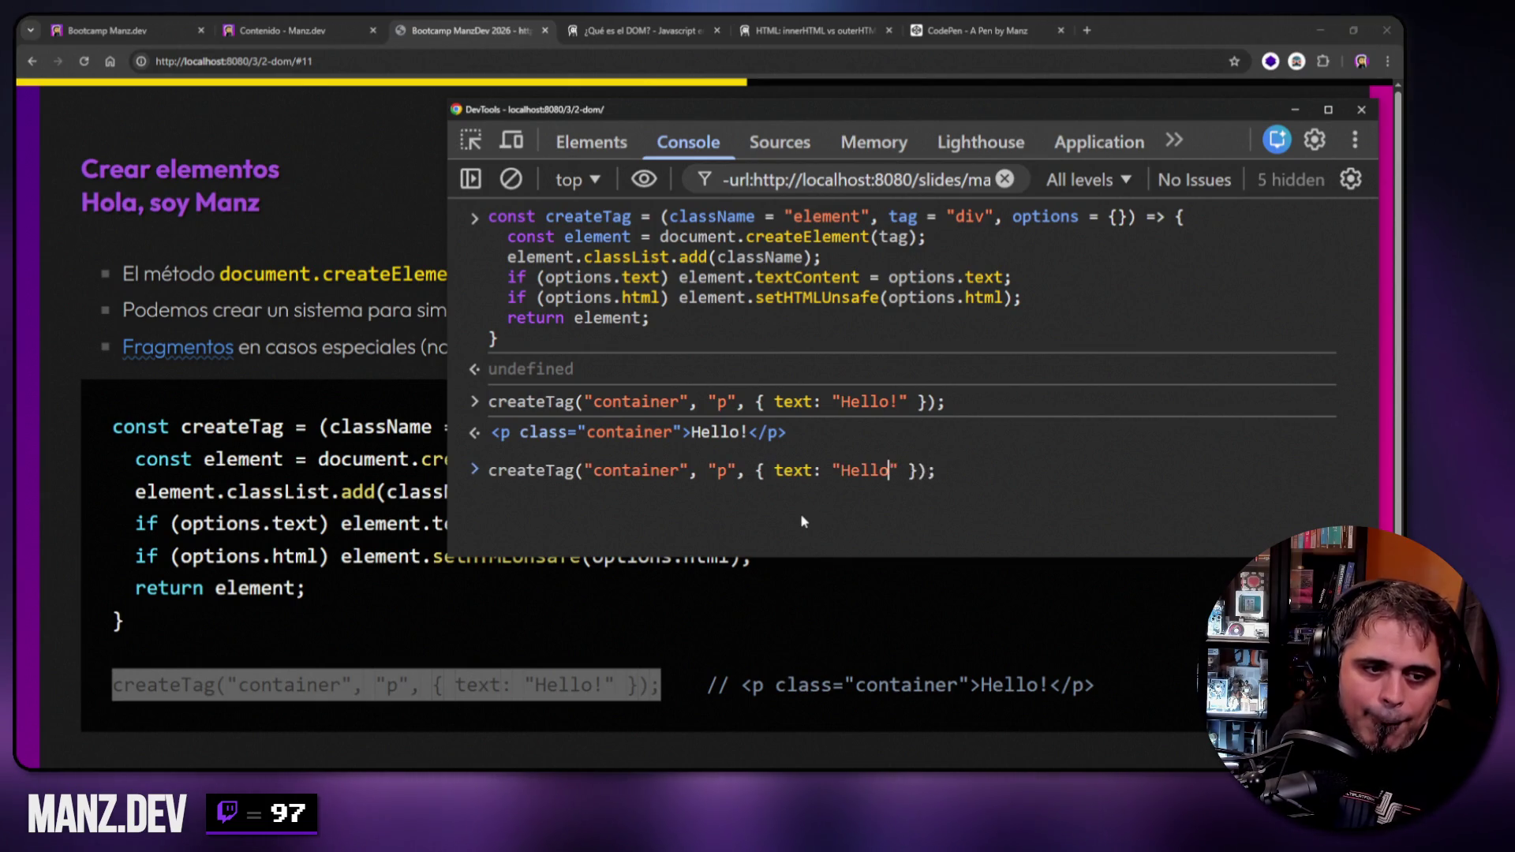
type("<")
type("span")
type(">hi!!")
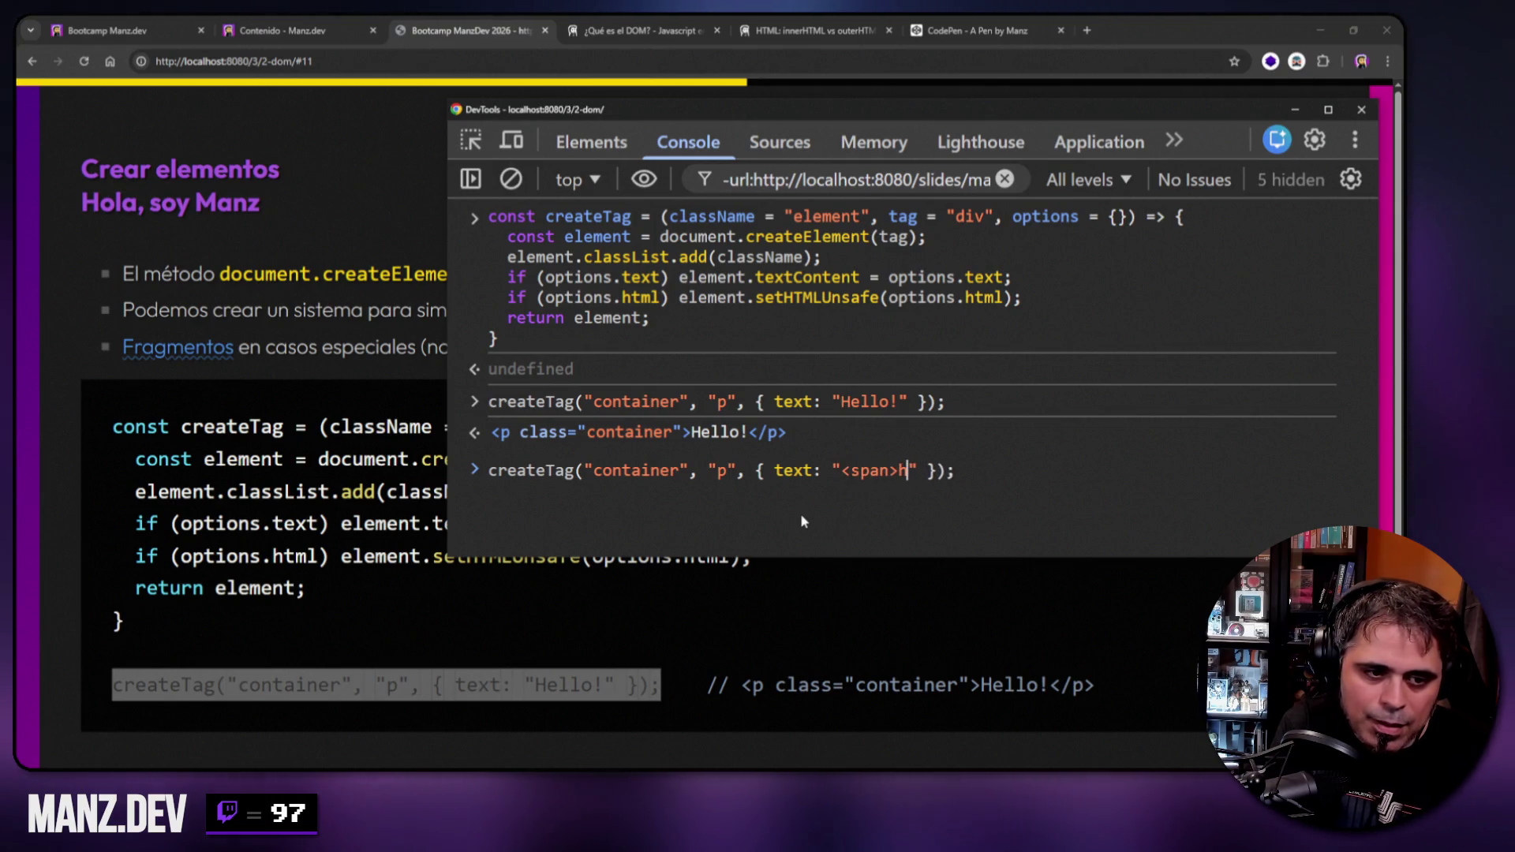
type("</span>")
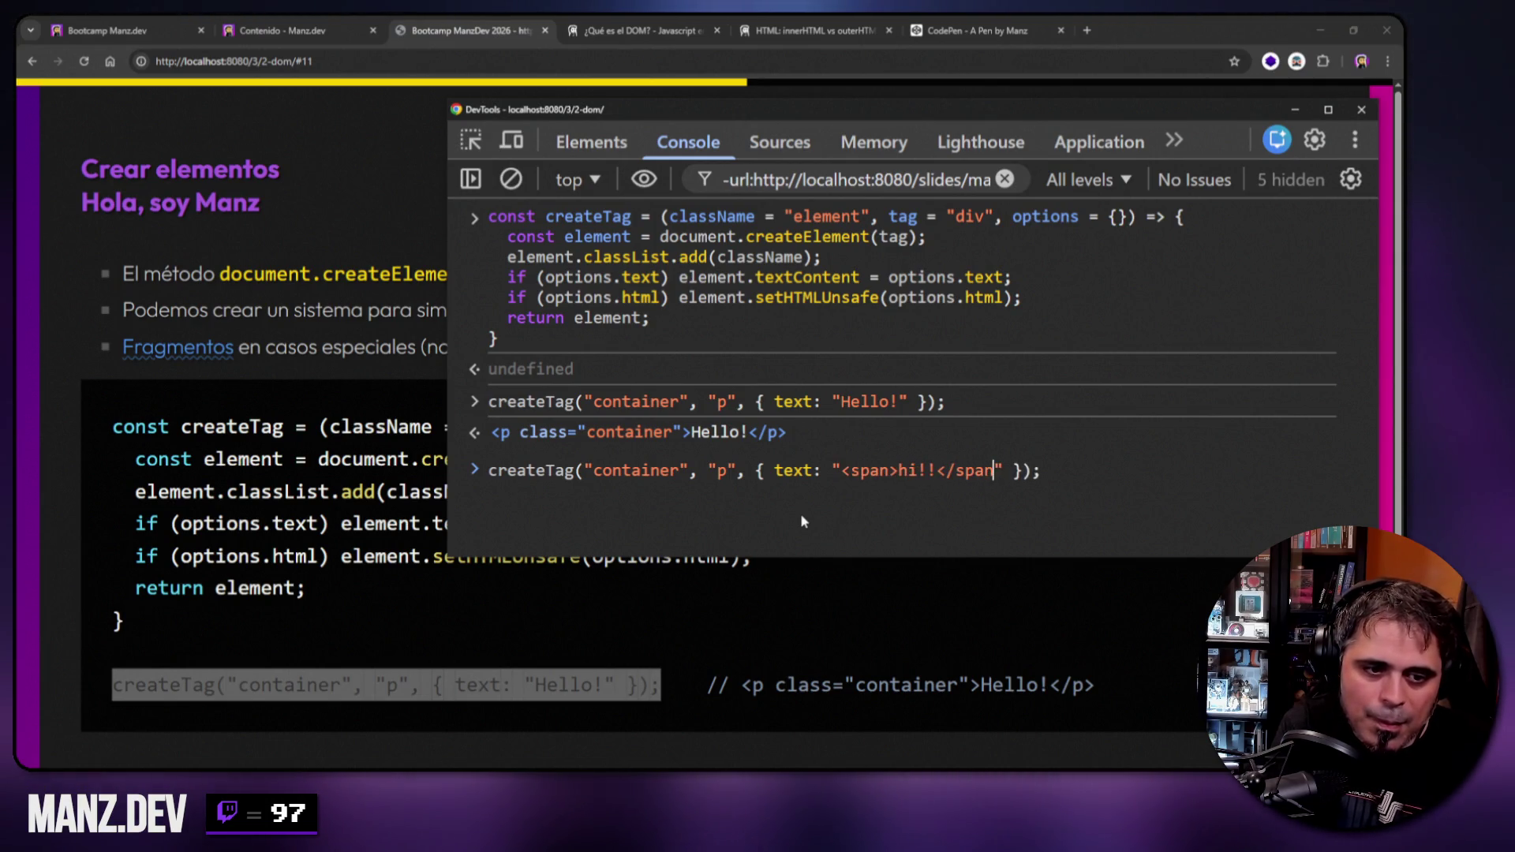
key("Return")
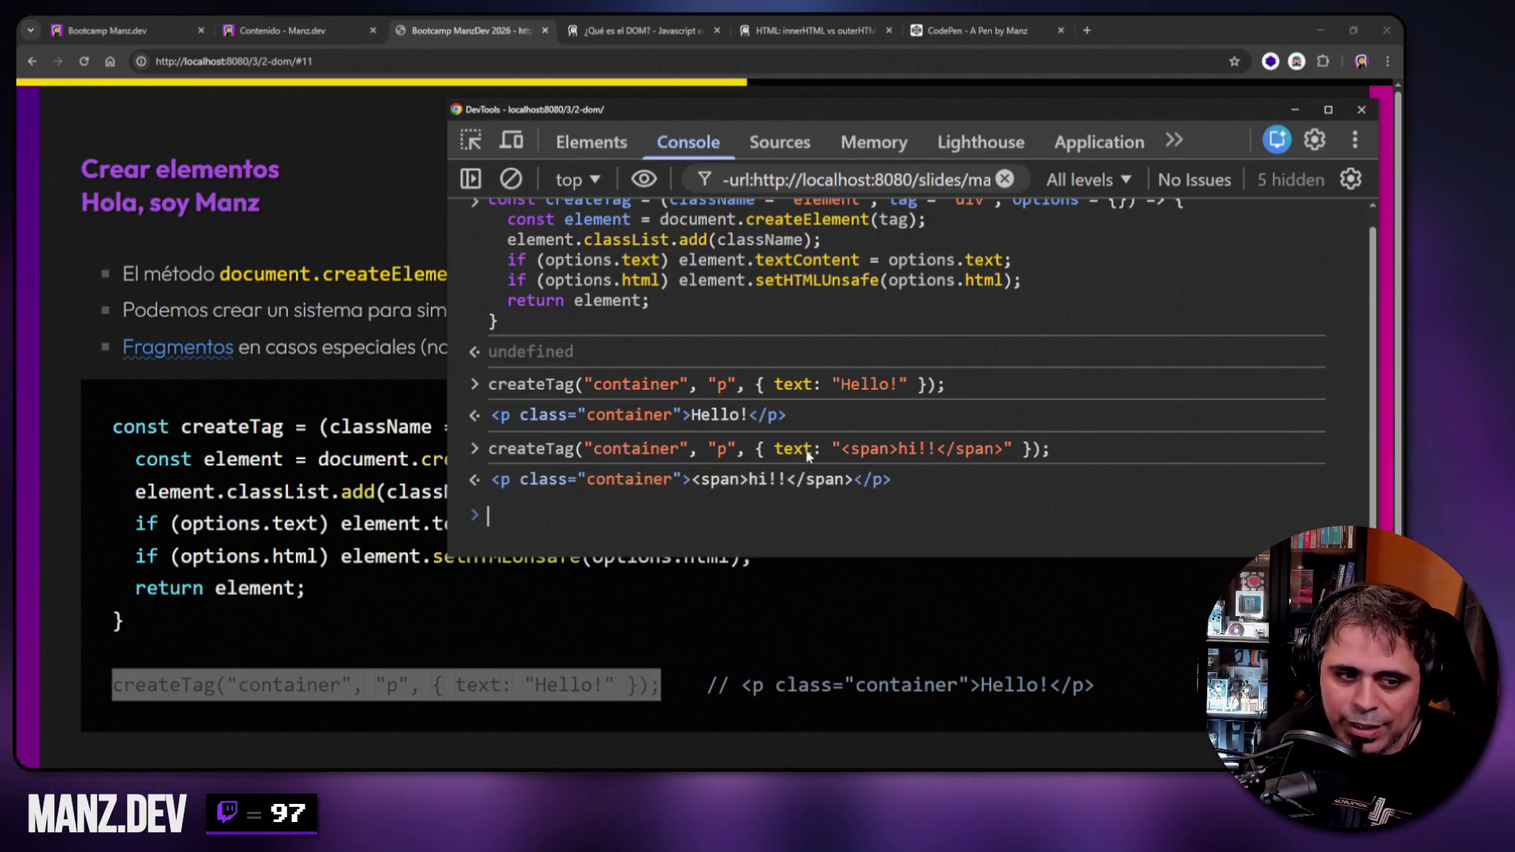
Rerun the call using the html option instead of text, and inspect the resulting paragraph's span.
key("Up")
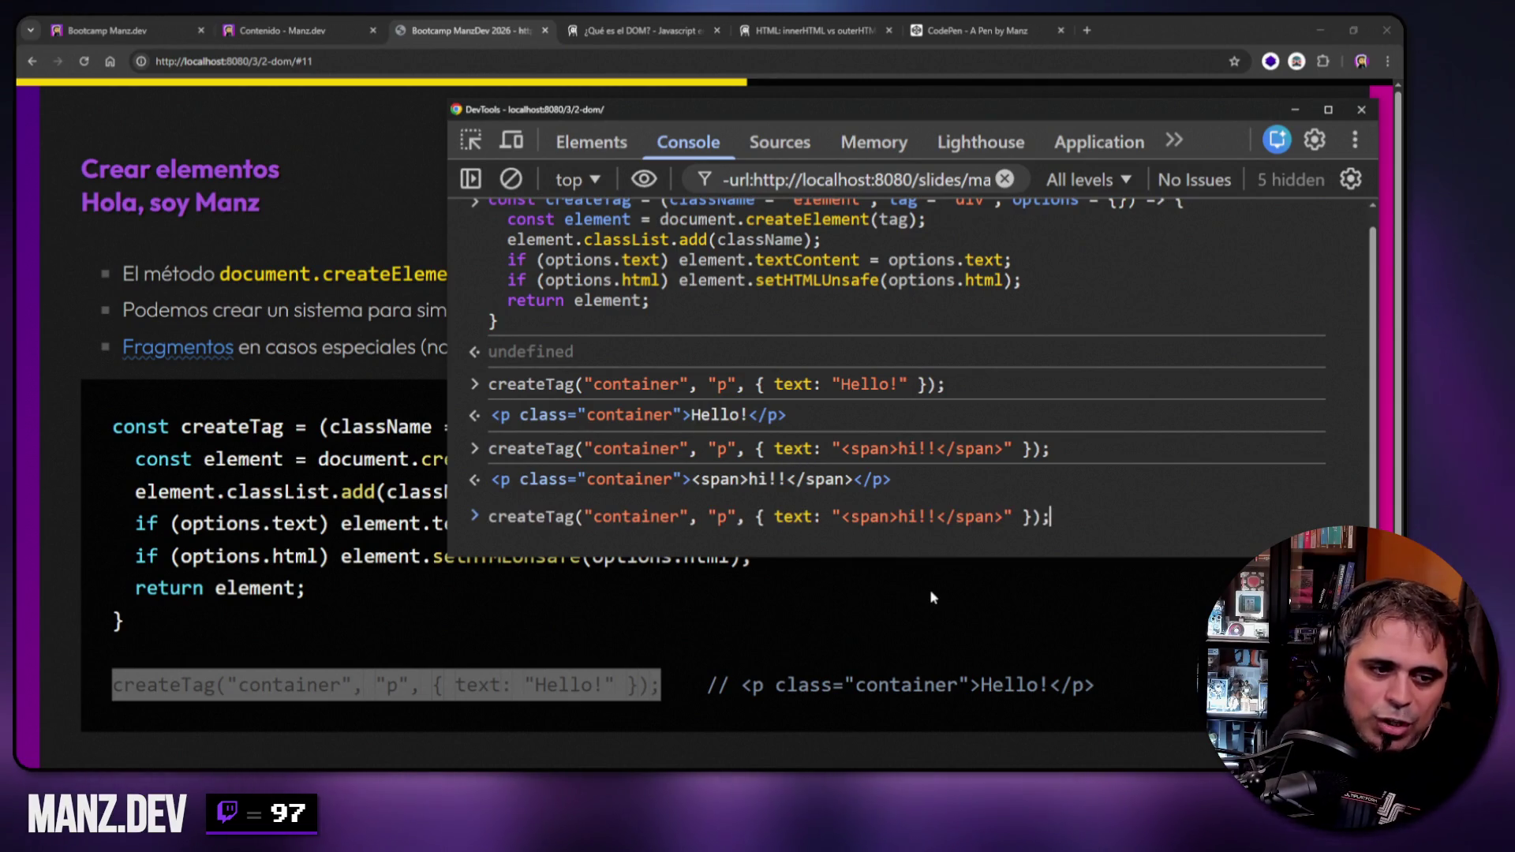
key("Left")
key("Left")
key("Left")
key("Right")
key("Right")
key("Right")
key("ctrl+shift+Right")
type("html")
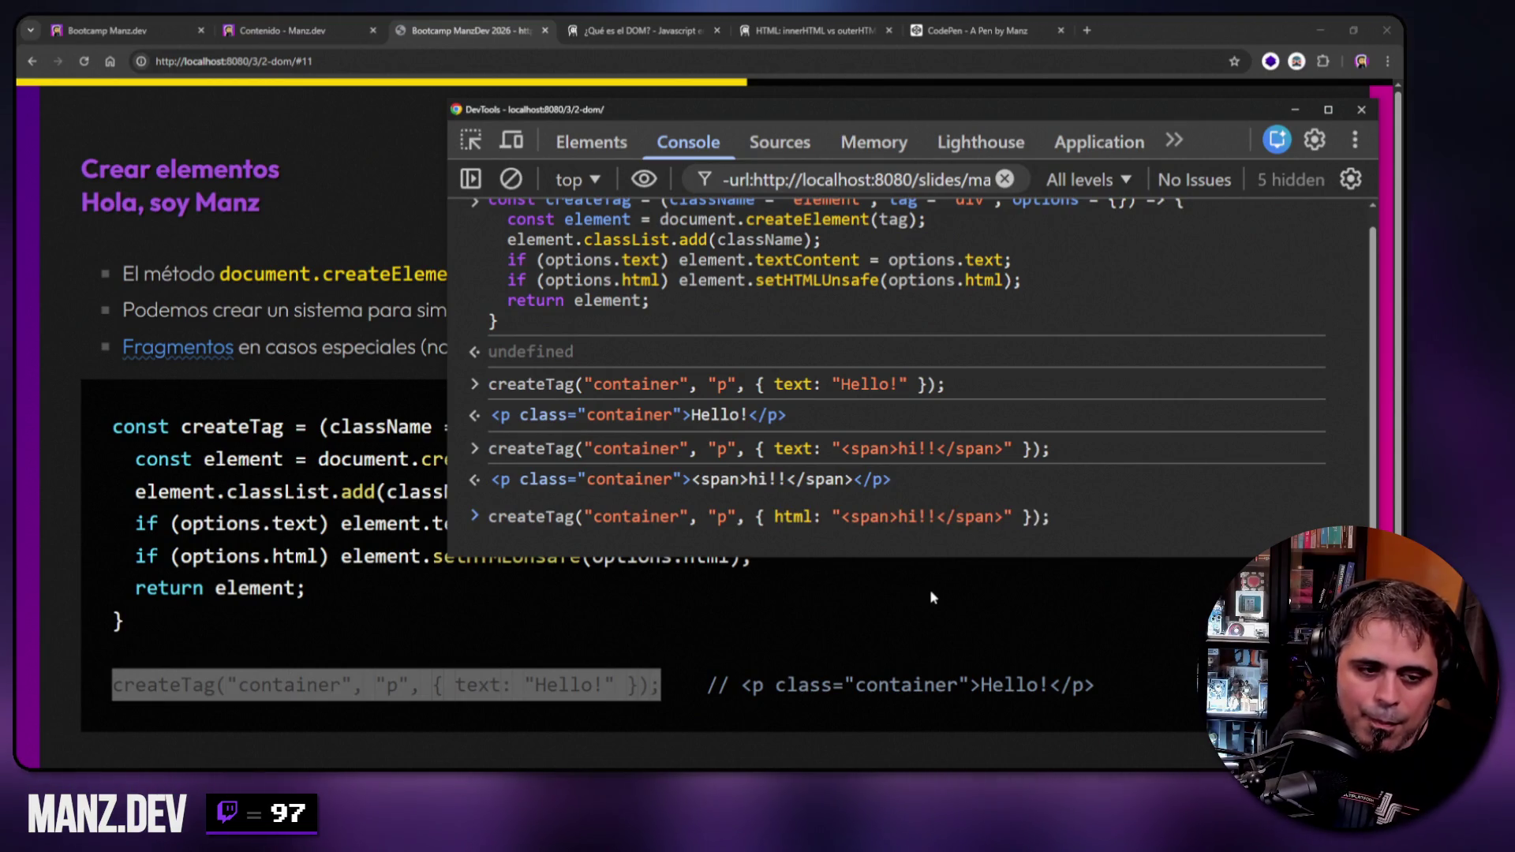
key("Return")
left_click(503, 479)
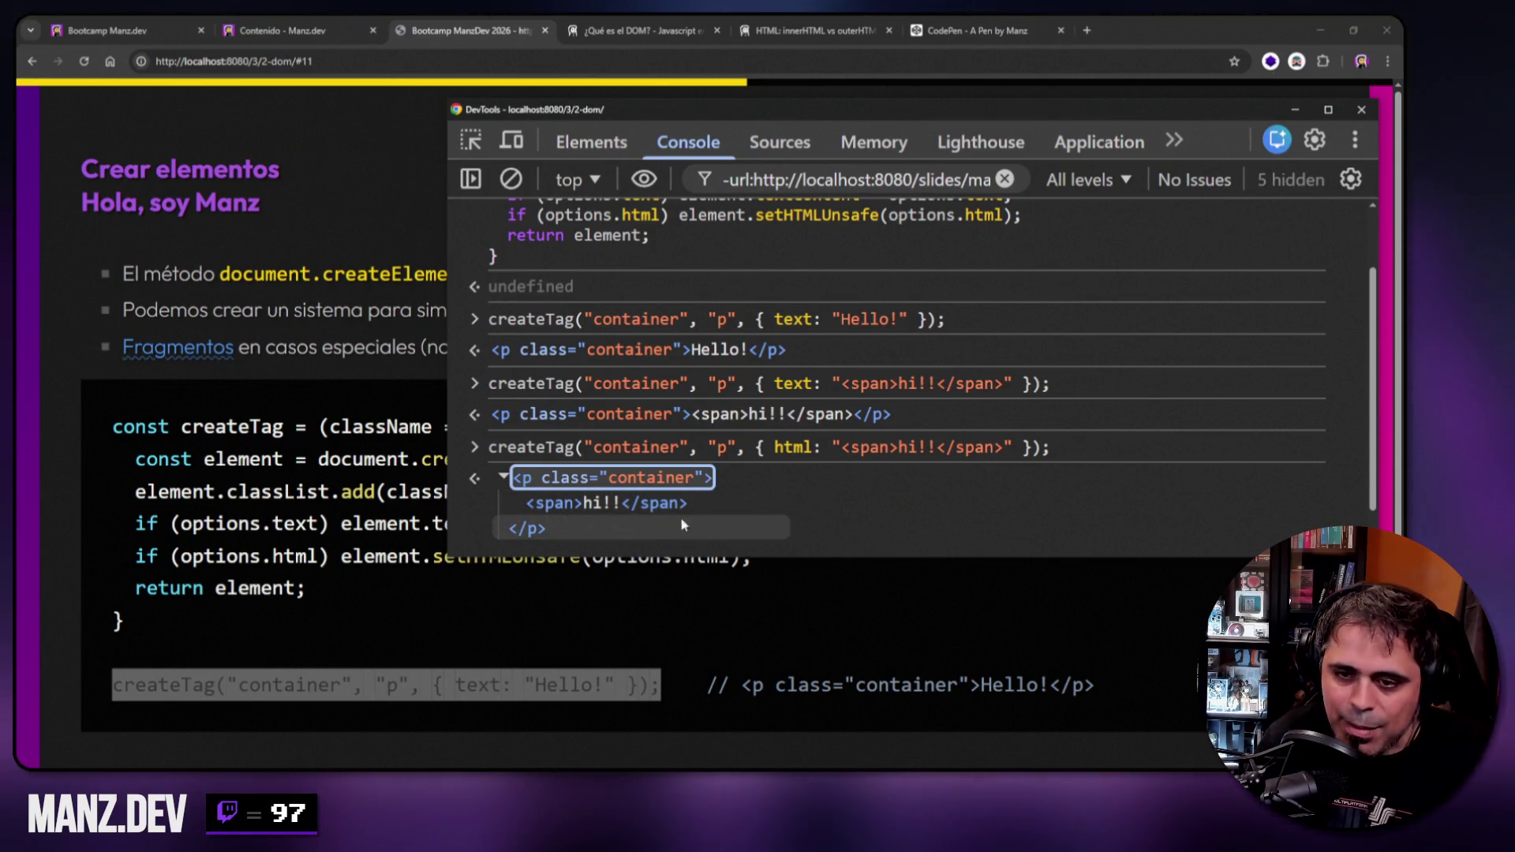
left_click(502, 477)
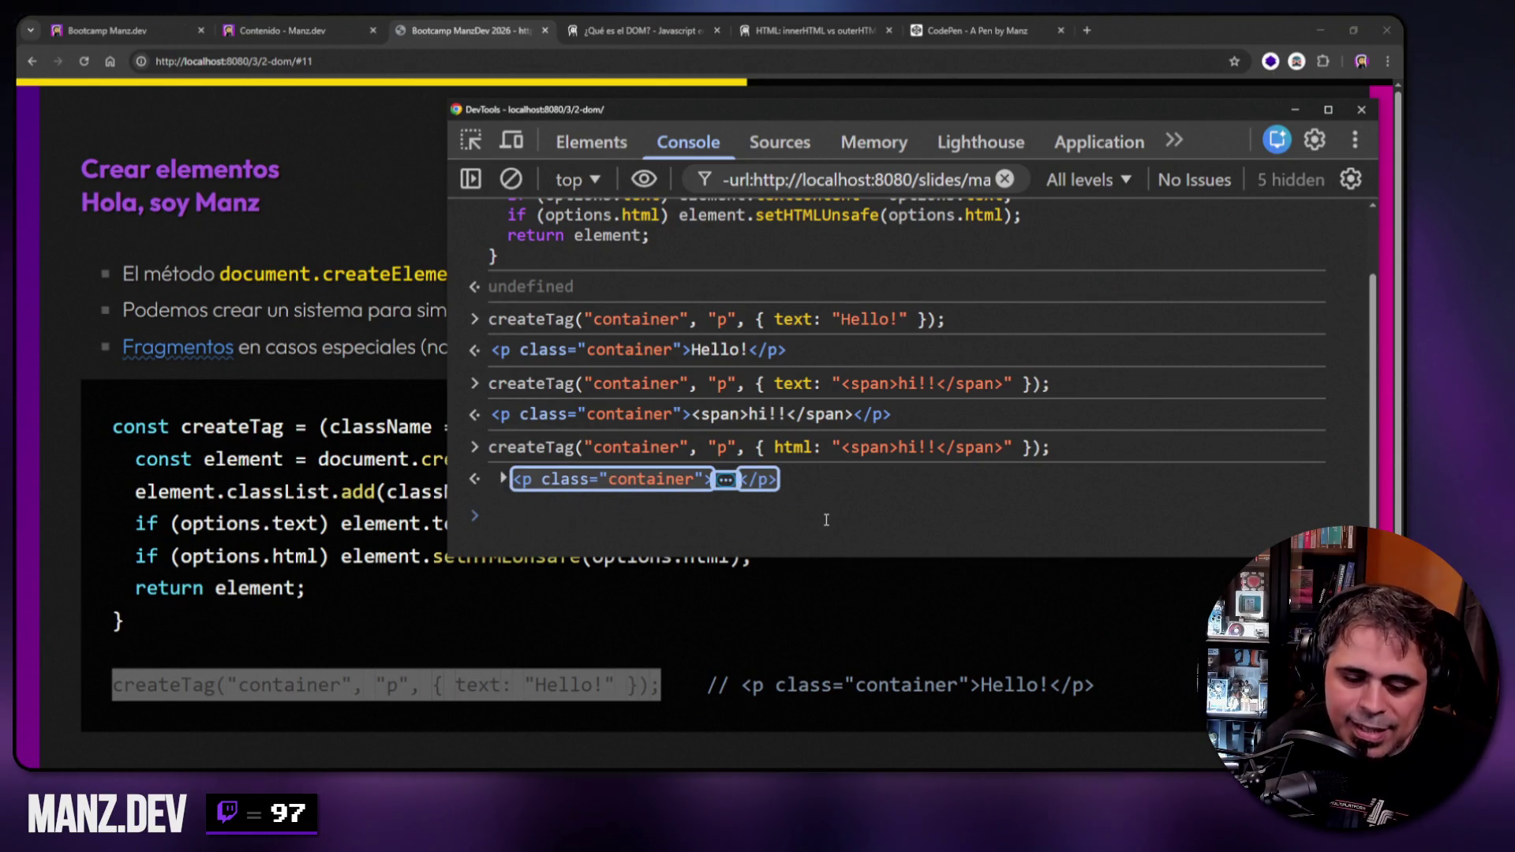
left_click(779, 519)
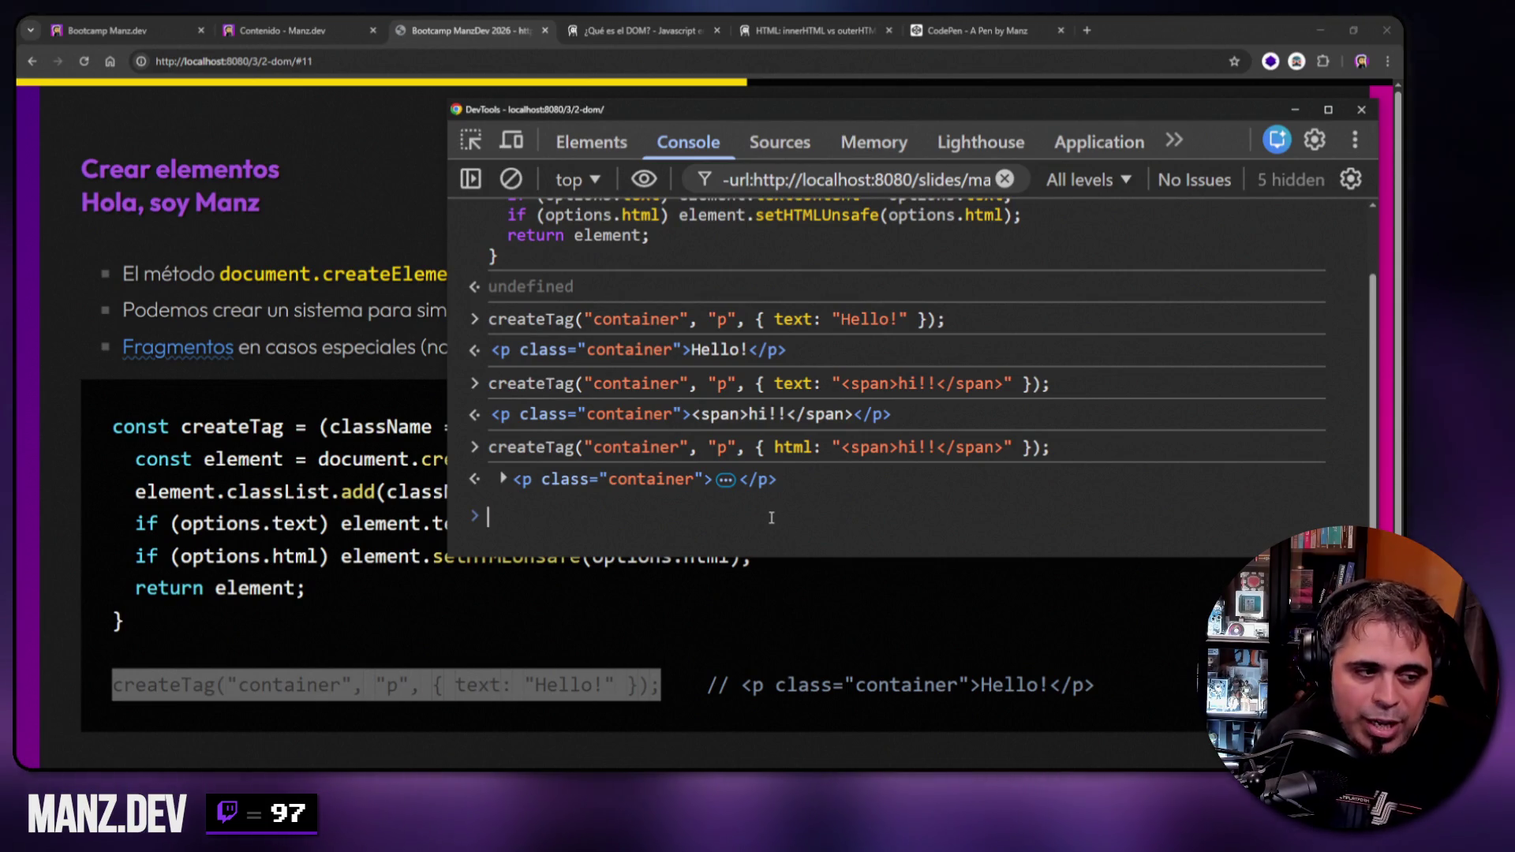
Store the span-as-text call in const tag, print tag, then clear the console and close DevTools.
key("Up")
key("Up")
type("const tag =")
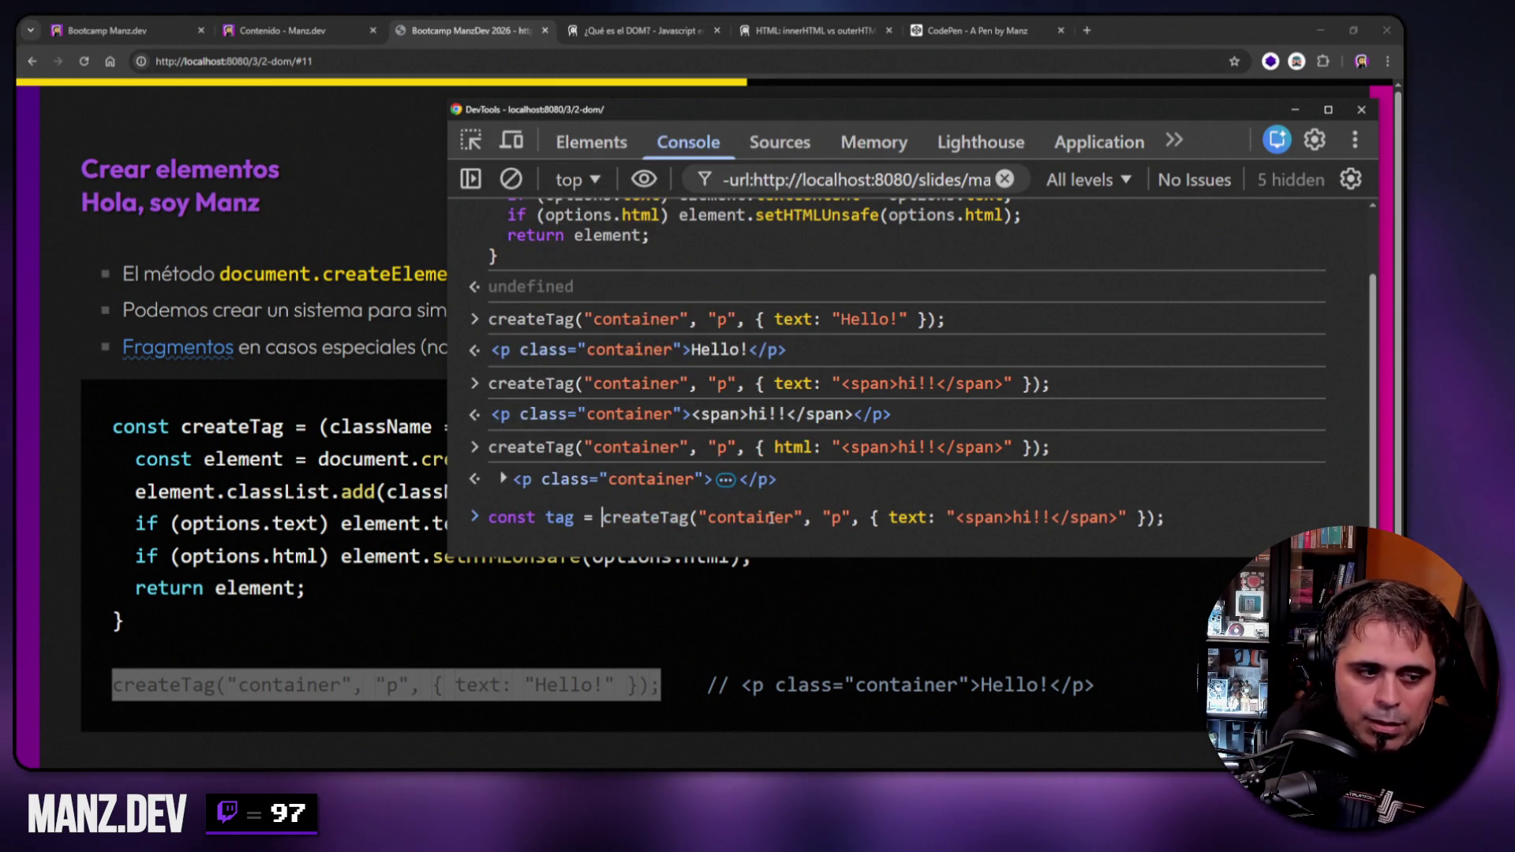
key("Return")
type("tag")
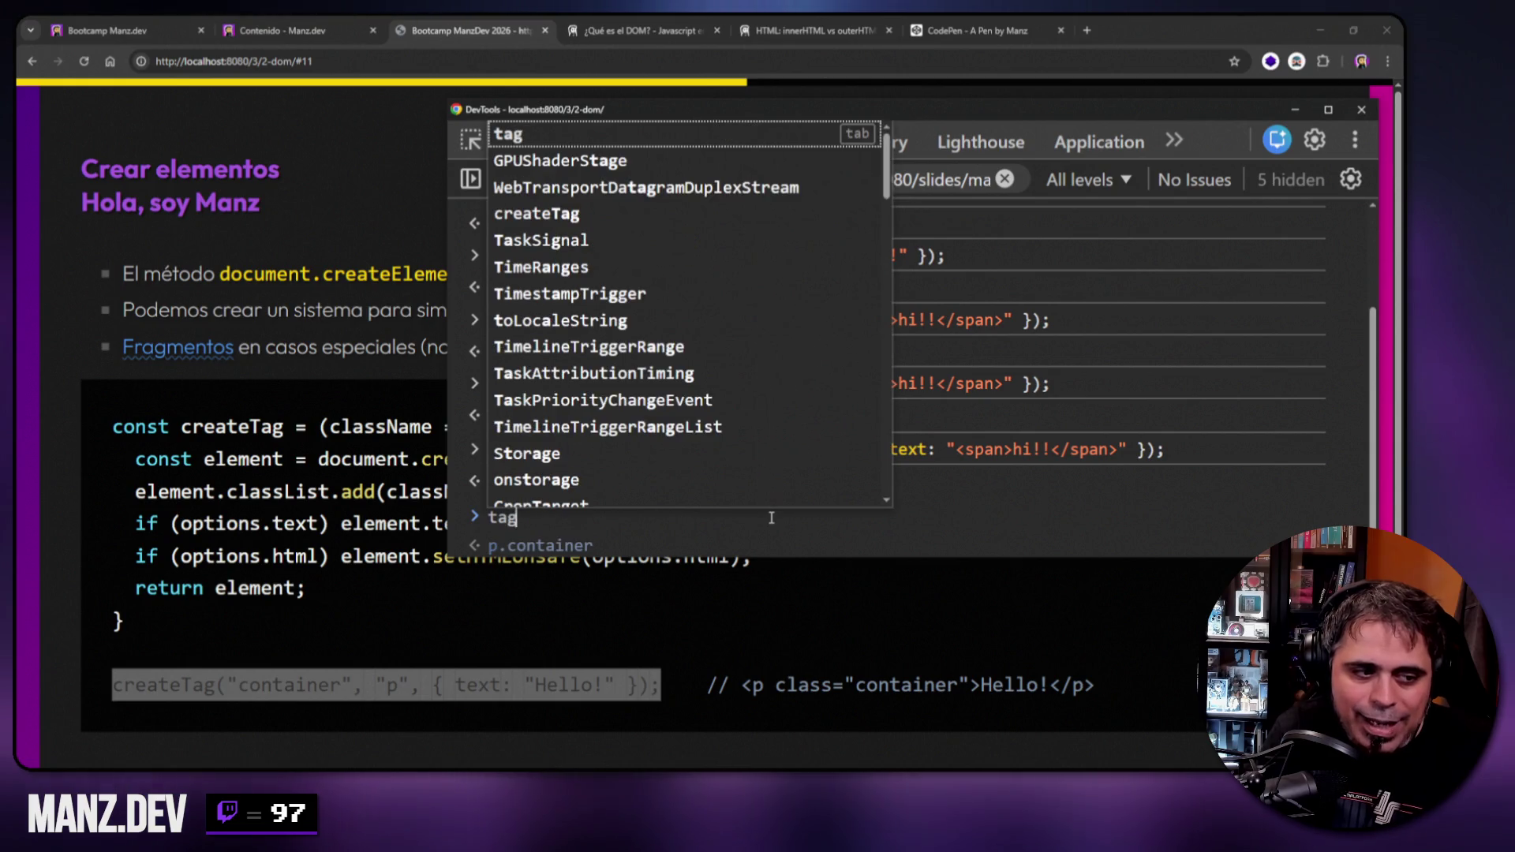
key("Return")
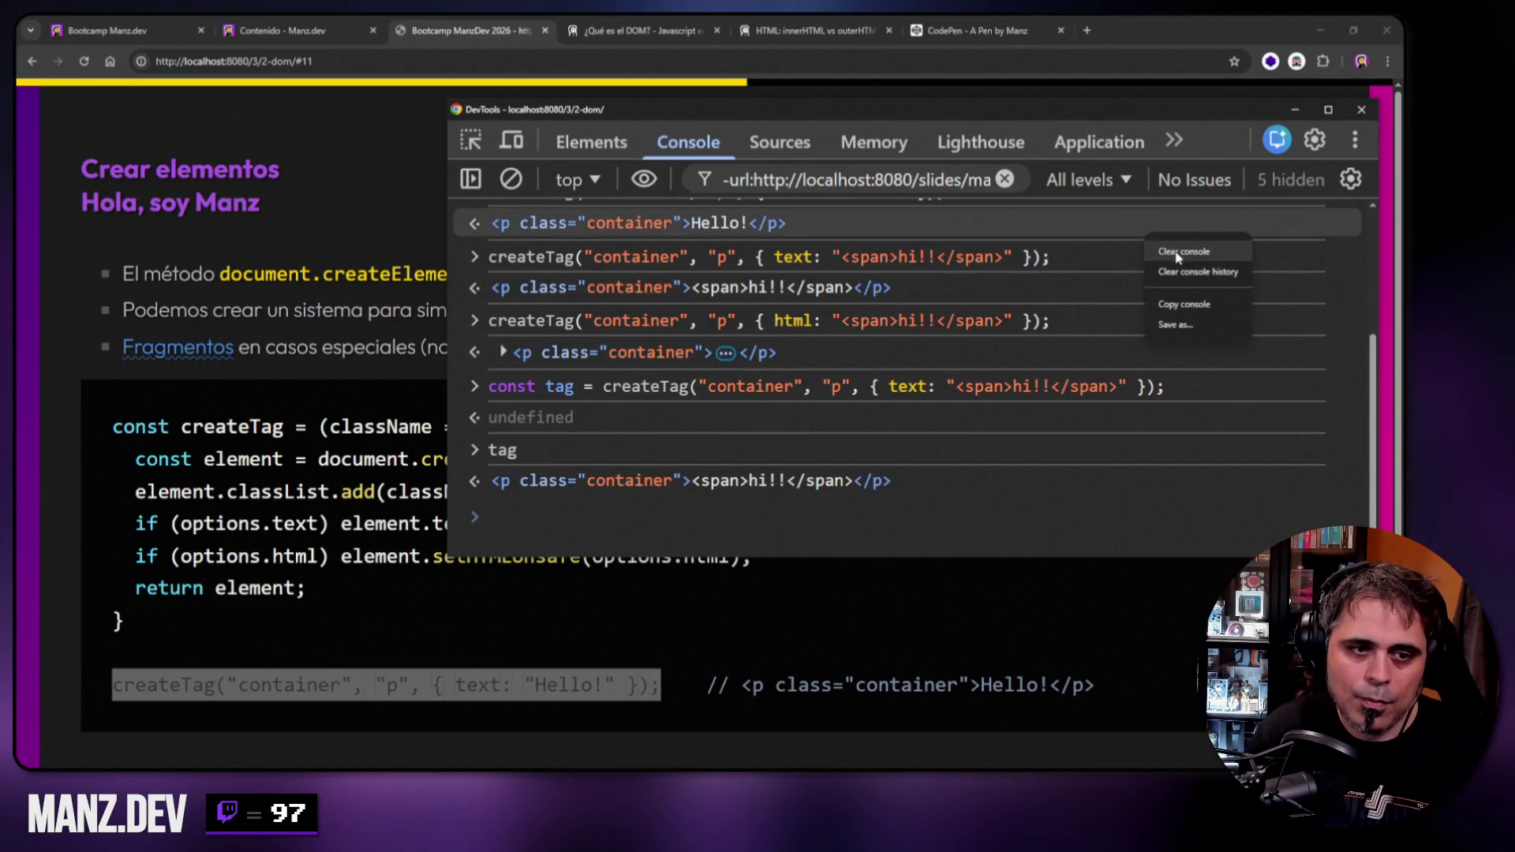
left_click(1183, 251)
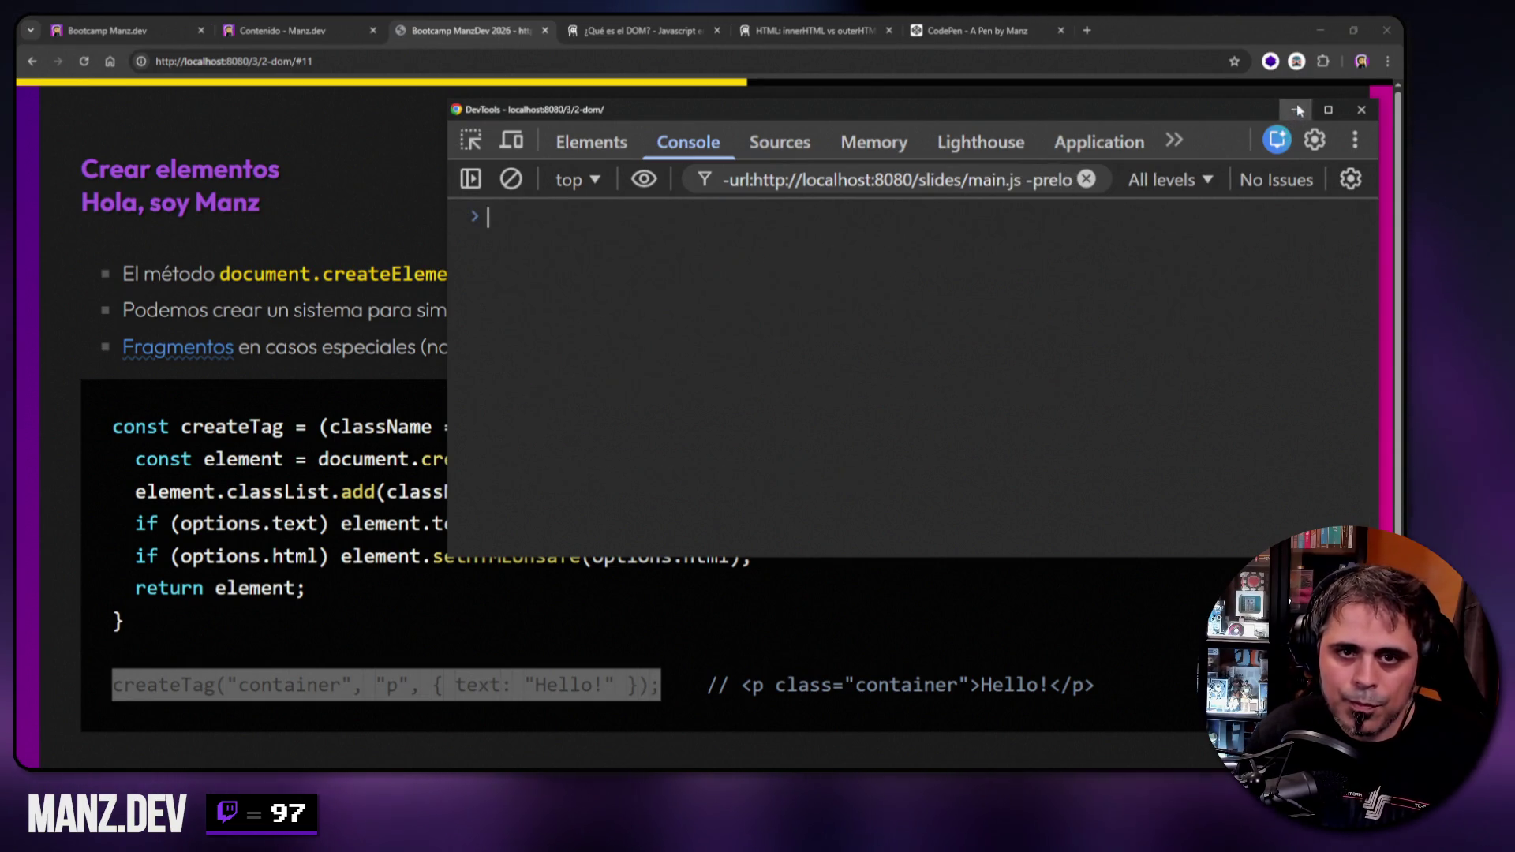
key("F12")
left_click(972, 300)
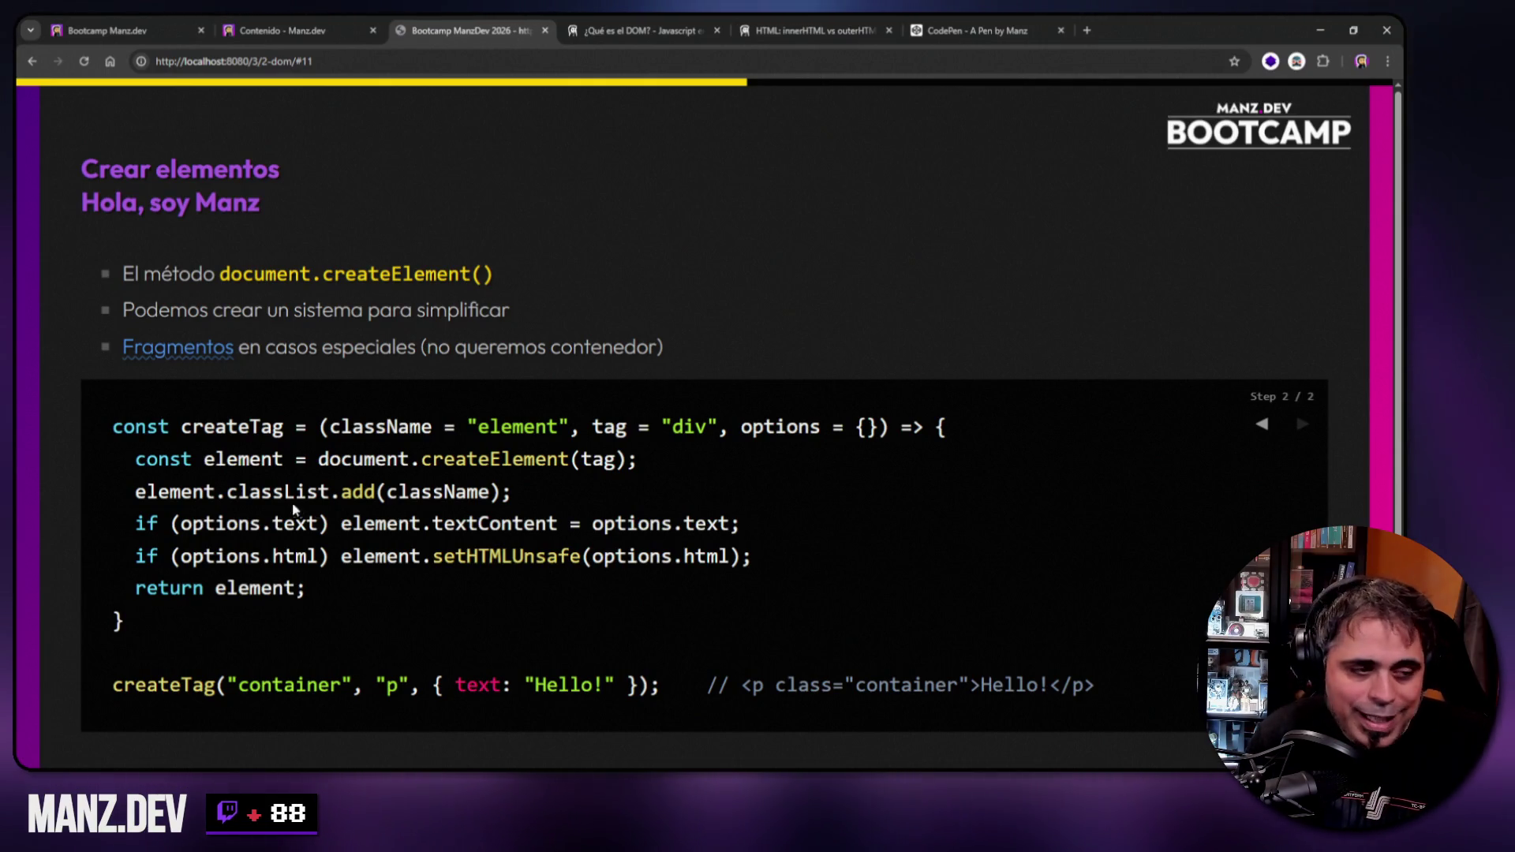
Select the createTag function body on the slide, then advance to the APIs inserción slide.
left_click_drag(136, 462, 308, 590)
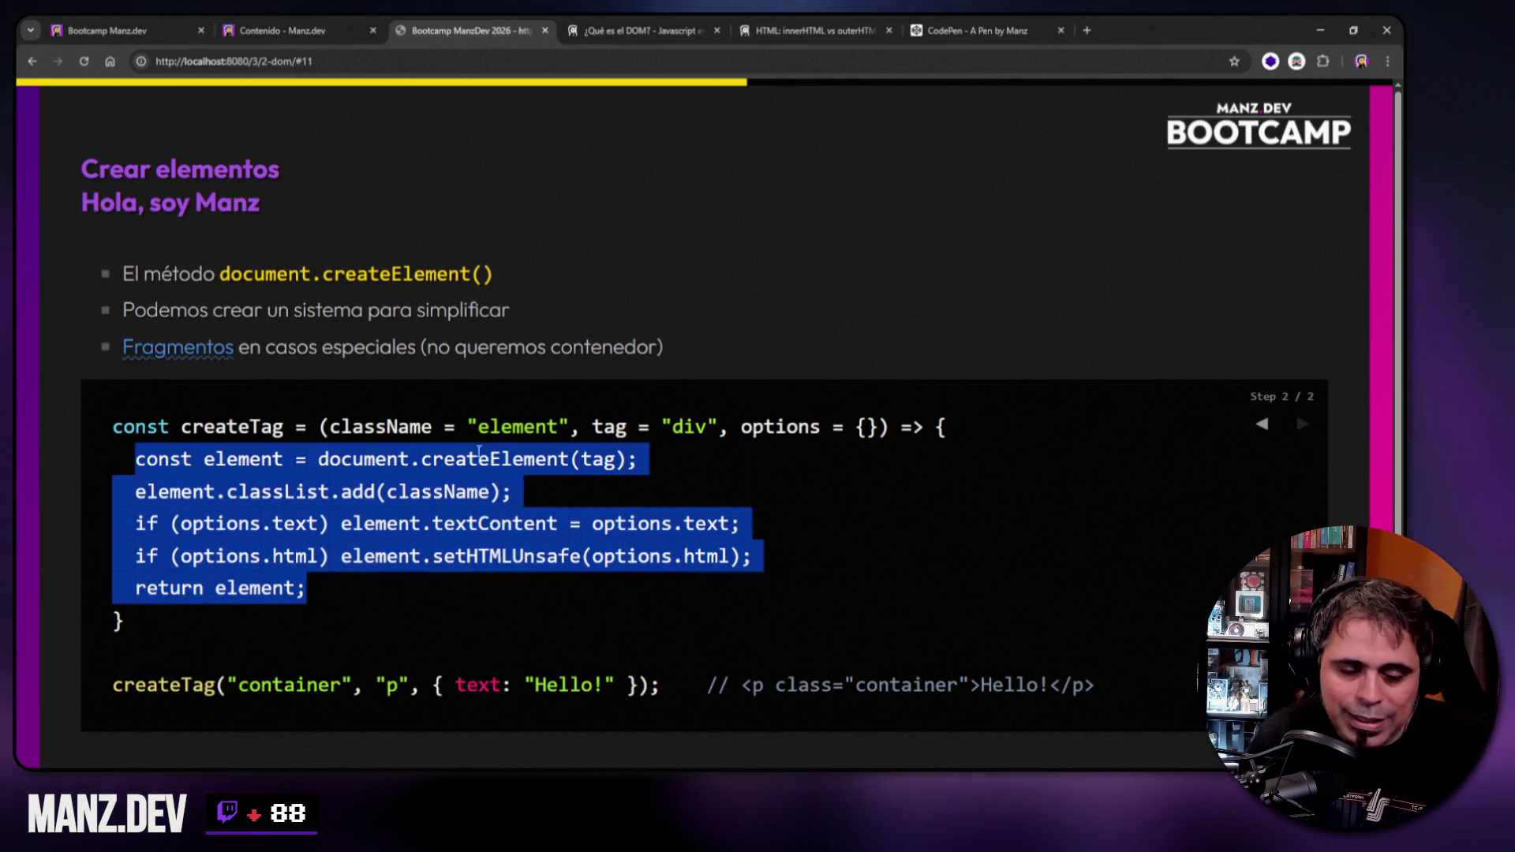
left_click(721, 254)
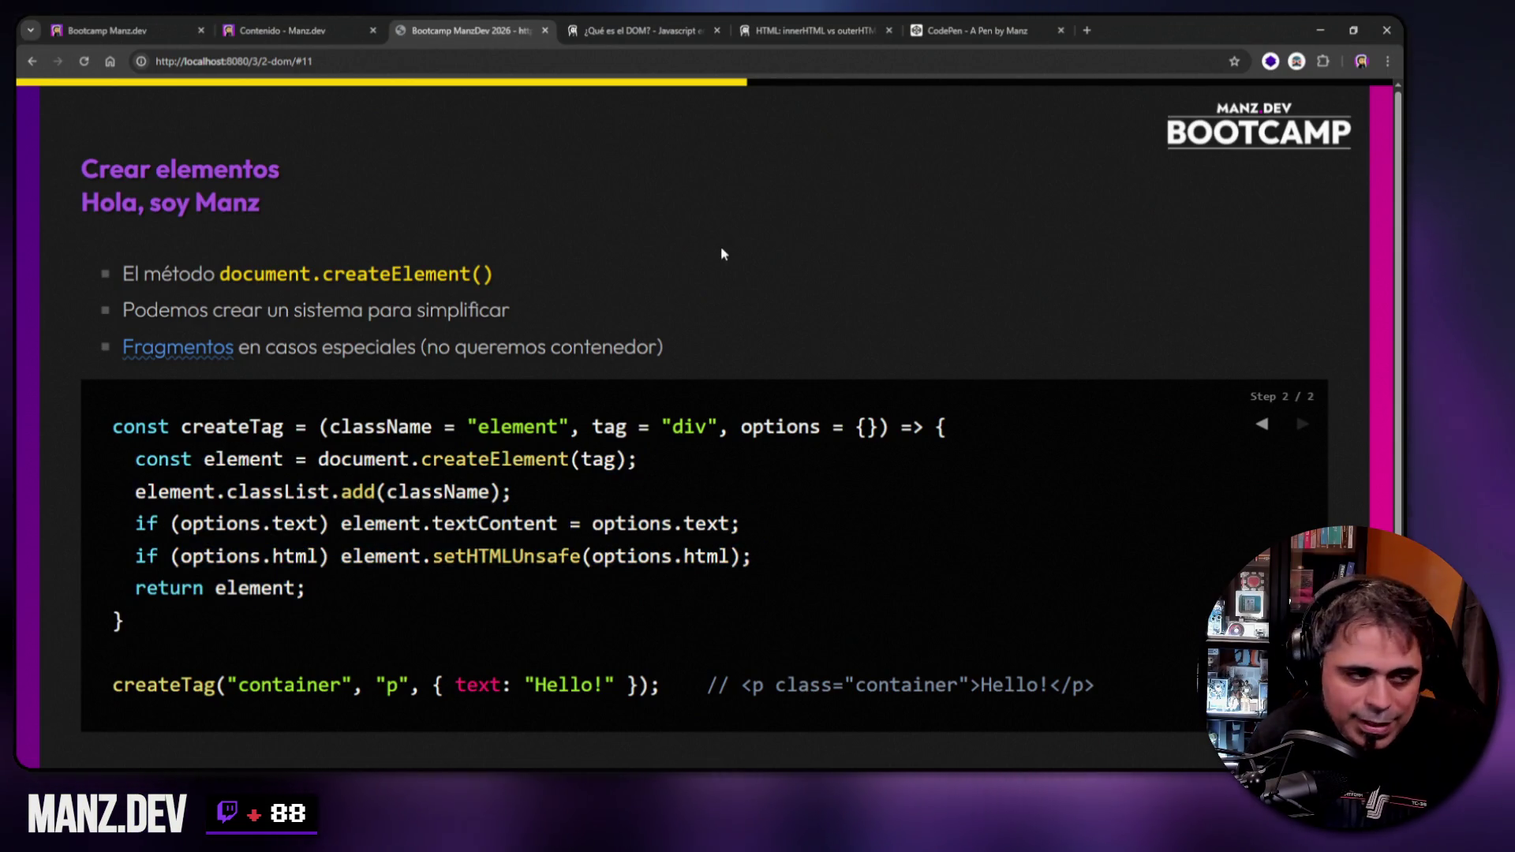
key("Right")
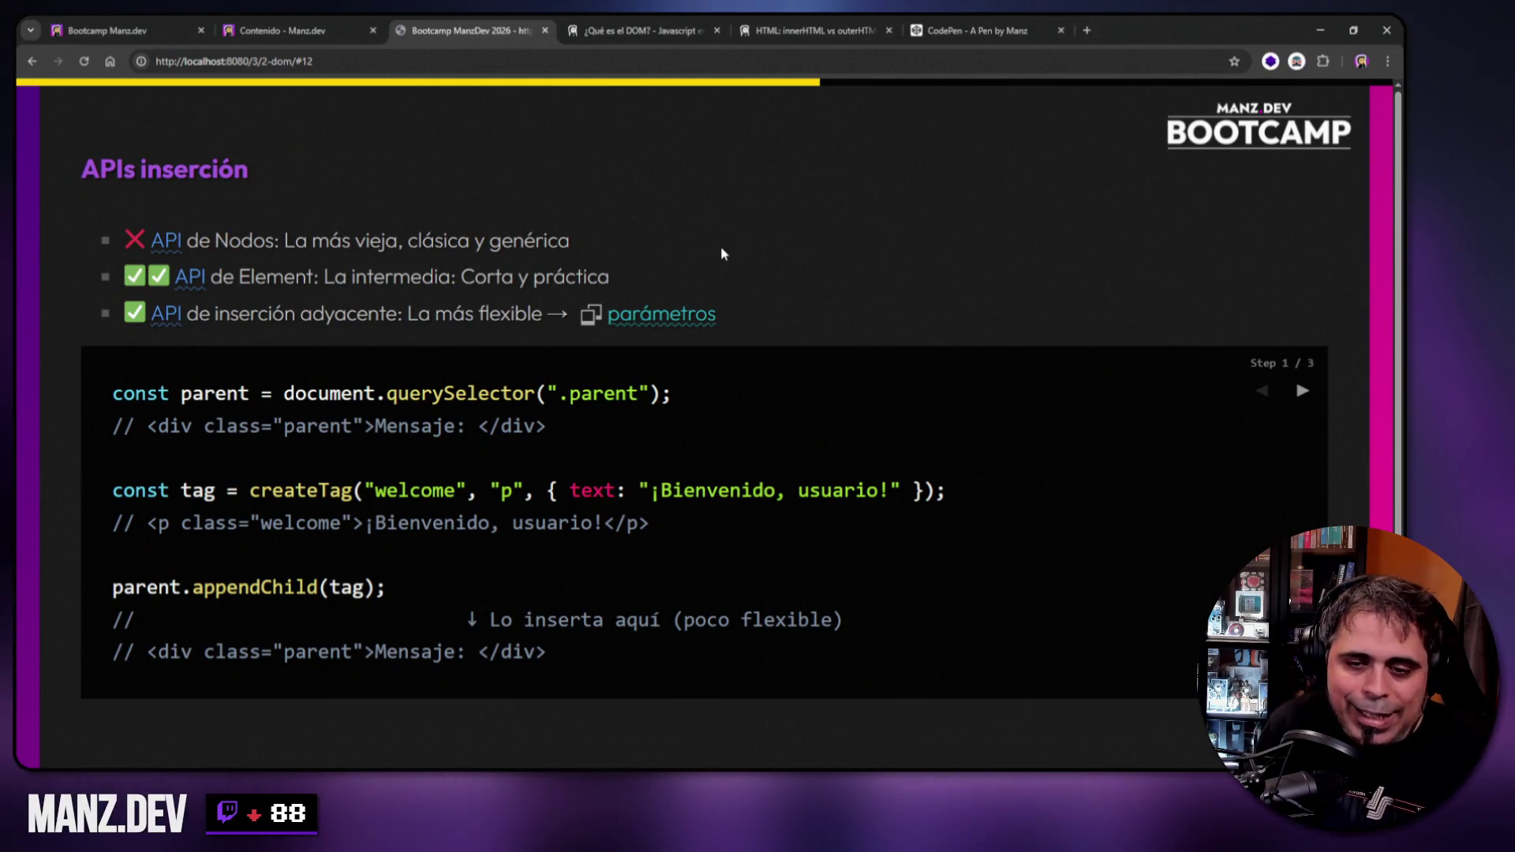
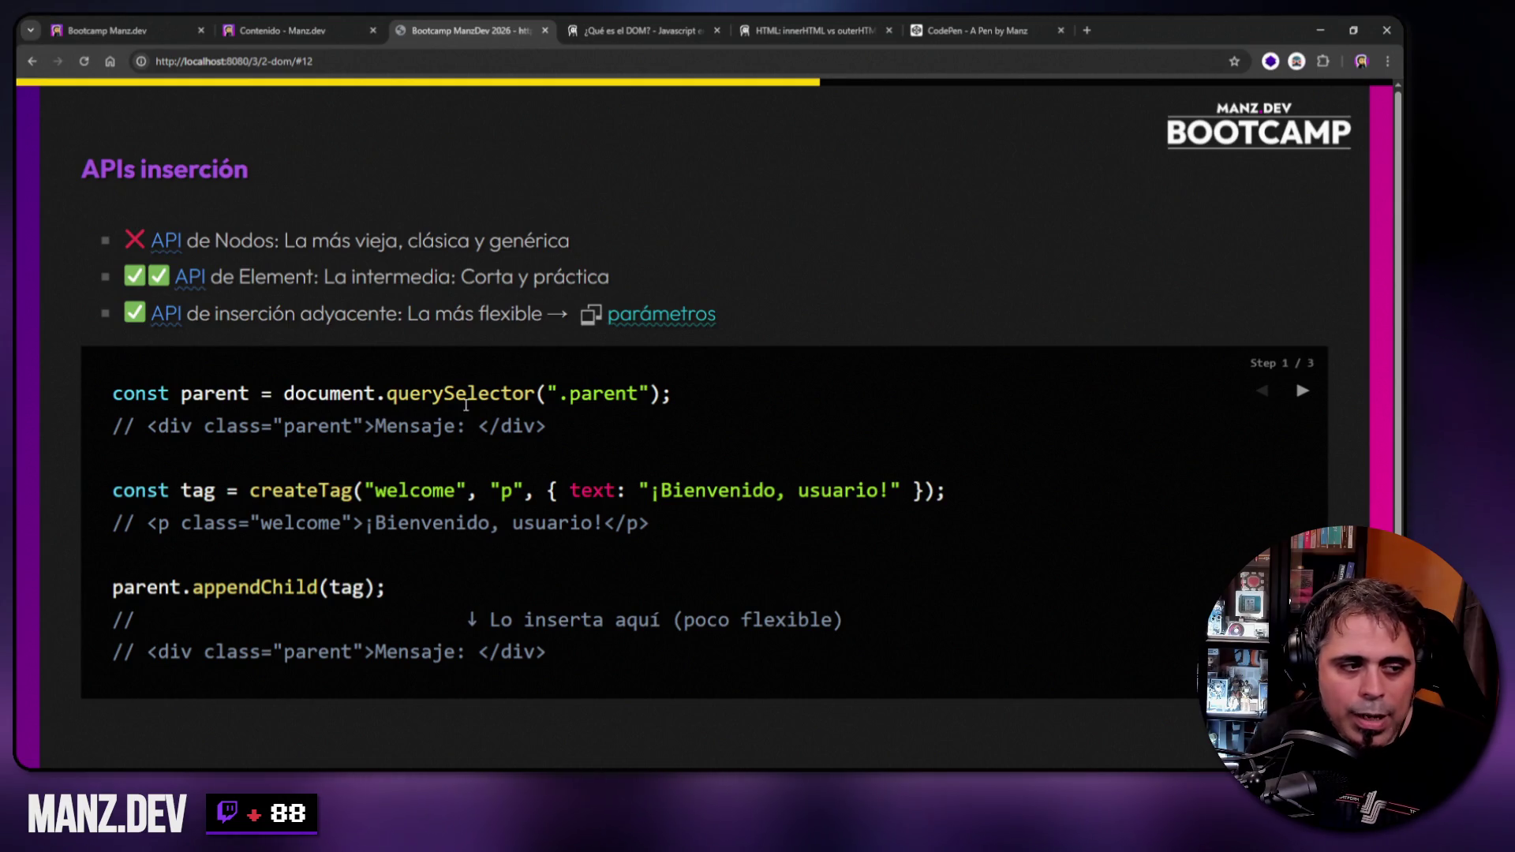
Highlight the .parent selector, createTag arguments and parent.appendChild(tag) line in the slide's code.
left_click_drag(558, 399, 638, 395)
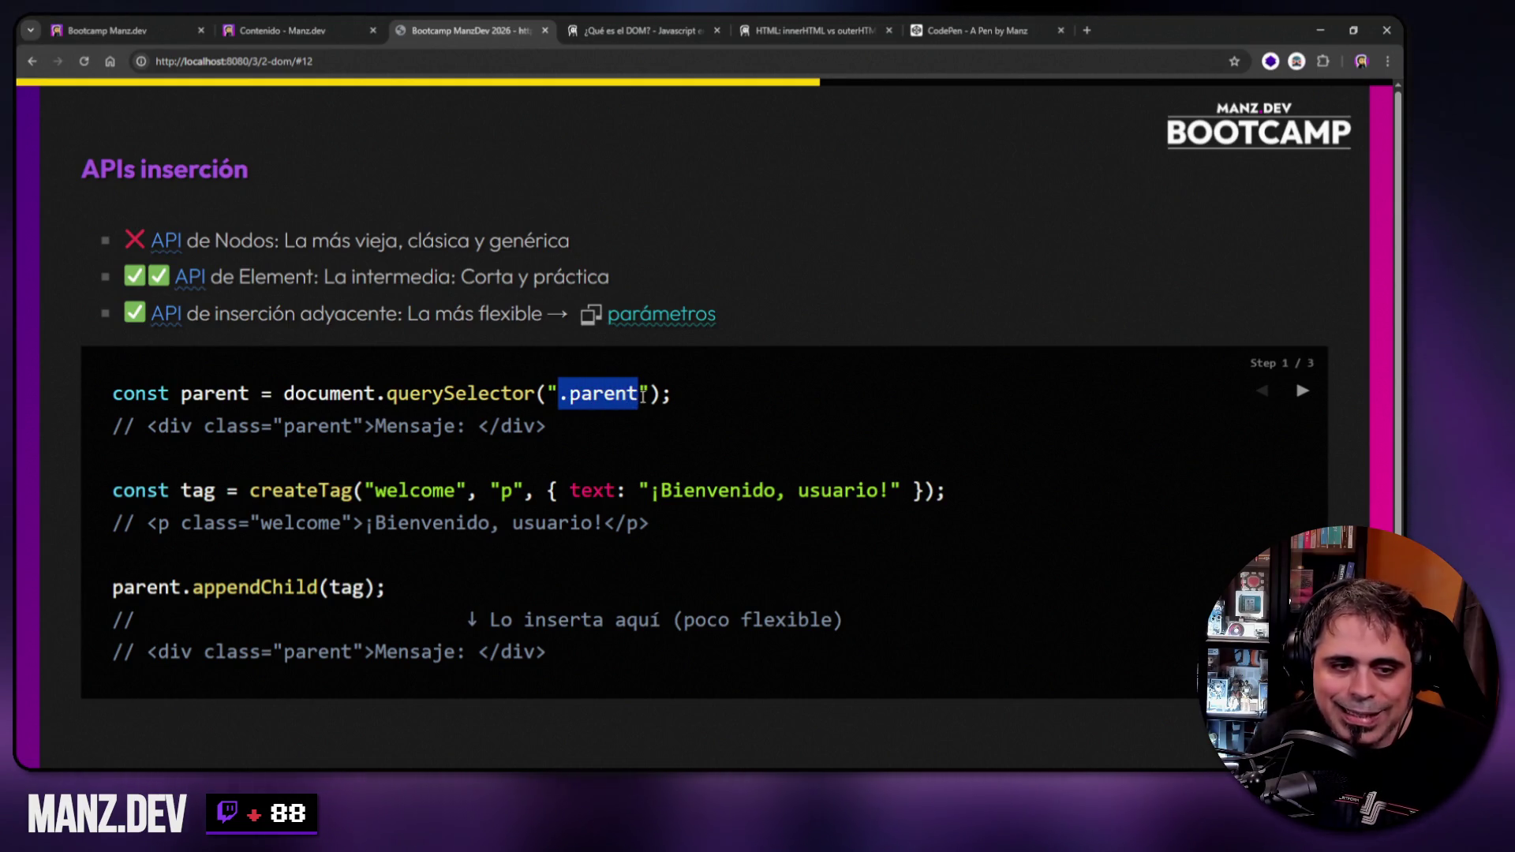
left_click_drag(146, 430, 546, 432)
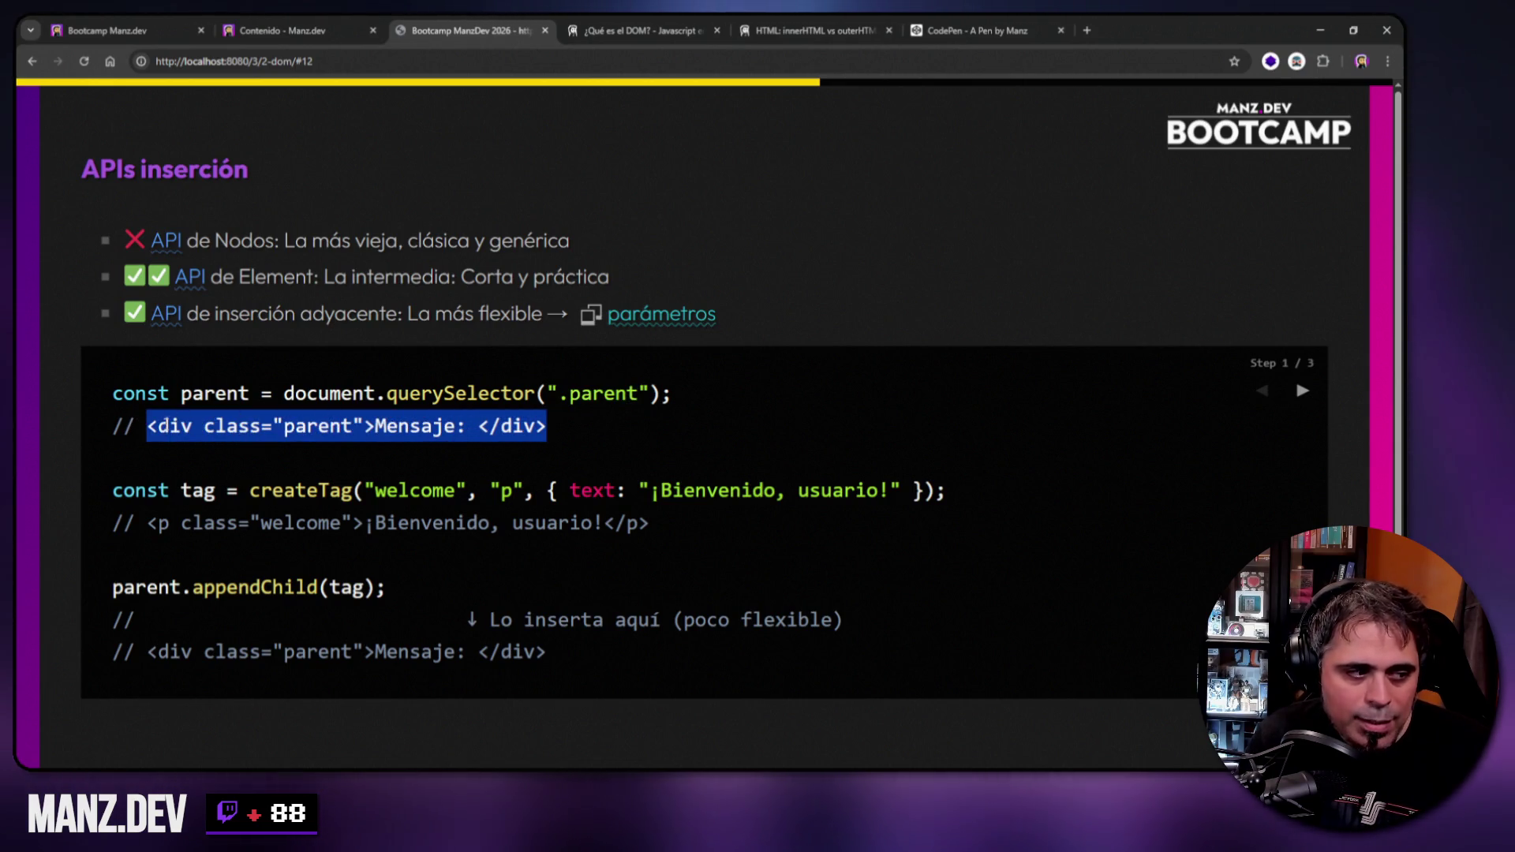
left_click_drag(182, 393, 245, 393)
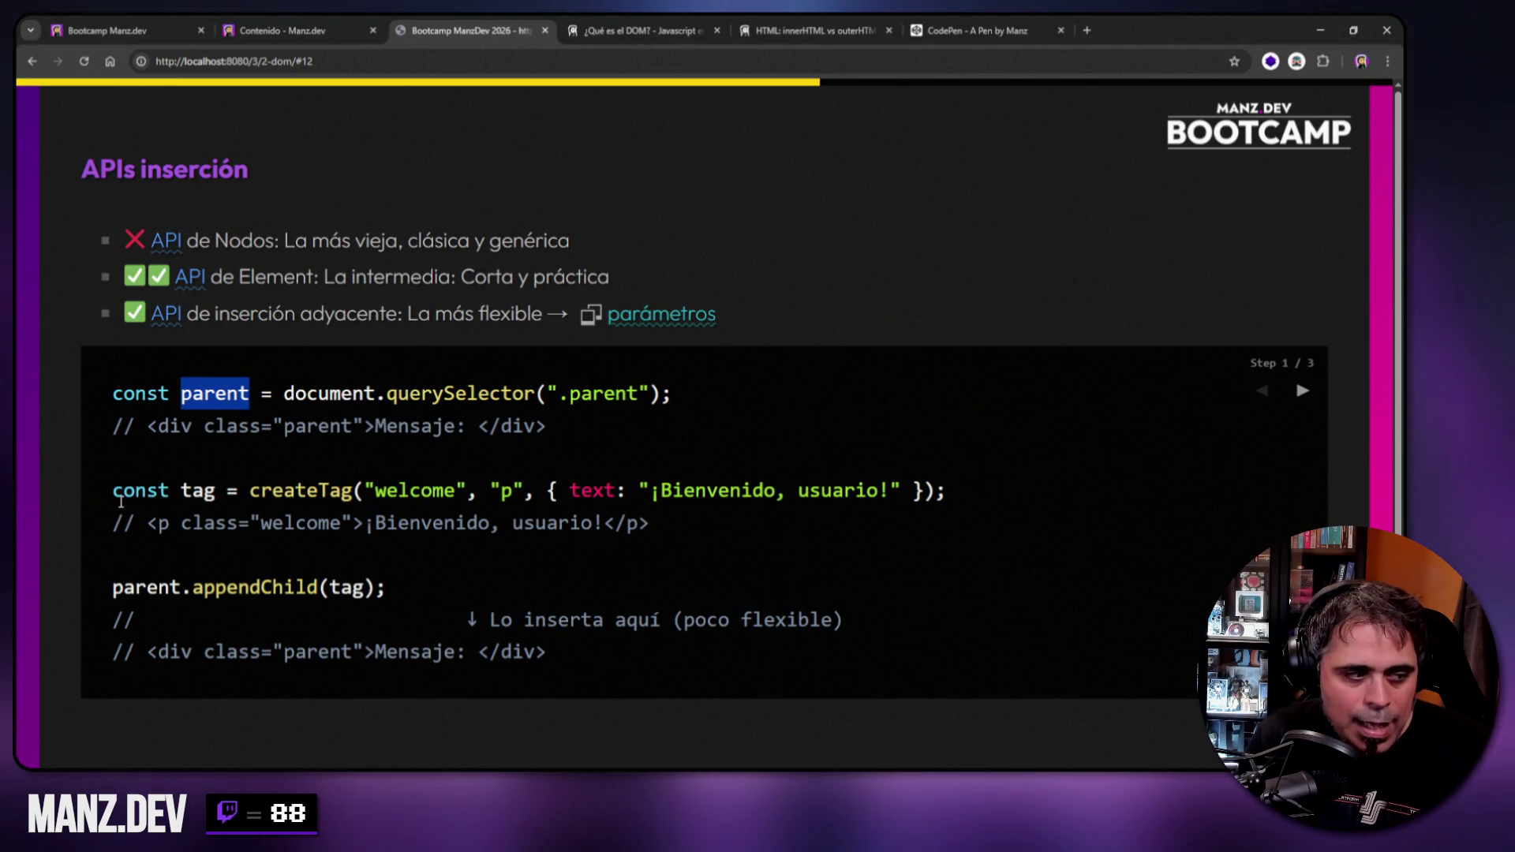
left_click_drag(124, 490, 159, 490)
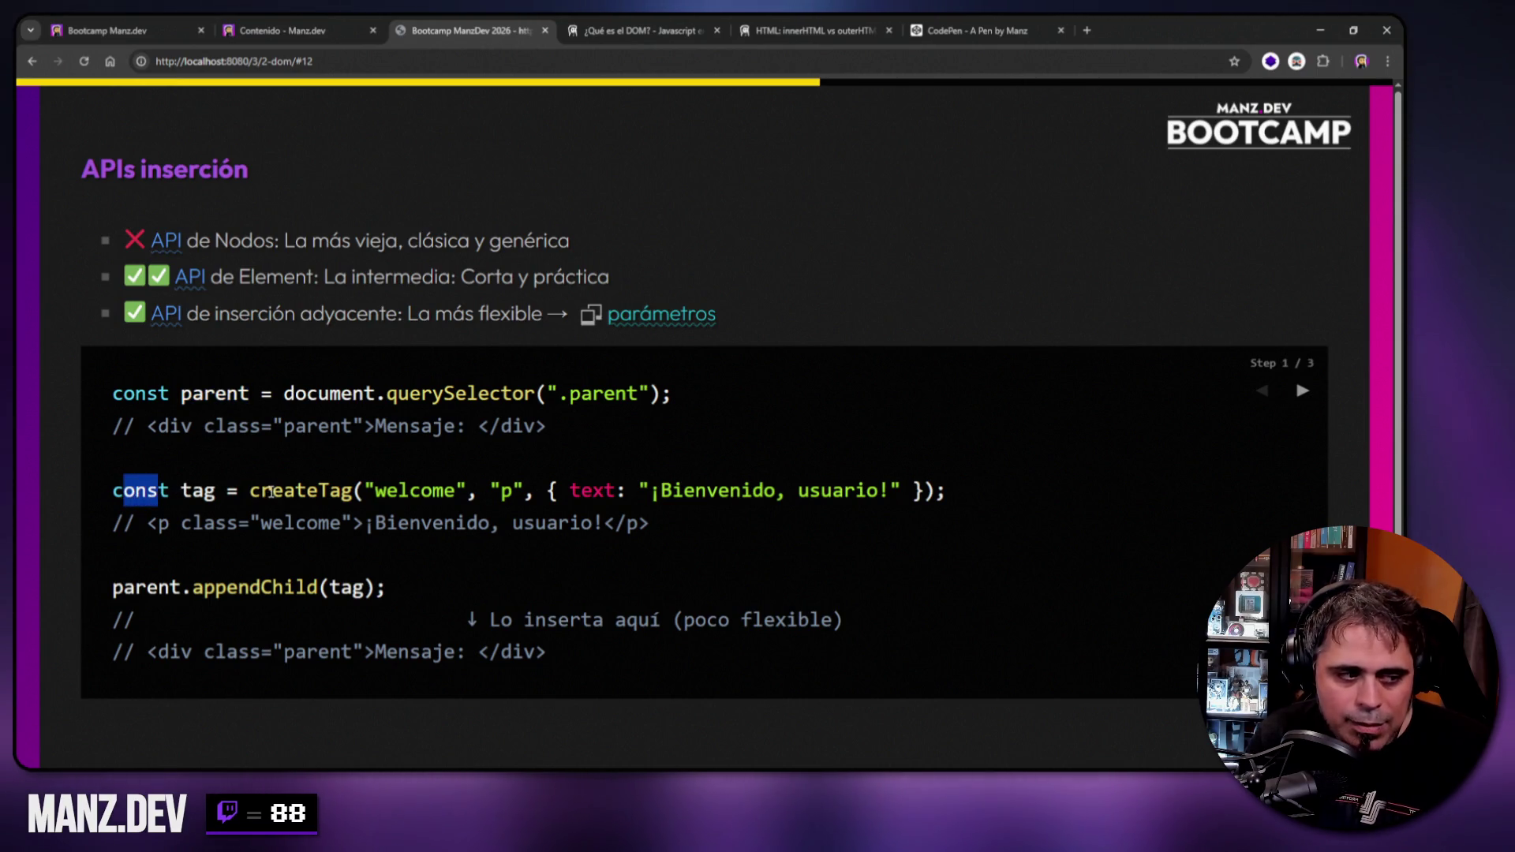
left_click_drag(375, 490, 456, 490)
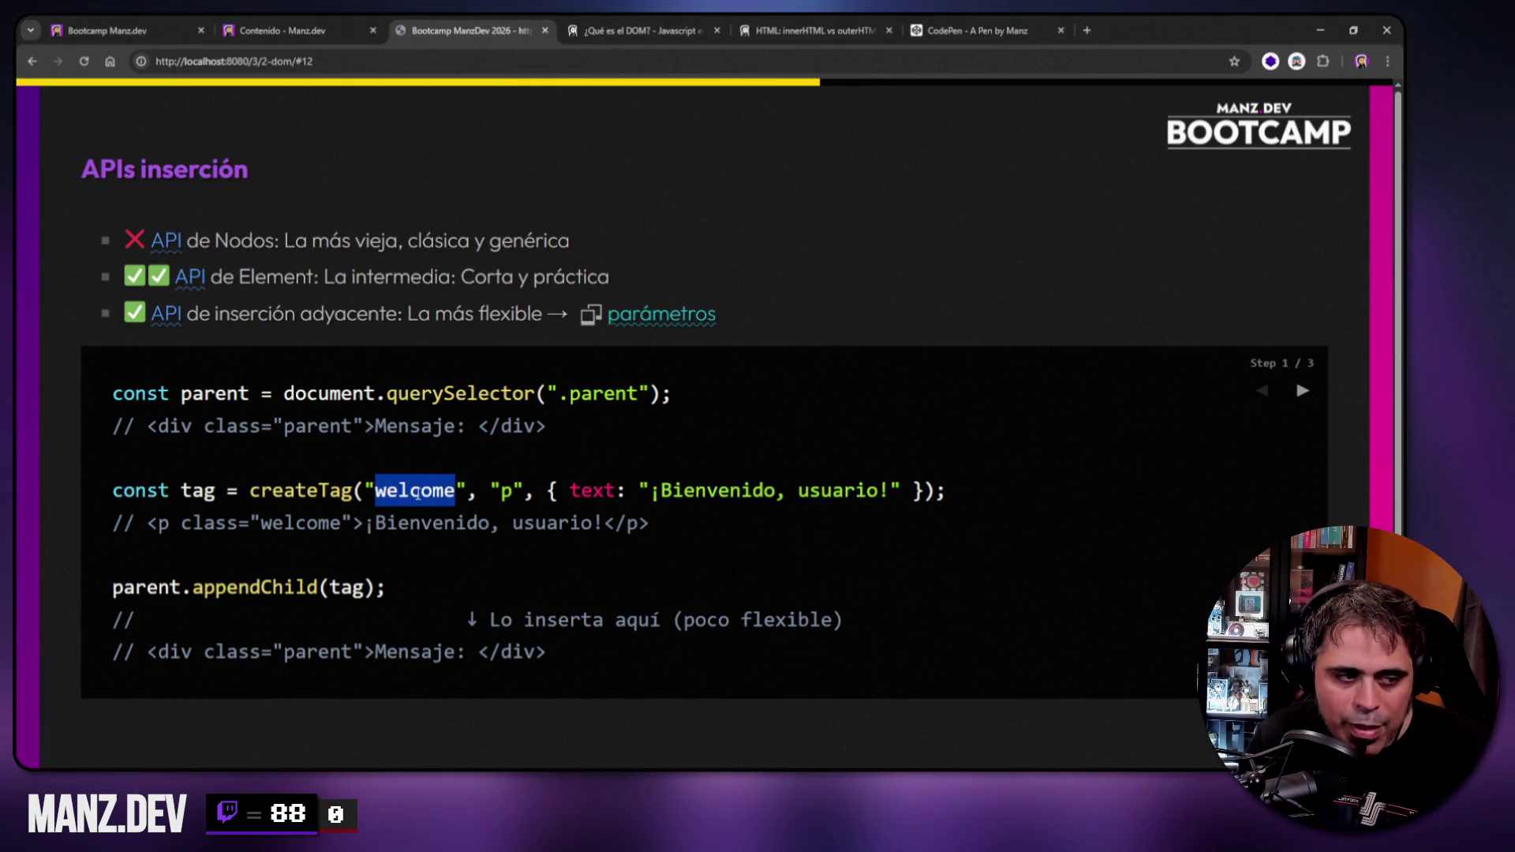
double_click(506, 490)
left_click_drag(650, 490, 890, 490)
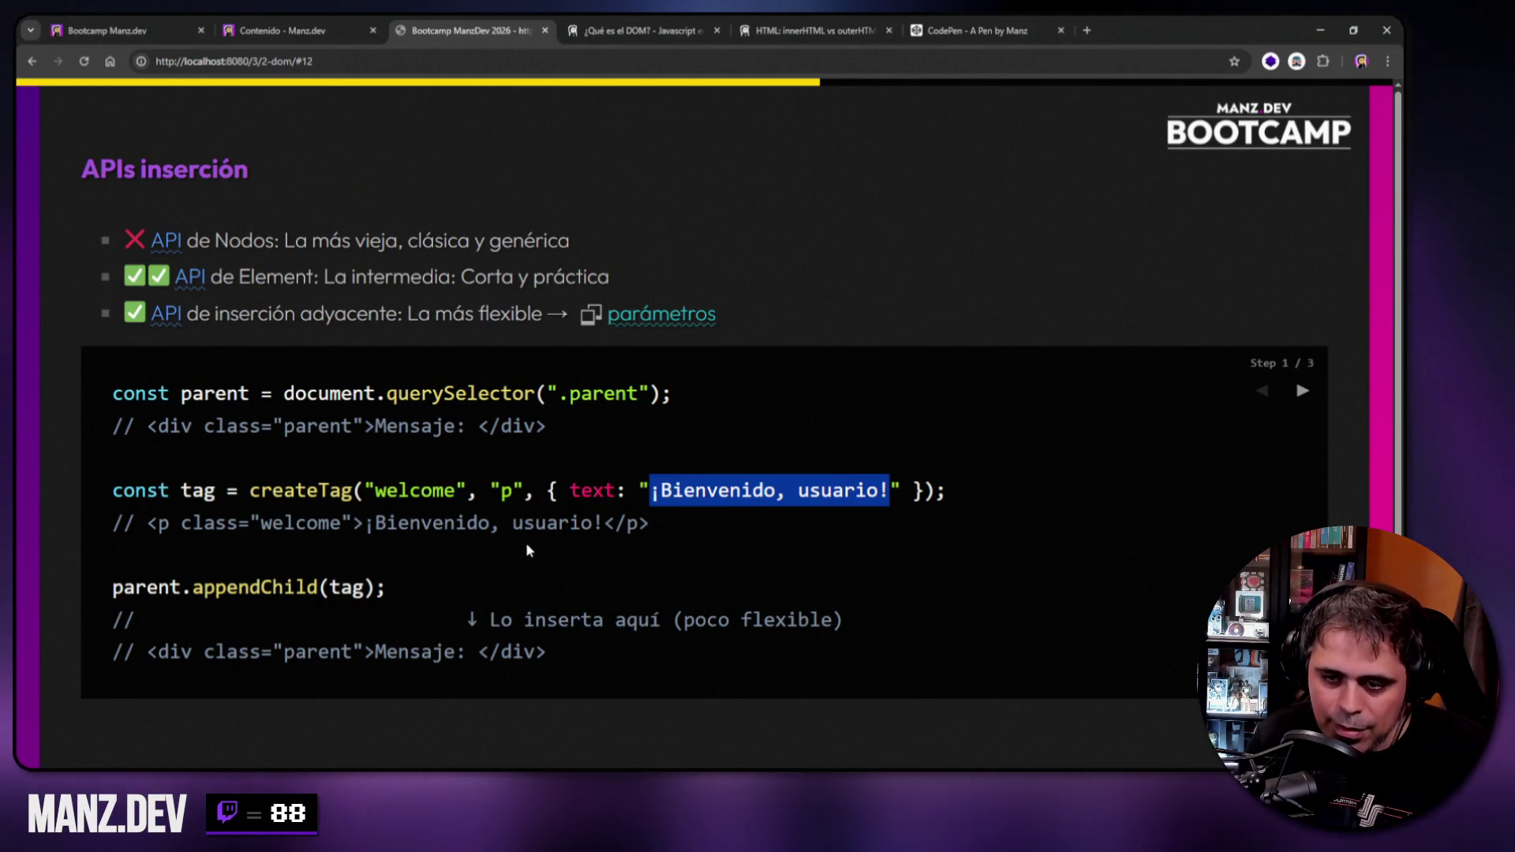
left_click_drag(319, 587, 192, 588)
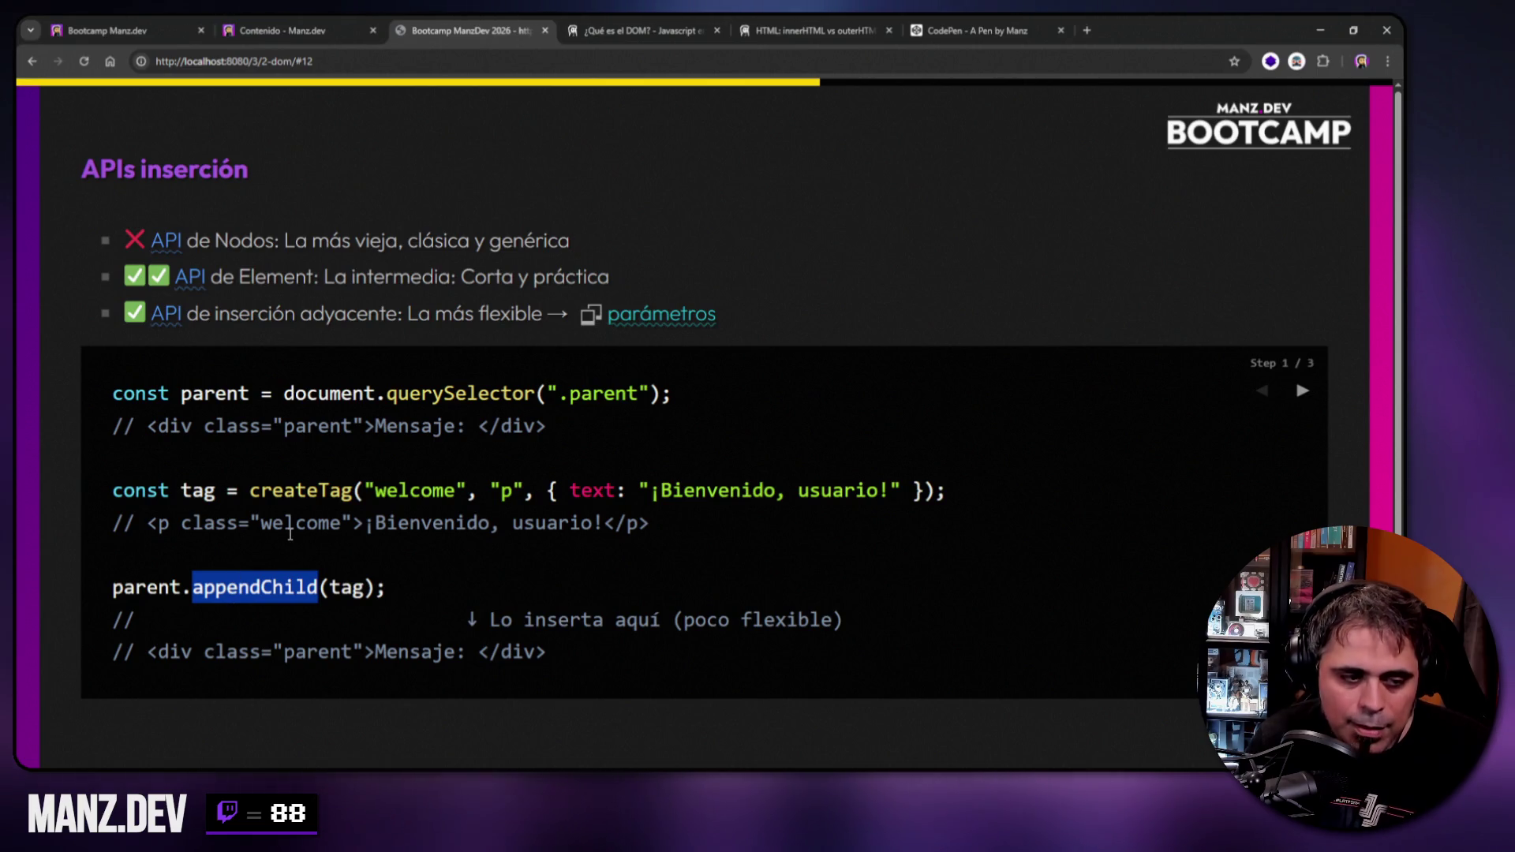
left_click_drag(114, 588, 391, 588)
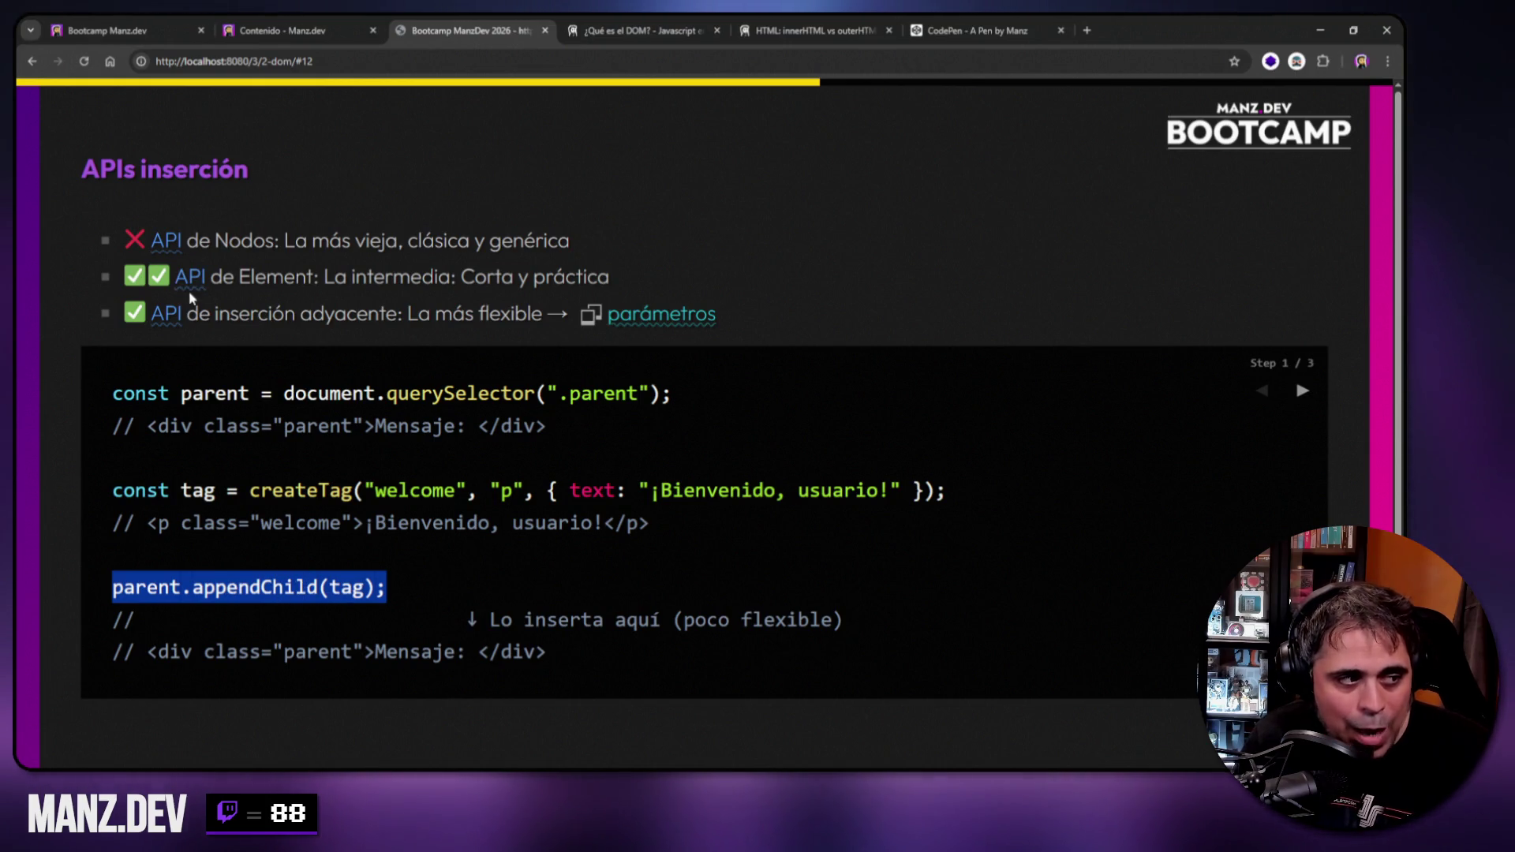
left_click(193, 588)
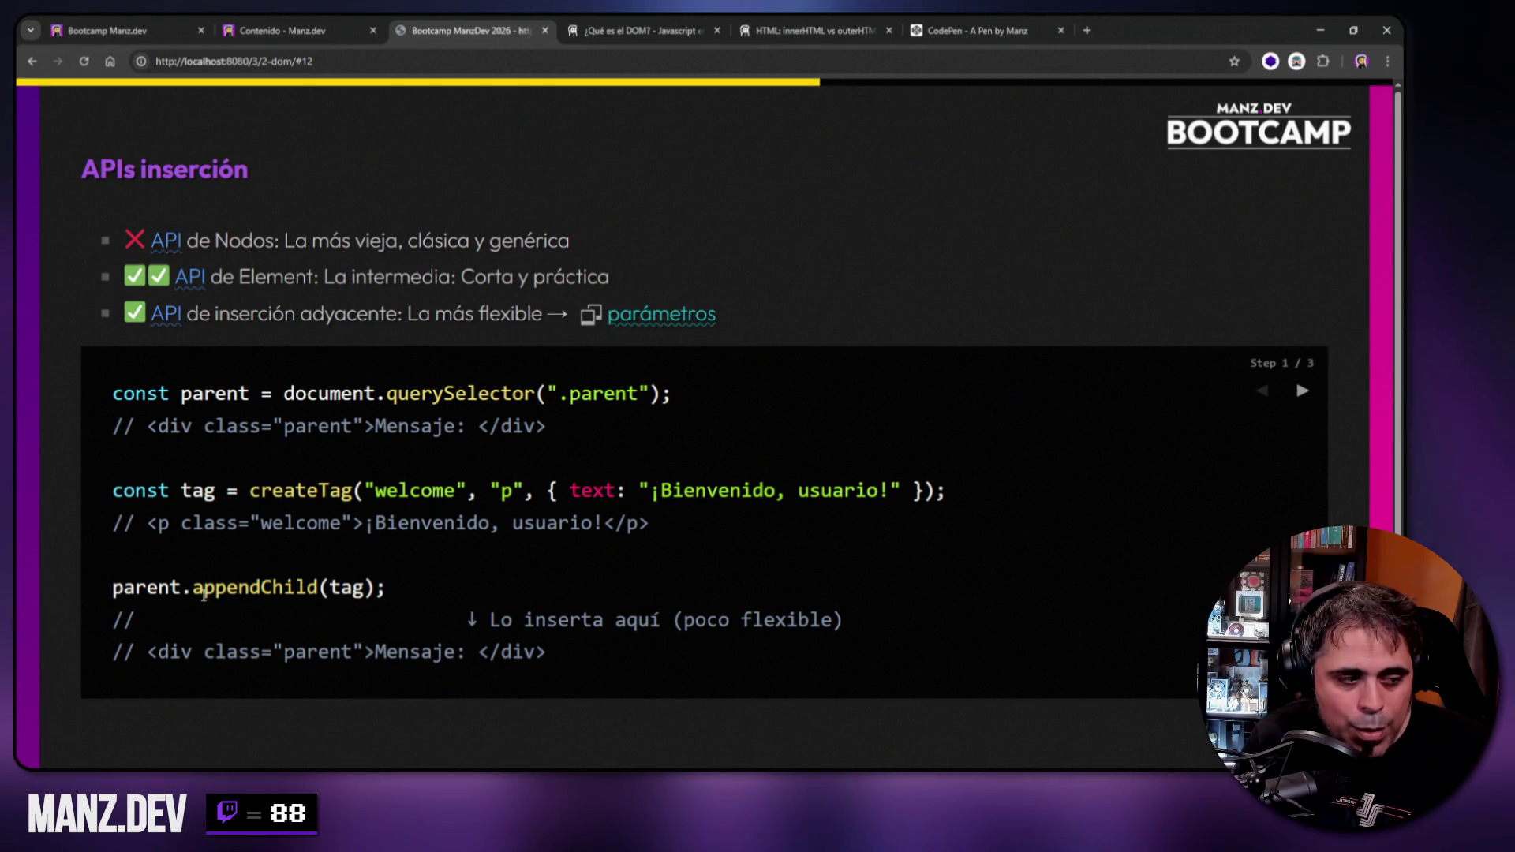
left_click_drag(193, 588, 250, 587)
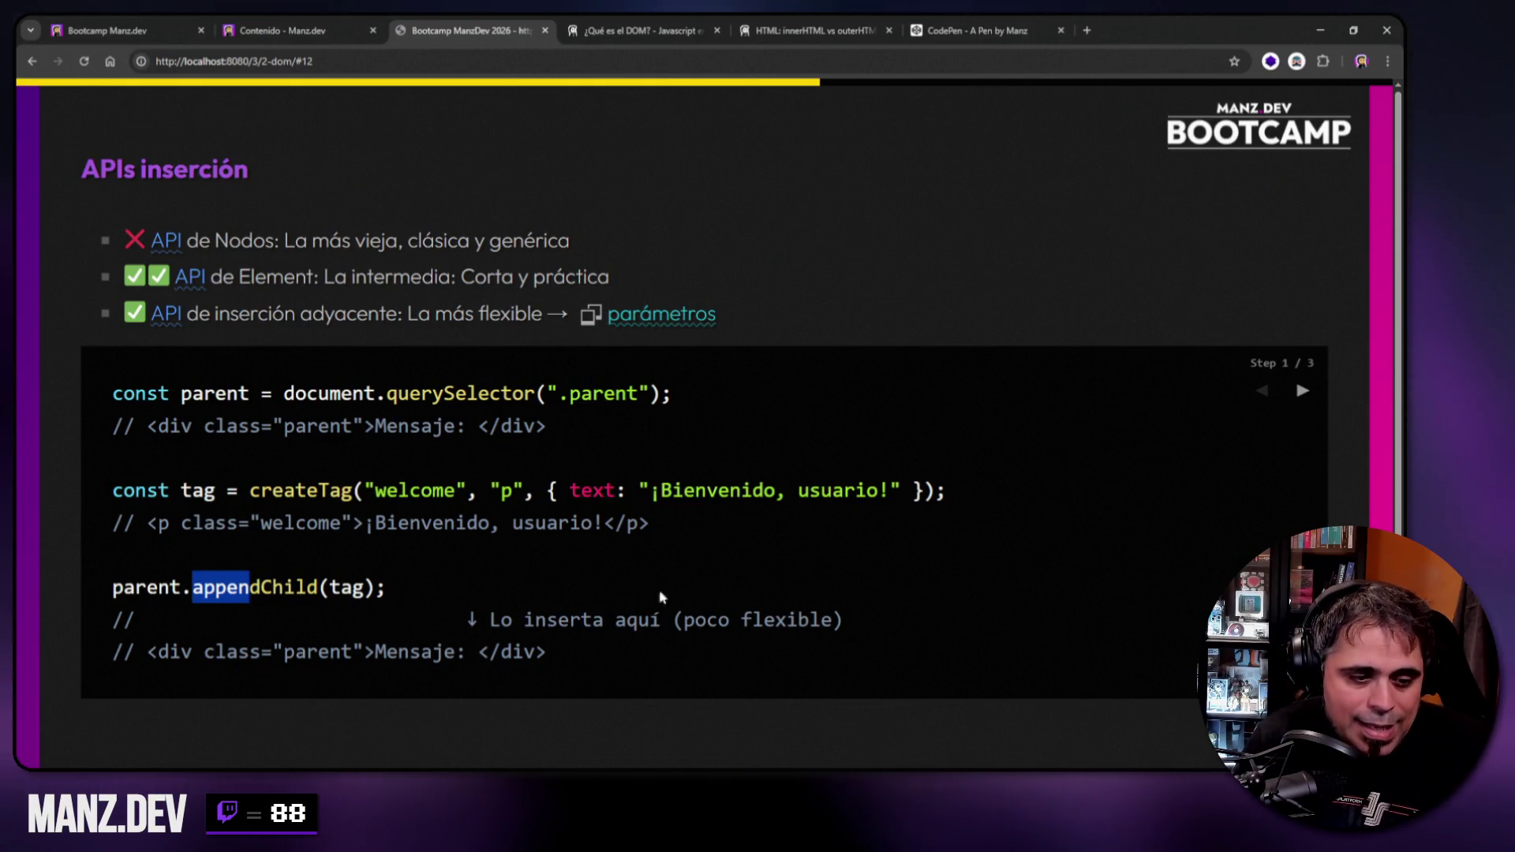
Inspect the first slide bullet in DevTools and select its text node.
key("F12")
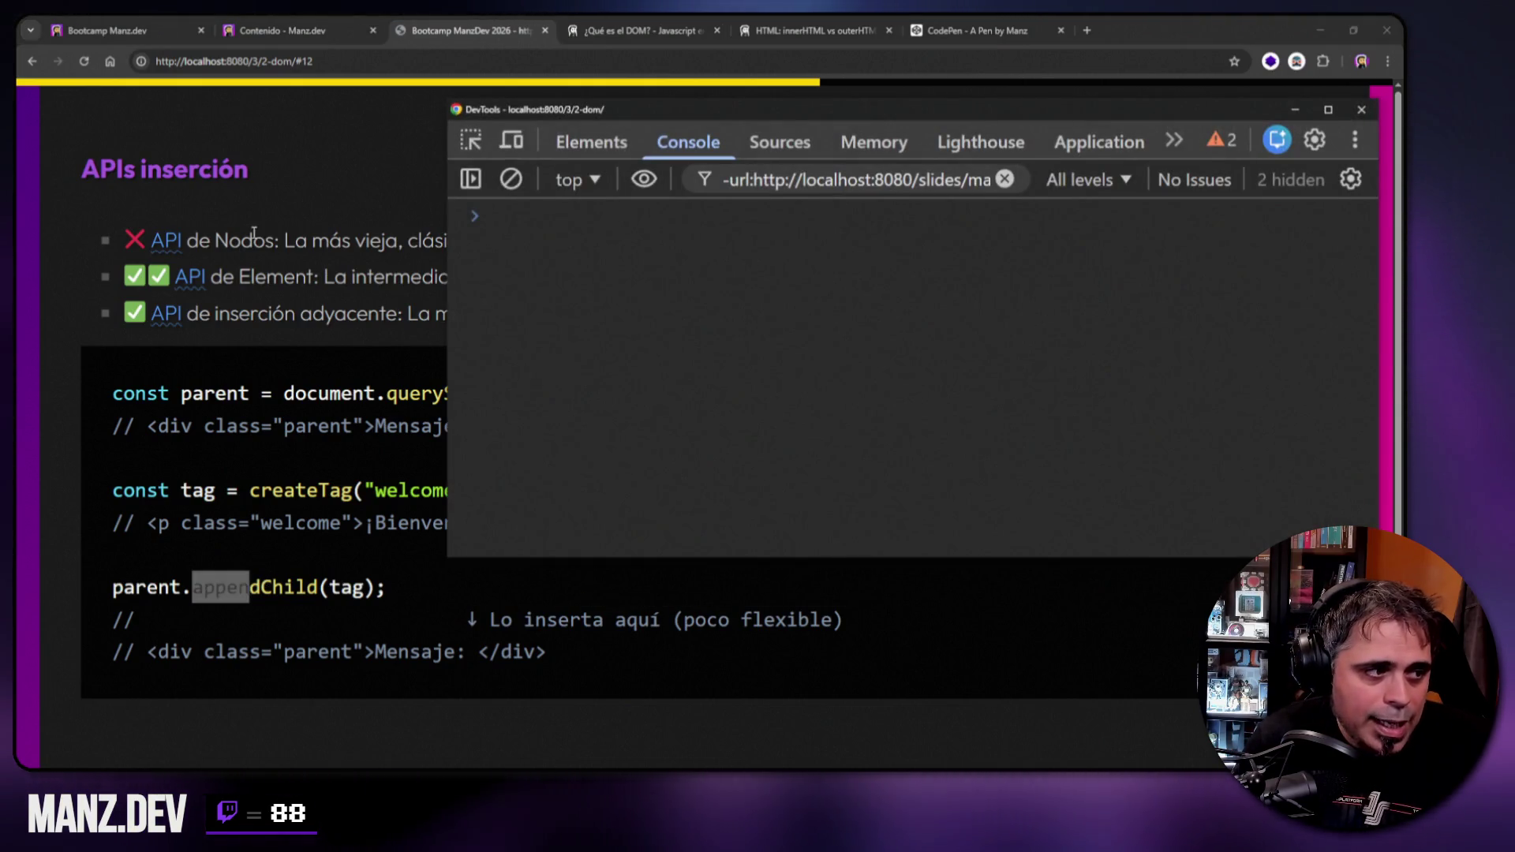
key("F12")
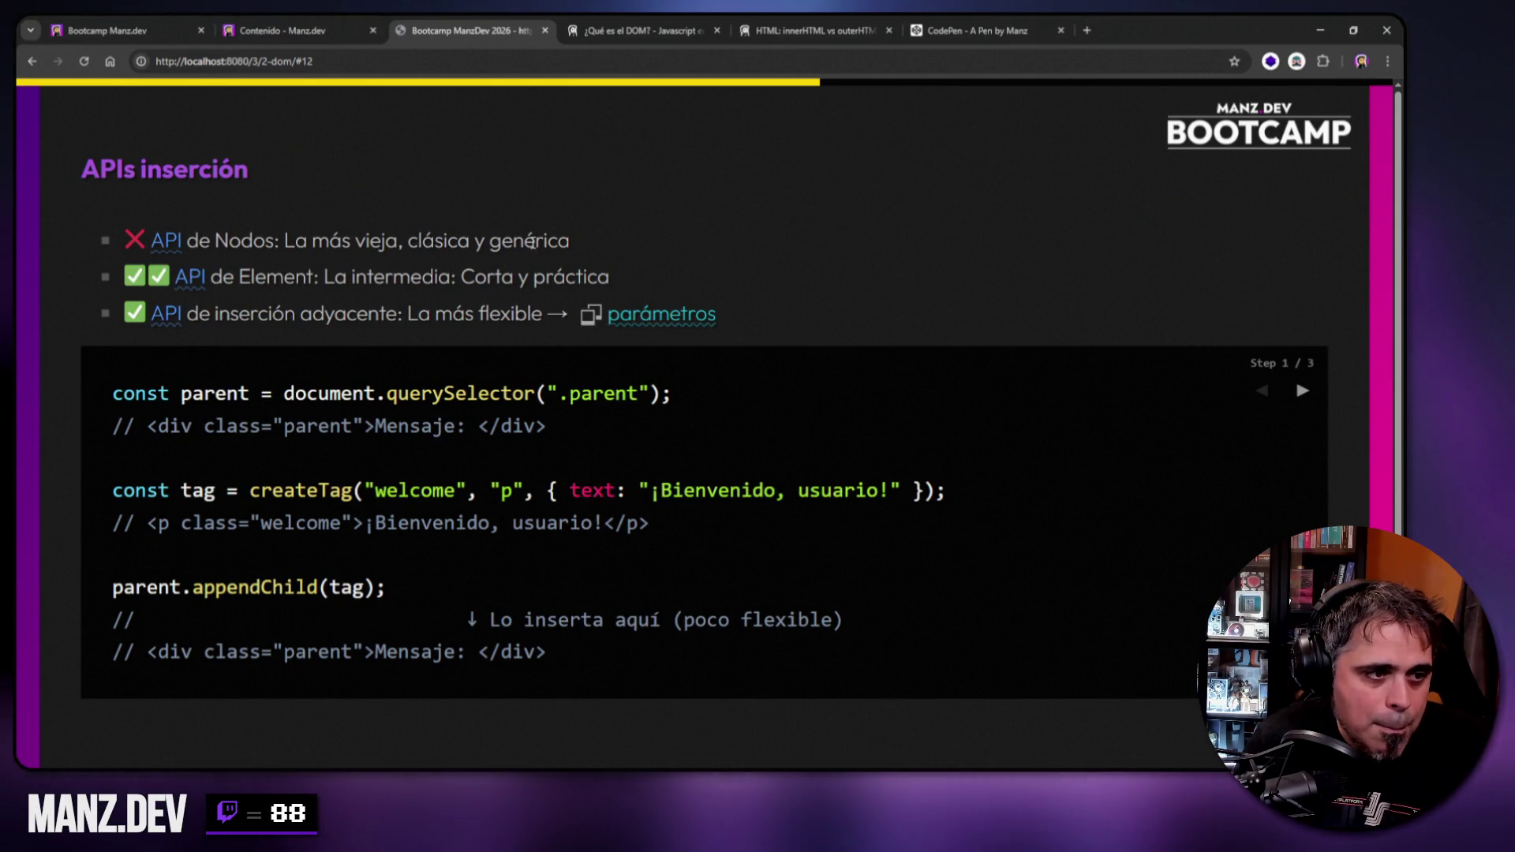
right_click(556, 601)
left_click(600, 583)
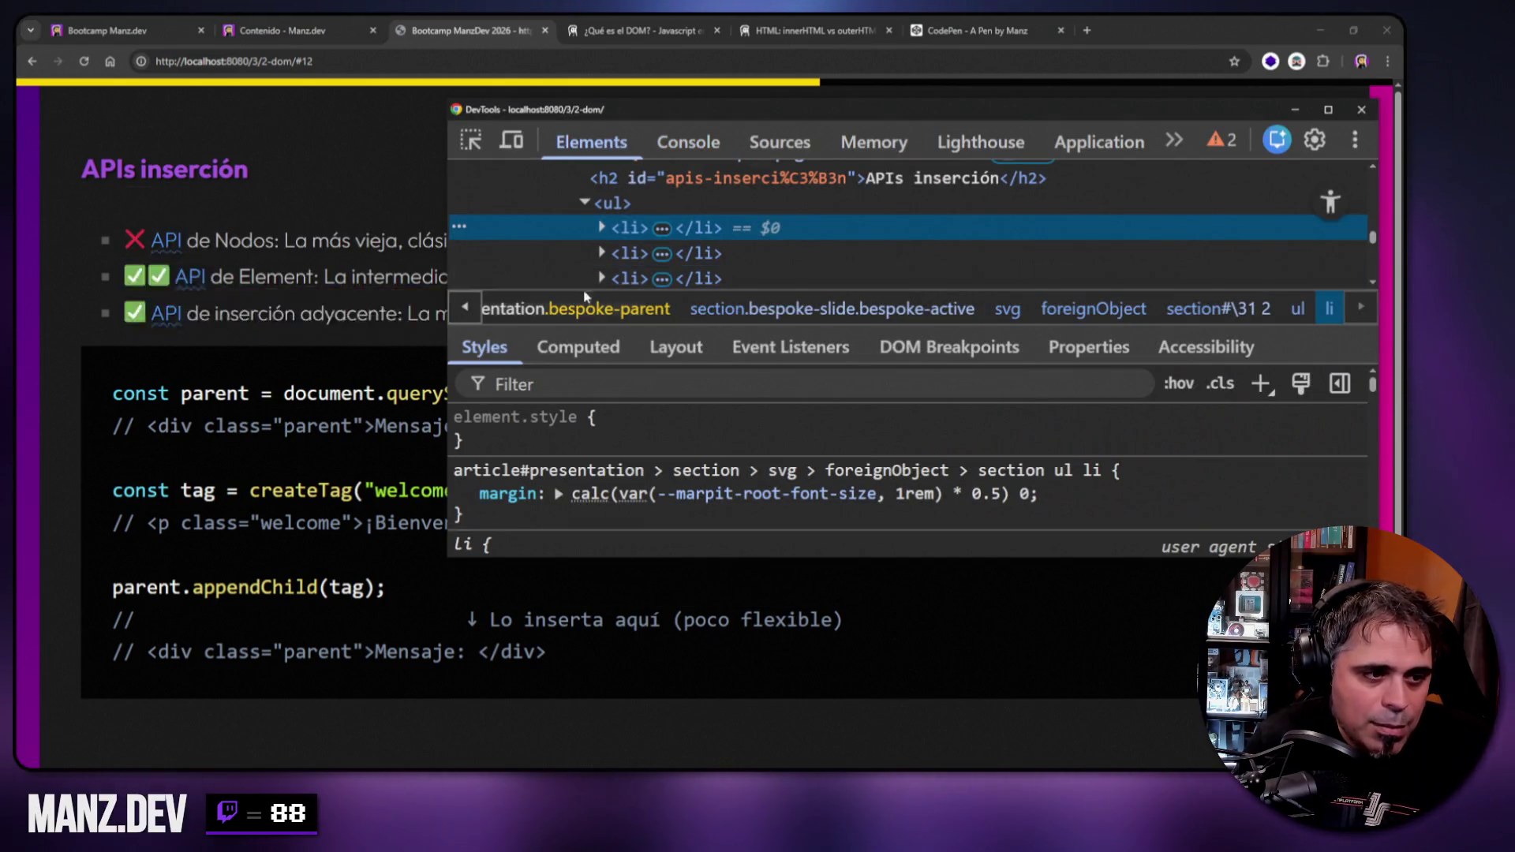
left_click(601, 227)
scroll(1014, 234, "down", 3)
left_click(868, 207)
Edit the text node to wrap genérica in <span class="gen">.
right_click(998, 212)
left_click(1026, 247)
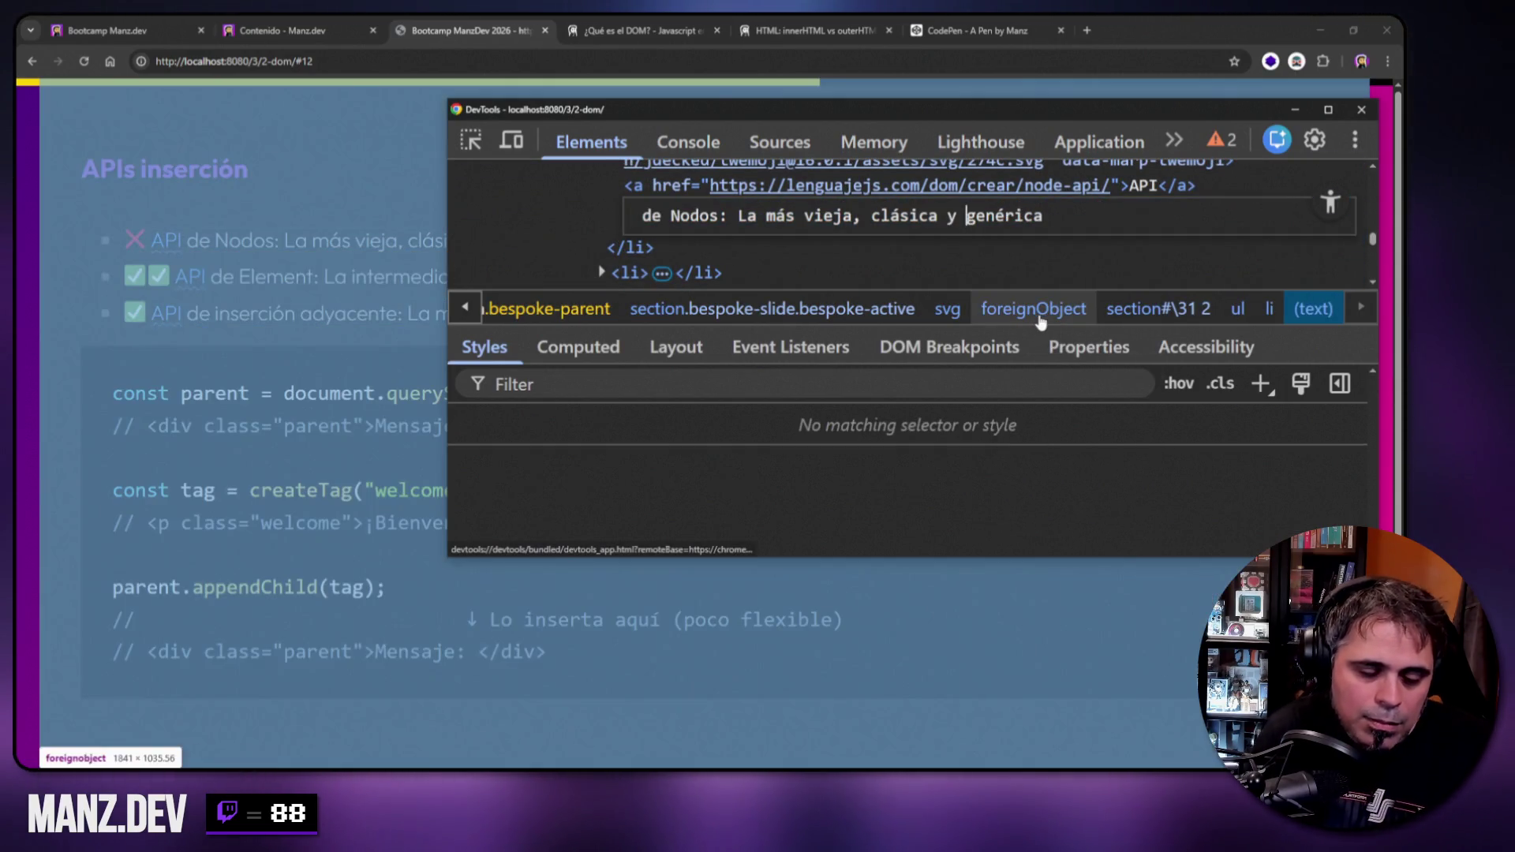
type("<span></span>")
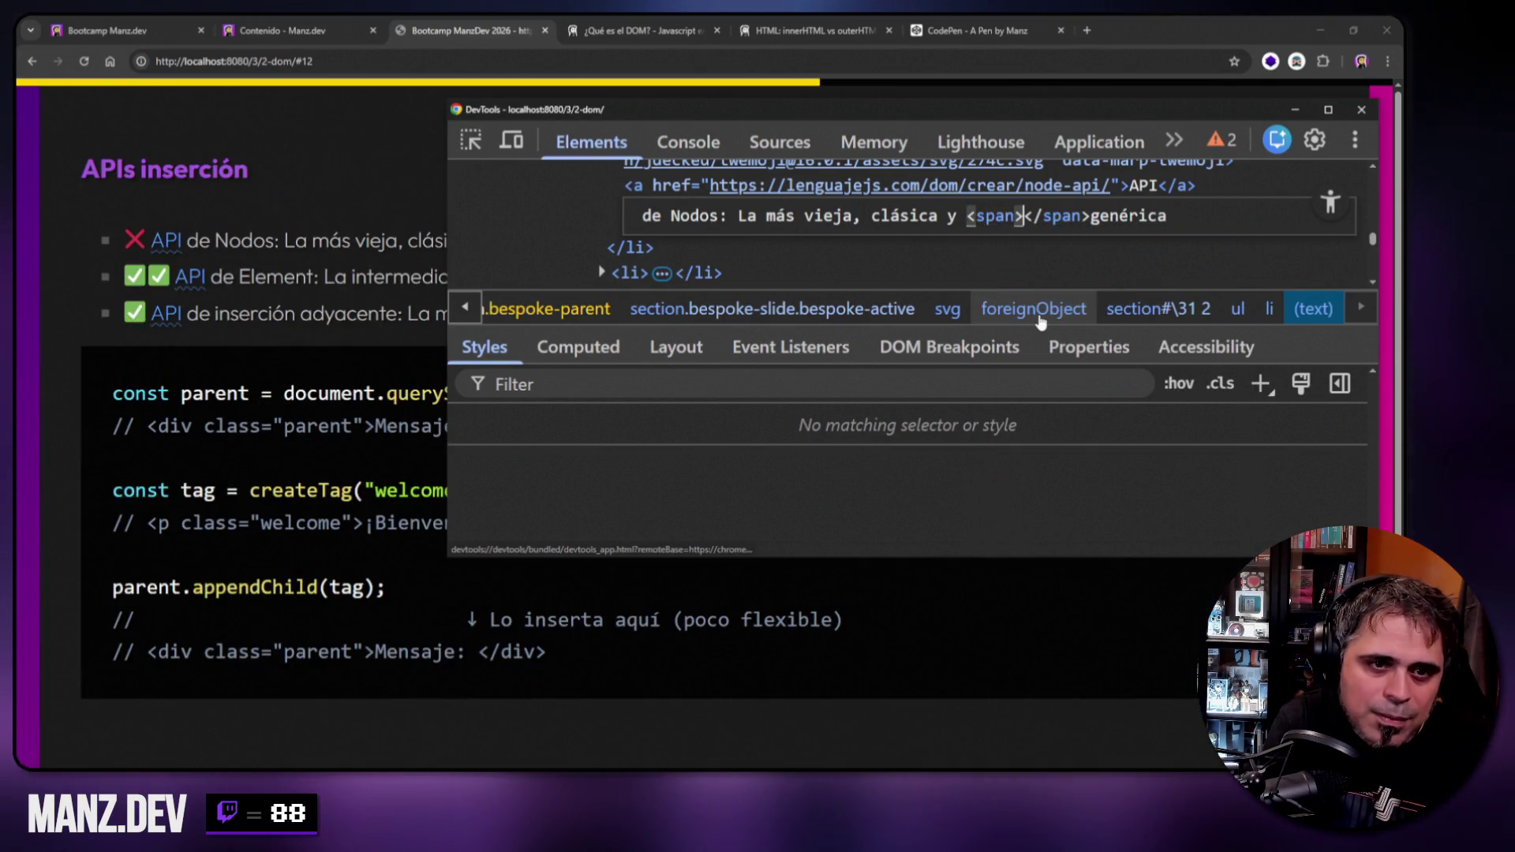
key("Delete")
key("End")
type("</span>")
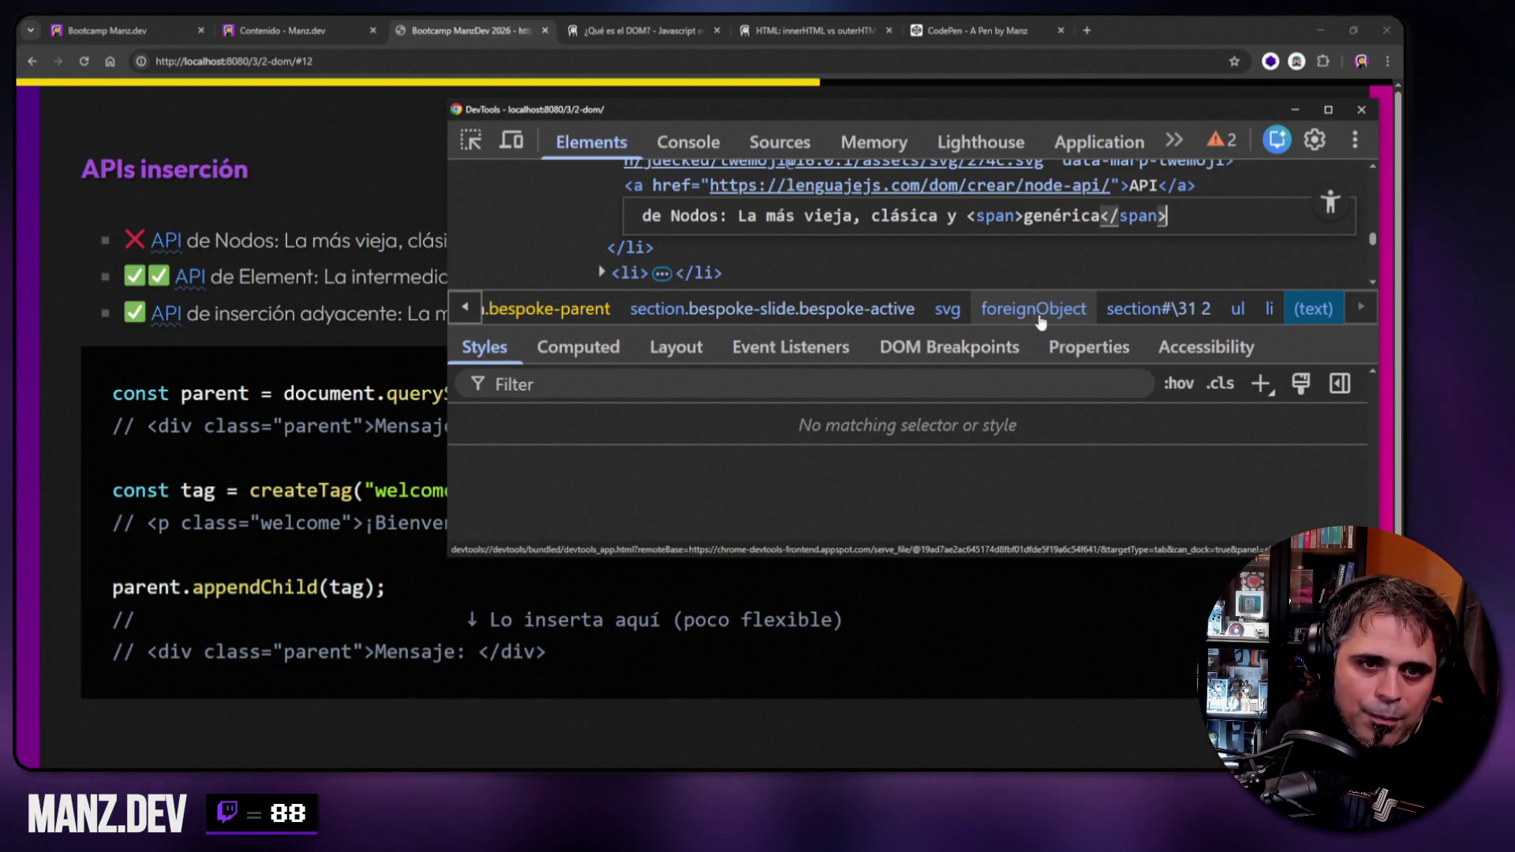
key("Home")
key("ctrl+Right")
key("ctrl+Right")
key("ctrl+Right")
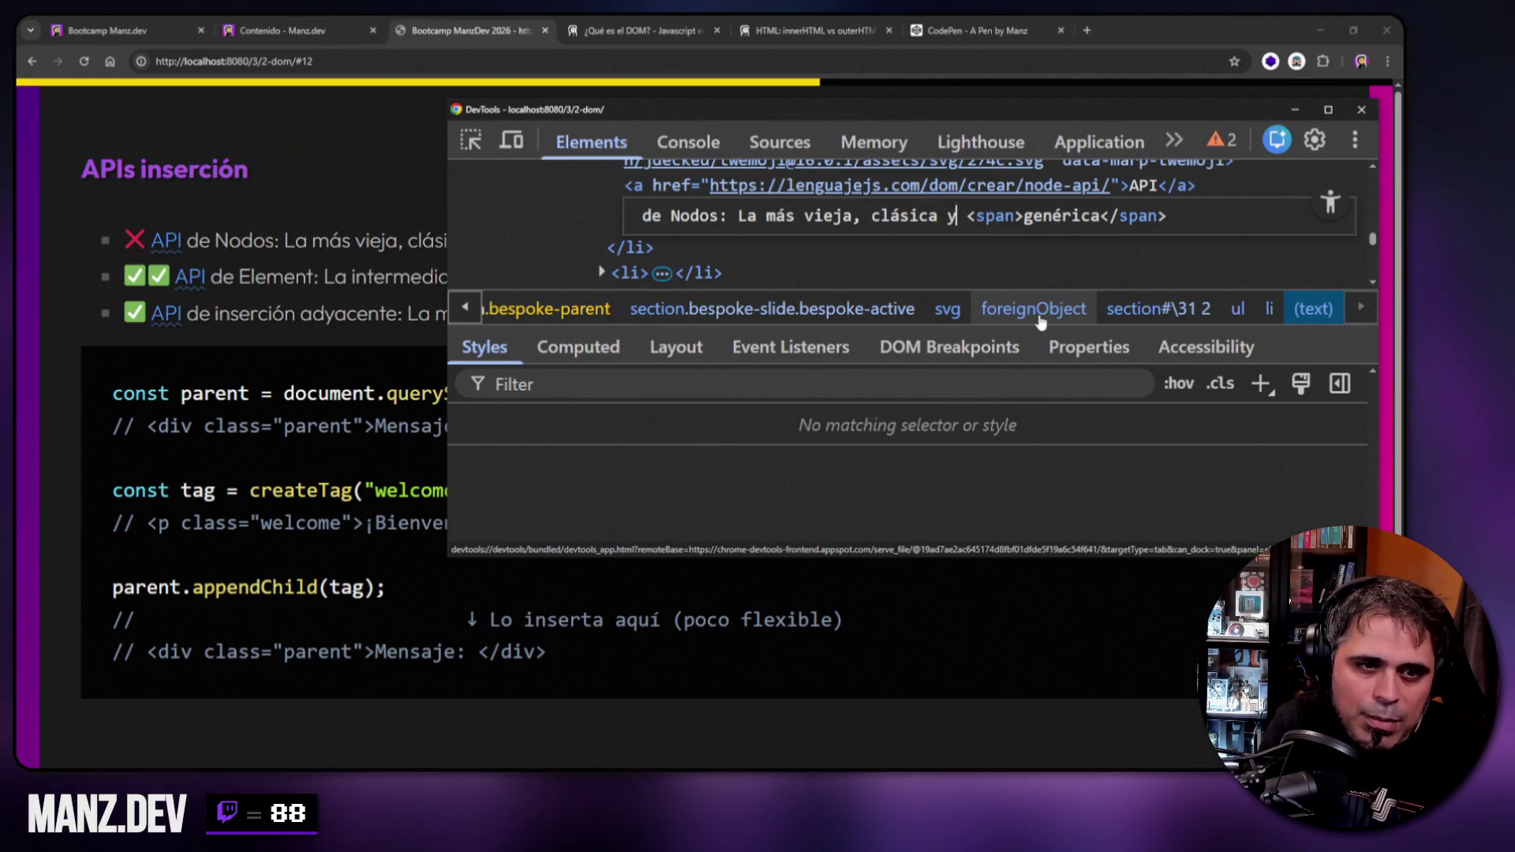
key("ctrl+Right")
type("cl")
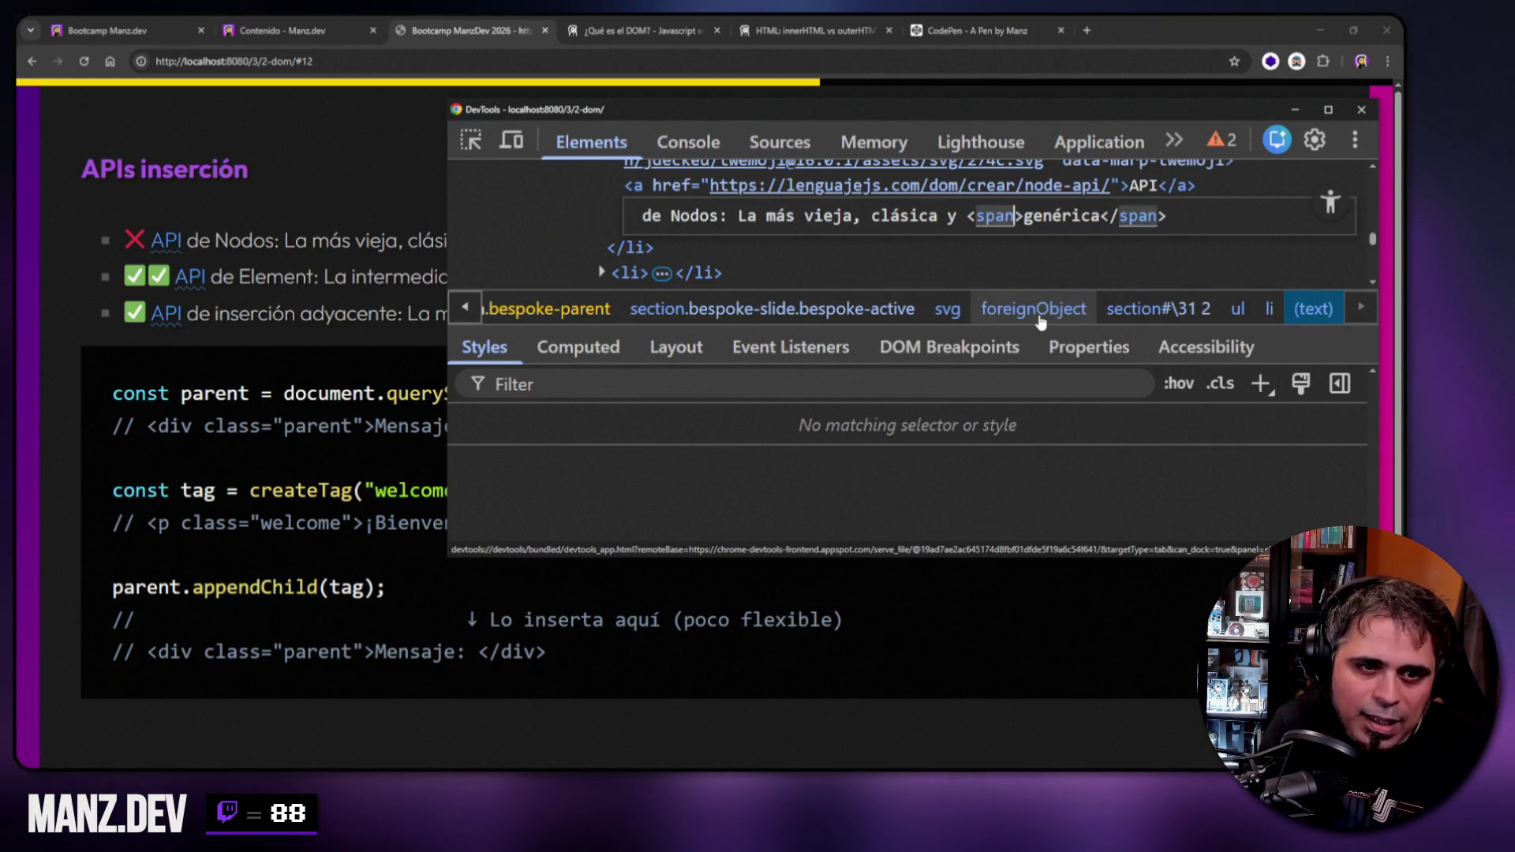
type("ass=\"gen\"")
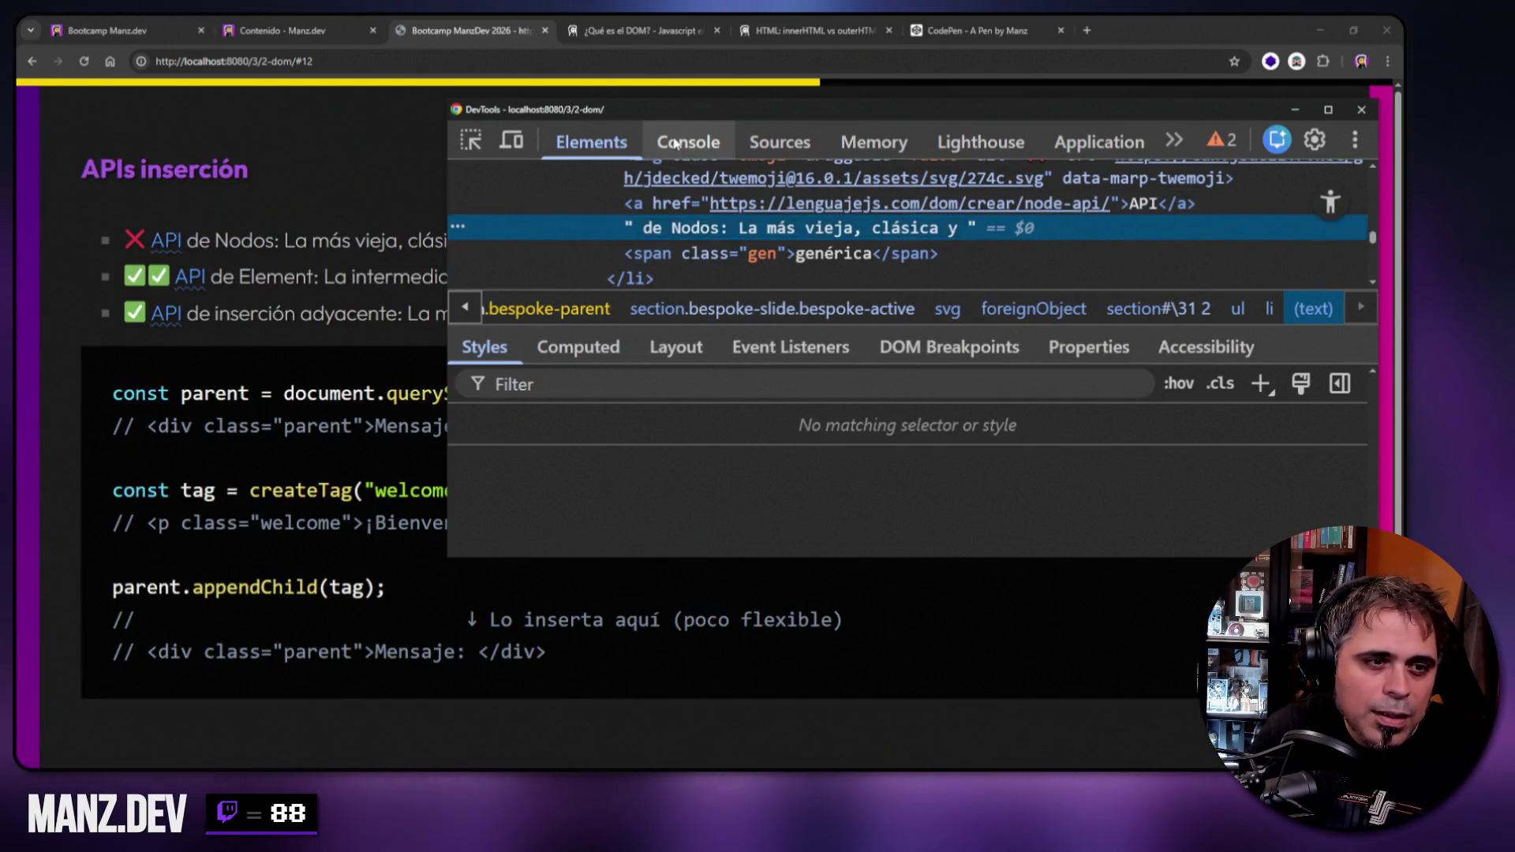
In the Console, run const gen = document.querySelector(".gen") and print gen.
left_click(687, 142)
type("const")
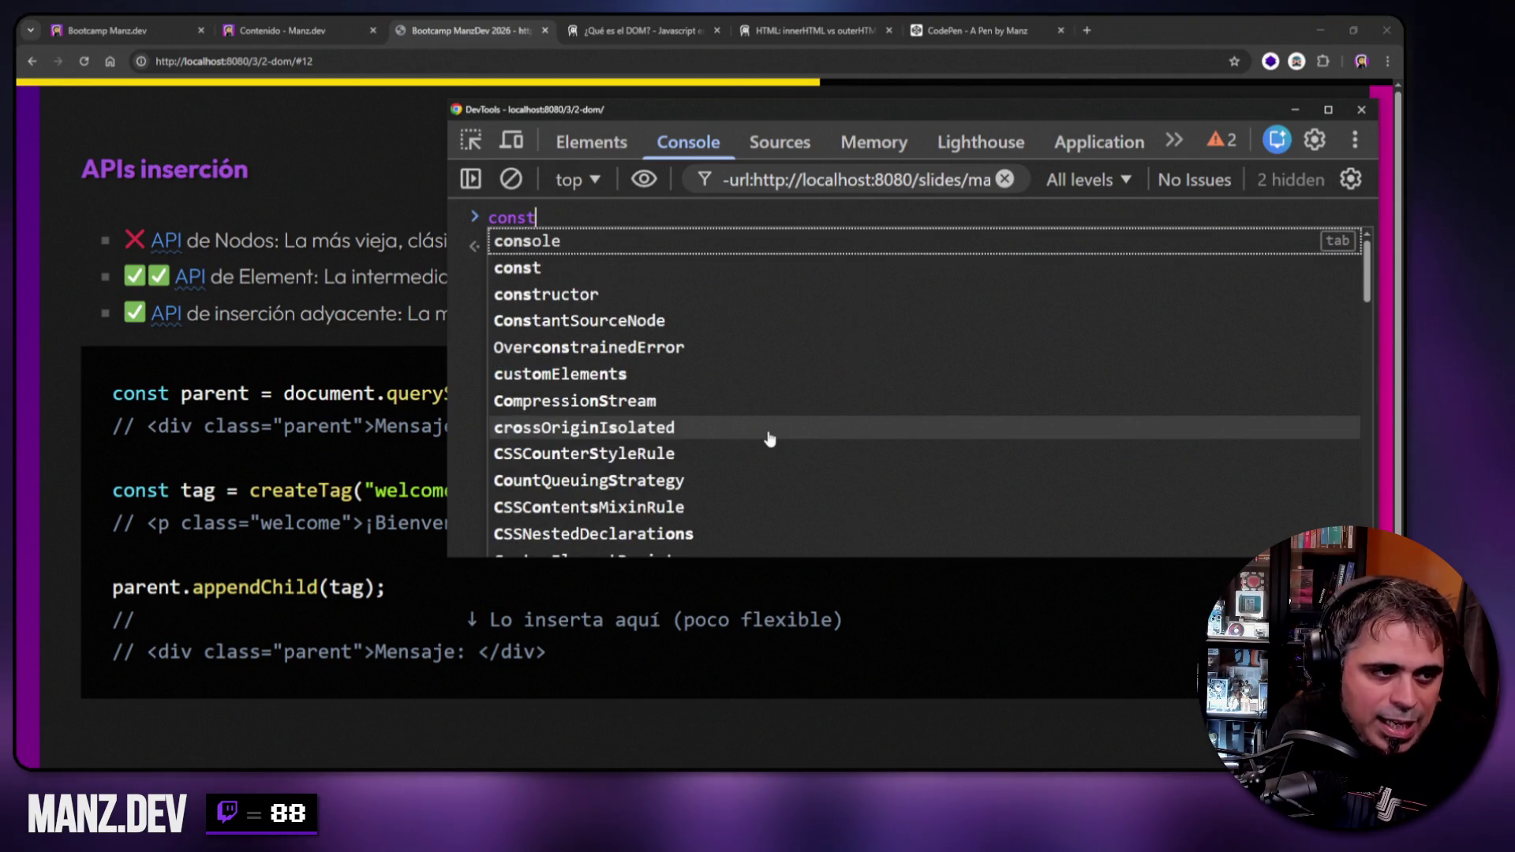
type(" gen = document.que")
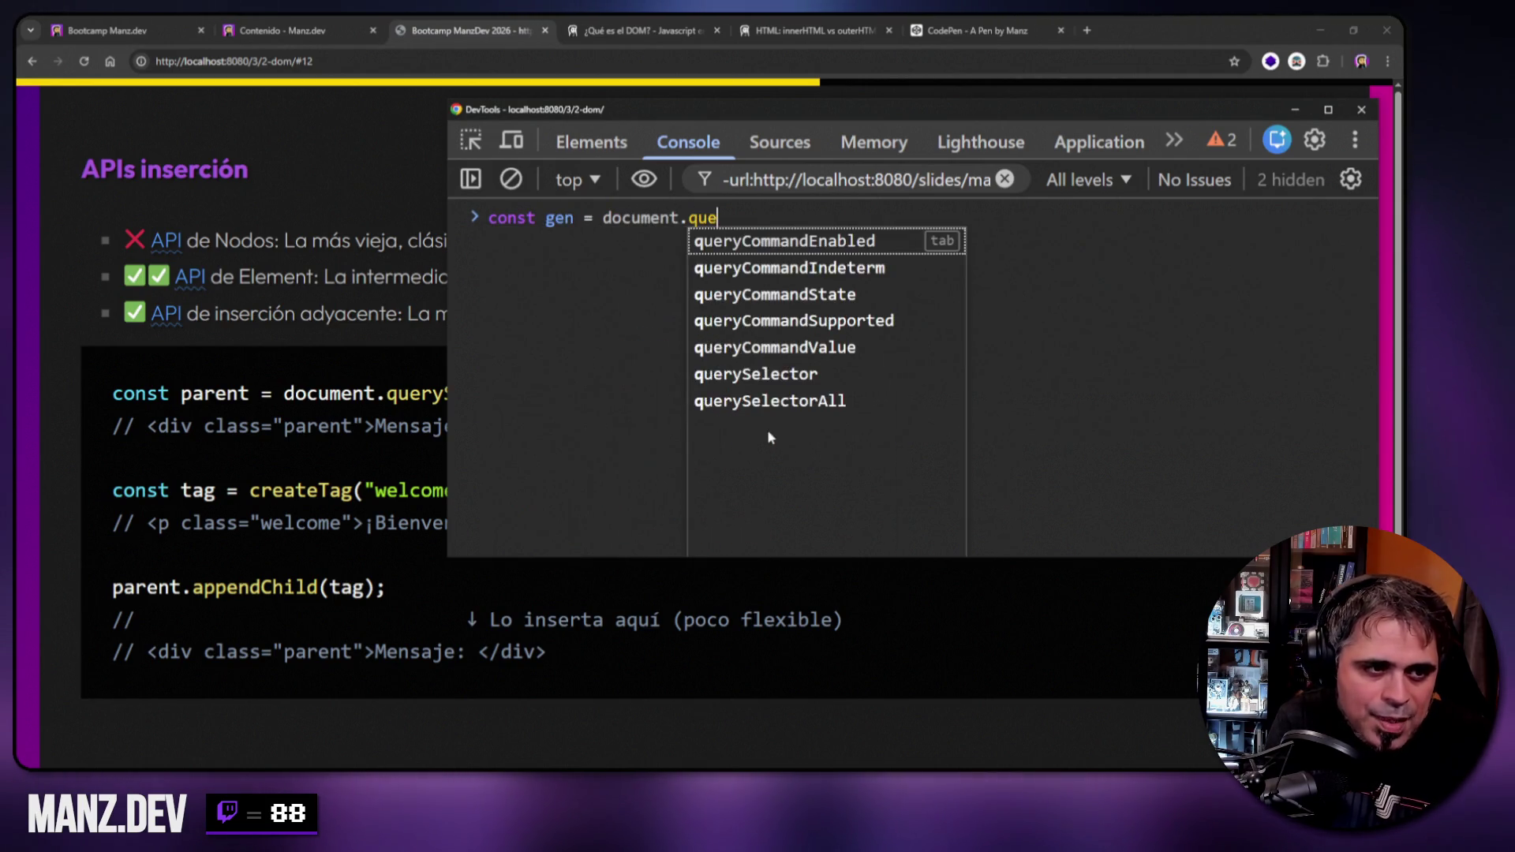
type("rySelector(\".gen\")")
key("Return")
type("gen")
key("Return")
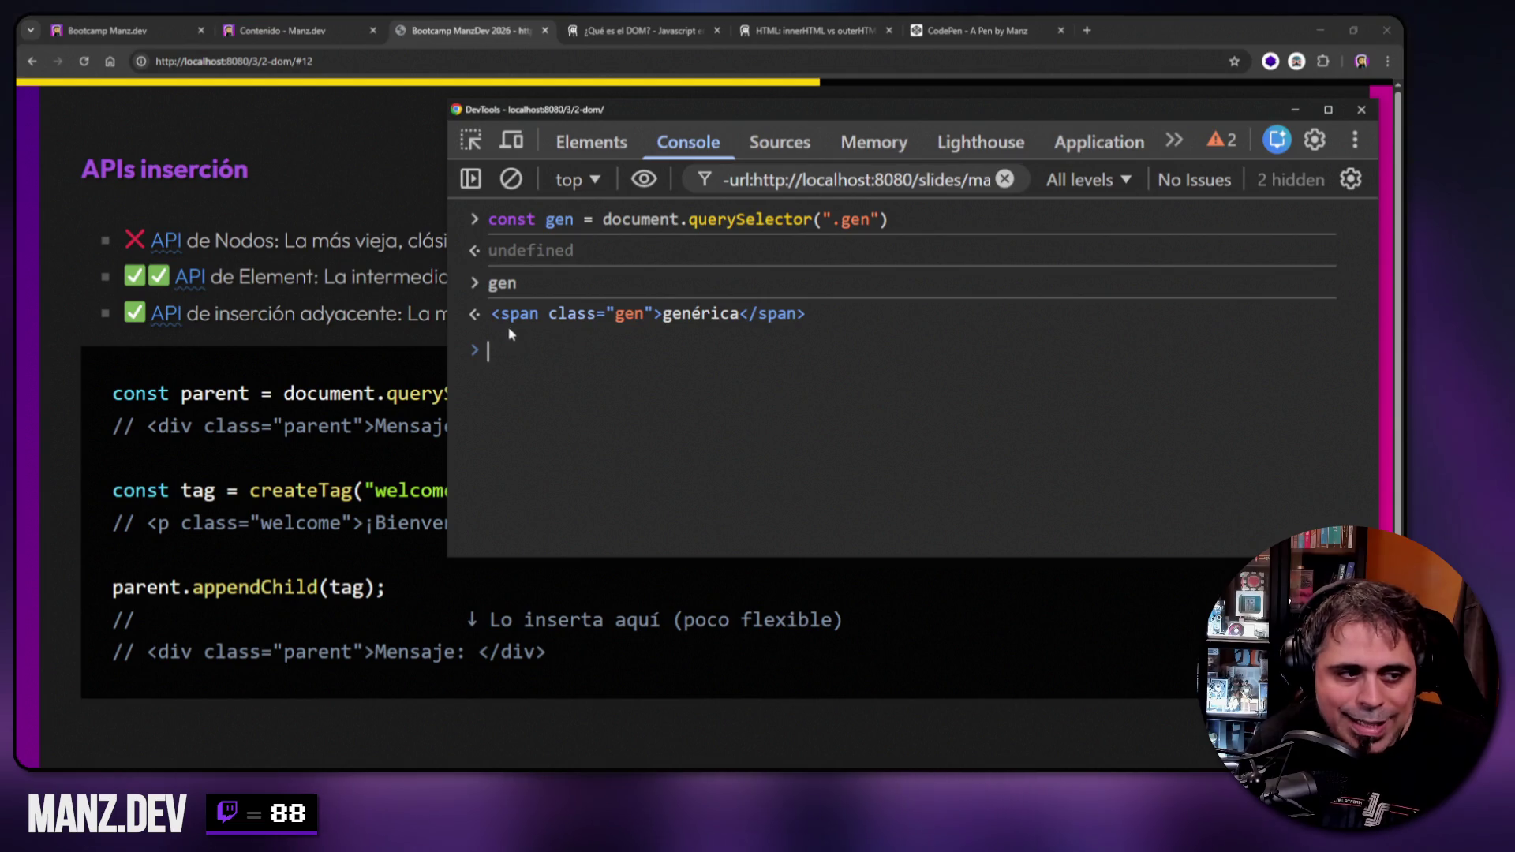
Print the tag paragraph, then type gen.appendChild(tag) without running it.
mouse_move(698, 105)
left_mouse_down()
mouse_move(780, 256)
mouse_move(785, 224)
mouse_move(505, 291)
mouse_move(540, 270)
mouse_move(549, 281)
left_mouse_up()
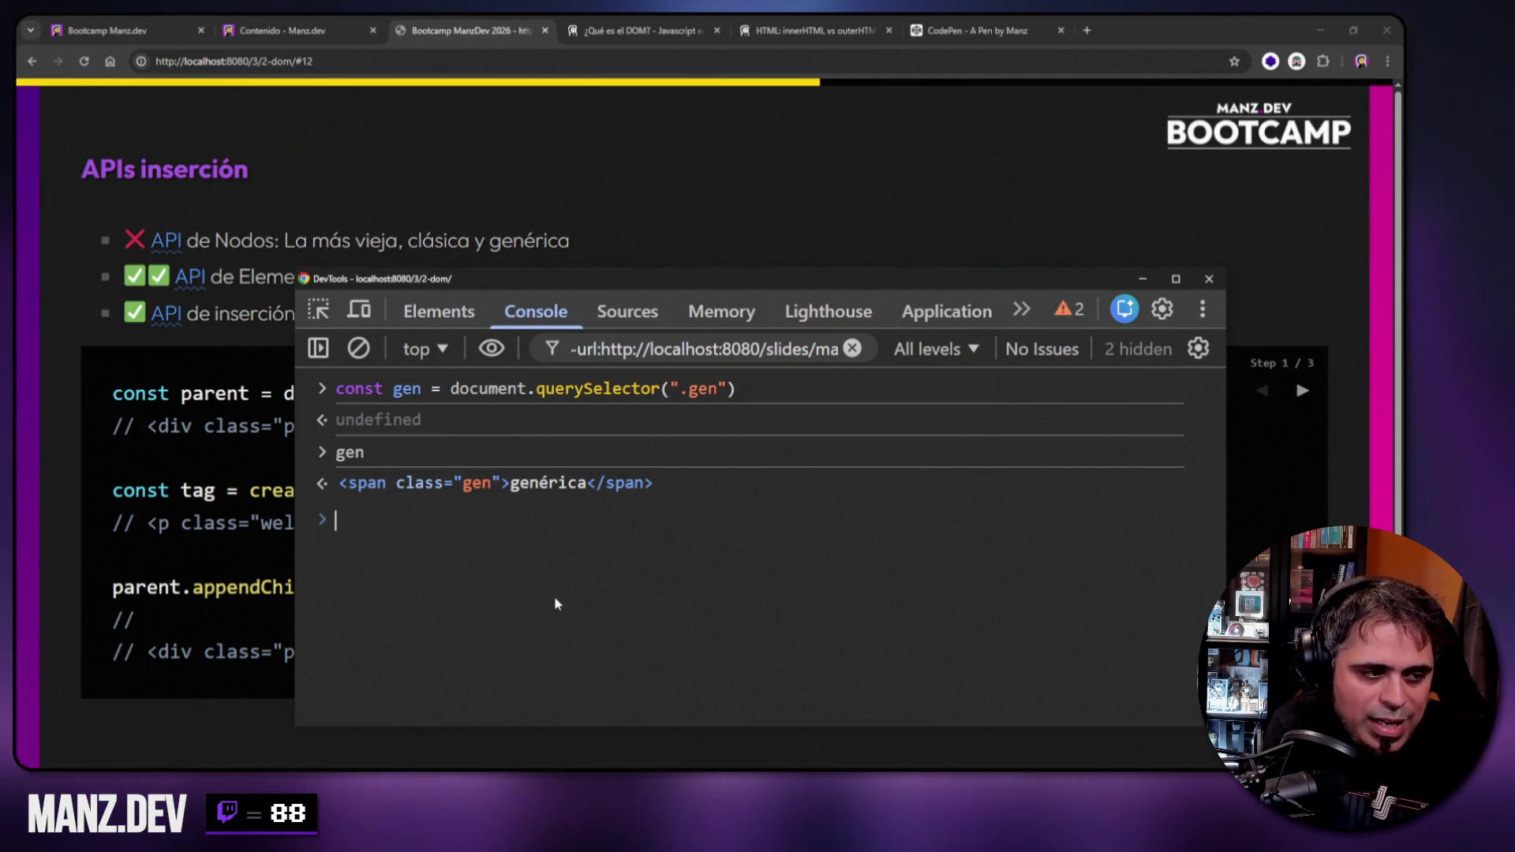
type("tag")
key("Up")
key("Down")
key("Return")
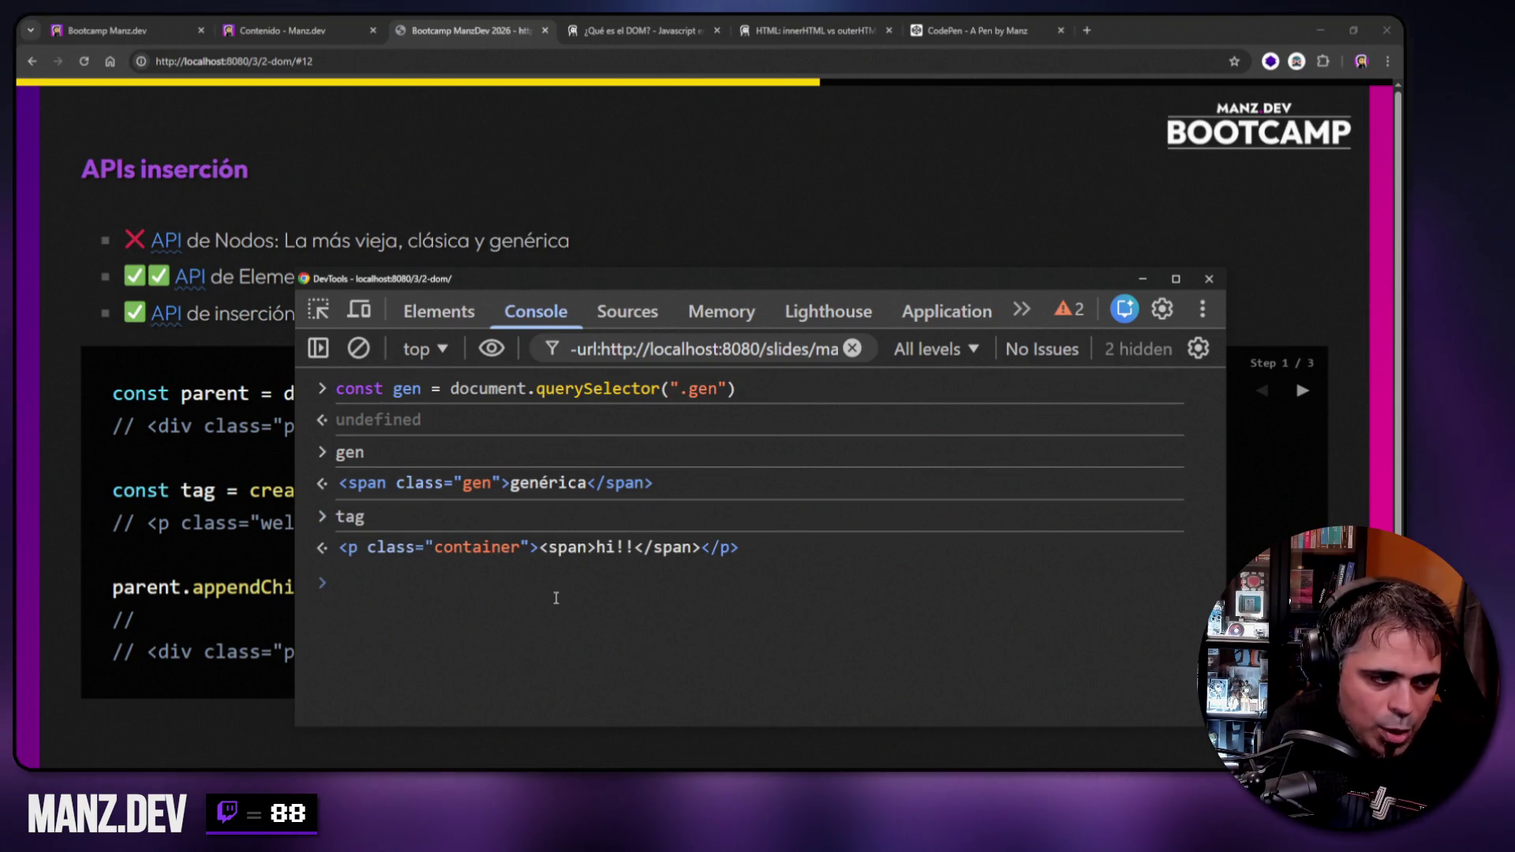
type("gen.appendChild")
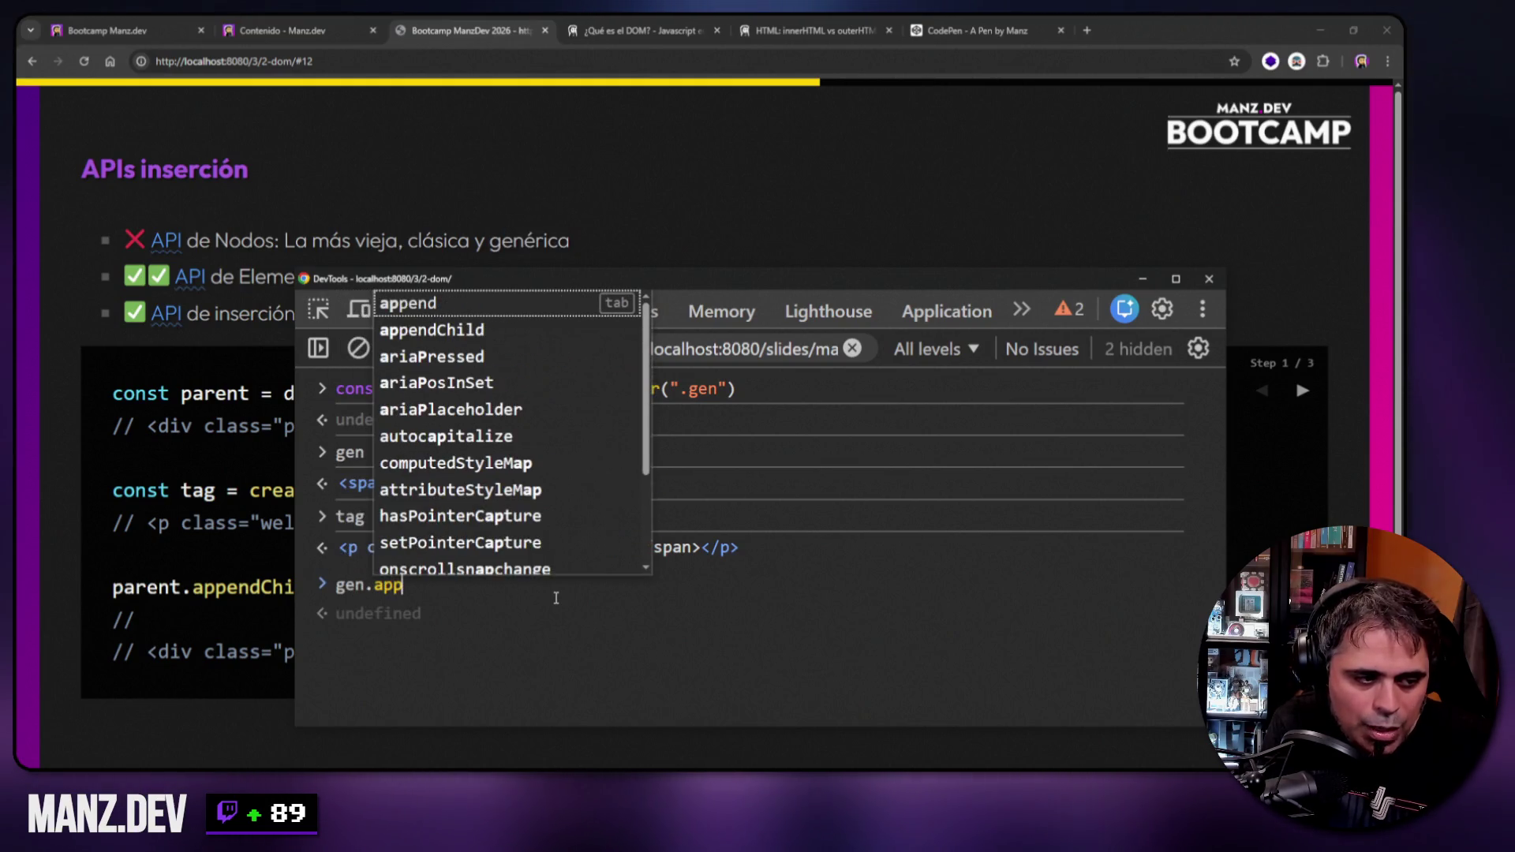
type("(tag)")
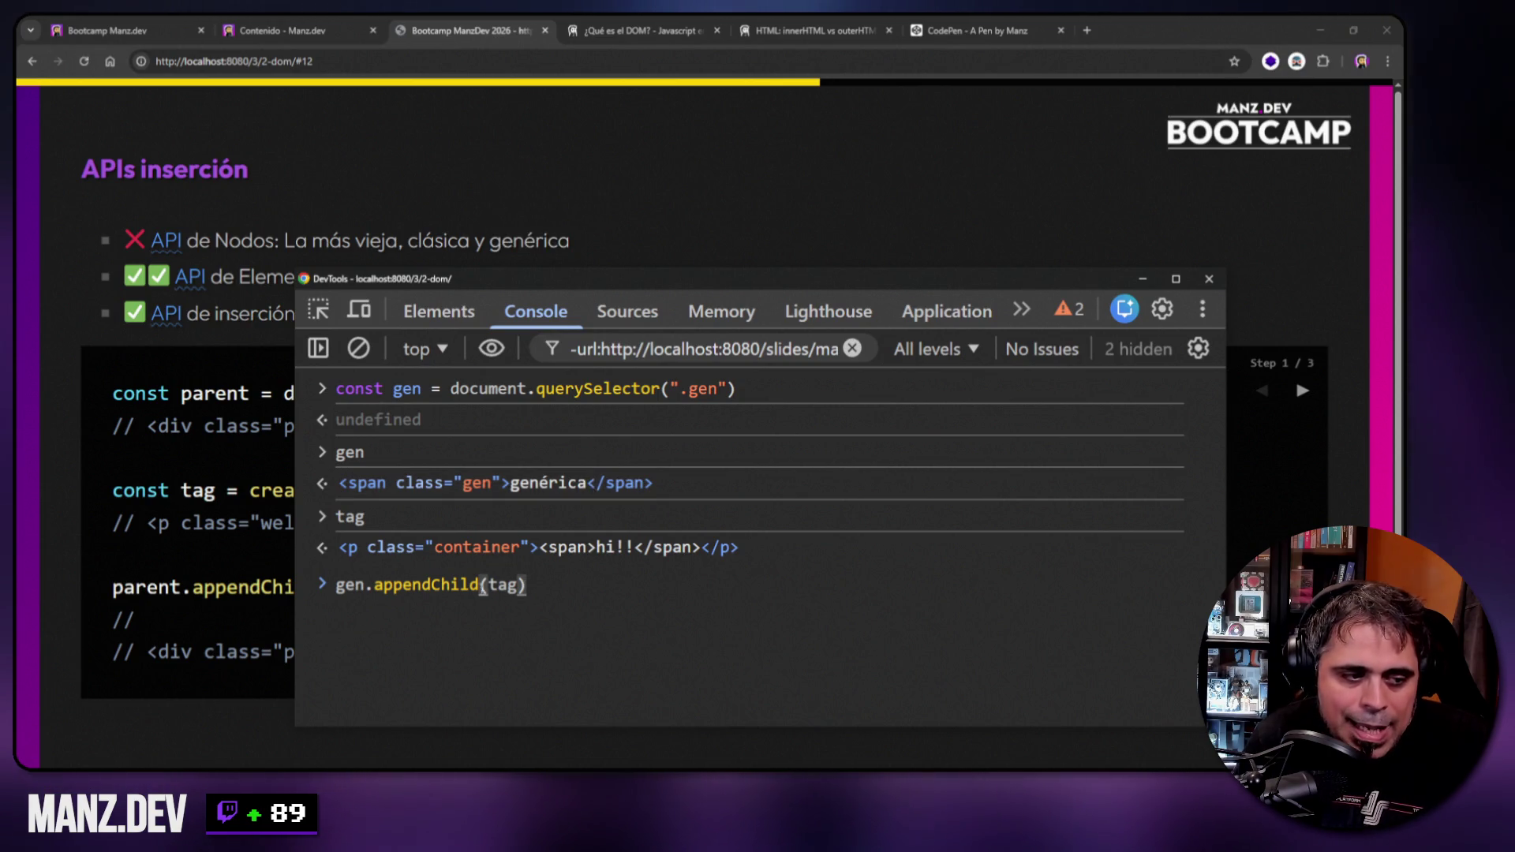
left_click_drag(479, 584, 431, 584)
Run gen.appendChild(".") with a text string to show it fails.
key("BackSpace")
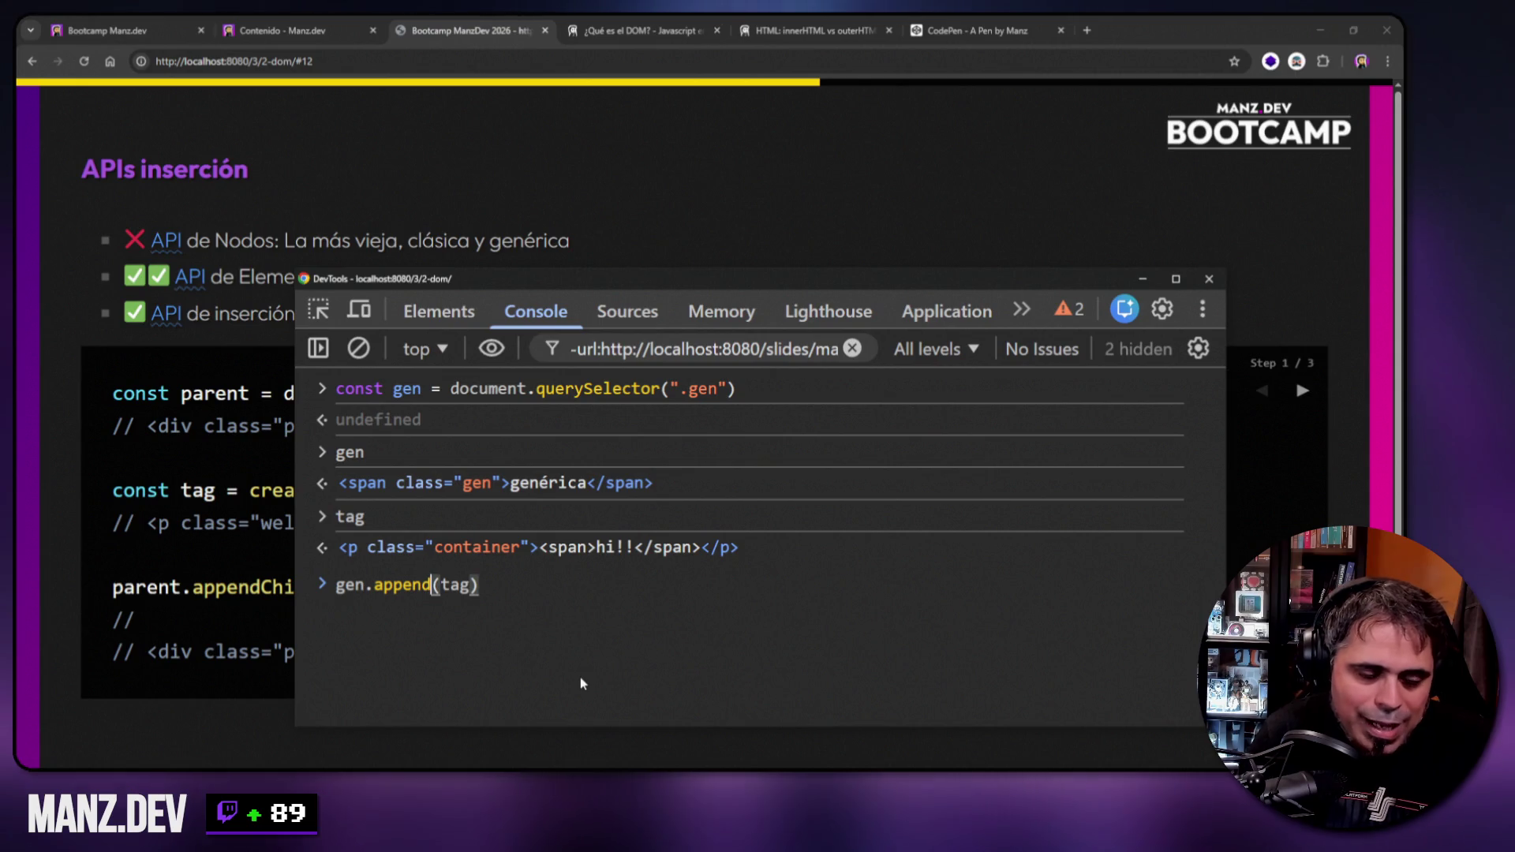
type("Child")
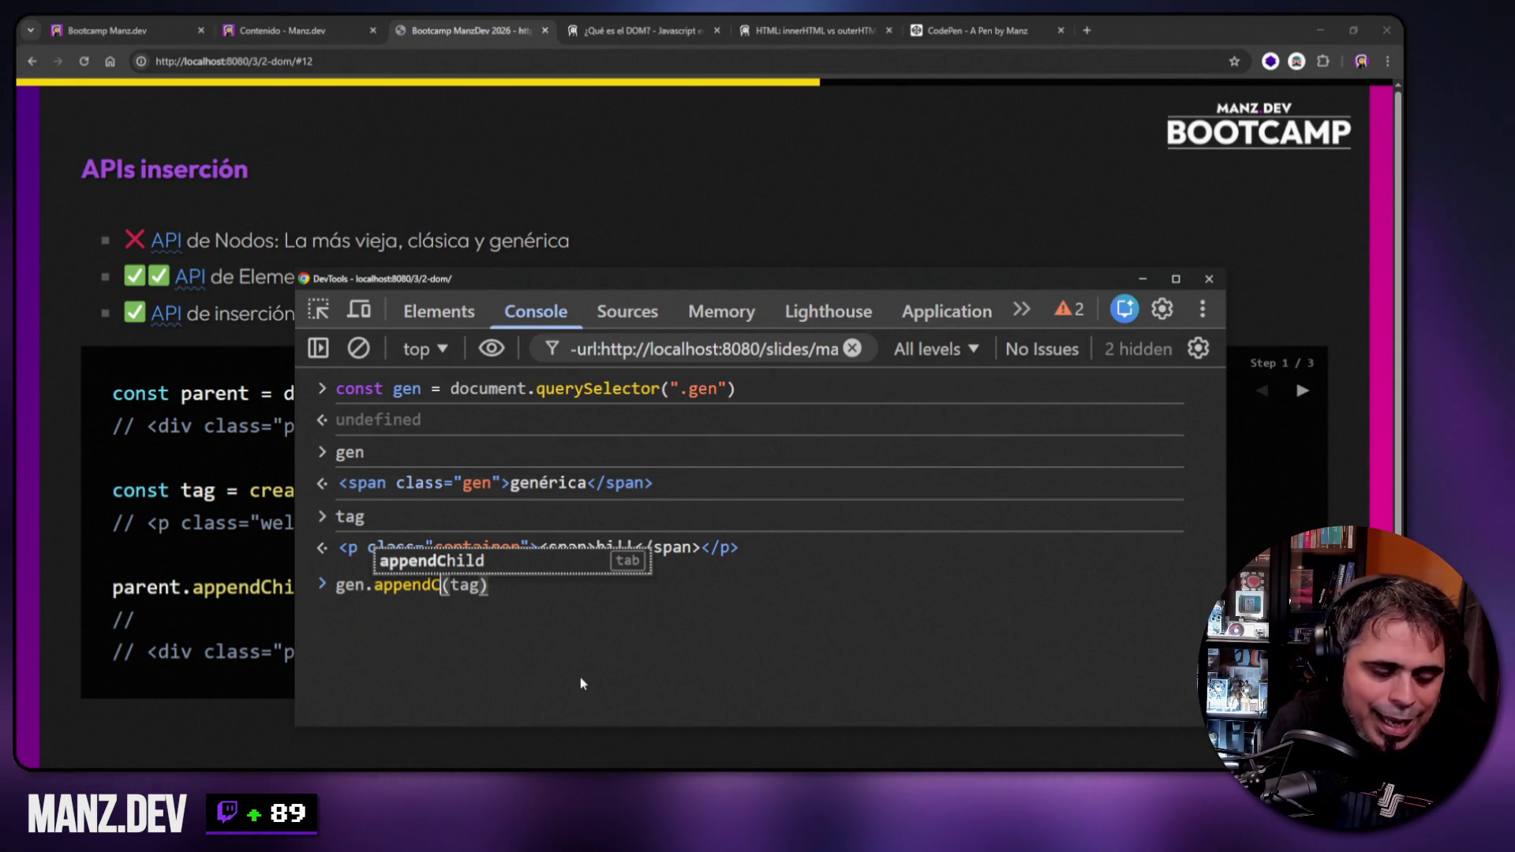
type("(")
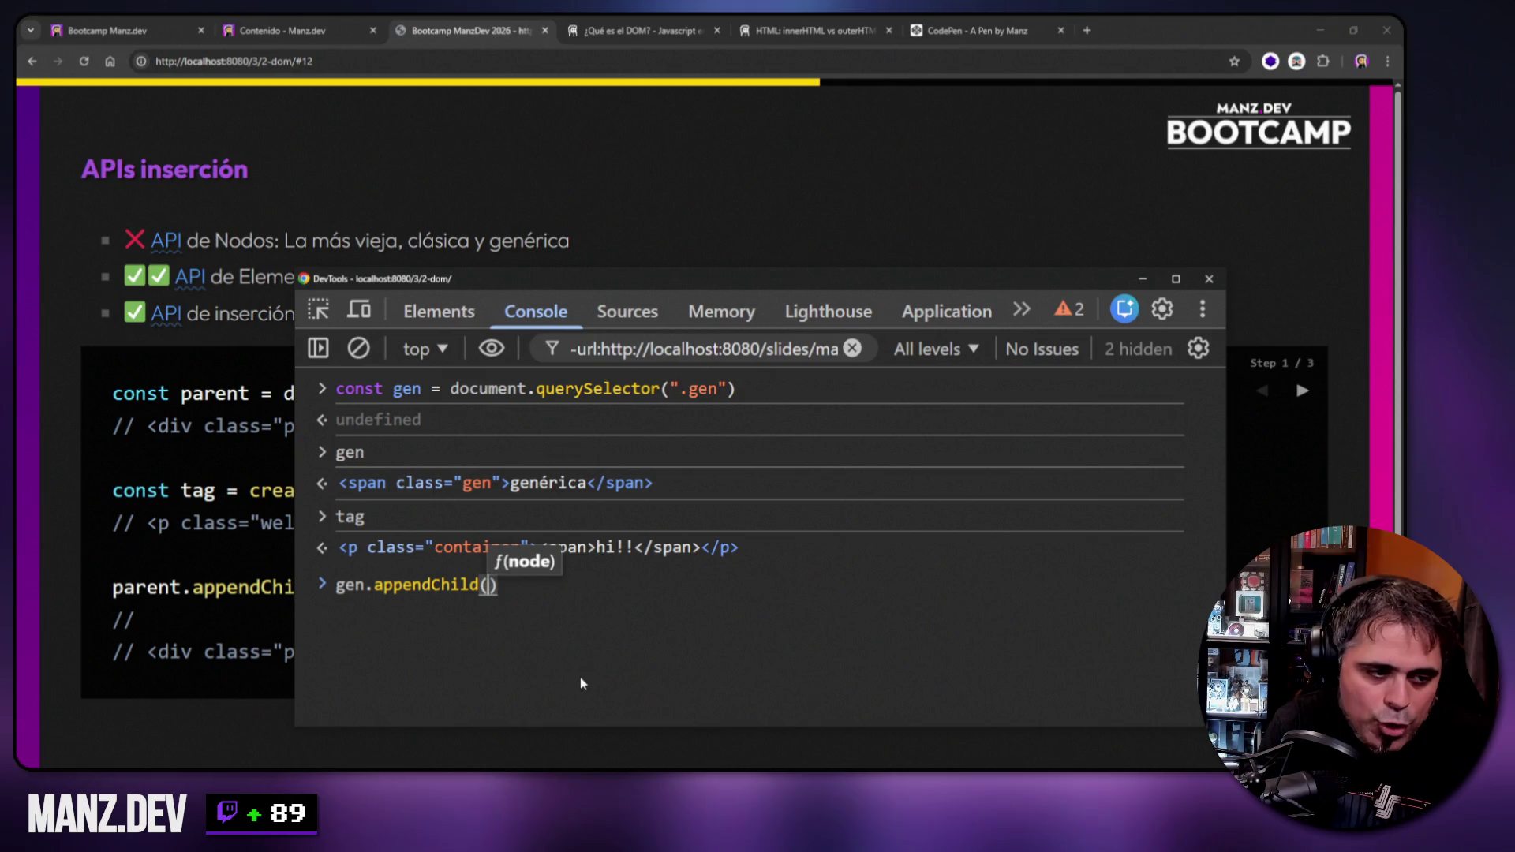
type("\"")
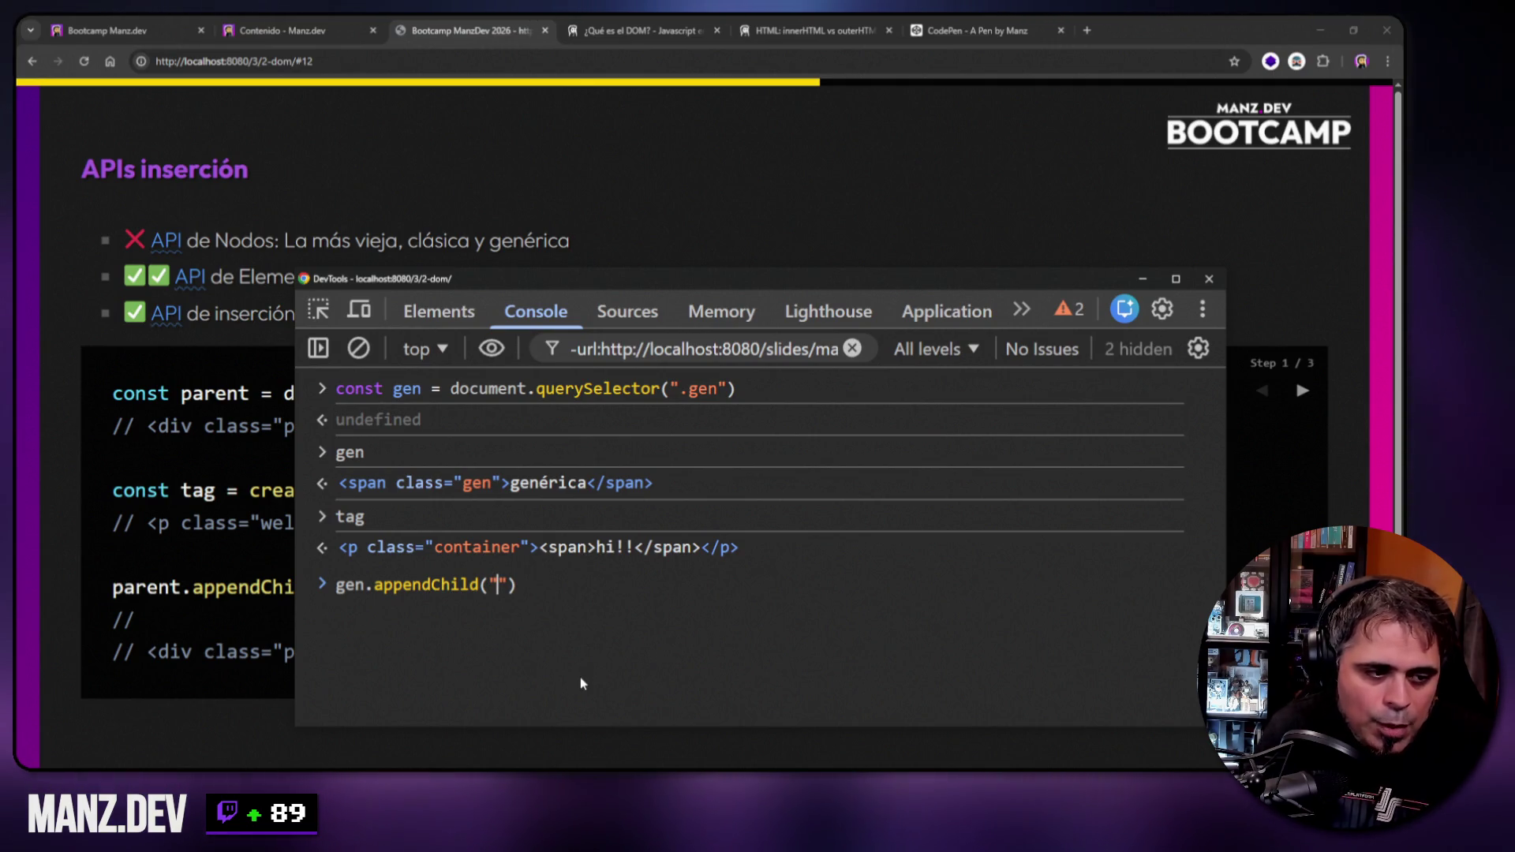
type(".")
key("Return")
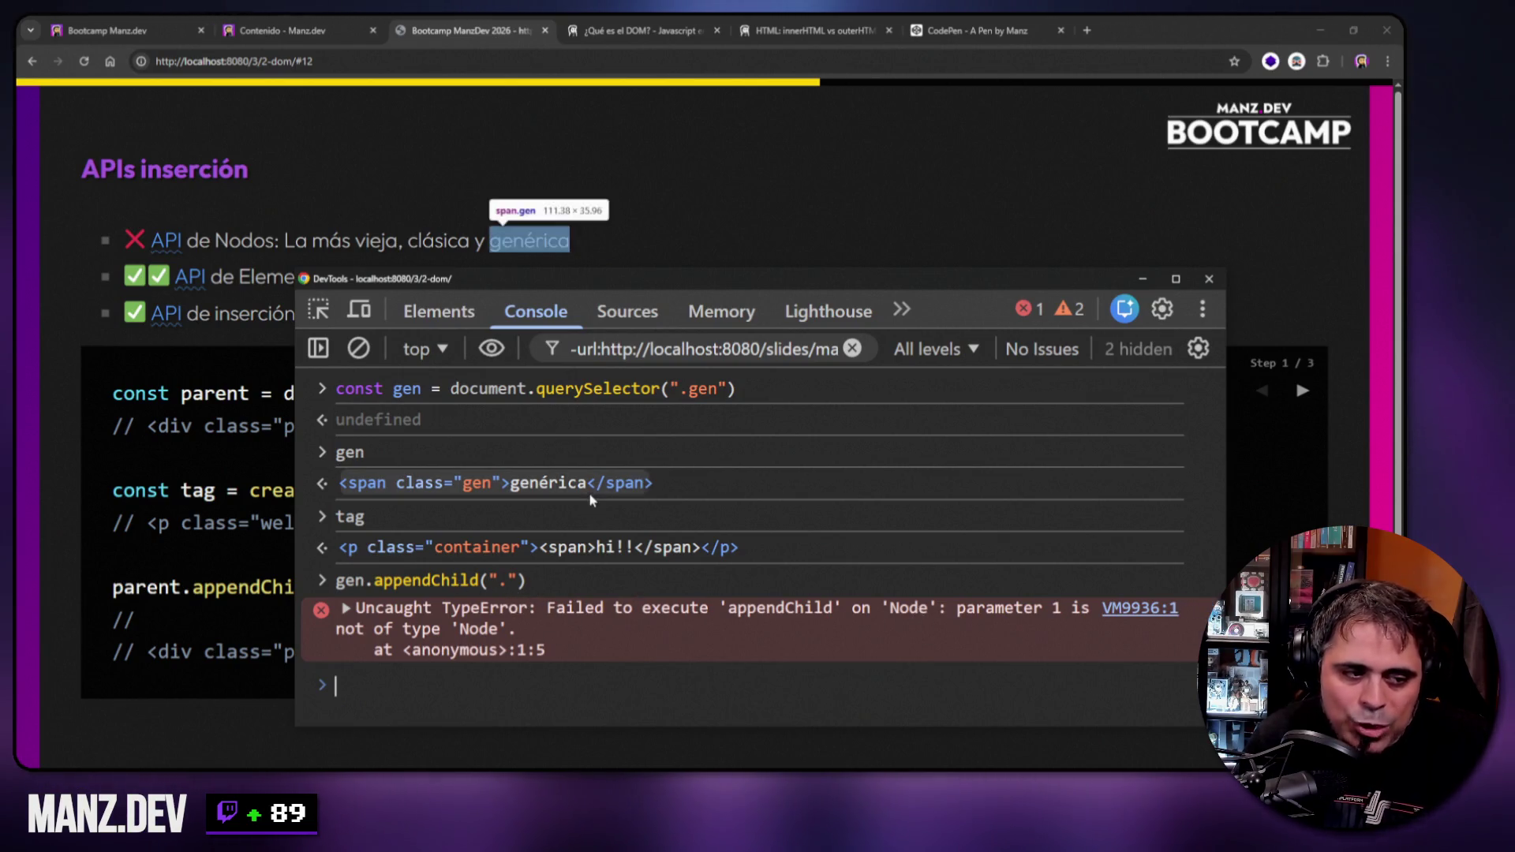
Rerun the command as gen.append(".").
key("Up")
key("Home")
key("Right")
key("Right")
key("Right")
key("Delete")
key("Delete")
key("Delete")
key("Delete")
key("Delete")
key("Return")
Print gen and expand its span showing genérica and ".", then hide DevTools.
type("gen")
key("Return")
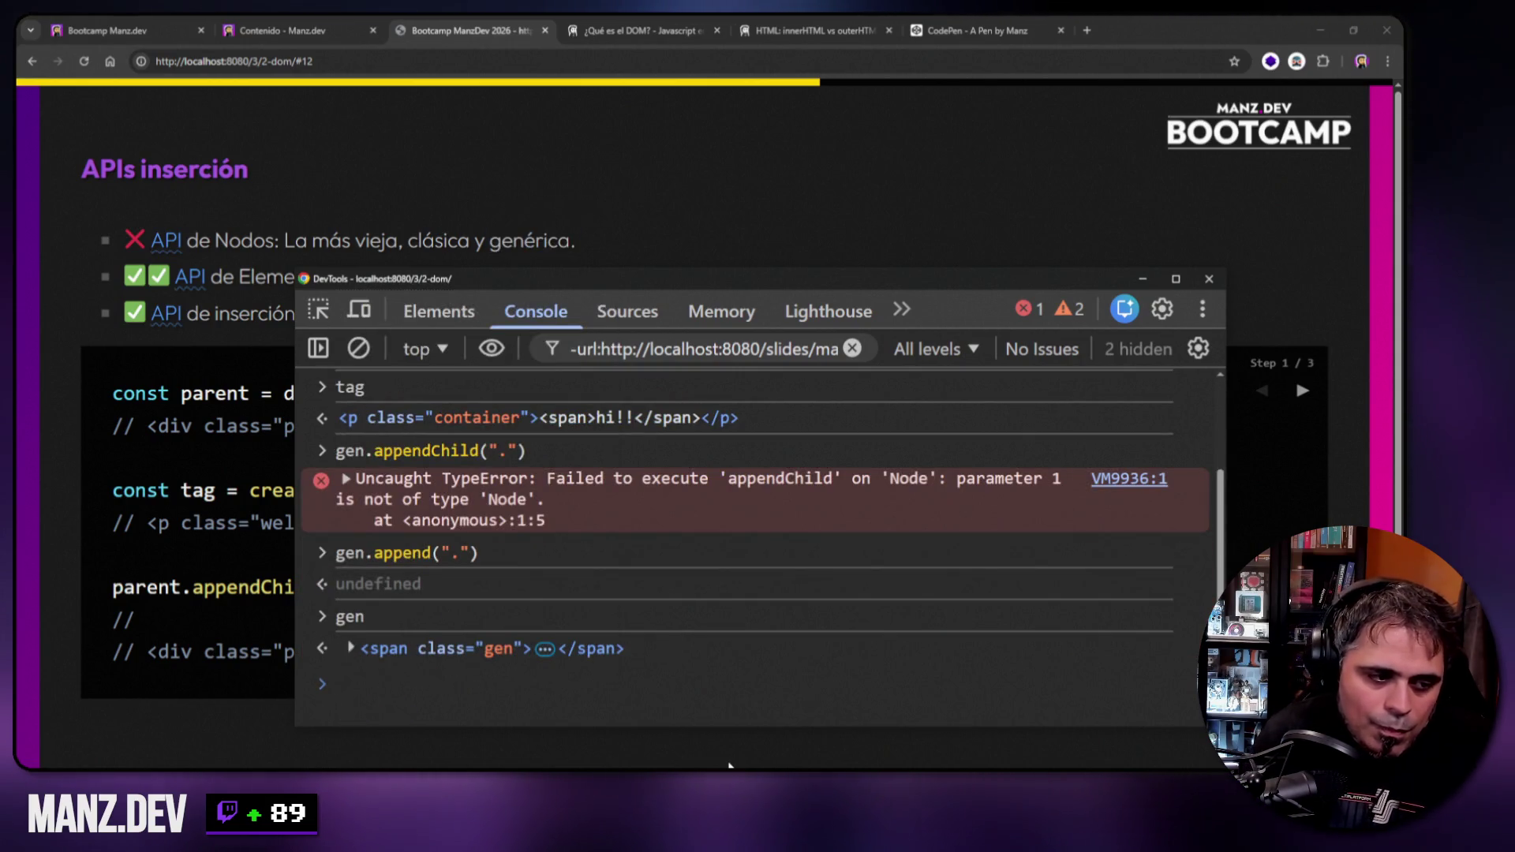
left_click(350, 647)
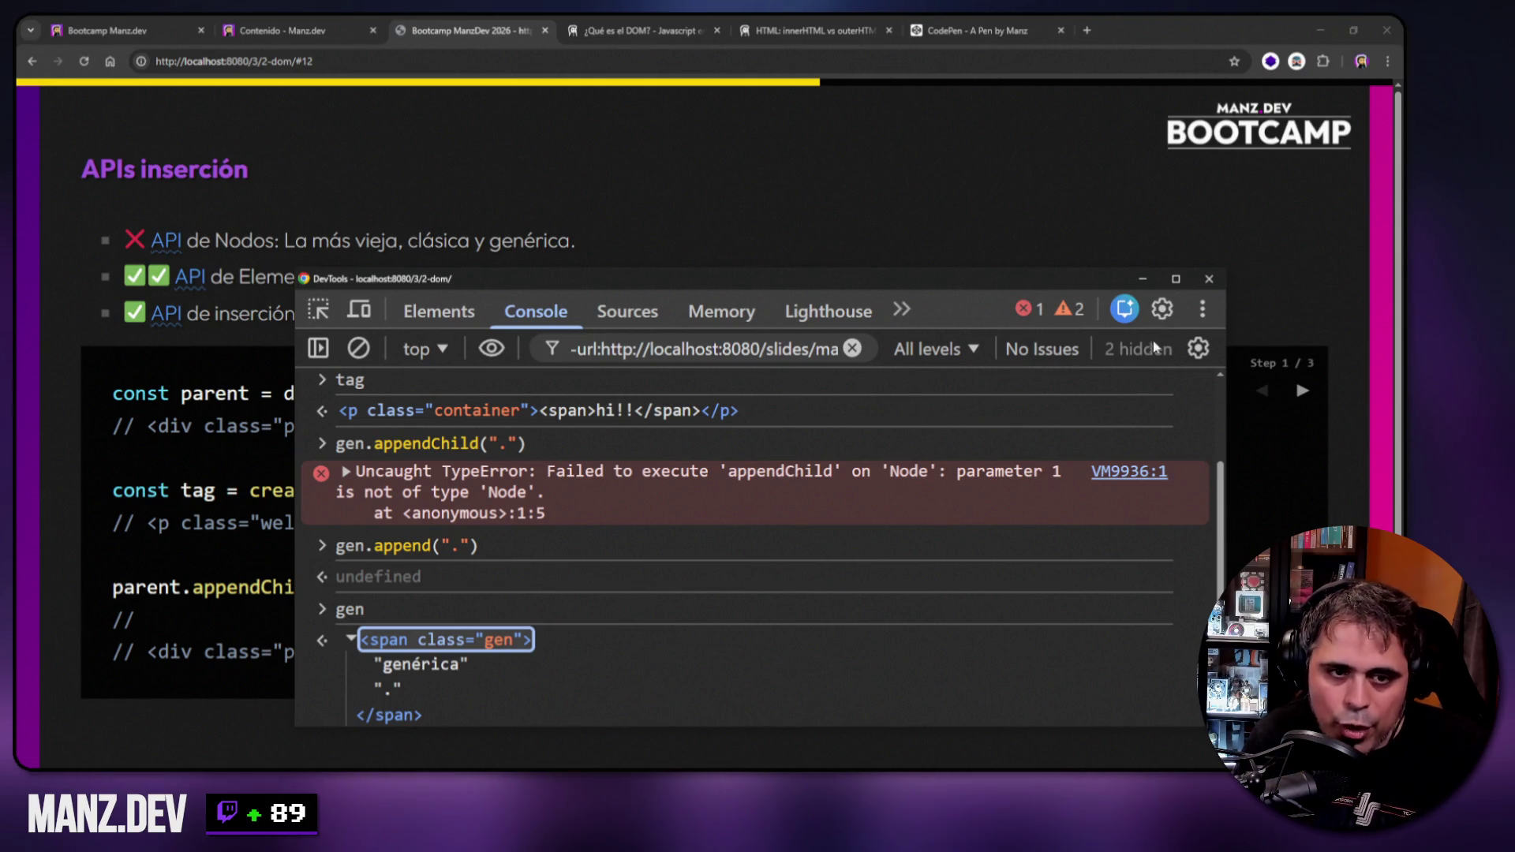
left_click(1142, 280)
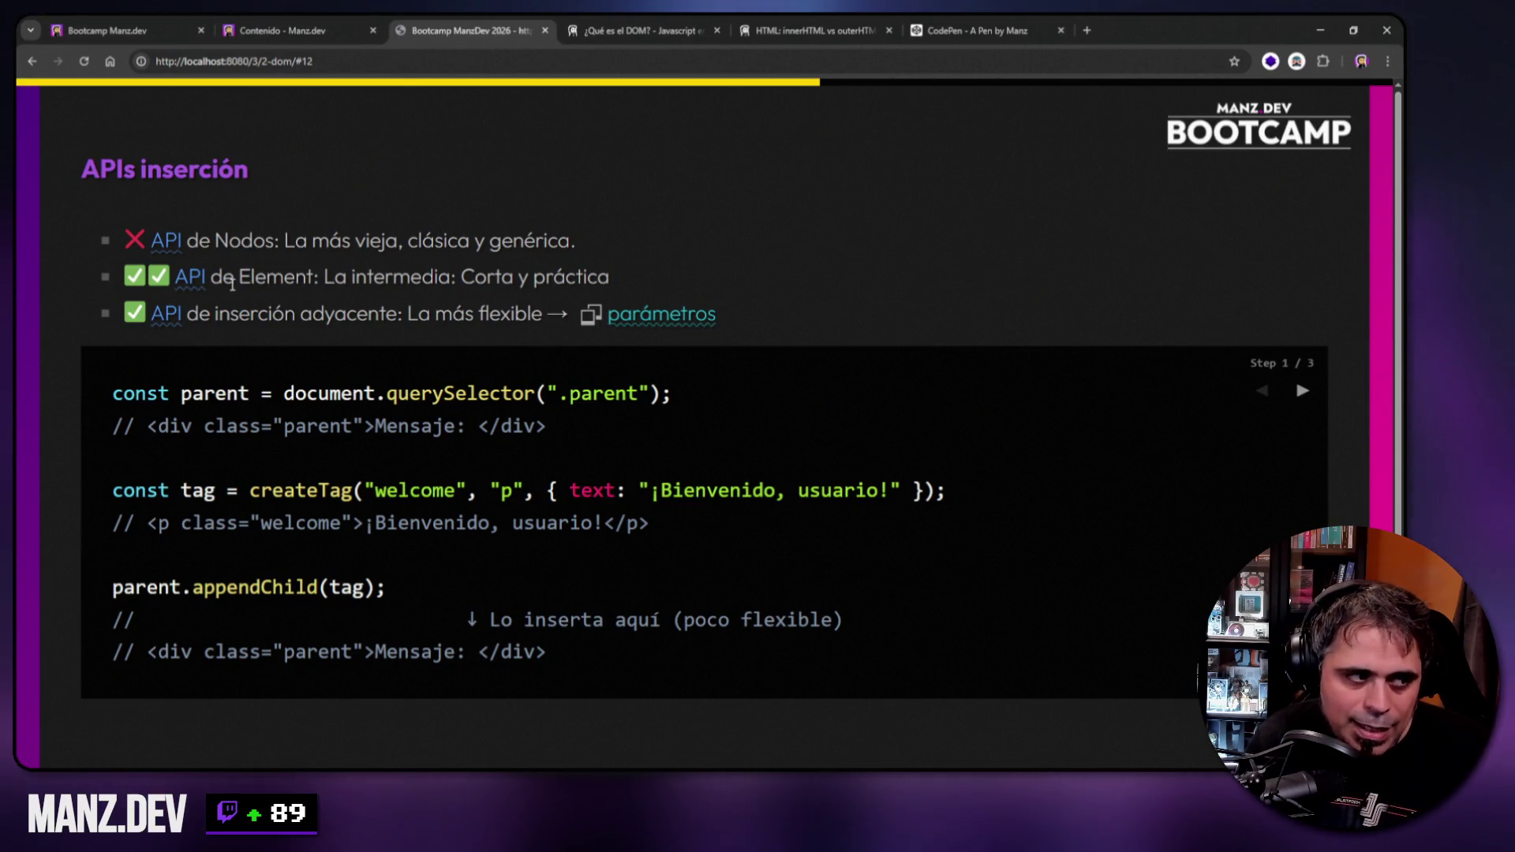
left_click_drag(609, 277, 161, 274)
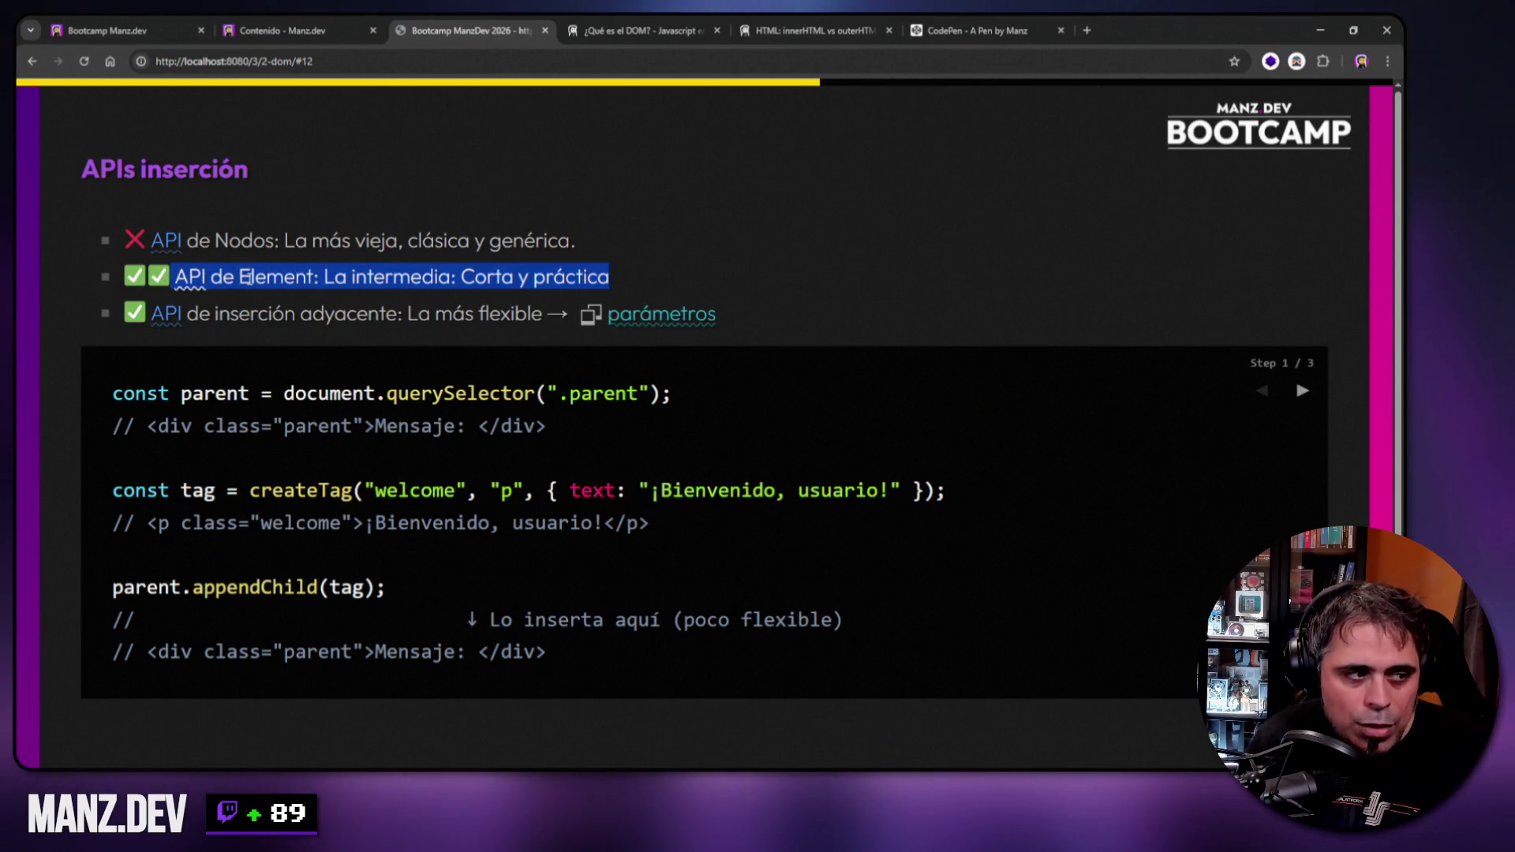
left_click_drag(187, 316, 546, 317)
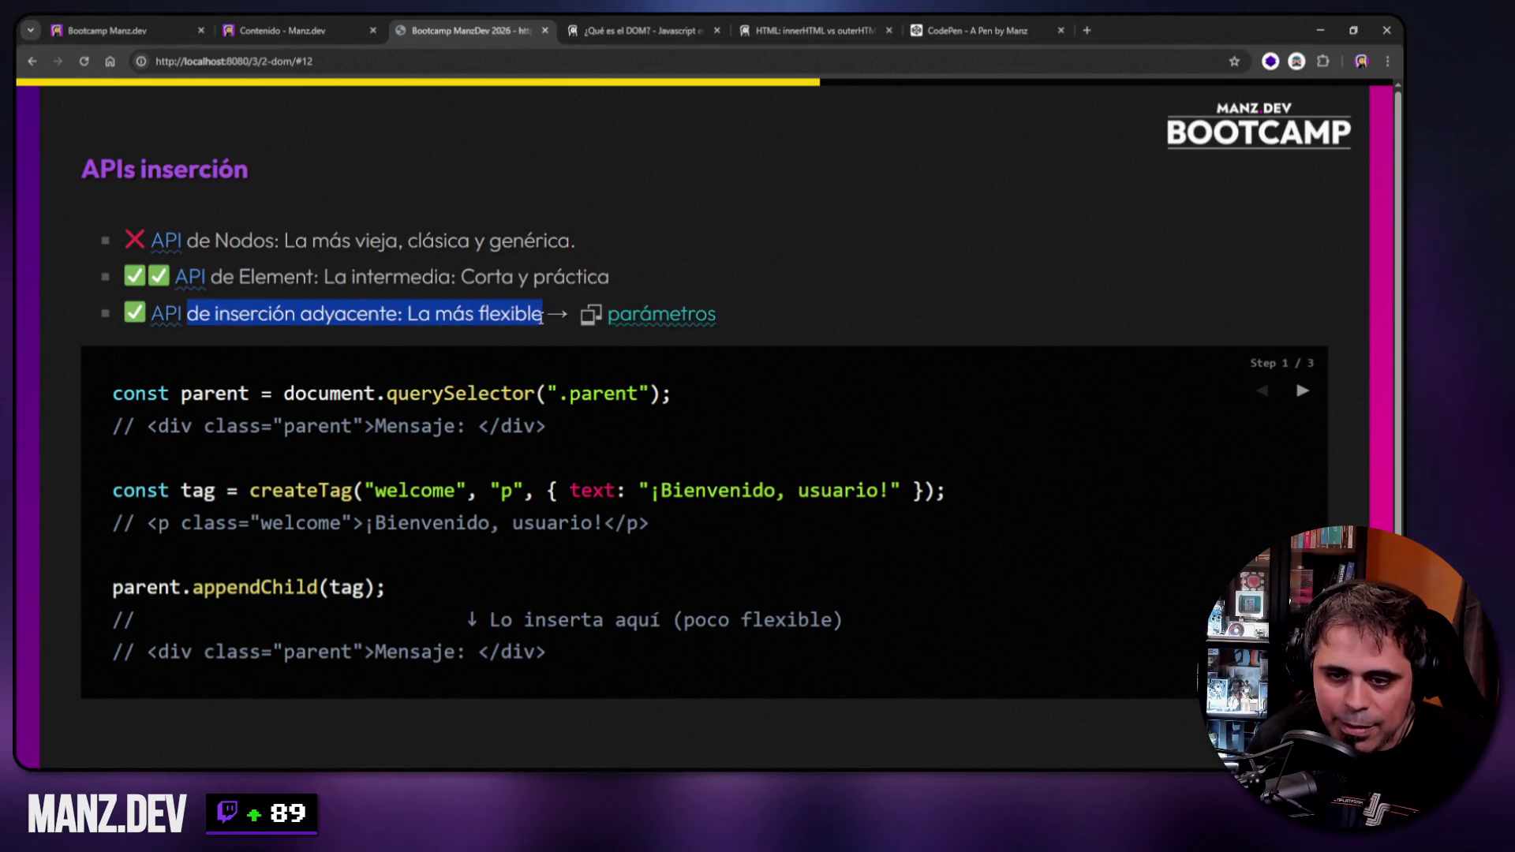
left_click(906, 273)
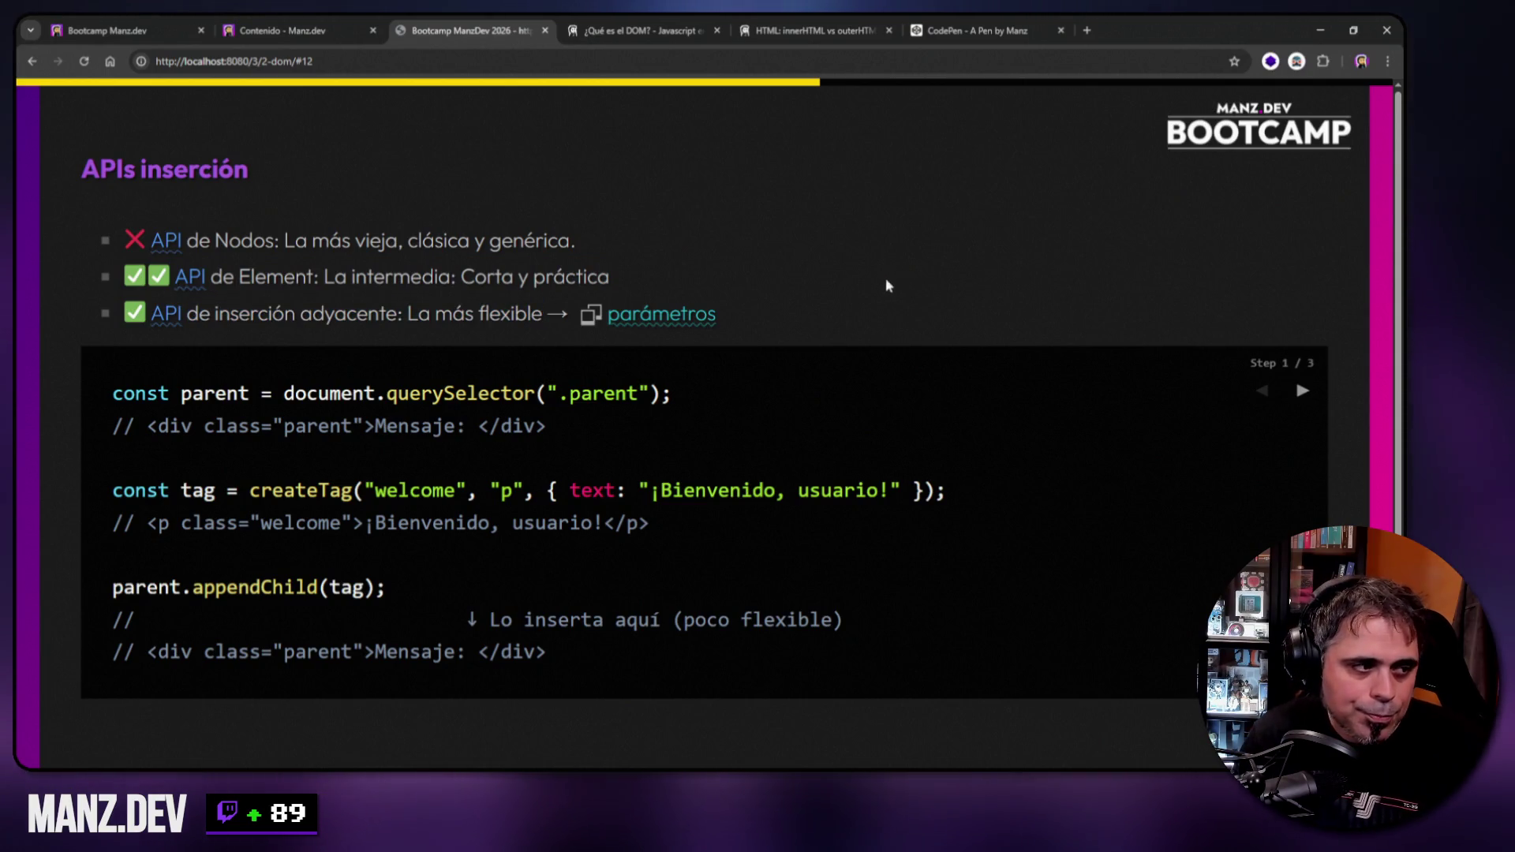
left_click(657, 325)
left_click(672, 208)
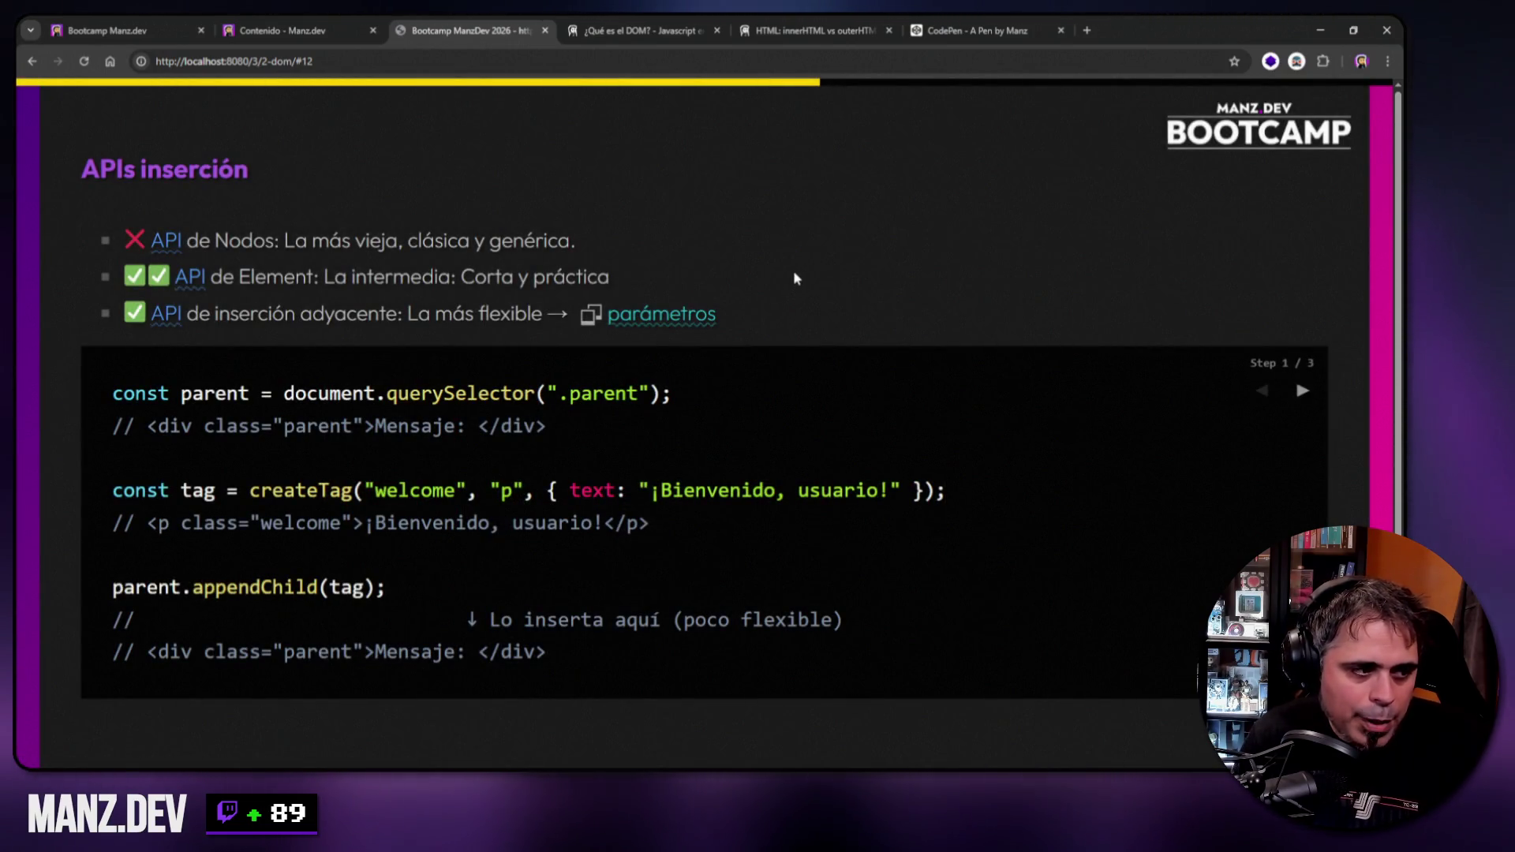
Advance the code example to step 2 and mark the querySelector, const tag and parent.append(tag) lines.
left_click(1290, 394)
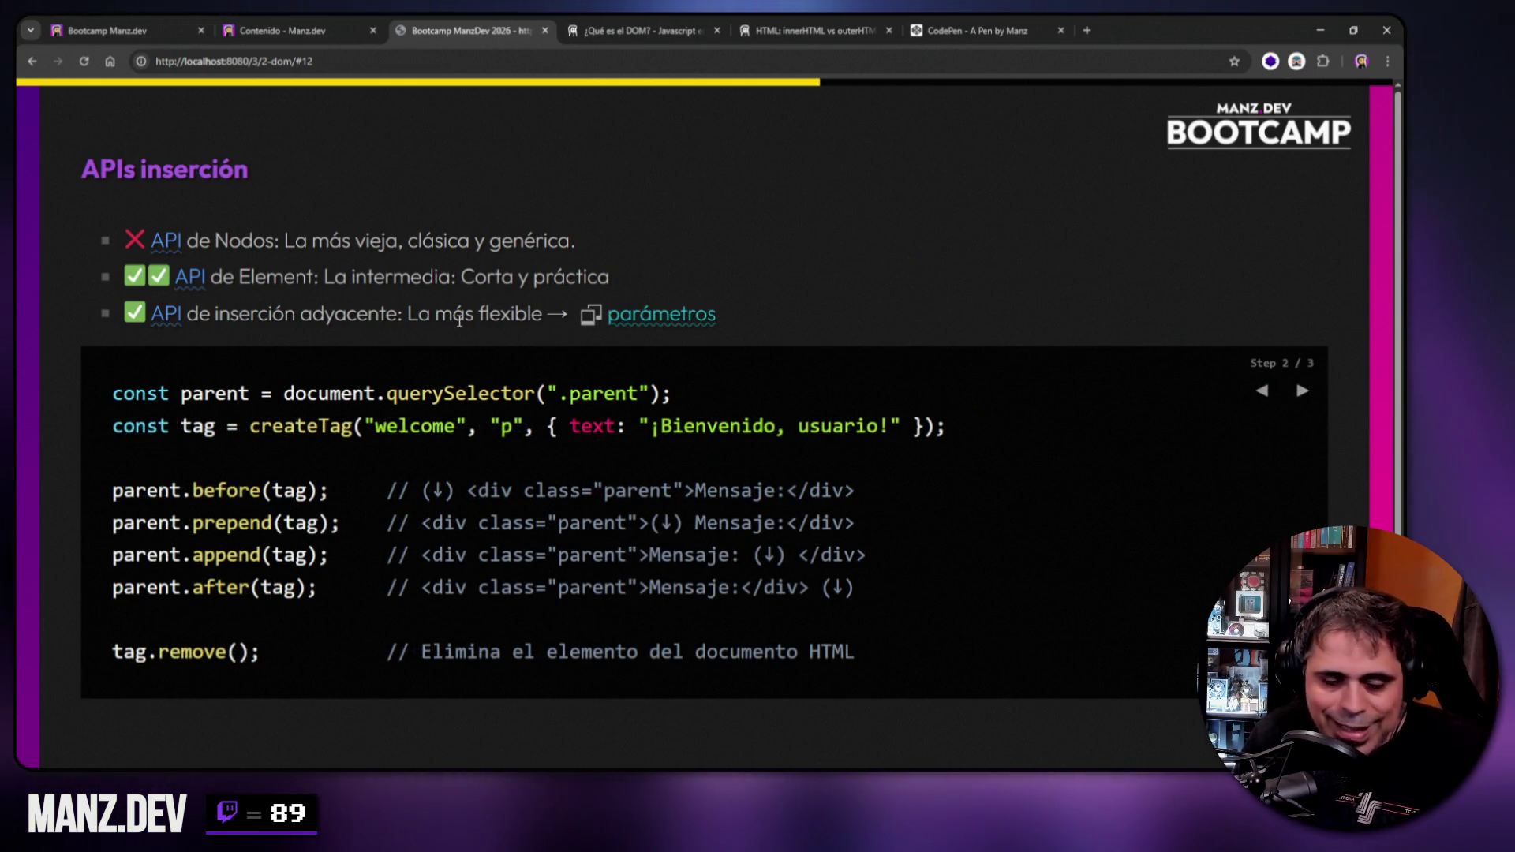
left_click_drag(116, 393, 685, 400)
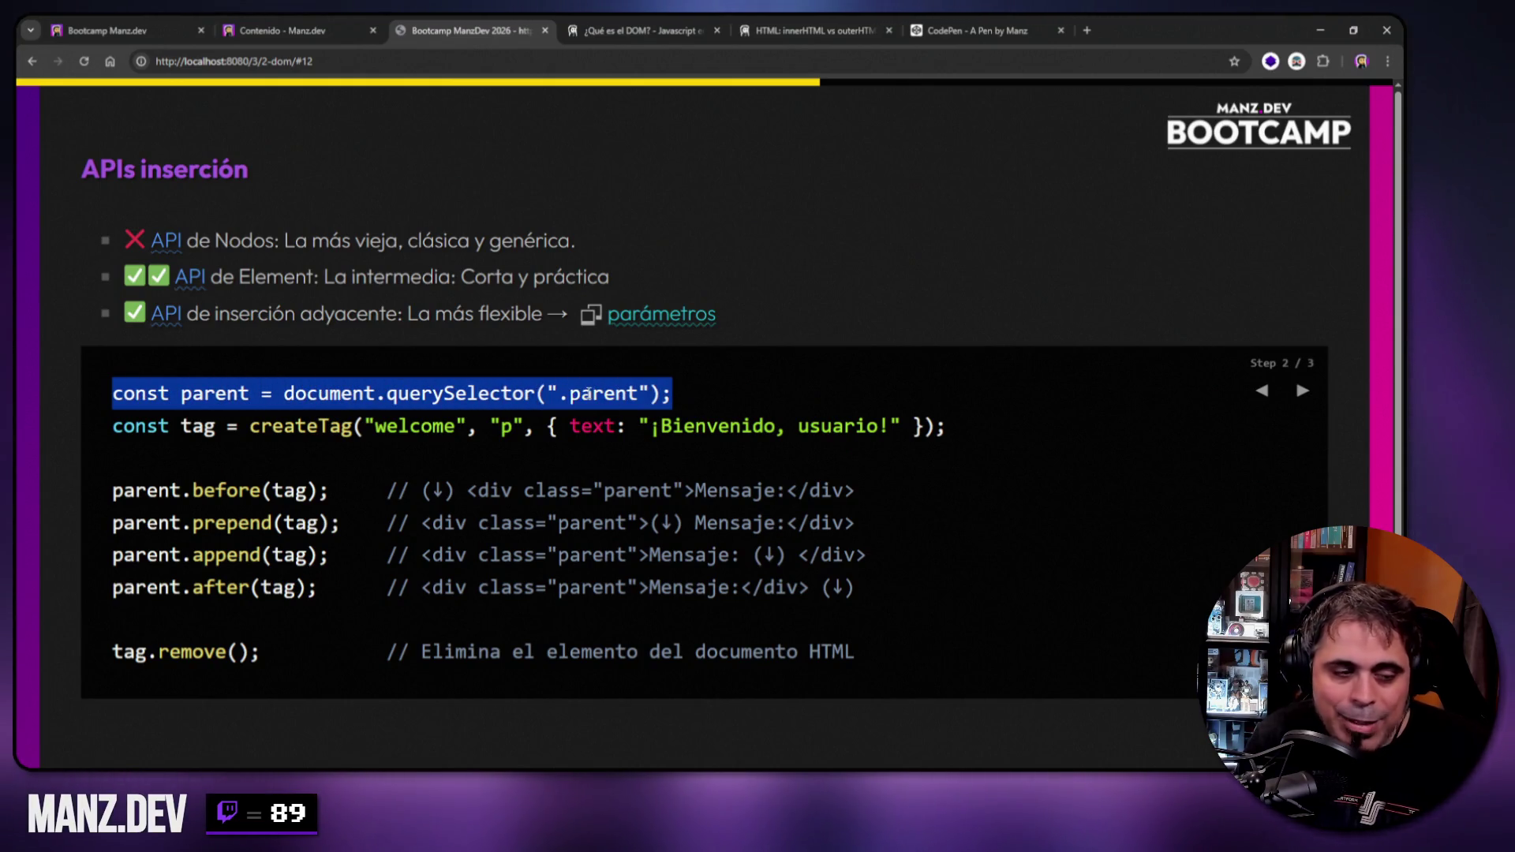
left_click_drag(214, 426, 113, 426)
left_click_drag(113, 555, 314, 558)
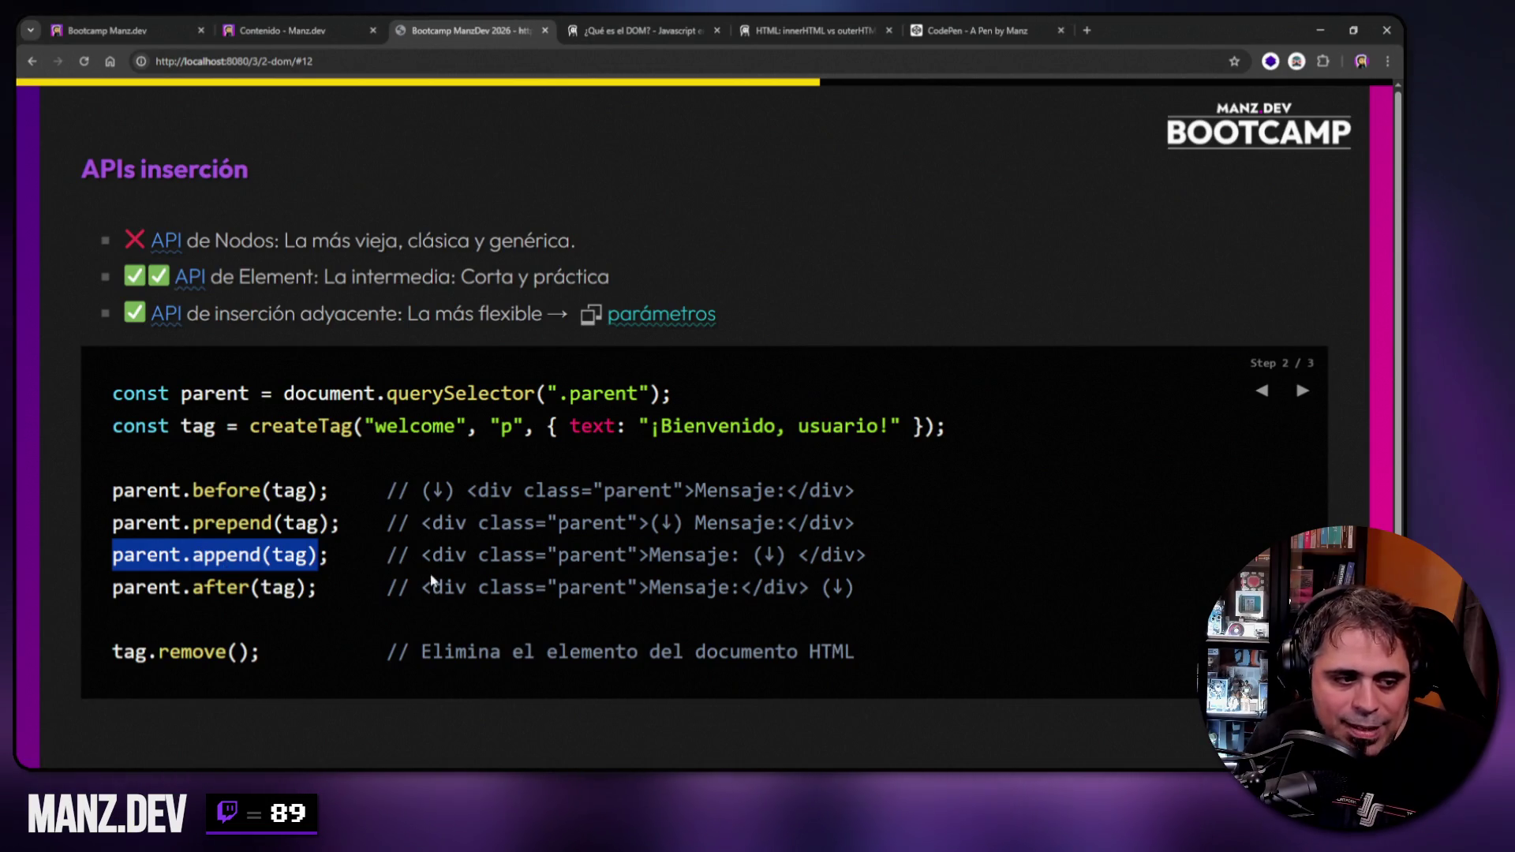
left_click_drag(422, 555, 787, 550)
left_click(758, 555)
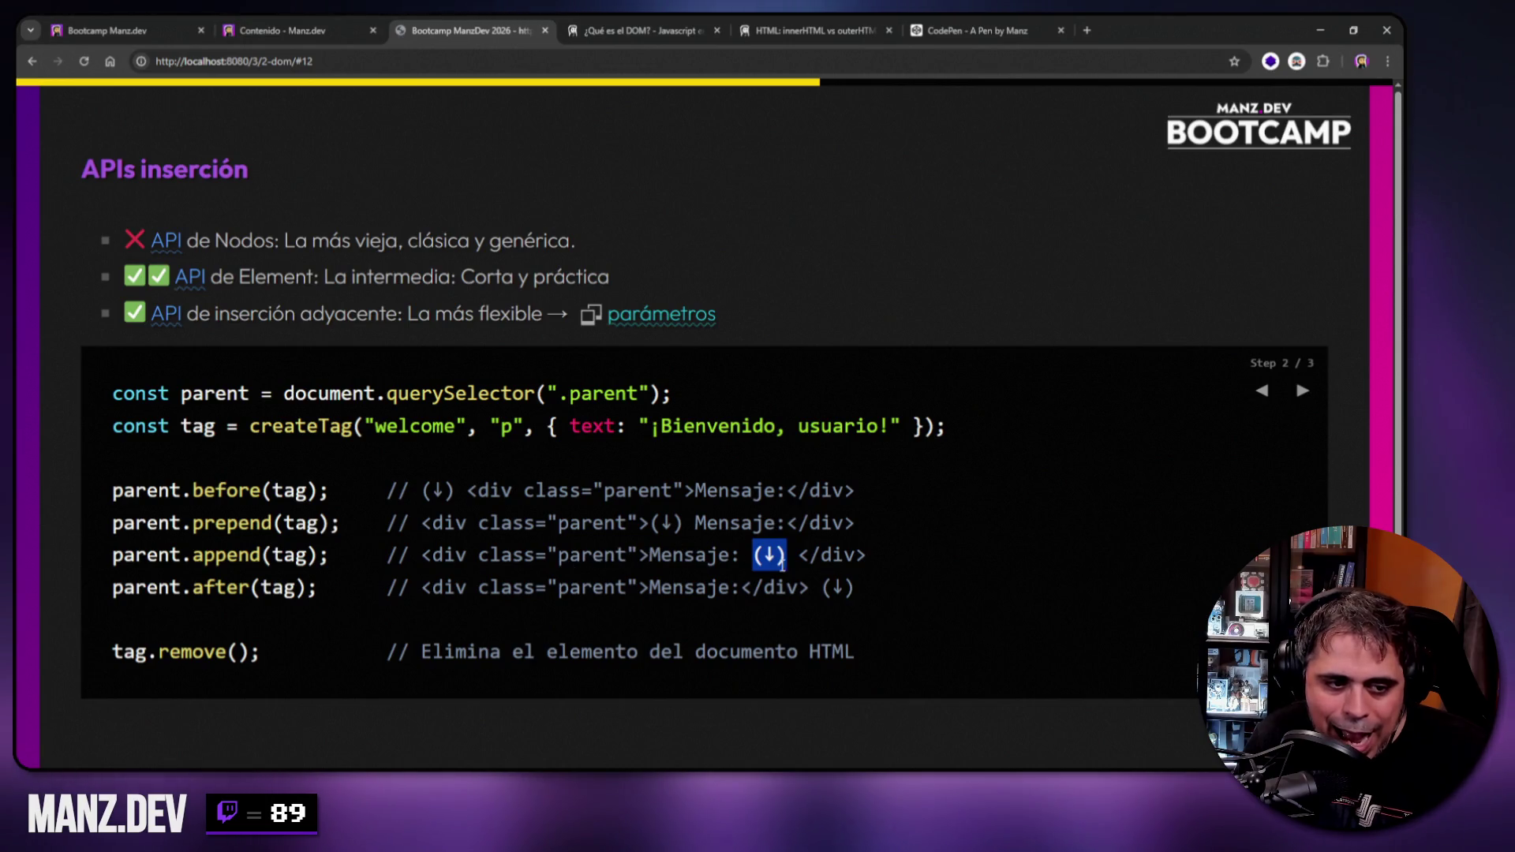
Mark the prepend and append methods and the (↓) insertion points on each line.
left_click_drag(798, 556, 863, 555)
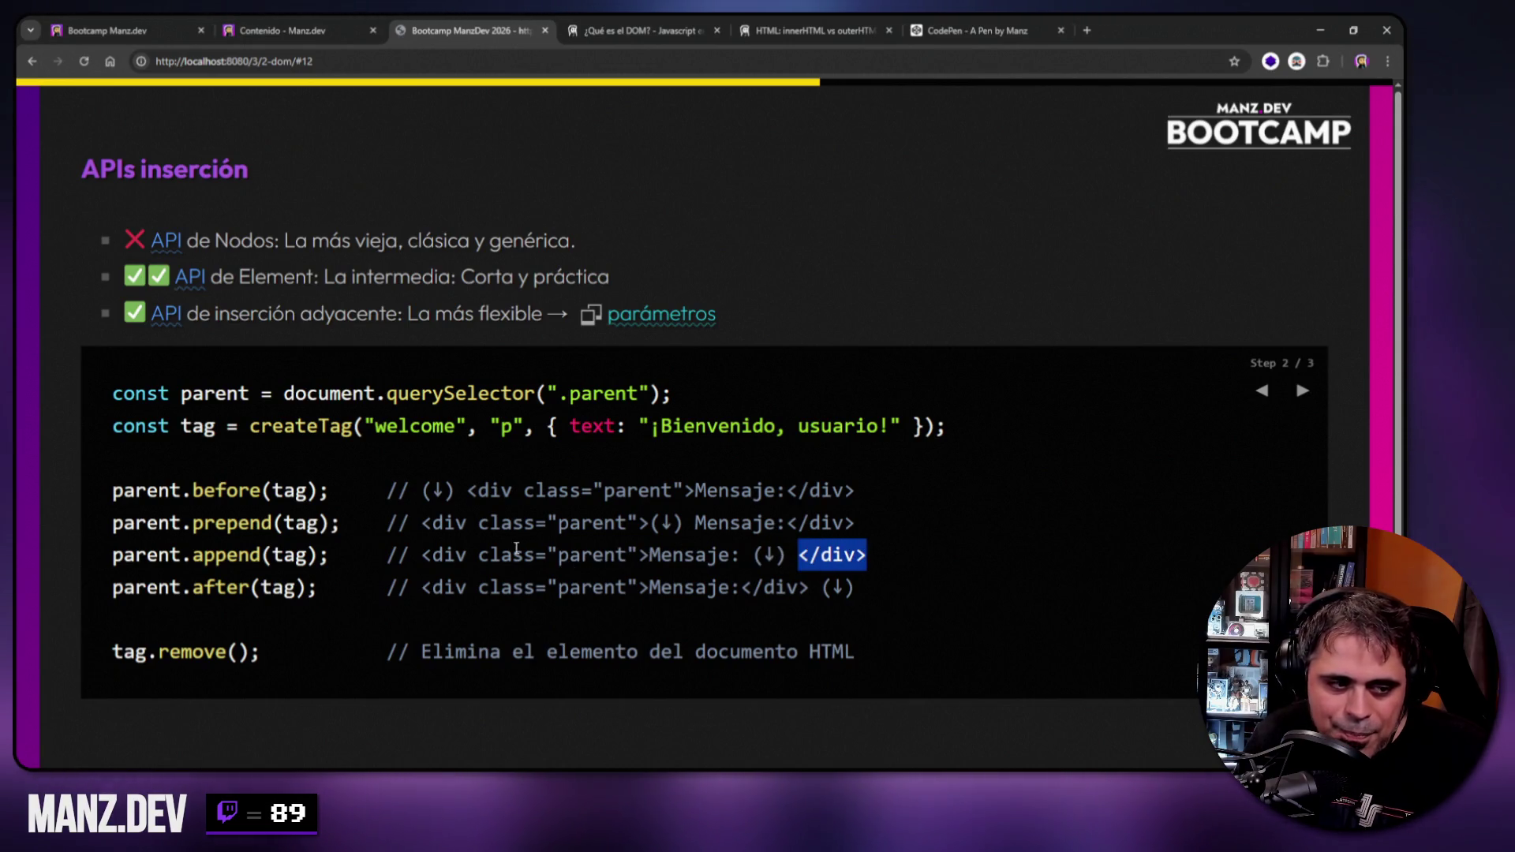
left_click_drag(755, 555, 787, 555)
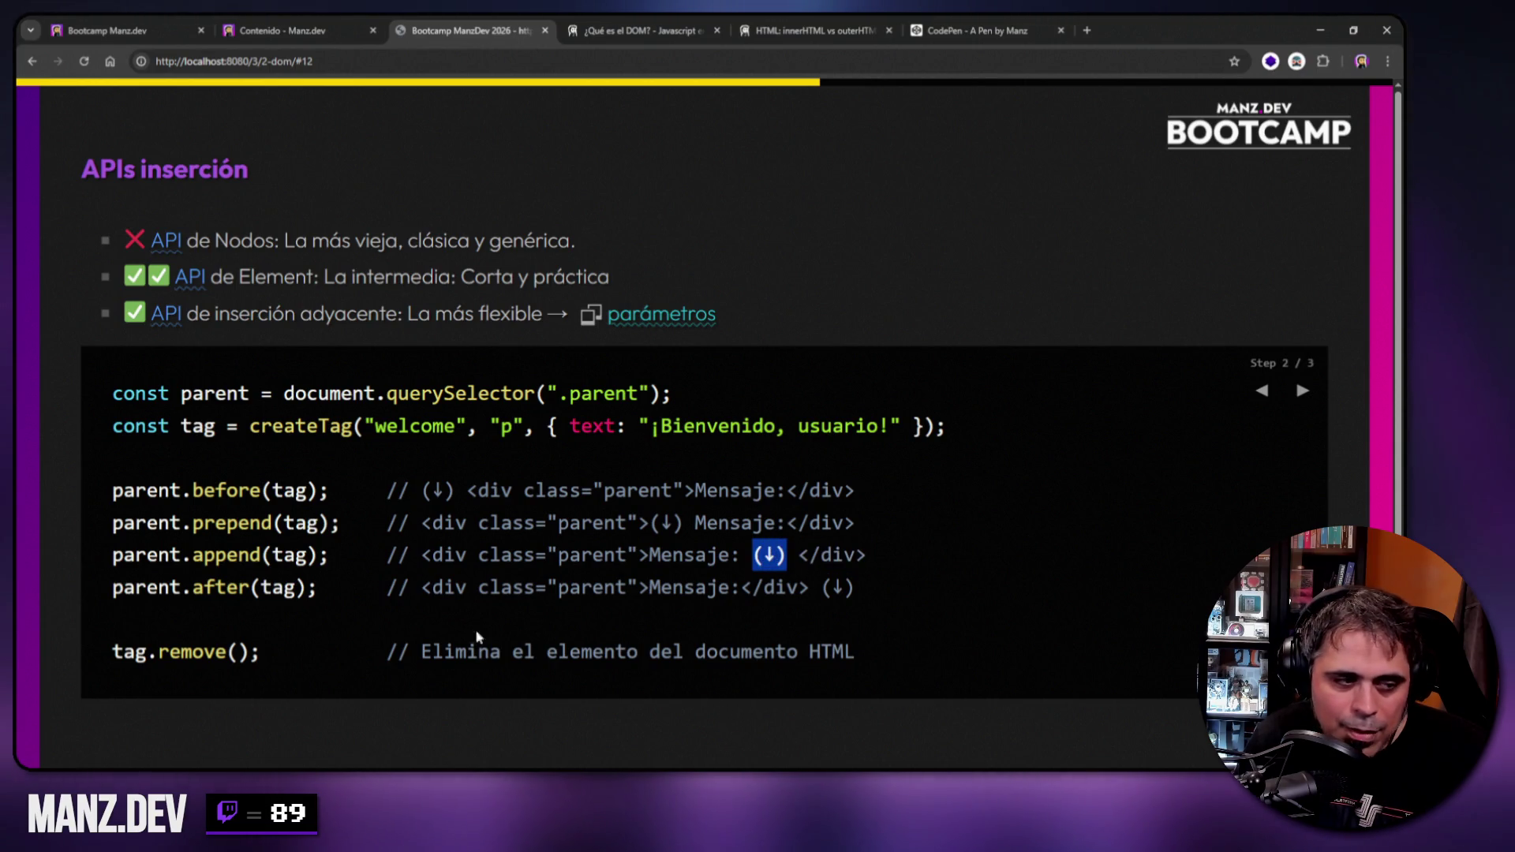
left_click_drag(193, 523, 272, 522)
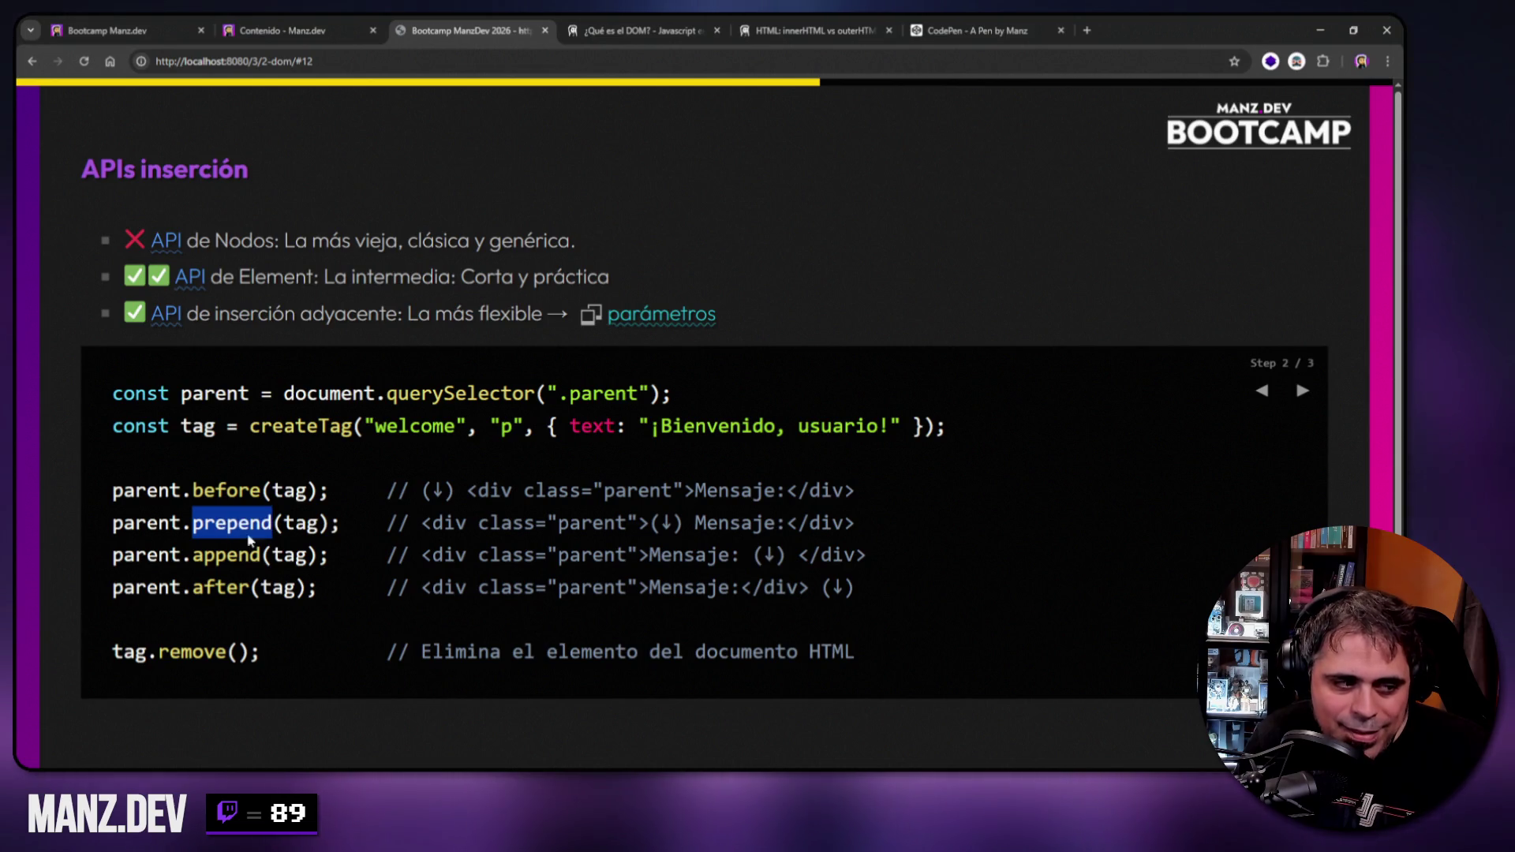
mouse_move(192, 554)
left_mouse_down()
mouse_move(272, 554)
mouse_move(272, 523)
left_mouse_up()
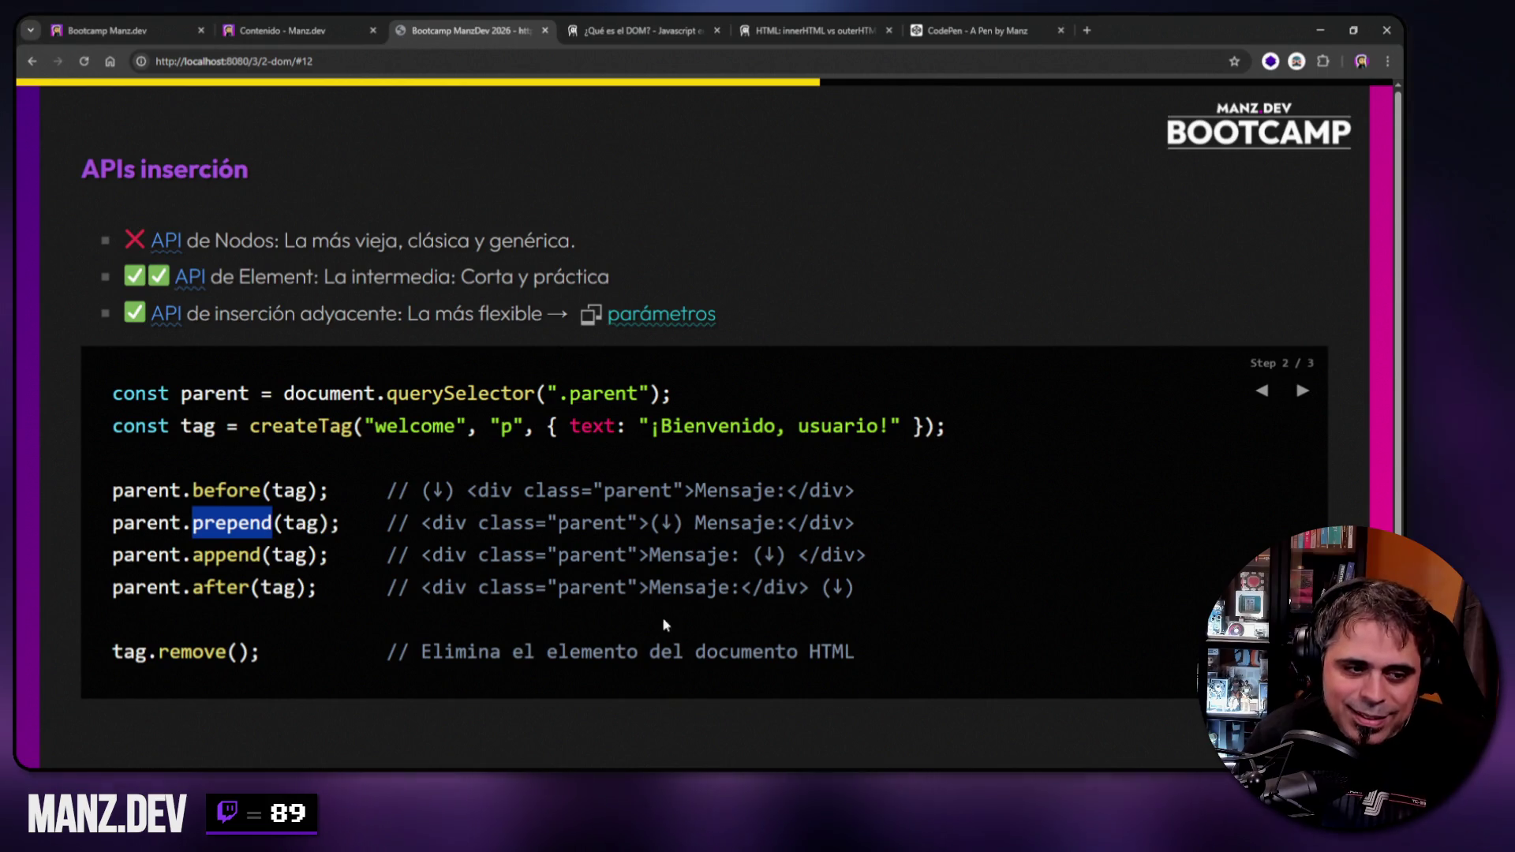
left_click_drag(683, 522, 650, 522)
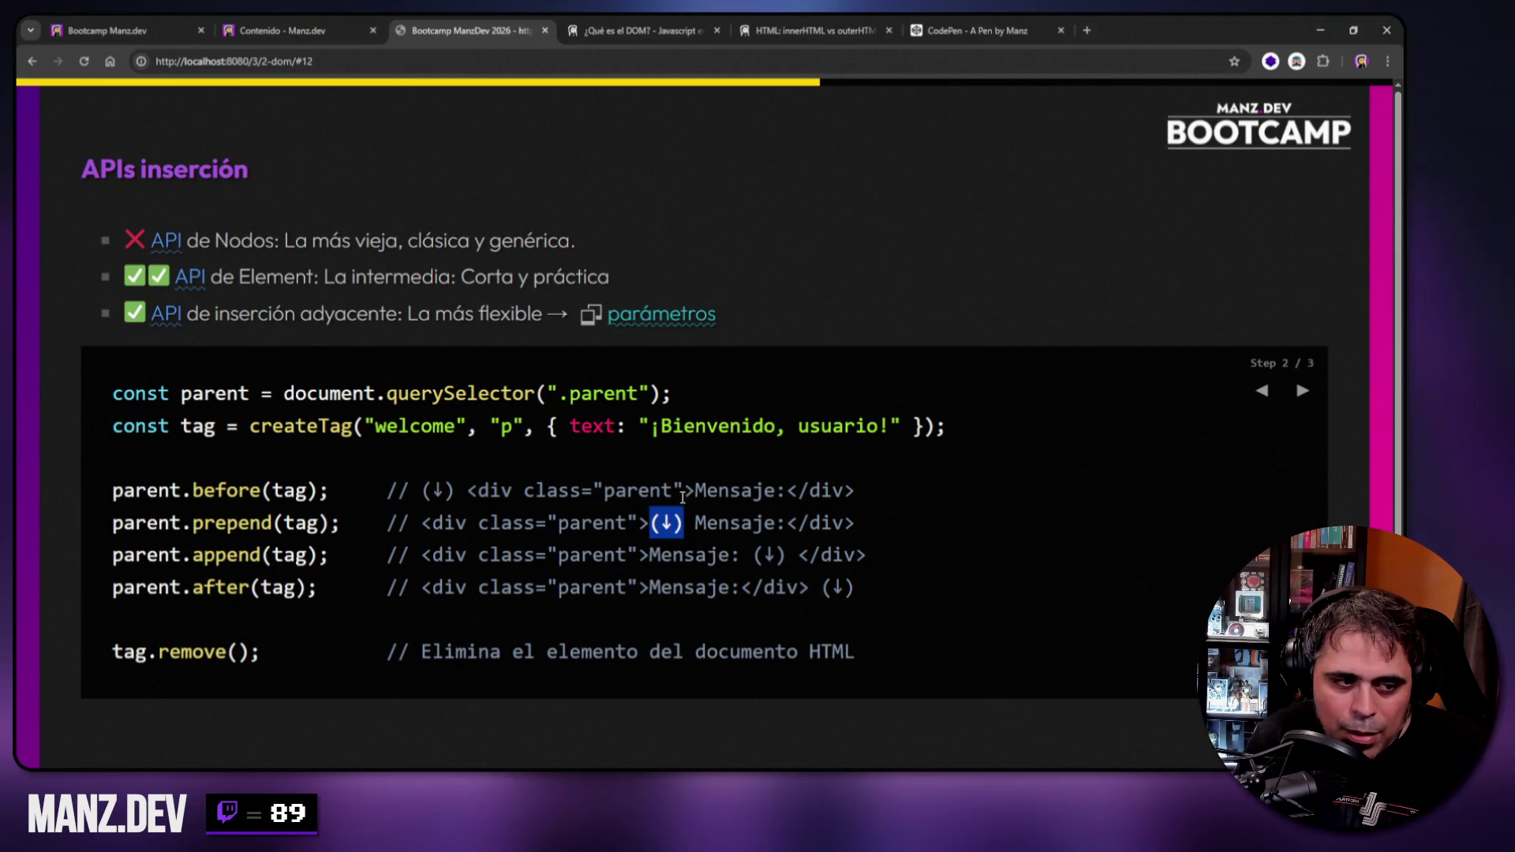
left_click_drag(456, 490, 422, 491)
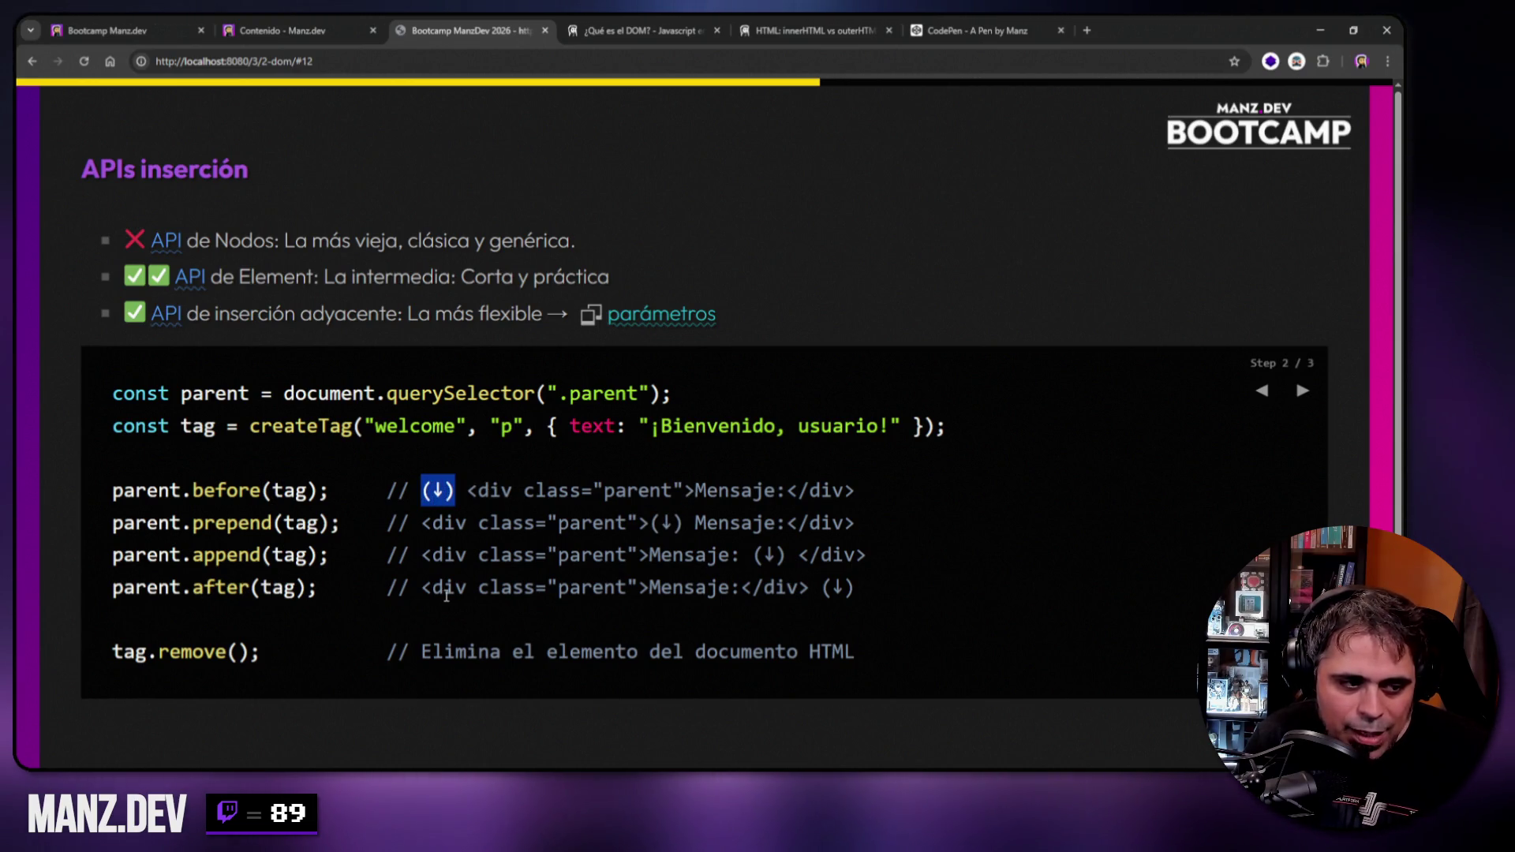
left_click_drag(824, 589, 855, 588)
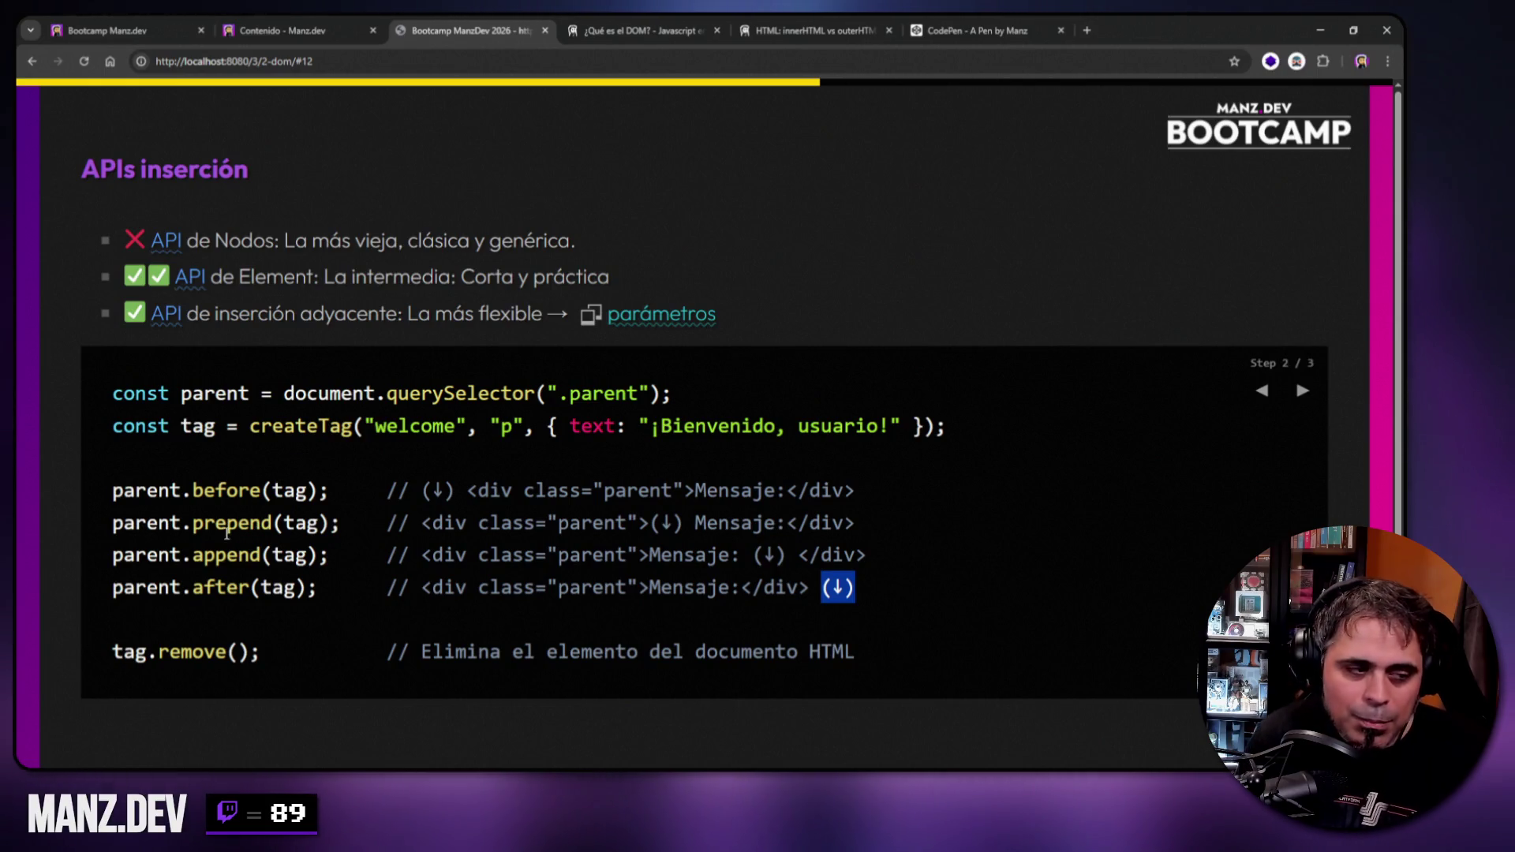
left_click_drag(124, 490, 135, 491)
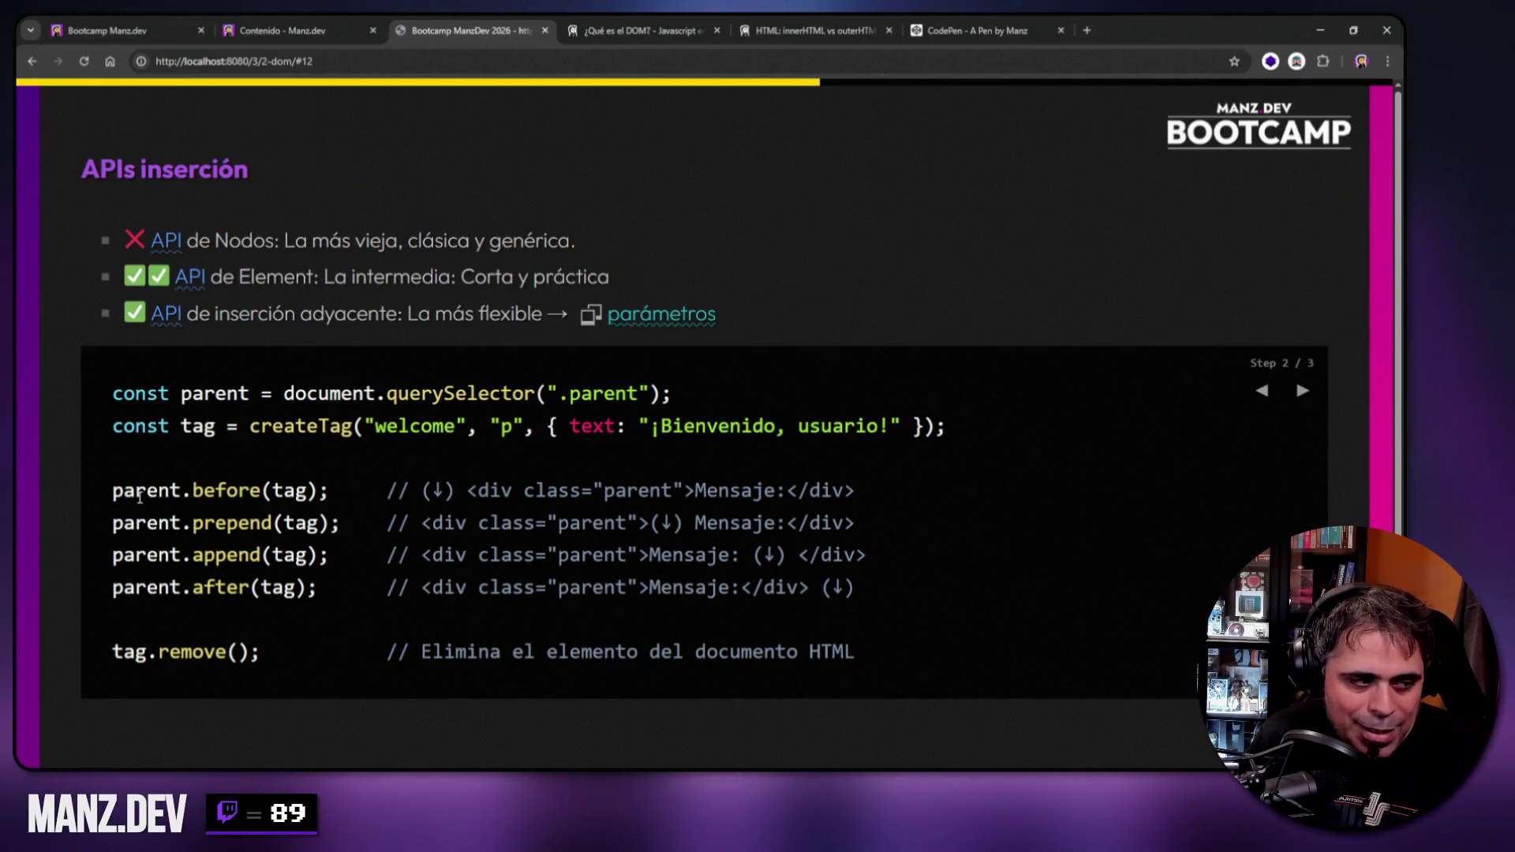
double_click(132, 492)
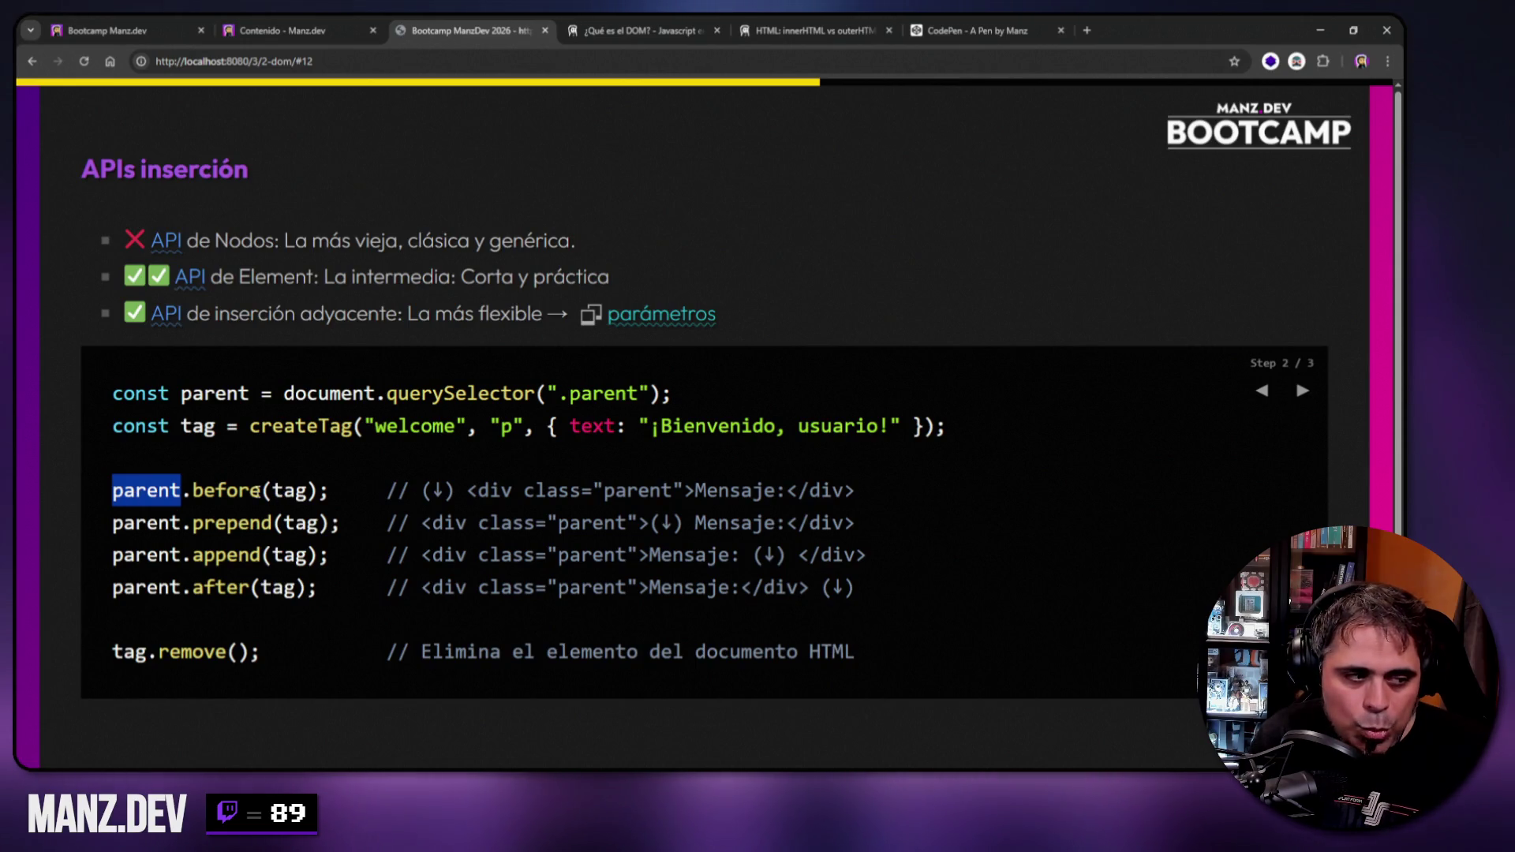
double_click(204, 490)
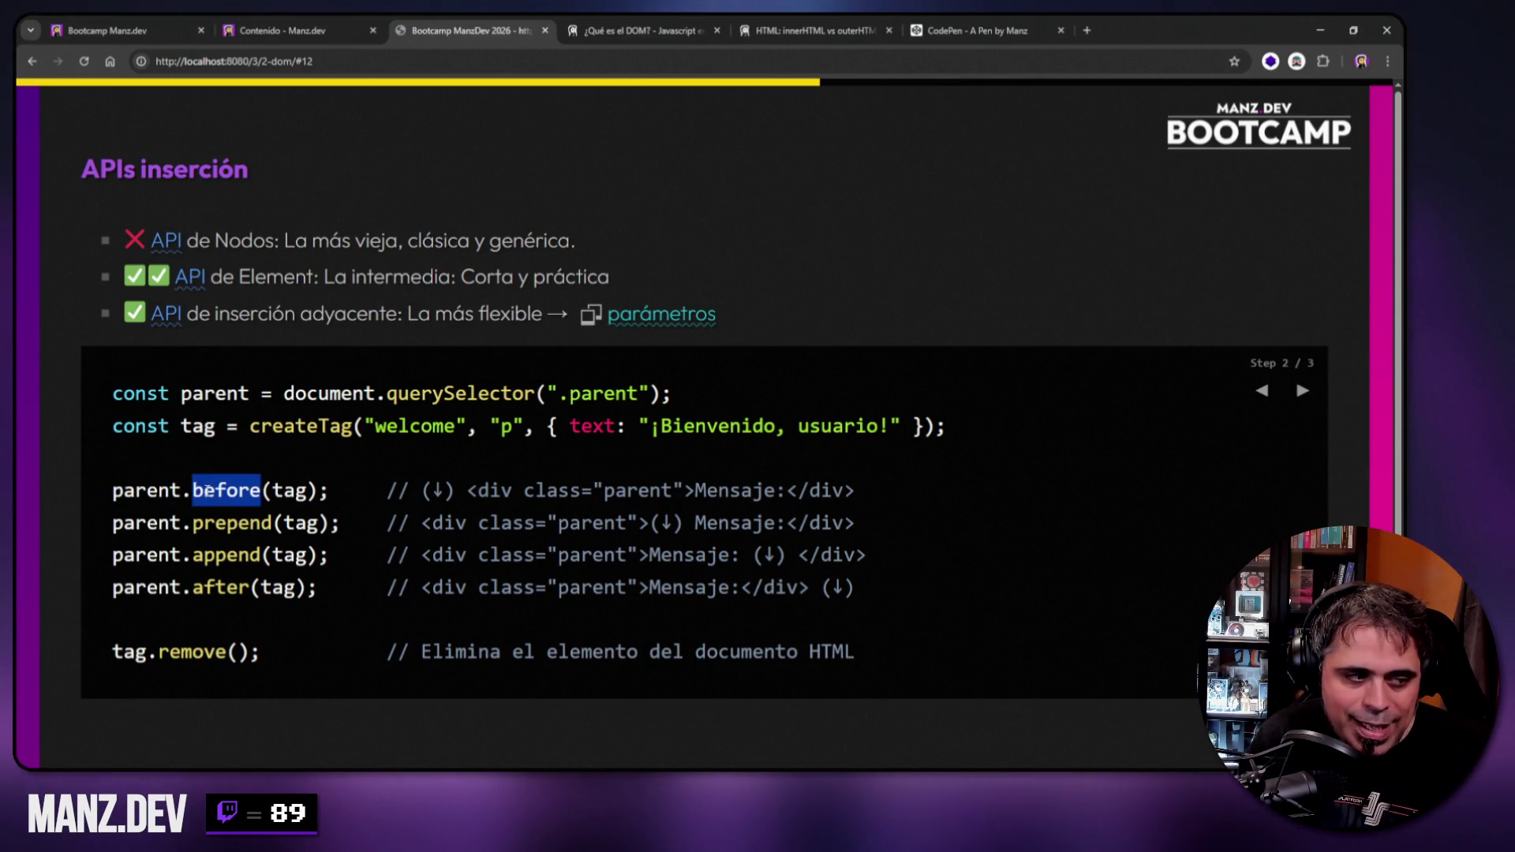
double_click(217, 587)
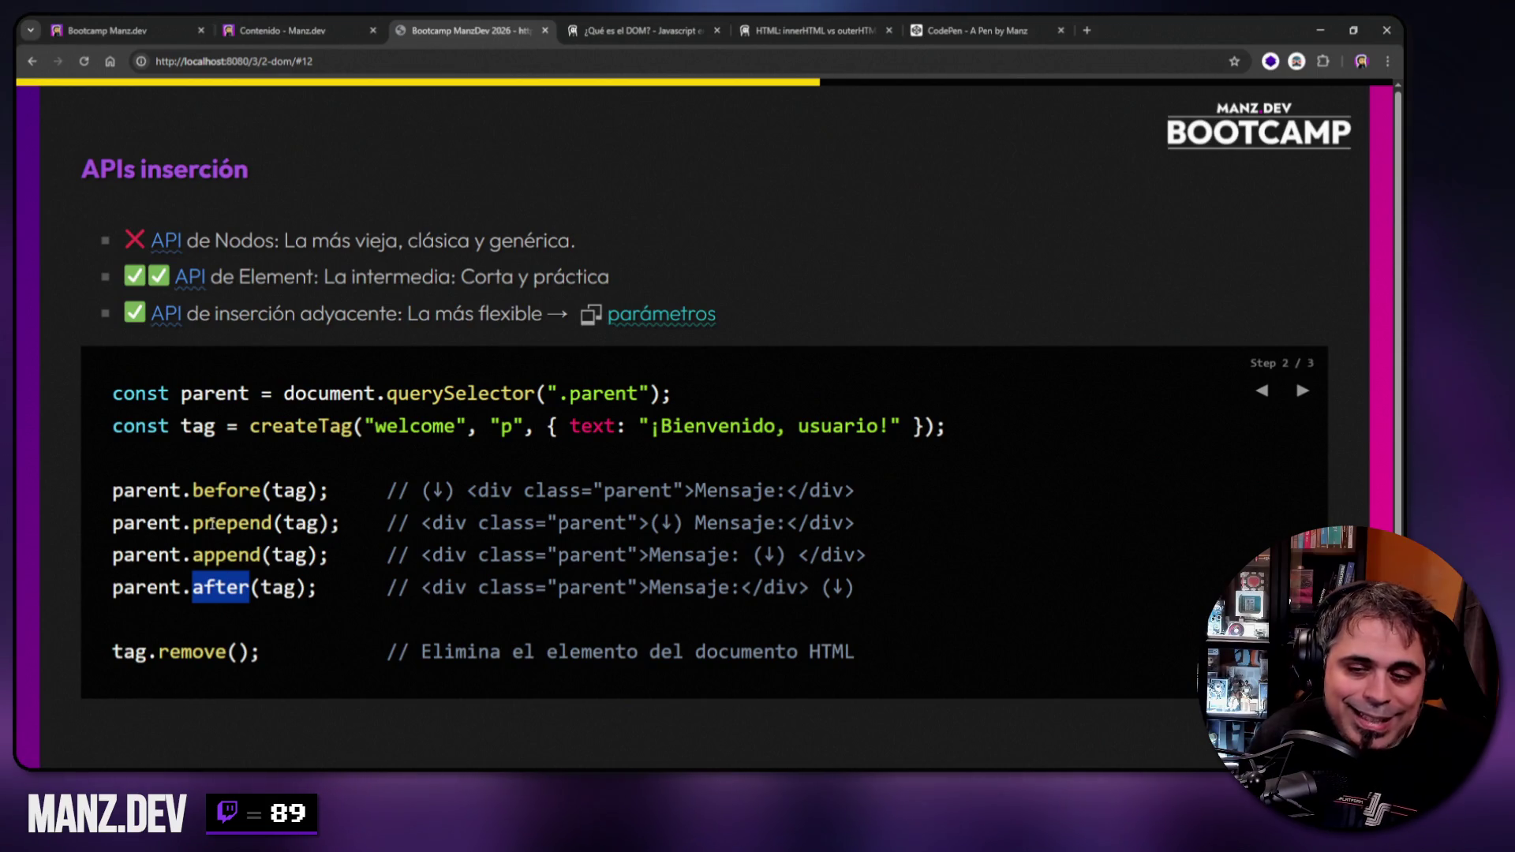
double_click(212, 523)
double_click(222, 556)
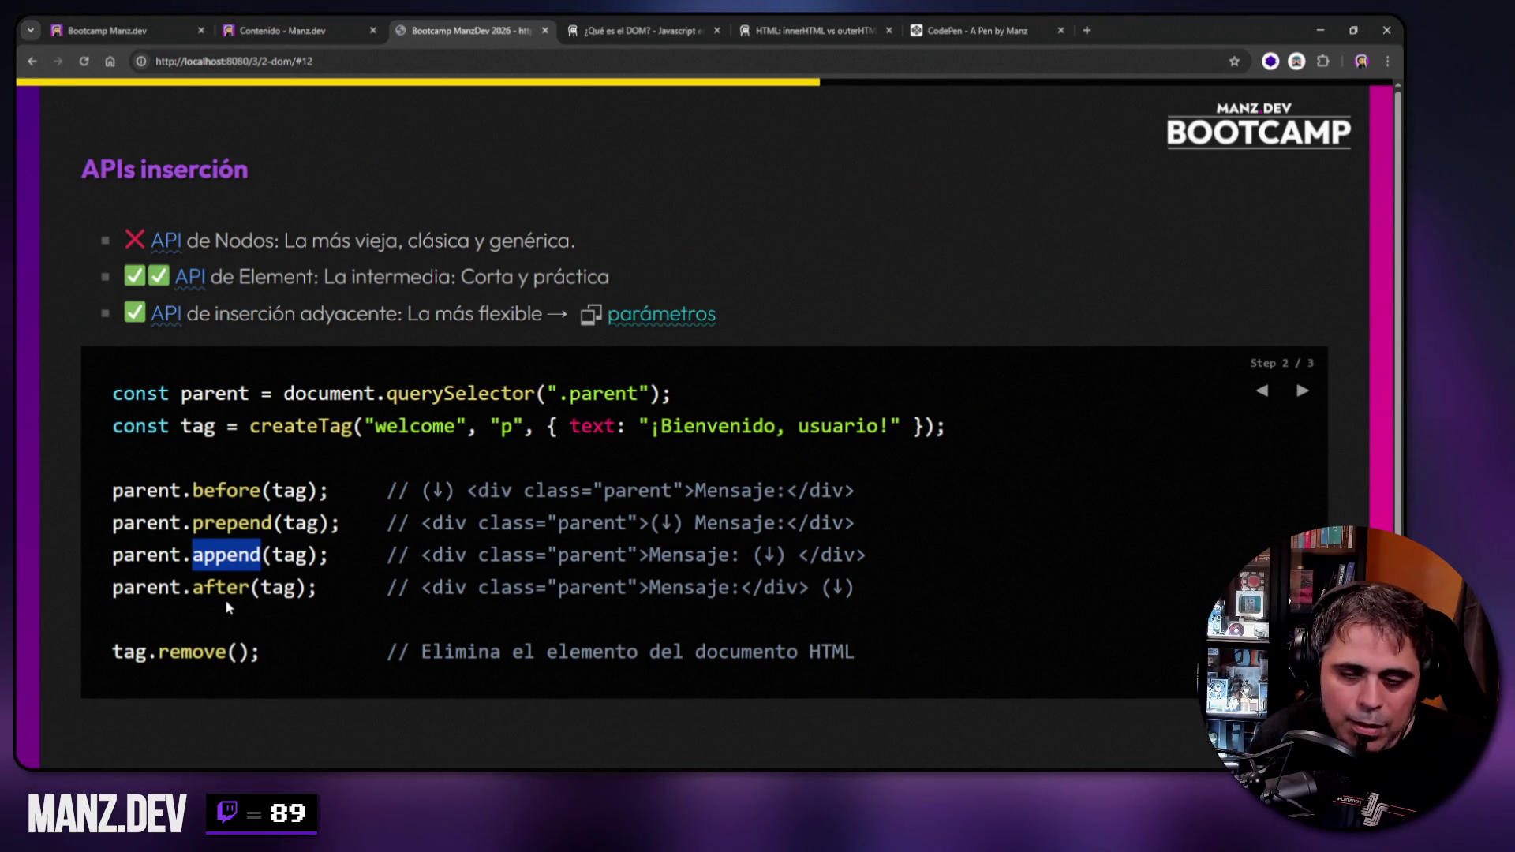
double_click(226, 490)
left_click(220, 523)
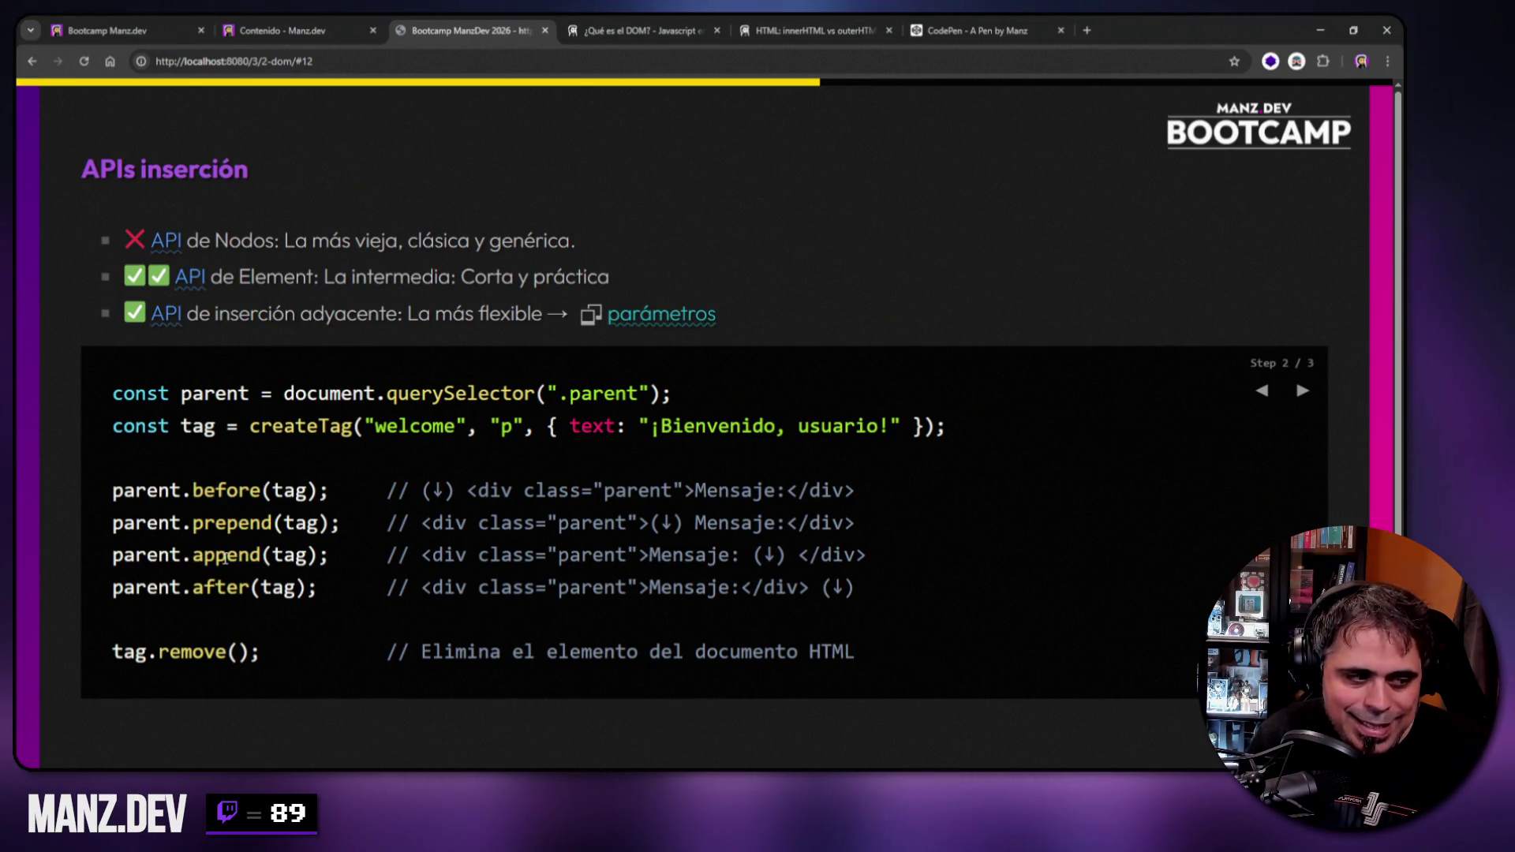
double_click(224, 587)
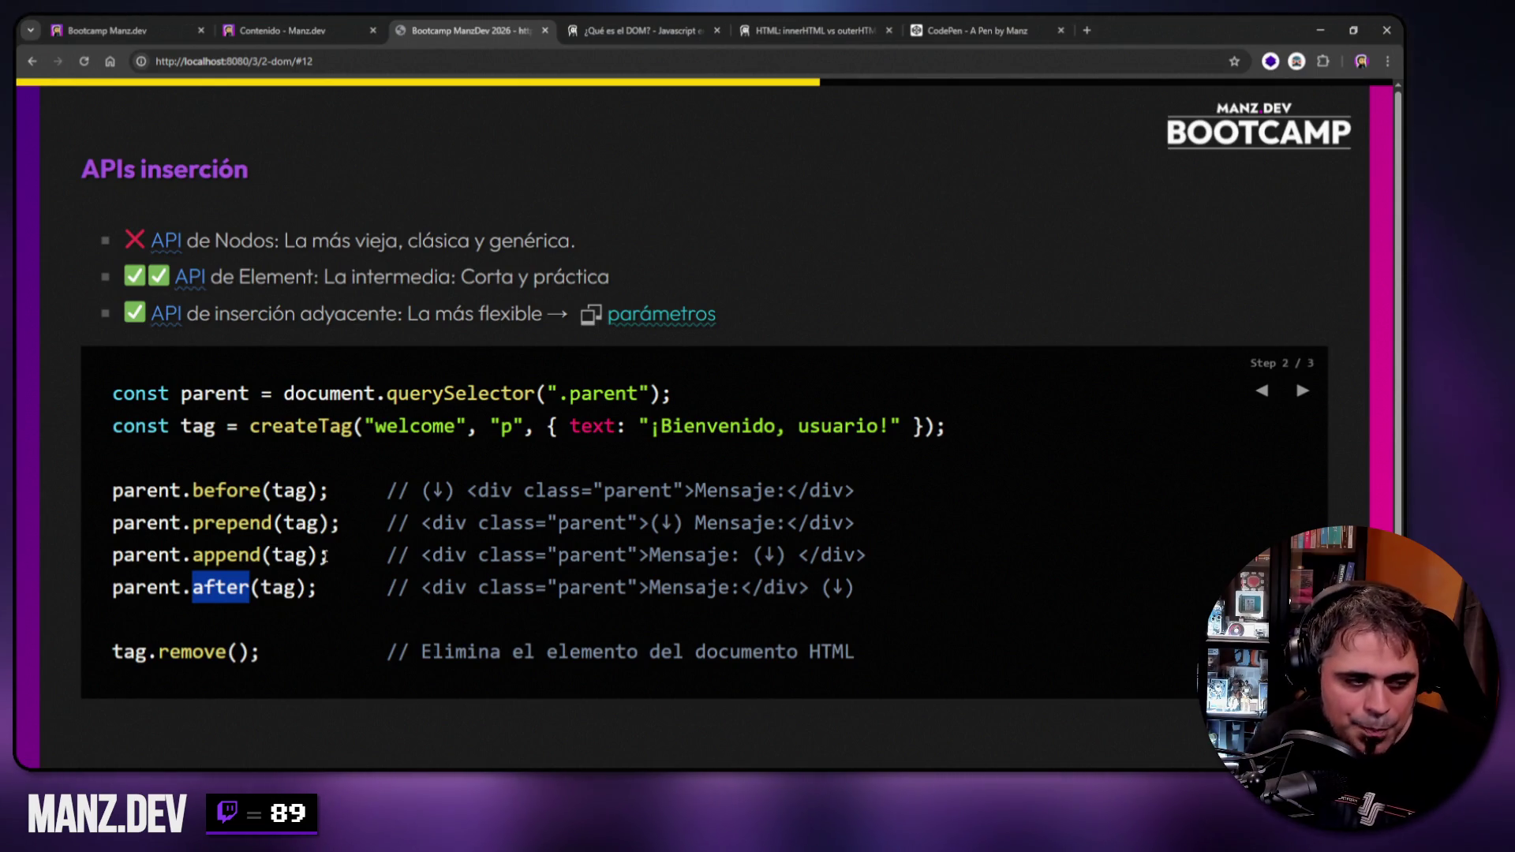
double_click(129, 652)
double_click(187, 653)
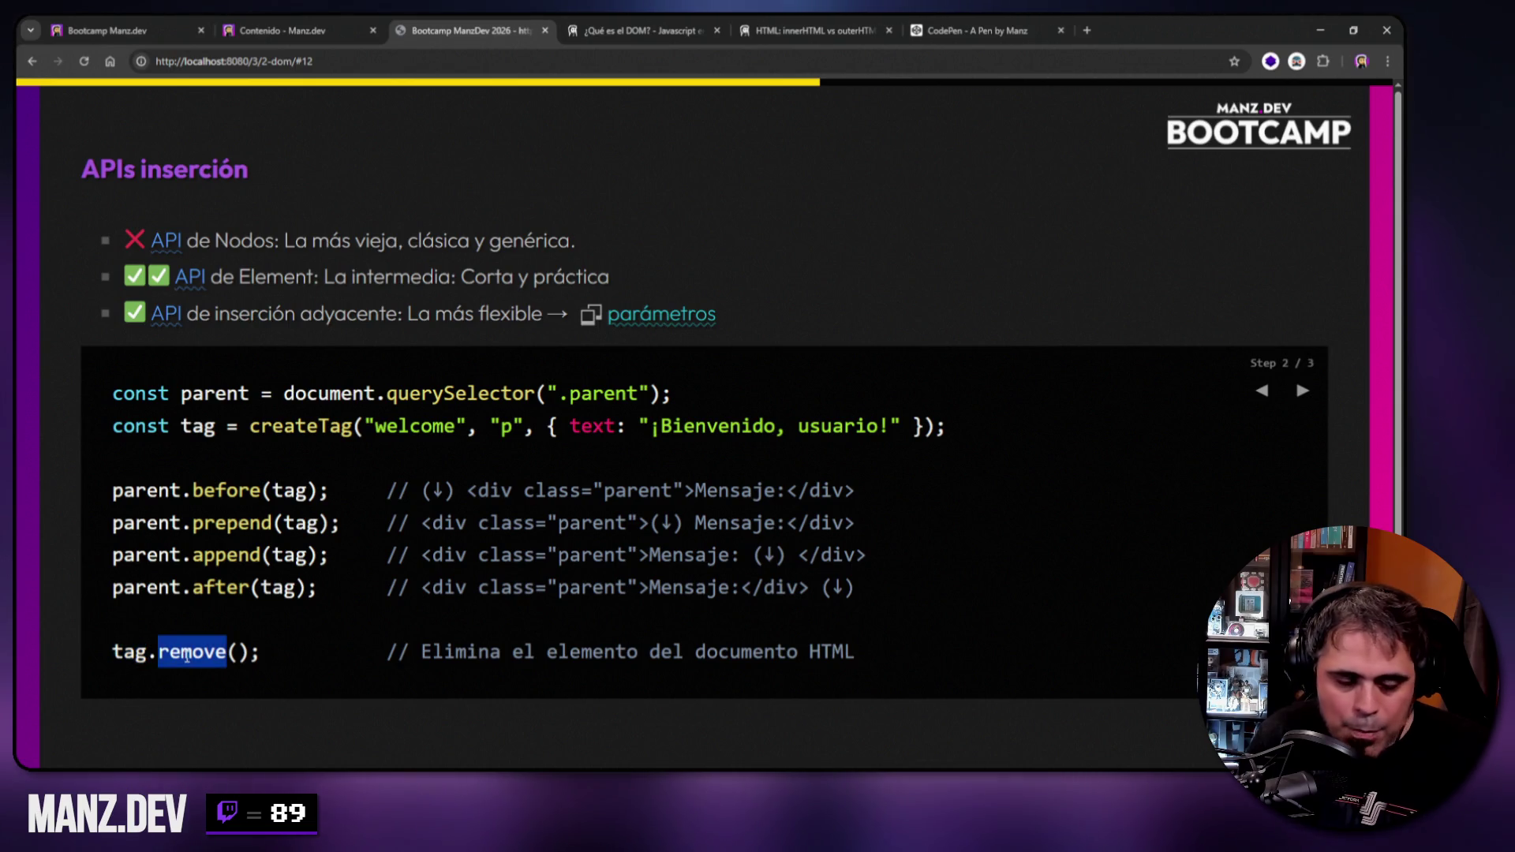
double_click(124, 651)
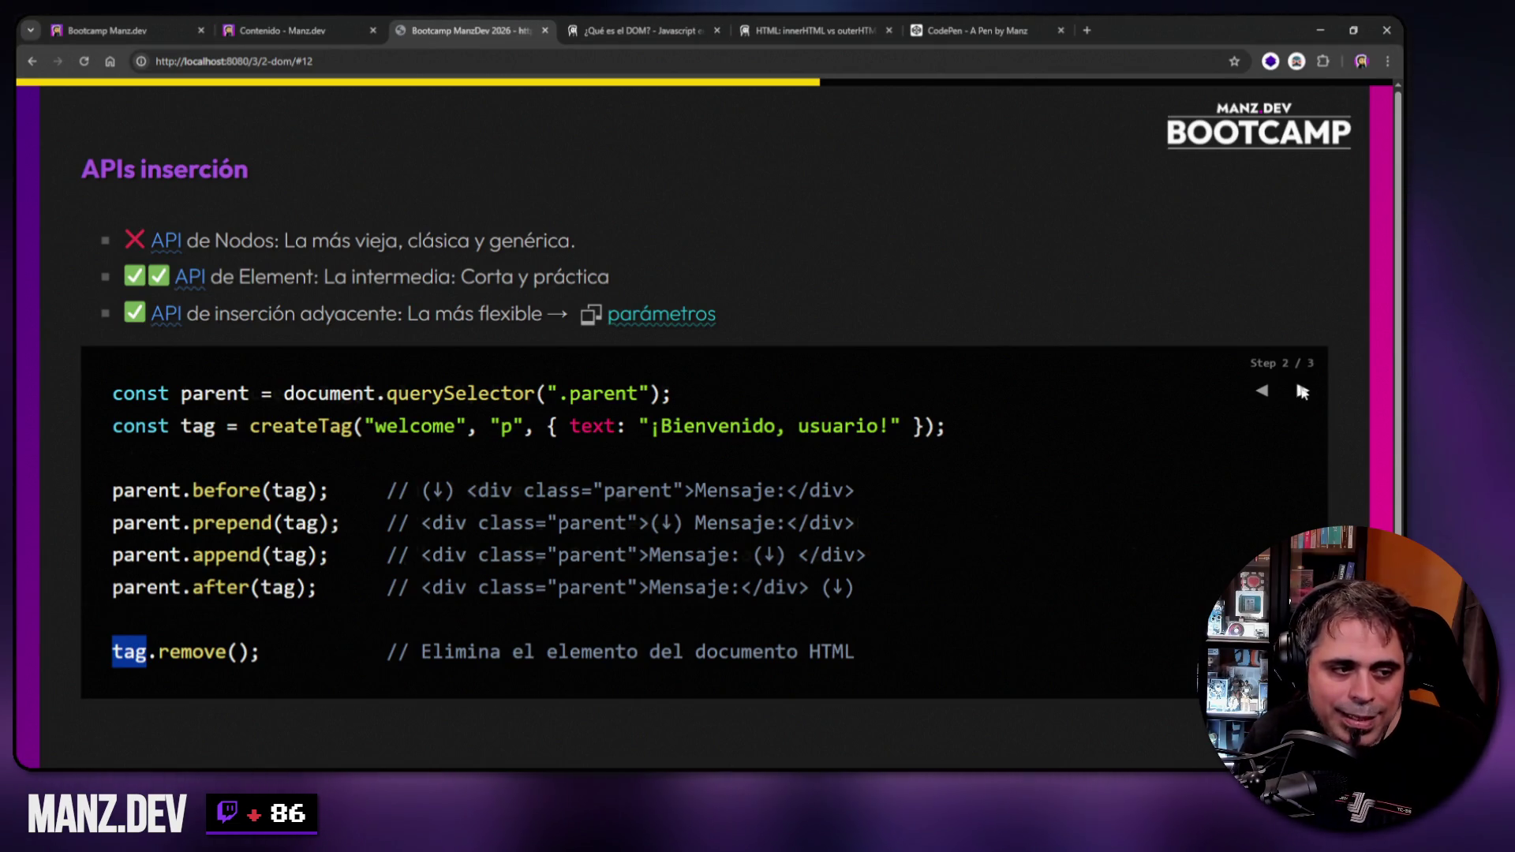
left_click(1301, 391)
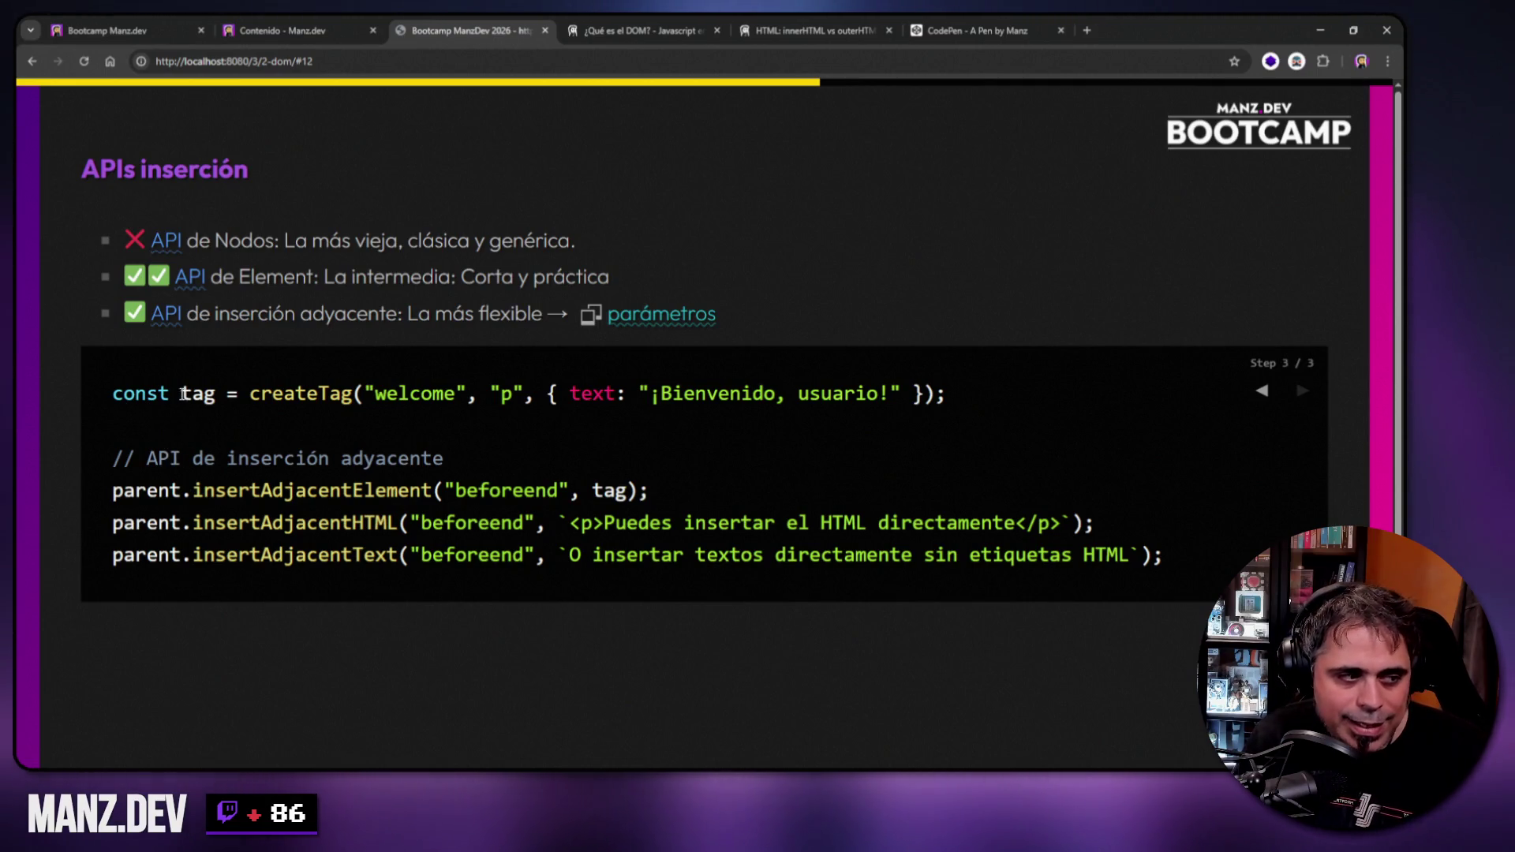
left_click_drag(181, 392, 215, 392)
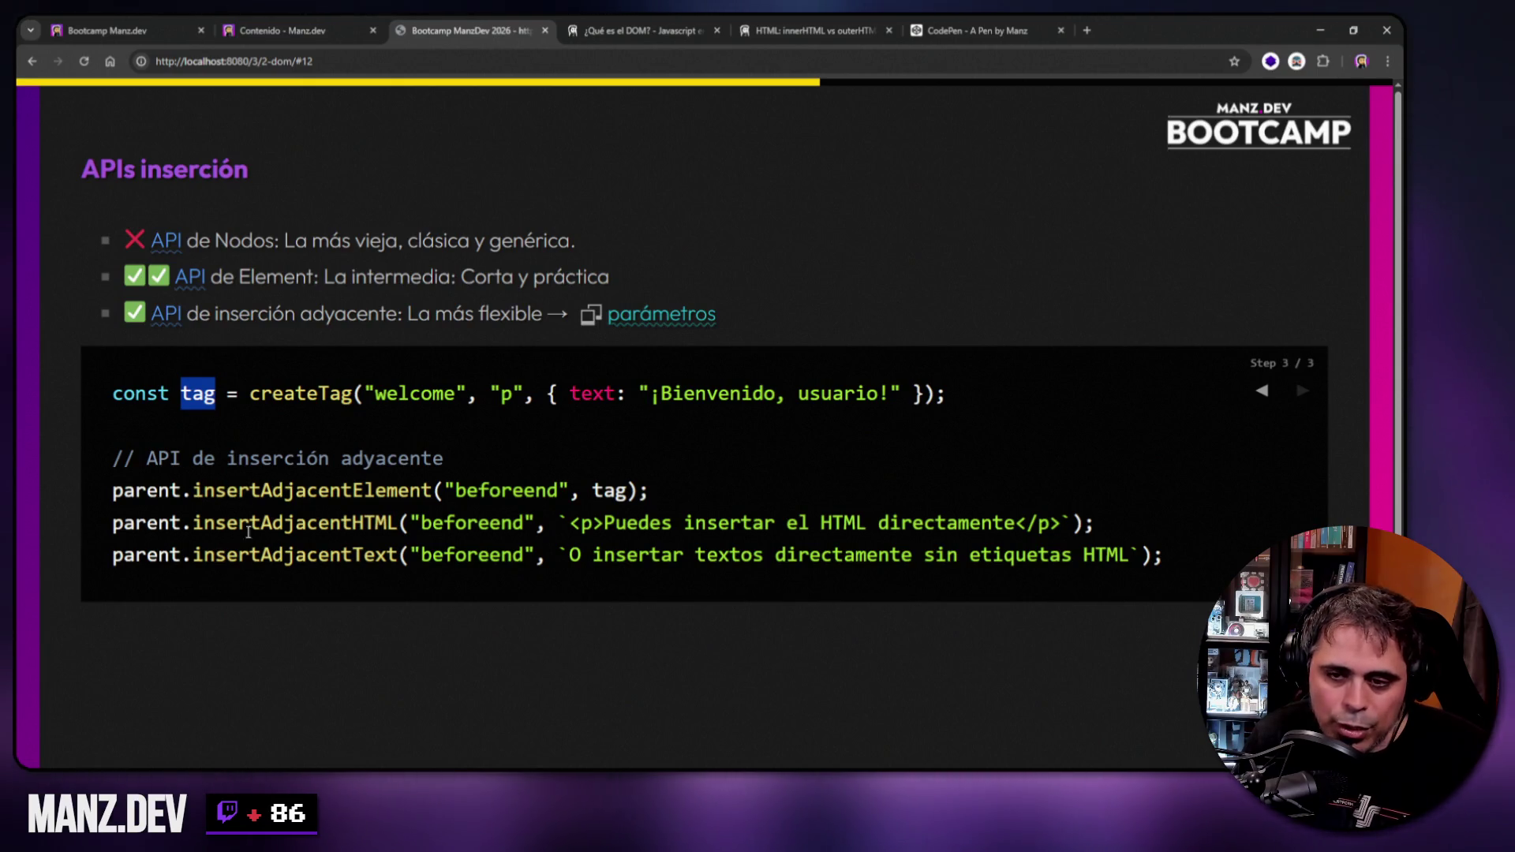
left_click_drag(193, 490, 435, 490)
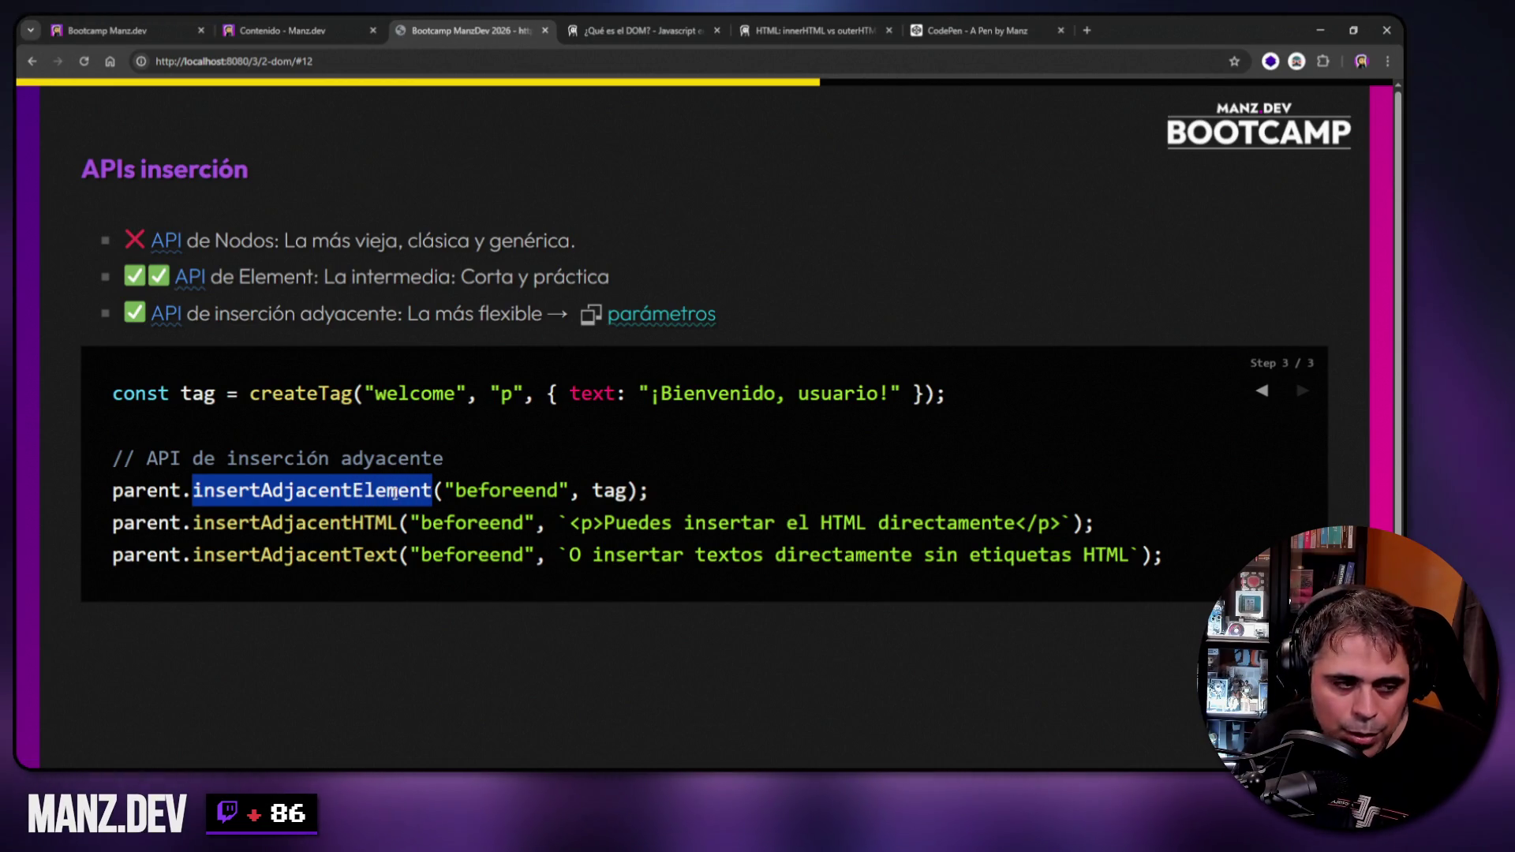
left_click_drag(192, 523, 397, 523)
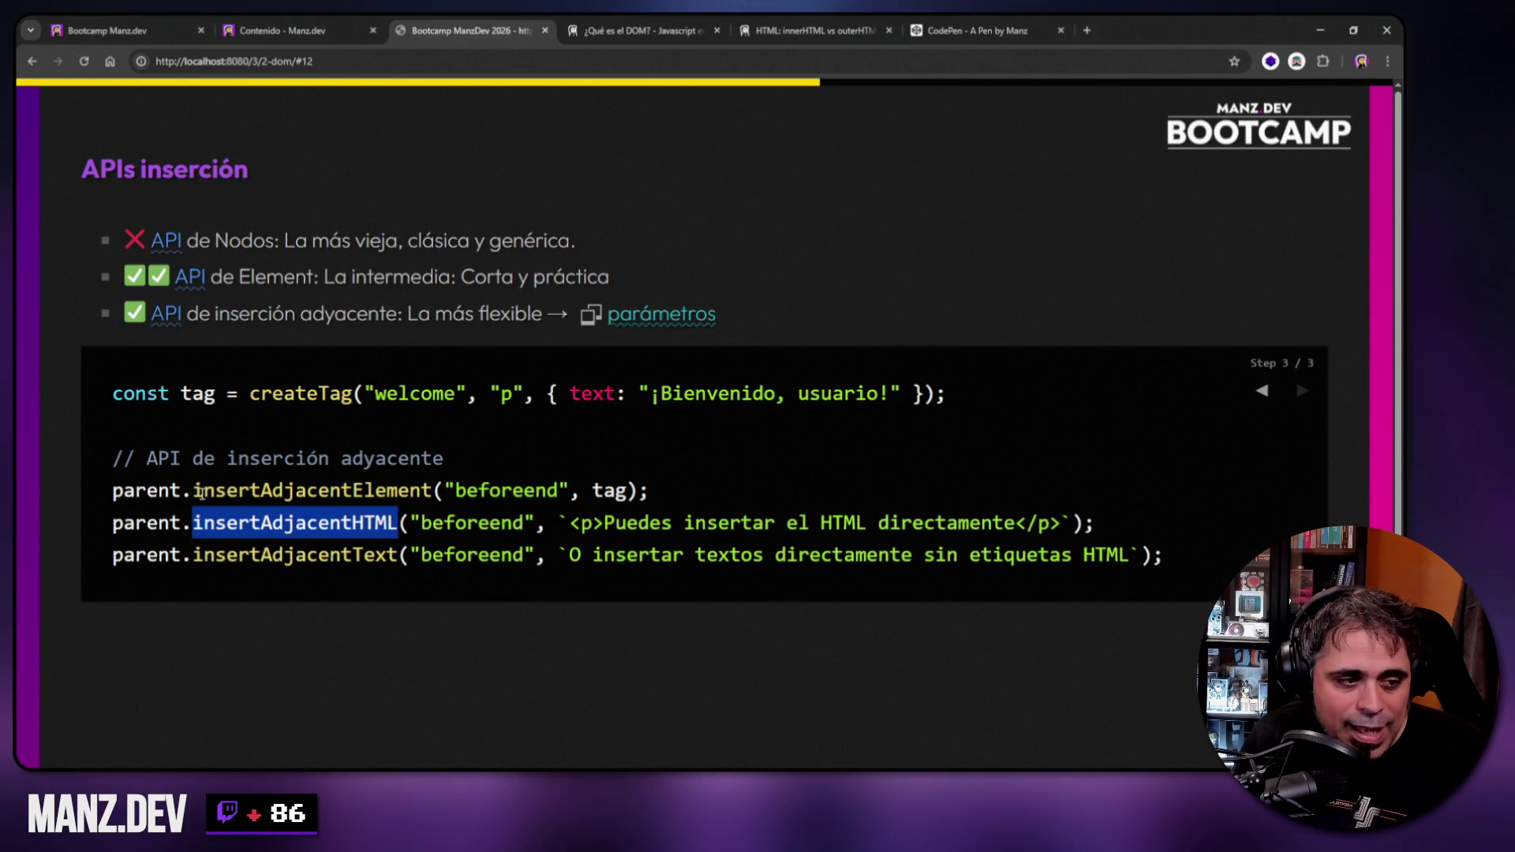
left_click_drag(192, 490, 433, 490)
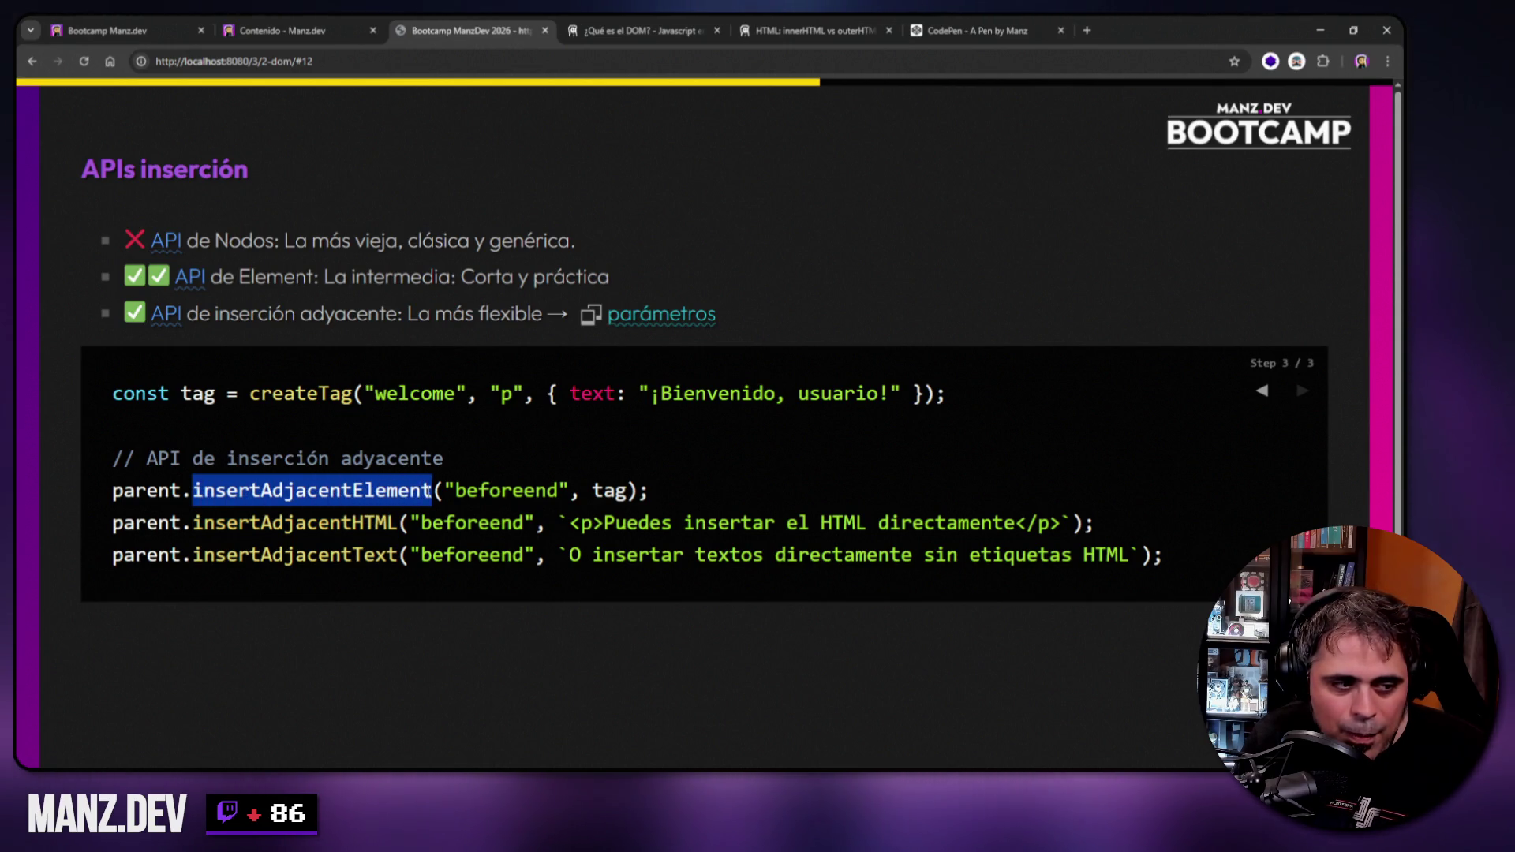
left_click_drag(593, 490, 629, 489)
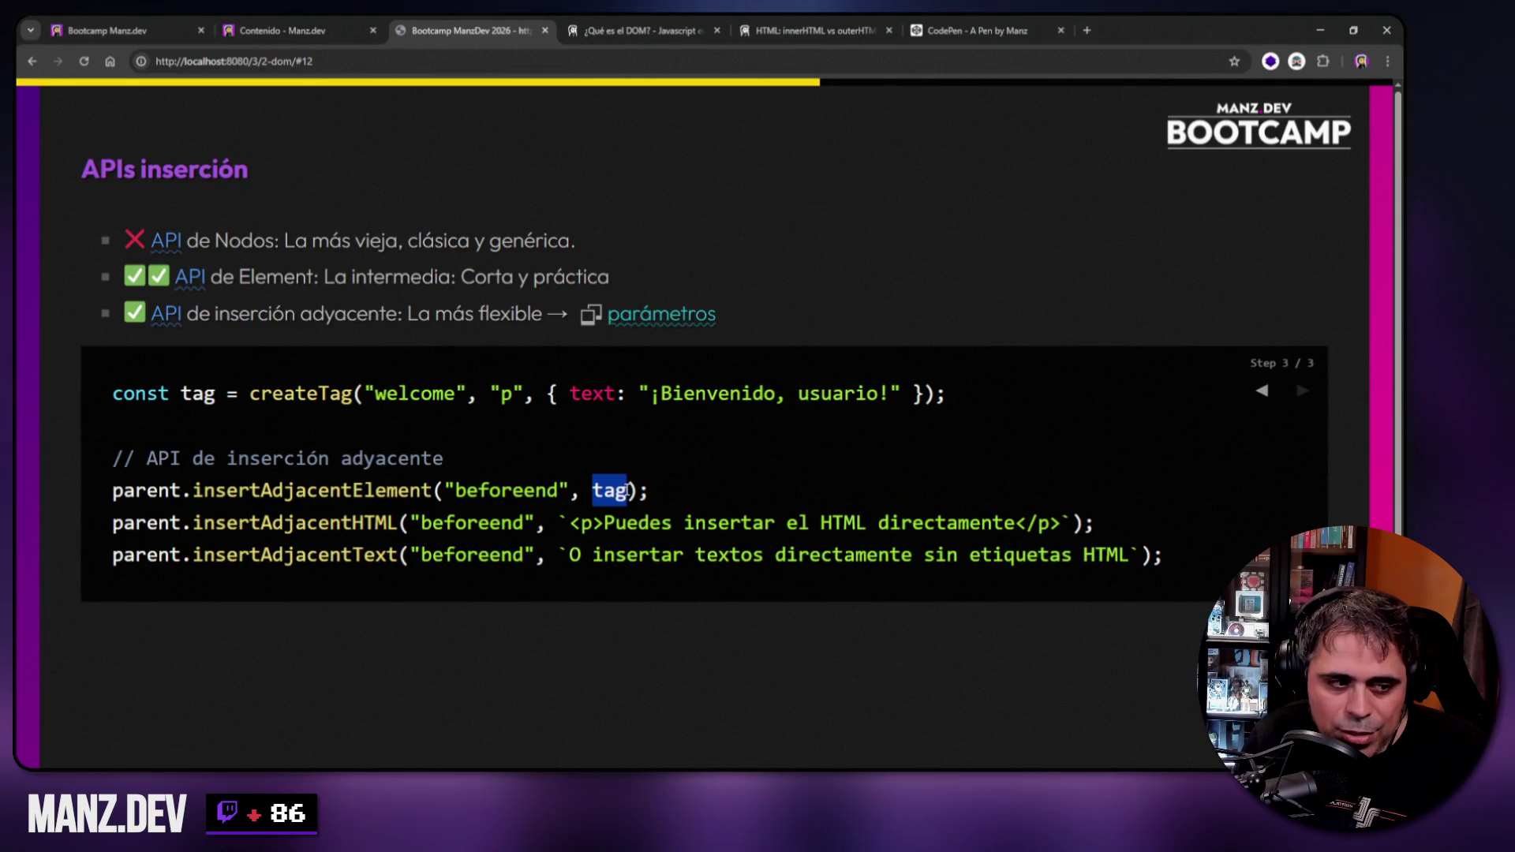
left_click_drag(352, 522, 396, 522)
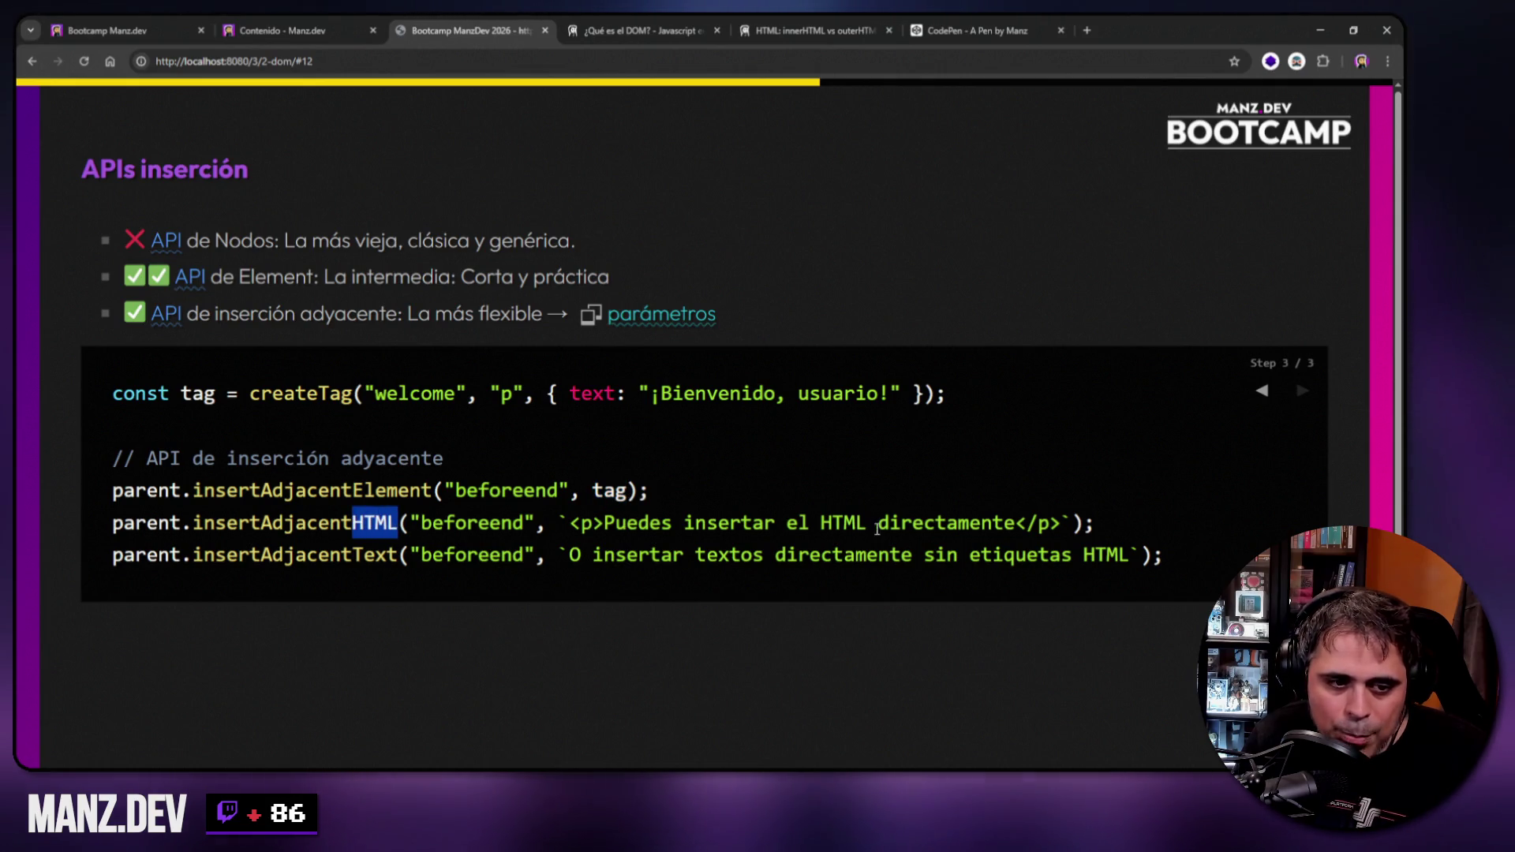
left_click_drag(560, 522, 1065, 513)
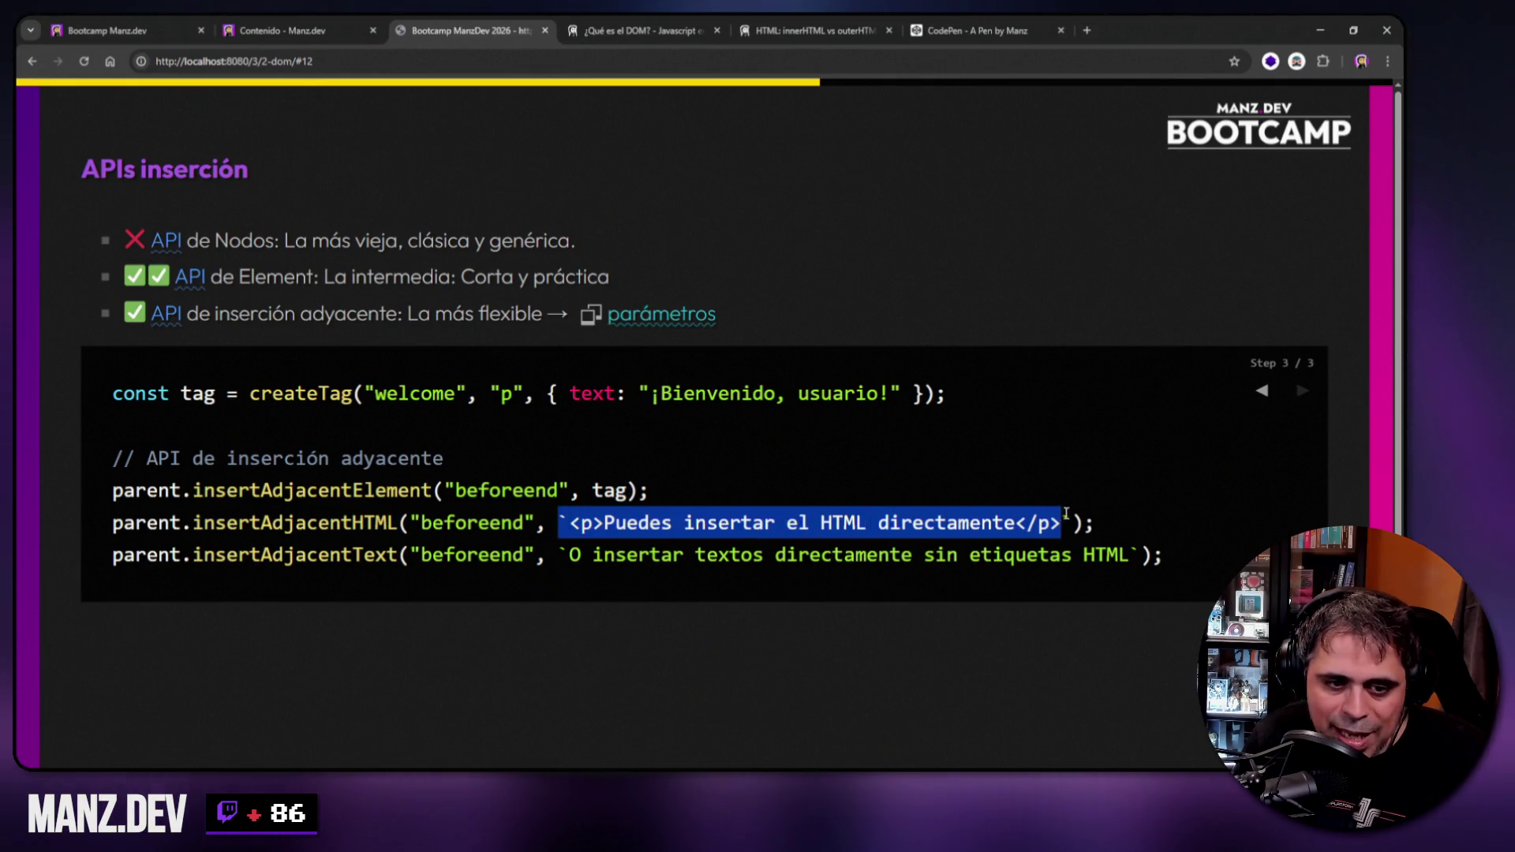
left_click_drag(353, 554, 398, 555)
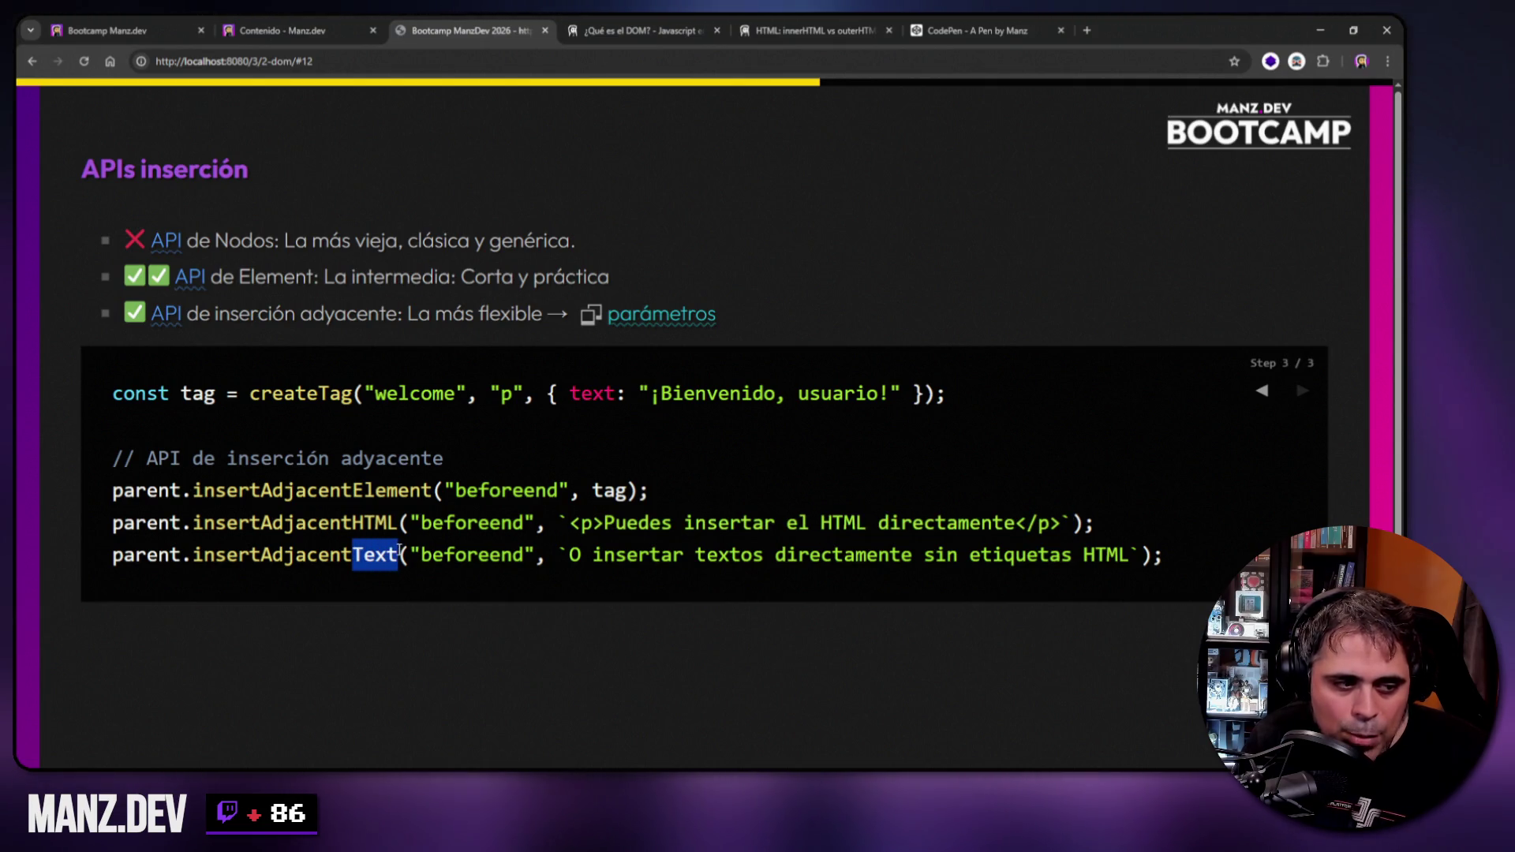
mouse_move(559, 555)
left_mouse_down()
mouse_move(1137, 551)
mouse_move(1123, 547)
left_mouse_up()
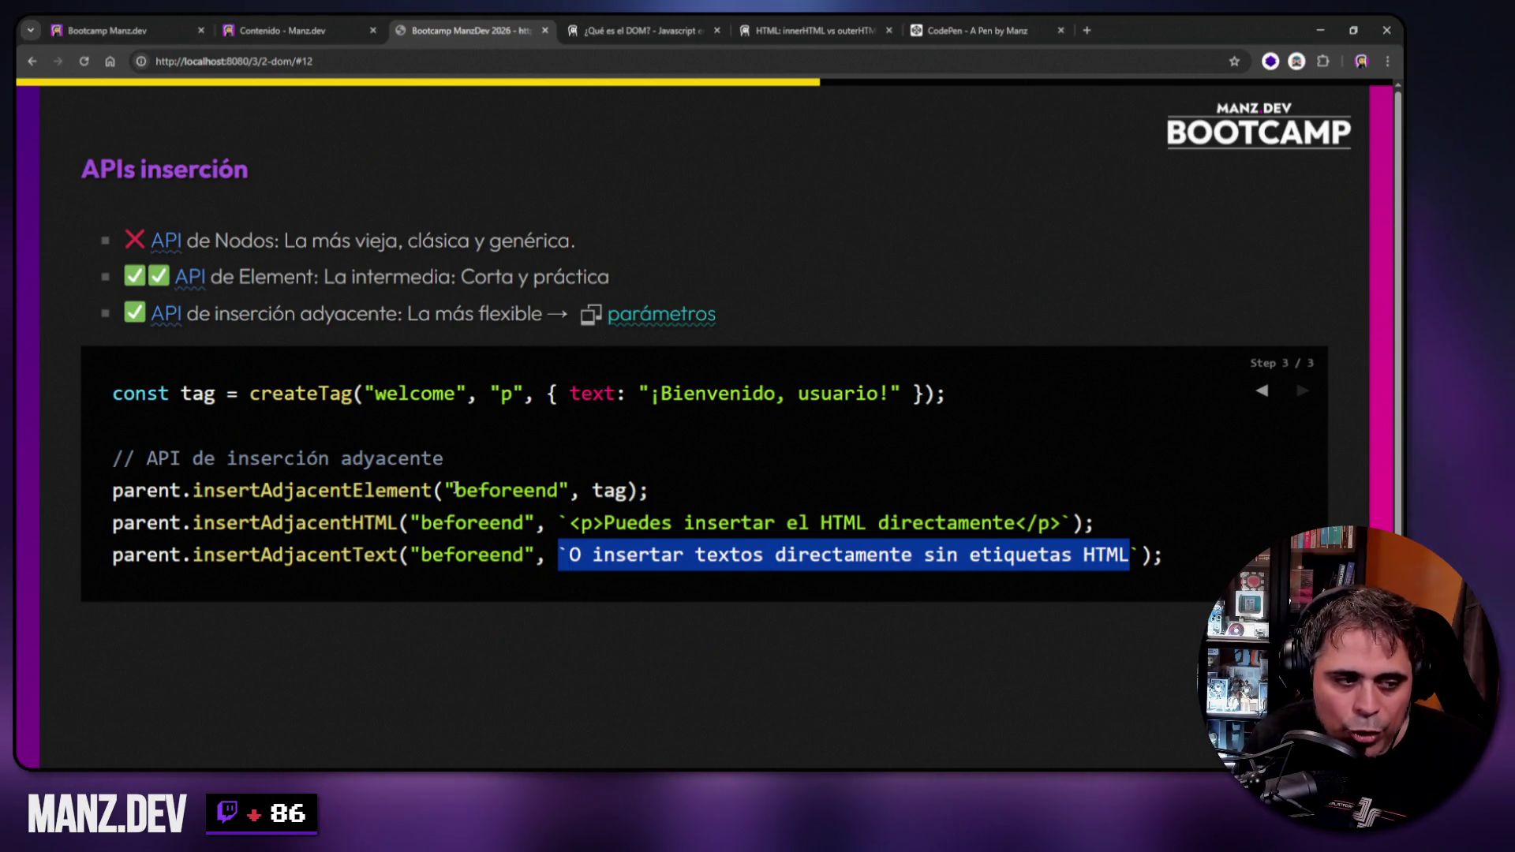
mouse_move(445, 490)
left_mouse_down()
mouse_move(570, 490)
mouse_move(525, 522)
mouse_move(414, 522)
mouse_move(525, 554)
left_mouse_up()
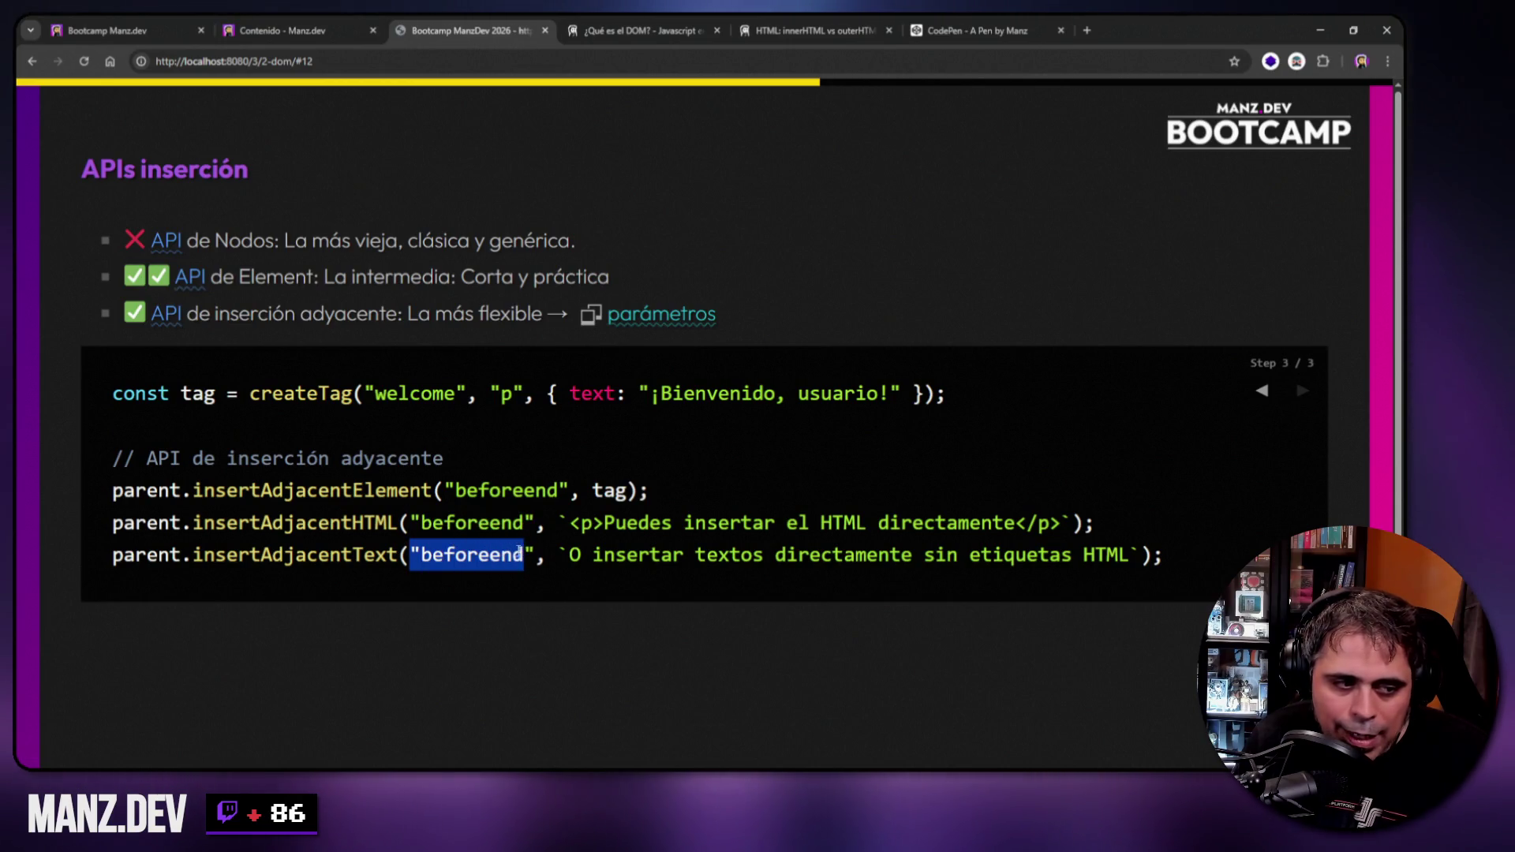
left_click(632, 314)
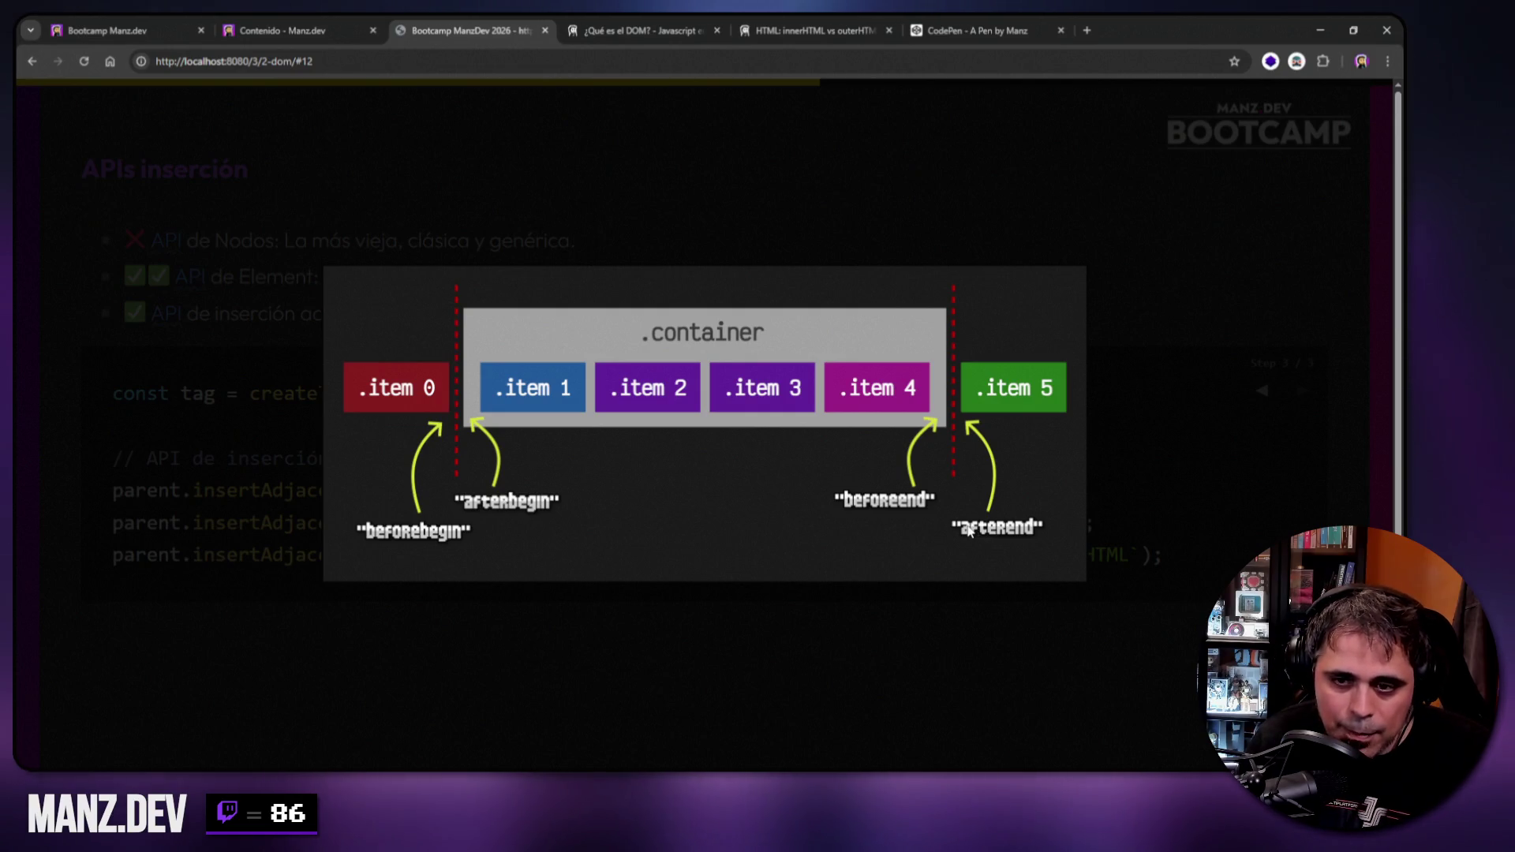
left_click(871, 223)
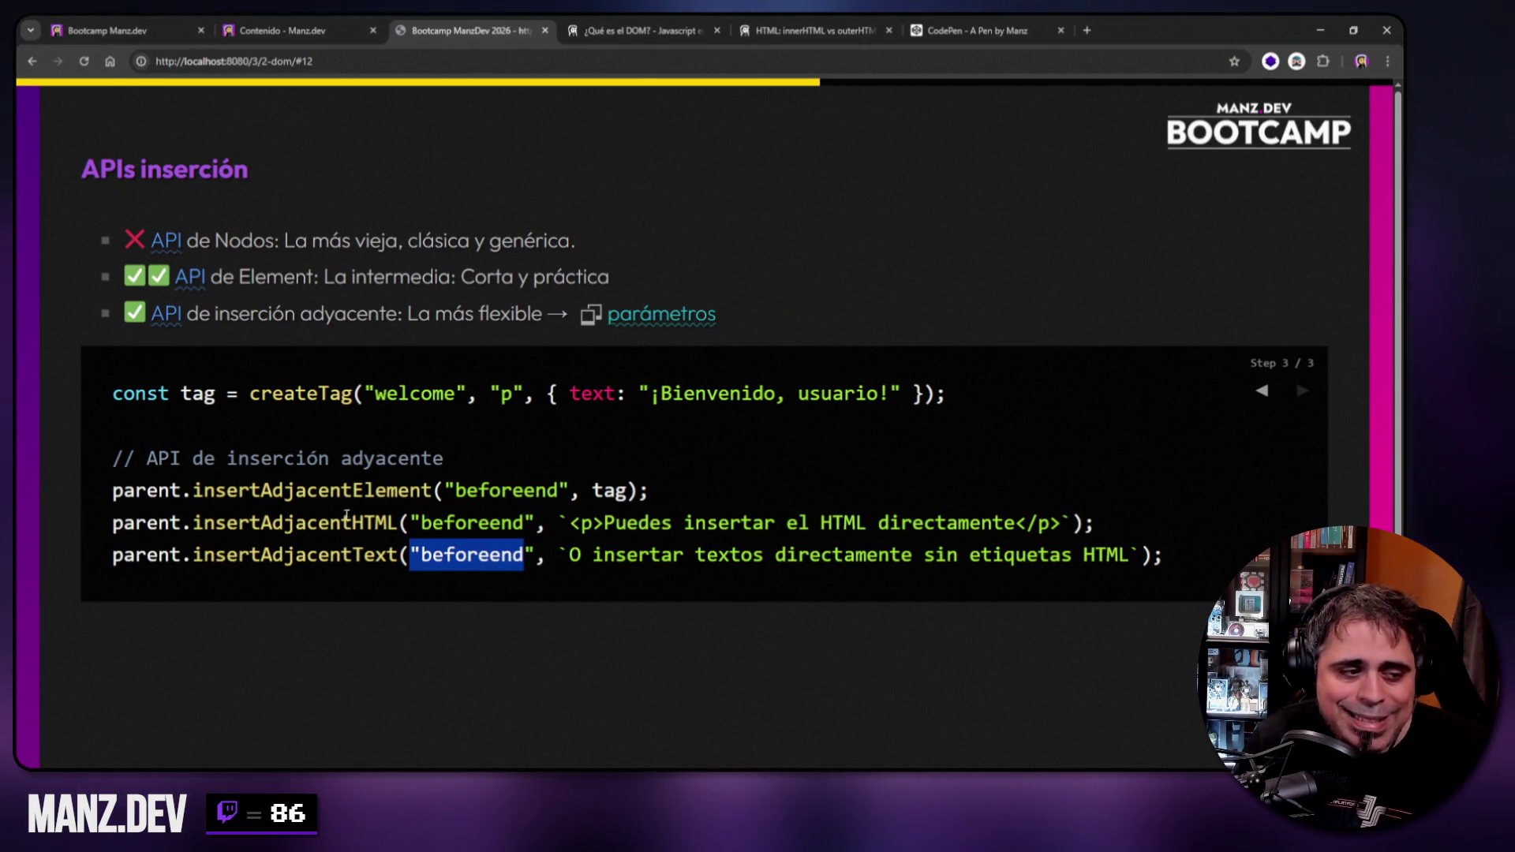
left_click_drag(352, 490, 433, 489)
mouse_move(352, 522)
left_mouse_down()
mouse_move(396, 522)
mouse_move(387, 554)
mouse_move(400, 554)
left_mouse_up()
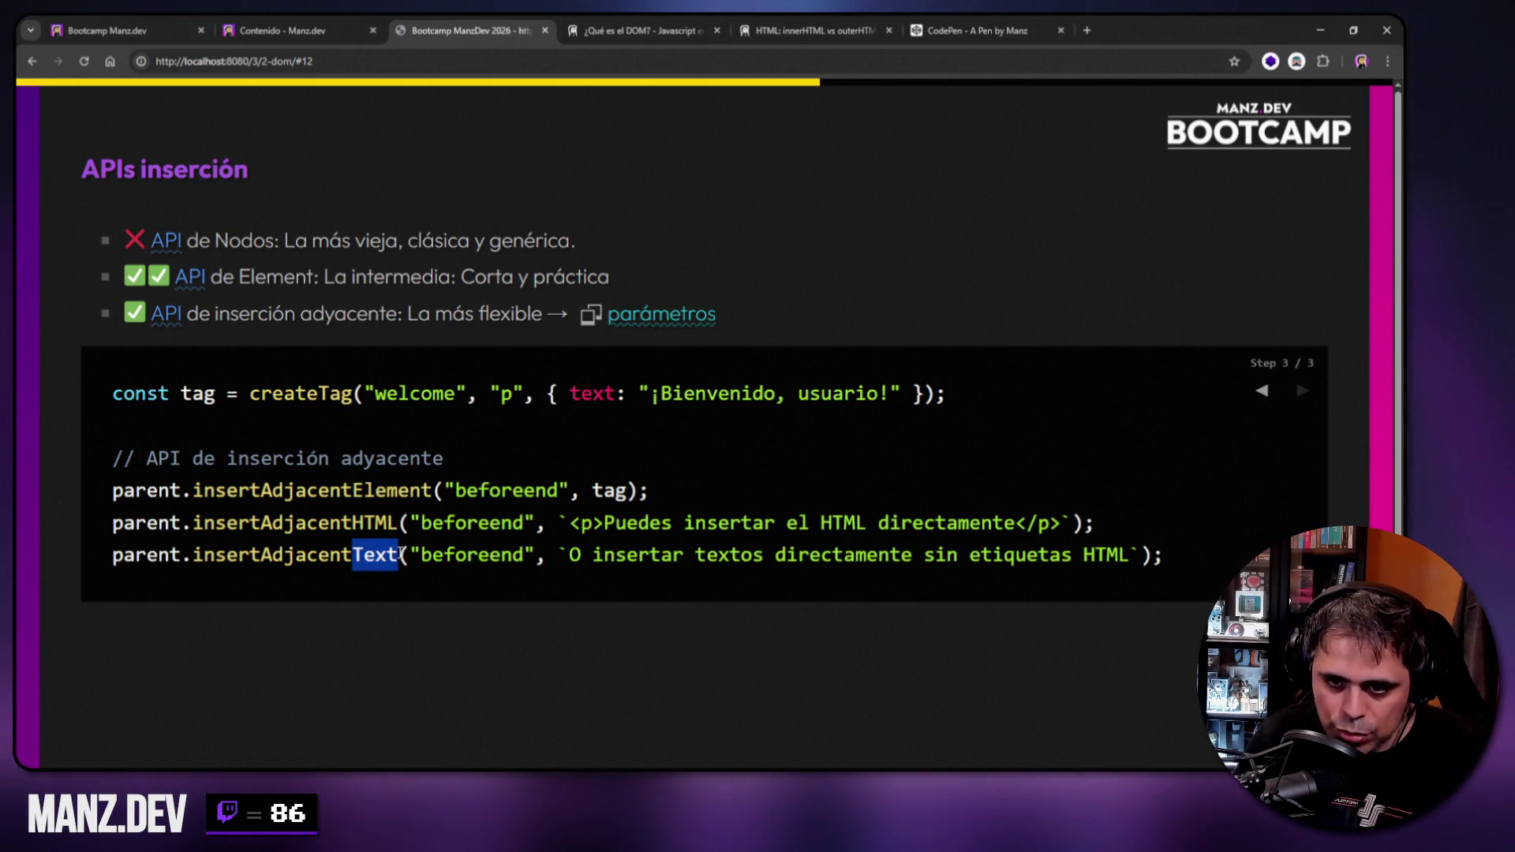
left_click_drag(315, 276, 175, 277)
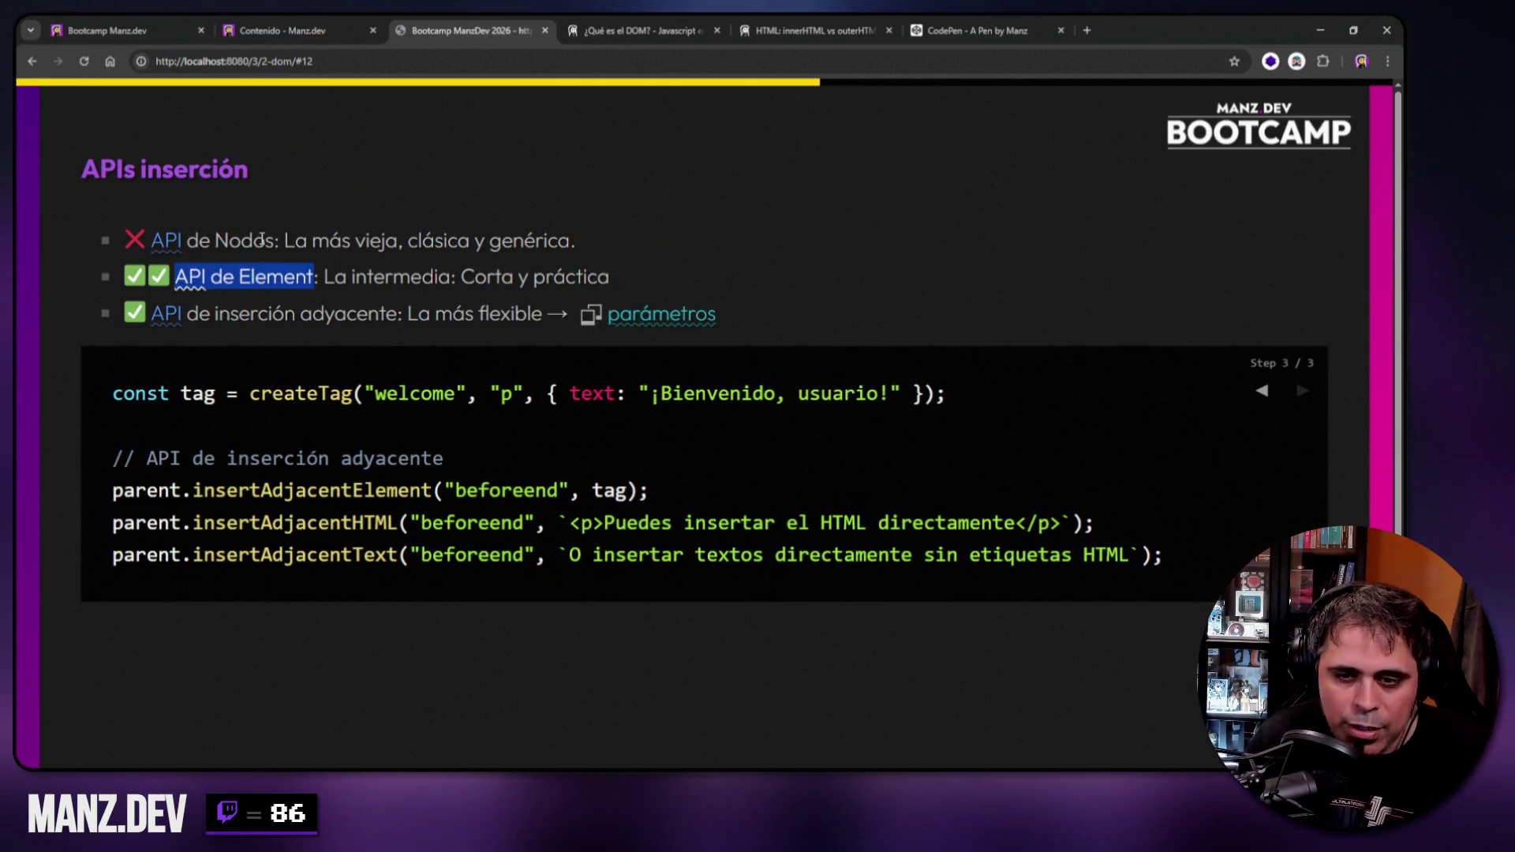
left_click_drag(187, 313, 533, 316)
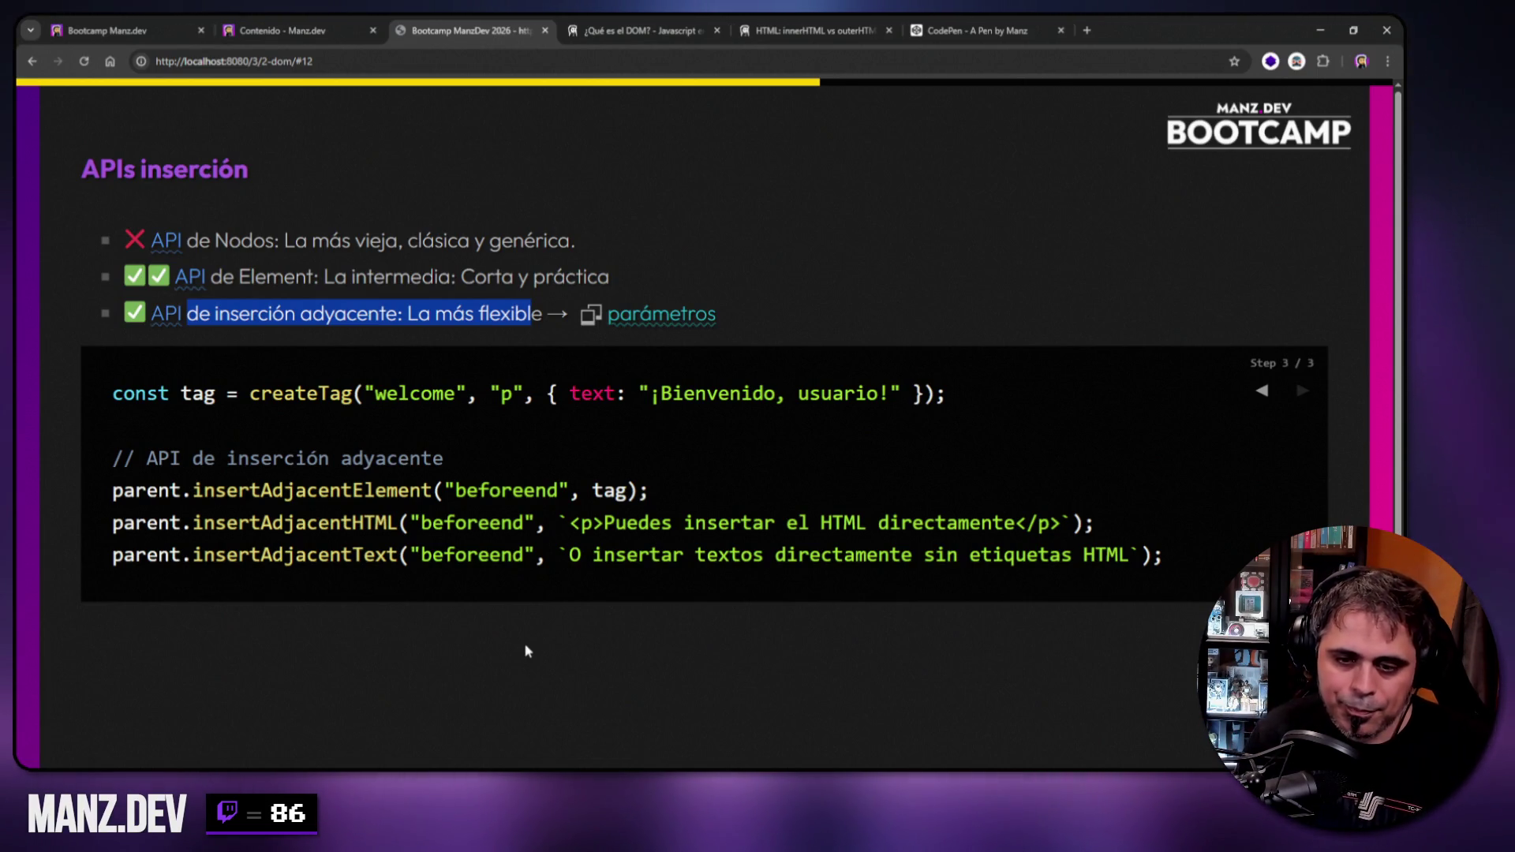
left_click(950, 224)
Advance to the Plantillas HTML slide, note cats Lea and Grisu, and open its Video in a new tab.
key("Right")
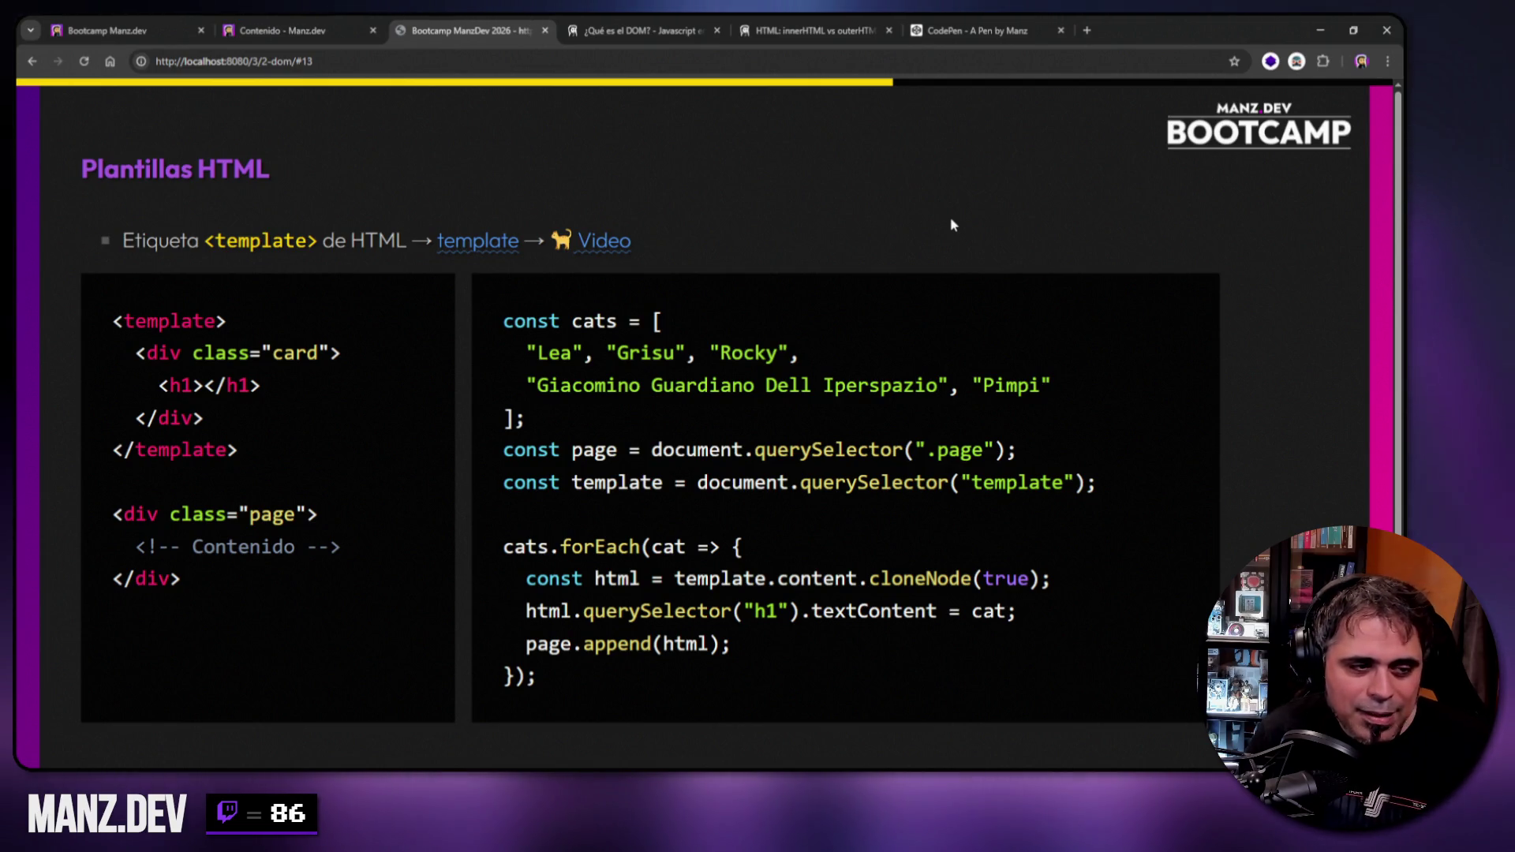
double_click(545, 353)
left_click_drag(616, 353, 675, 353)
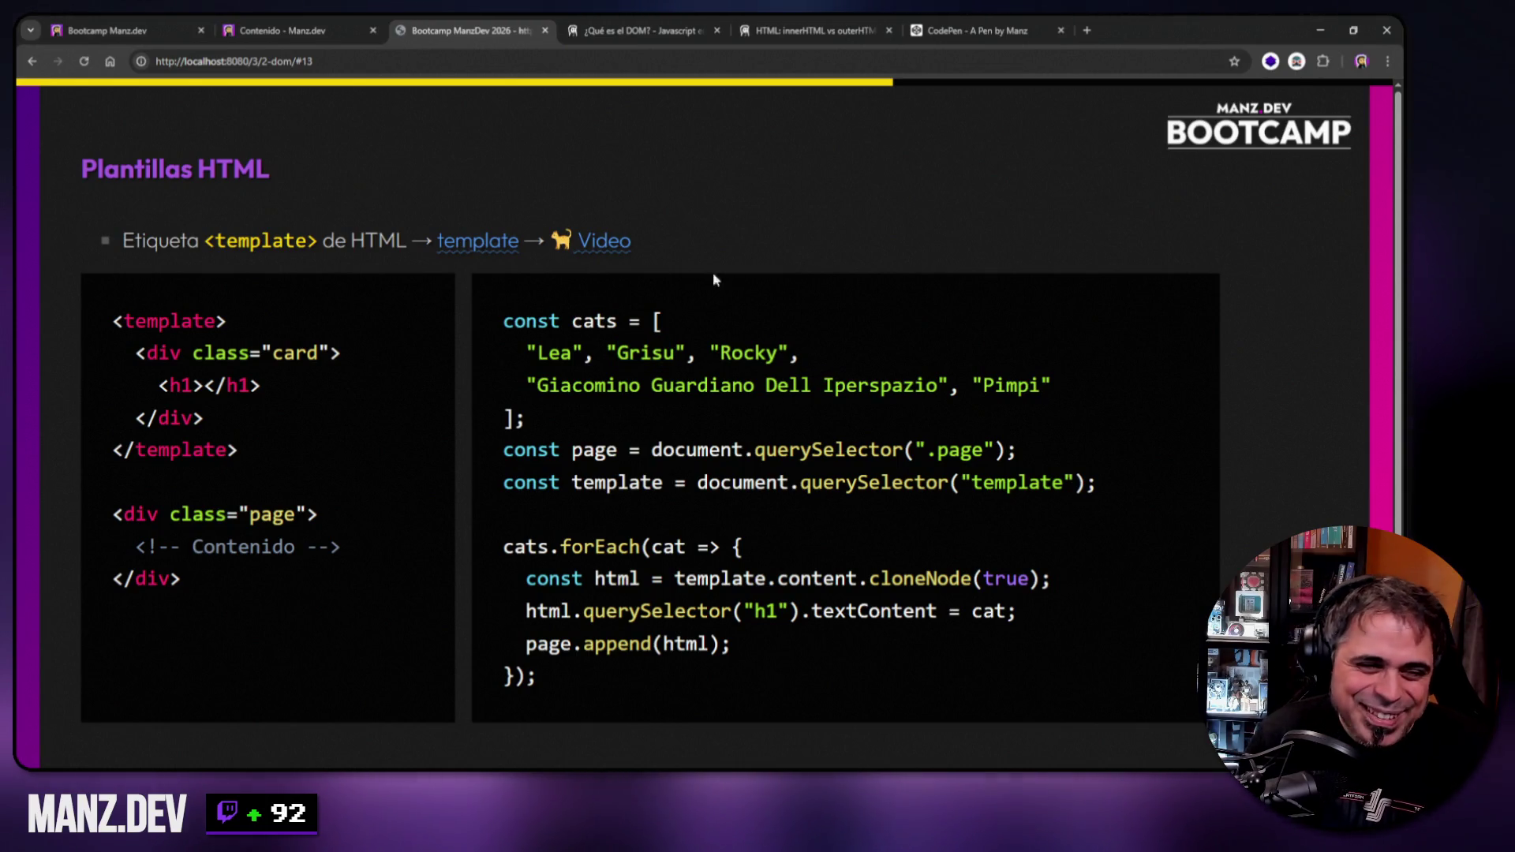
right_click(599, 245)
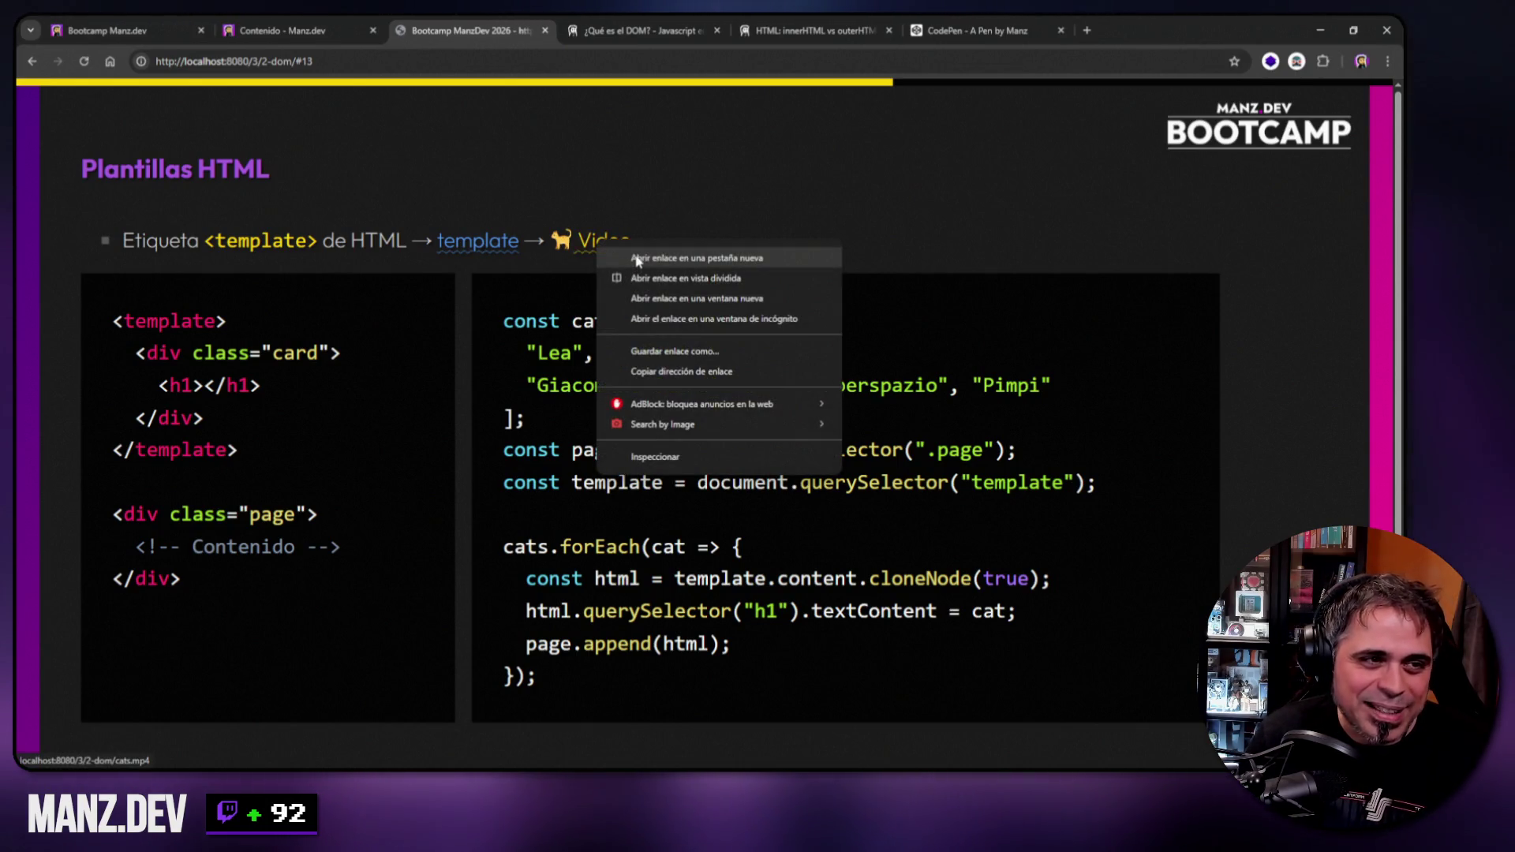
left_click(635, 258)
left_click(686, 31)
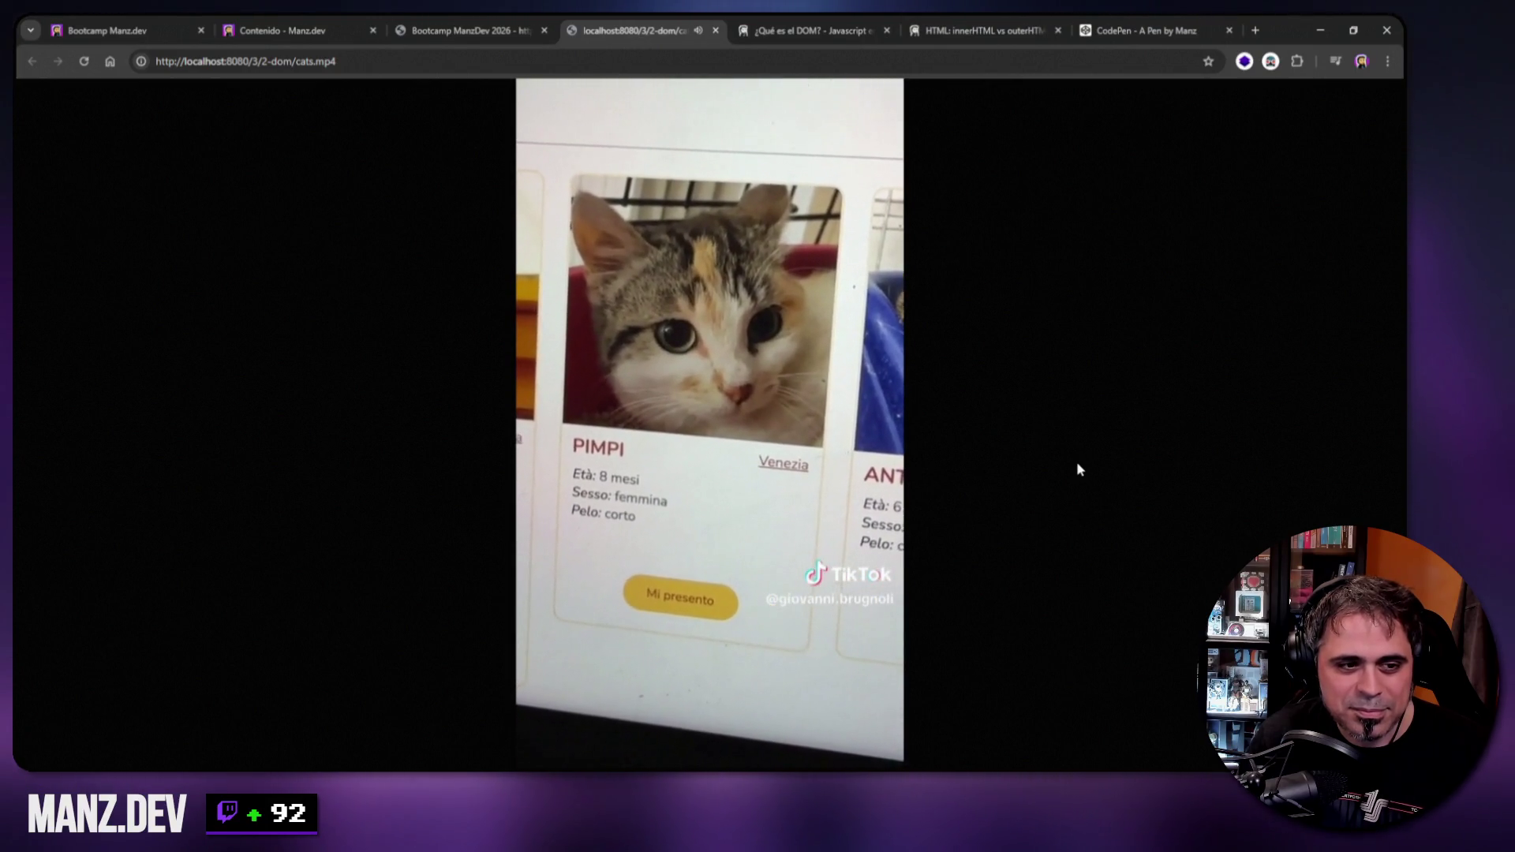
left_click(715, 30)
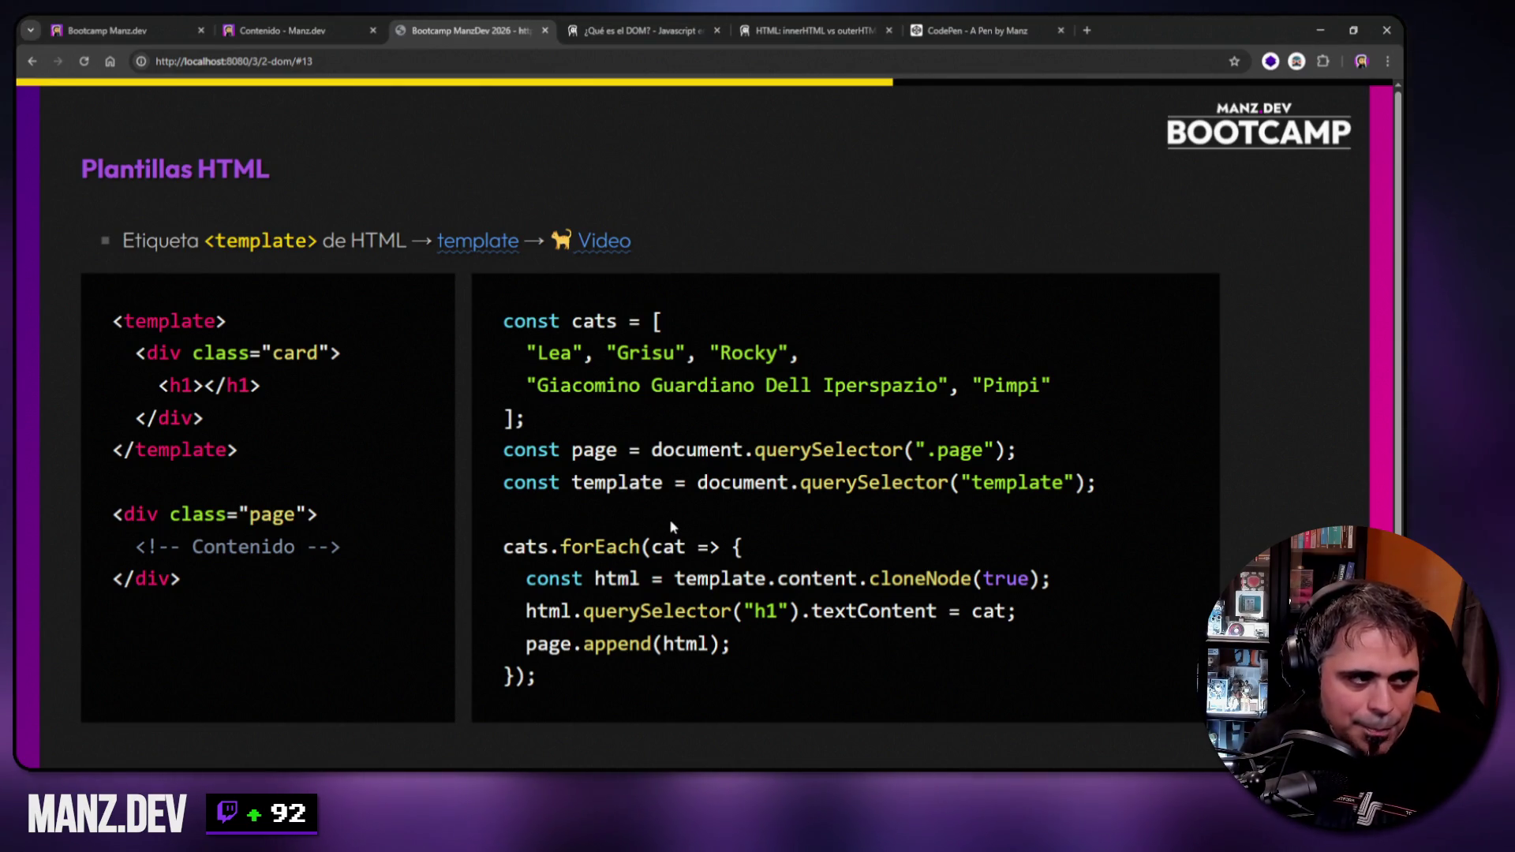
left_click_drag(215, 241, 311, 246)
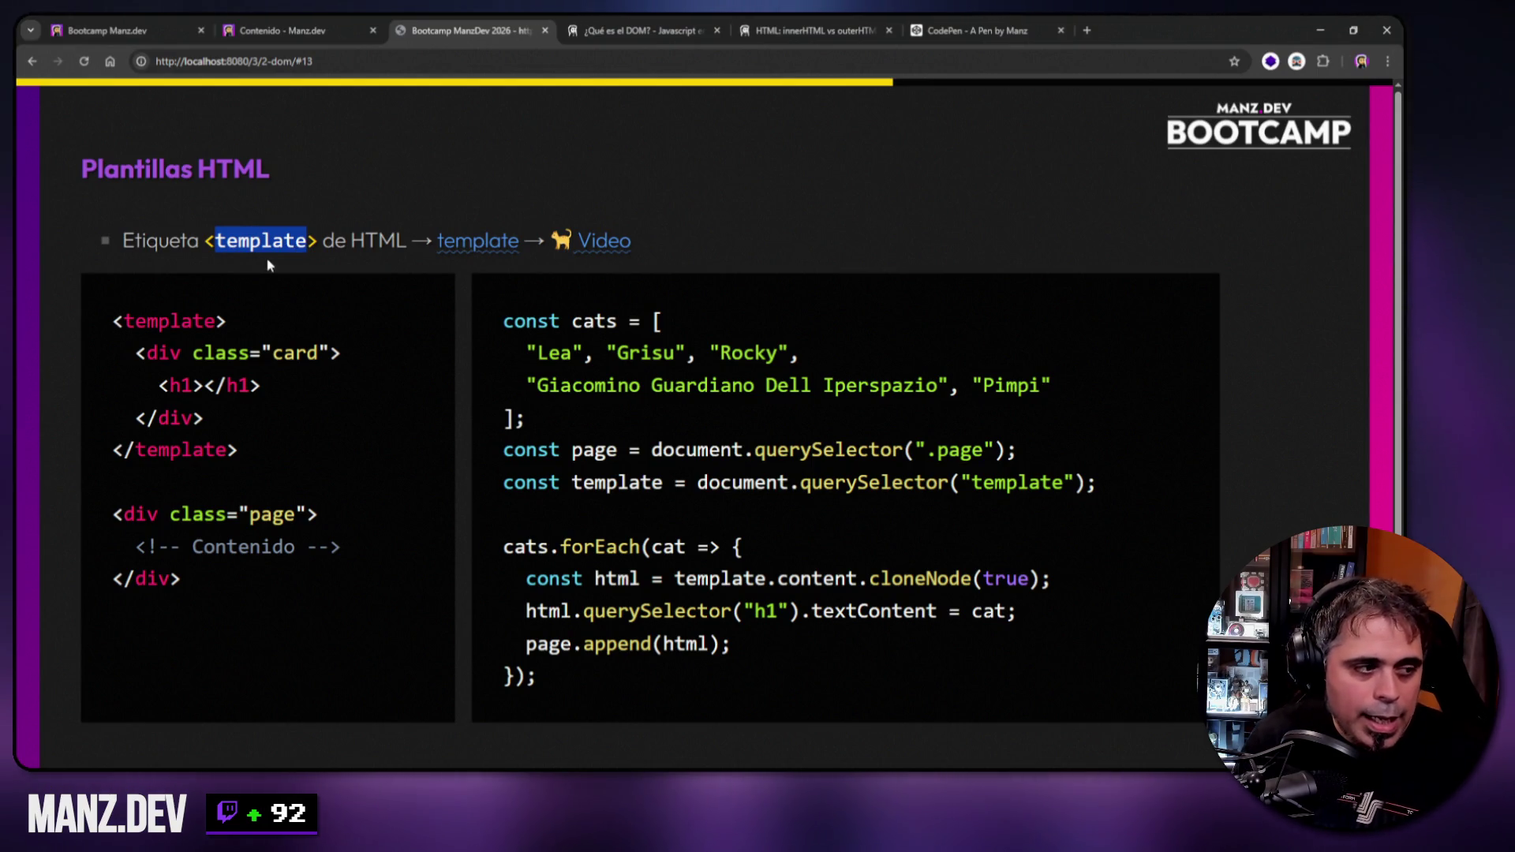
In the CodePen pen, dismiss the old alert and delete all the JavaScript code.
left_click(337, 169)
left_click(977, 30)
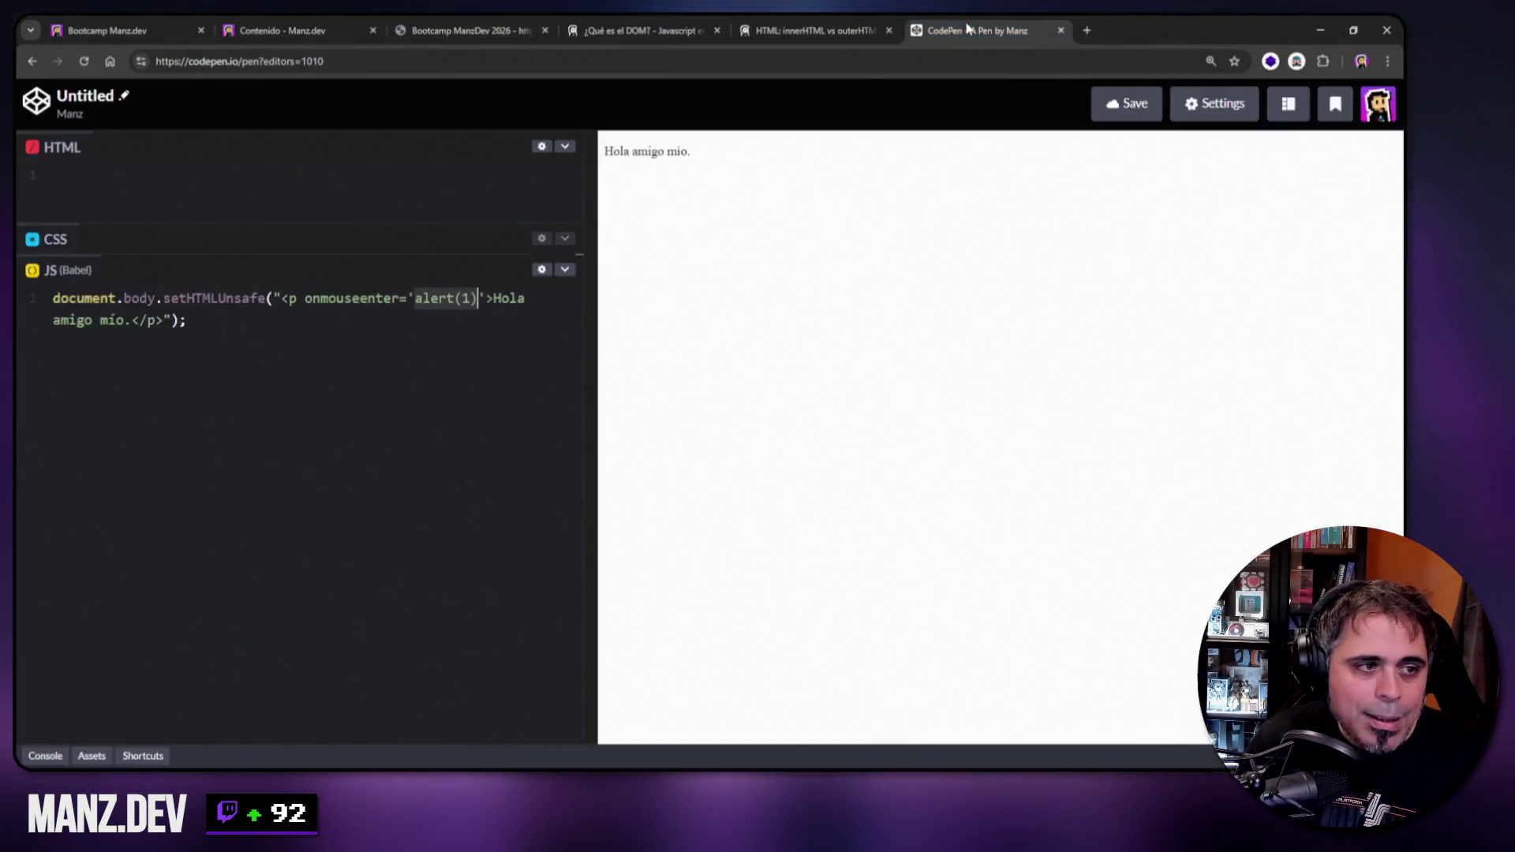
left_click(828, 158)
left_click_drag(457, 379, 17, 193)
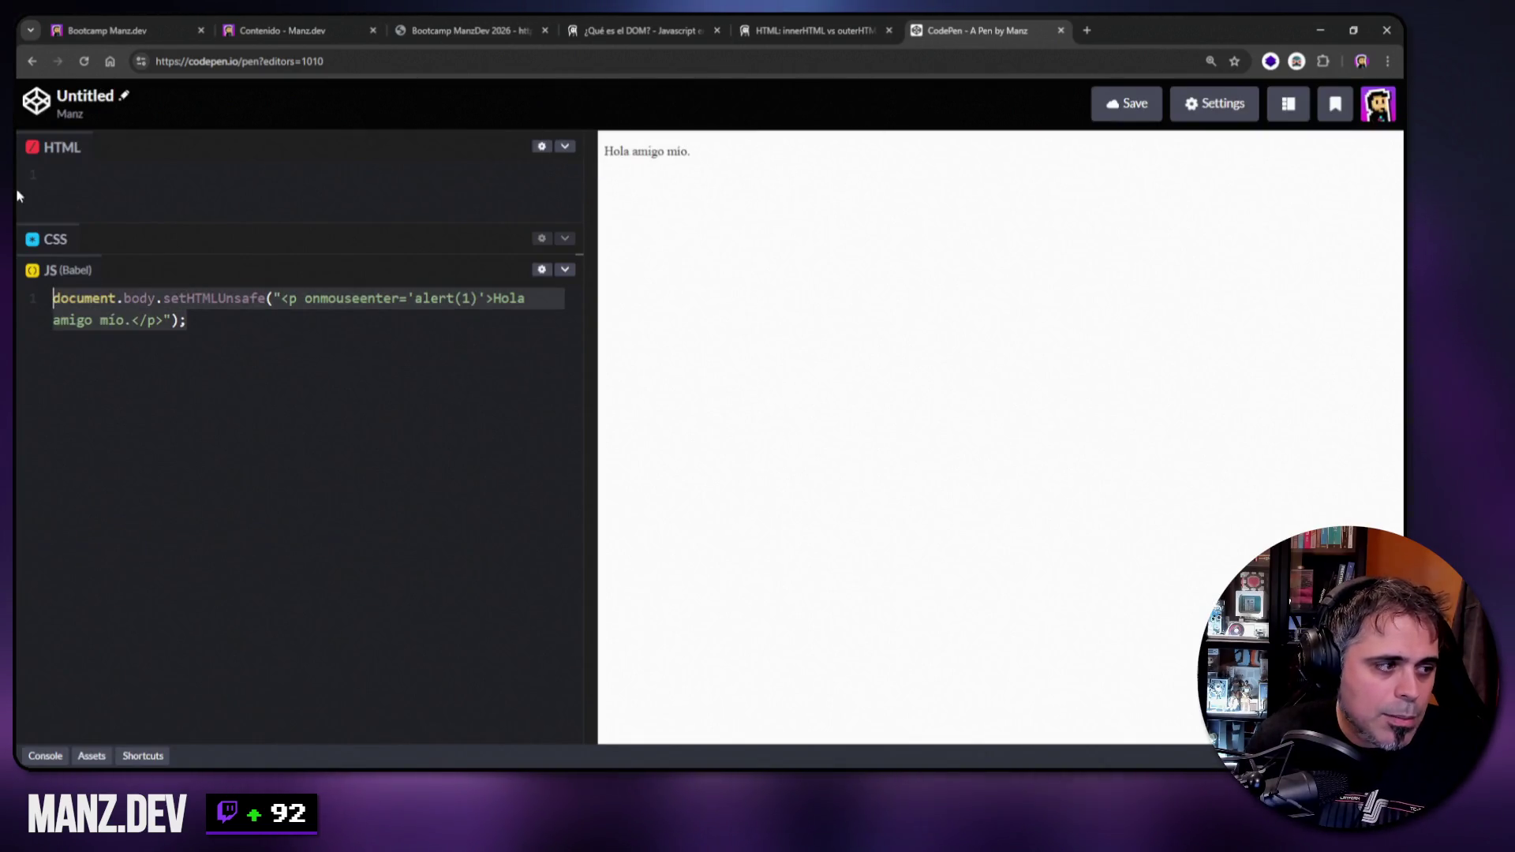
key("BackSpace")
Enlarge the HTML editor and widen the editor column, then return to the slides.
mouse_move(247, 229)
left_mouse_down()
mouse_move(206, 528)
mouse_move(213, 604)
left_mouse_up()
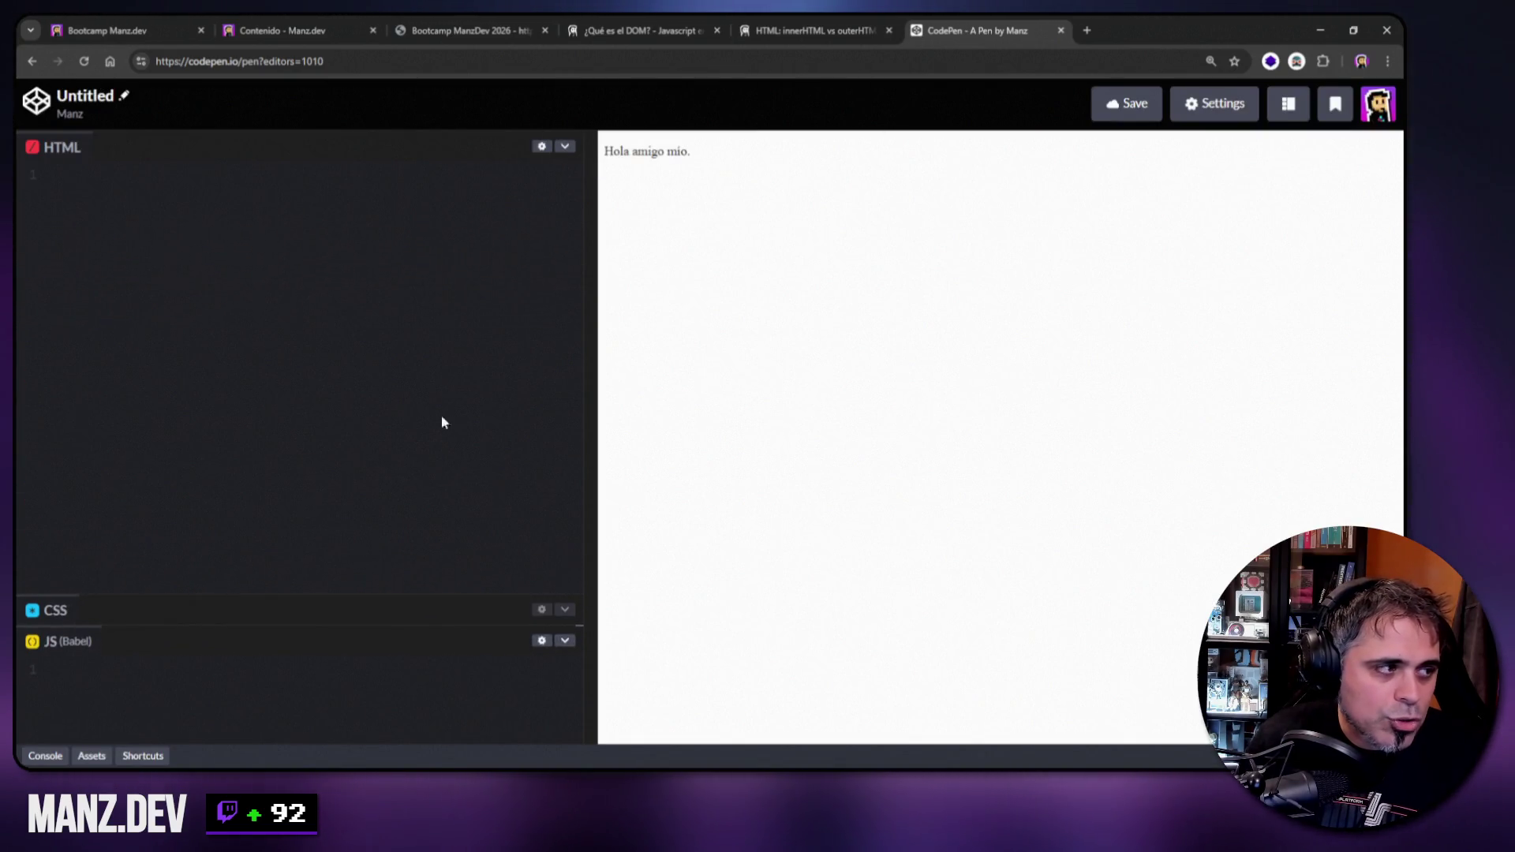
left_click_drag(586, 292, 636, 291)
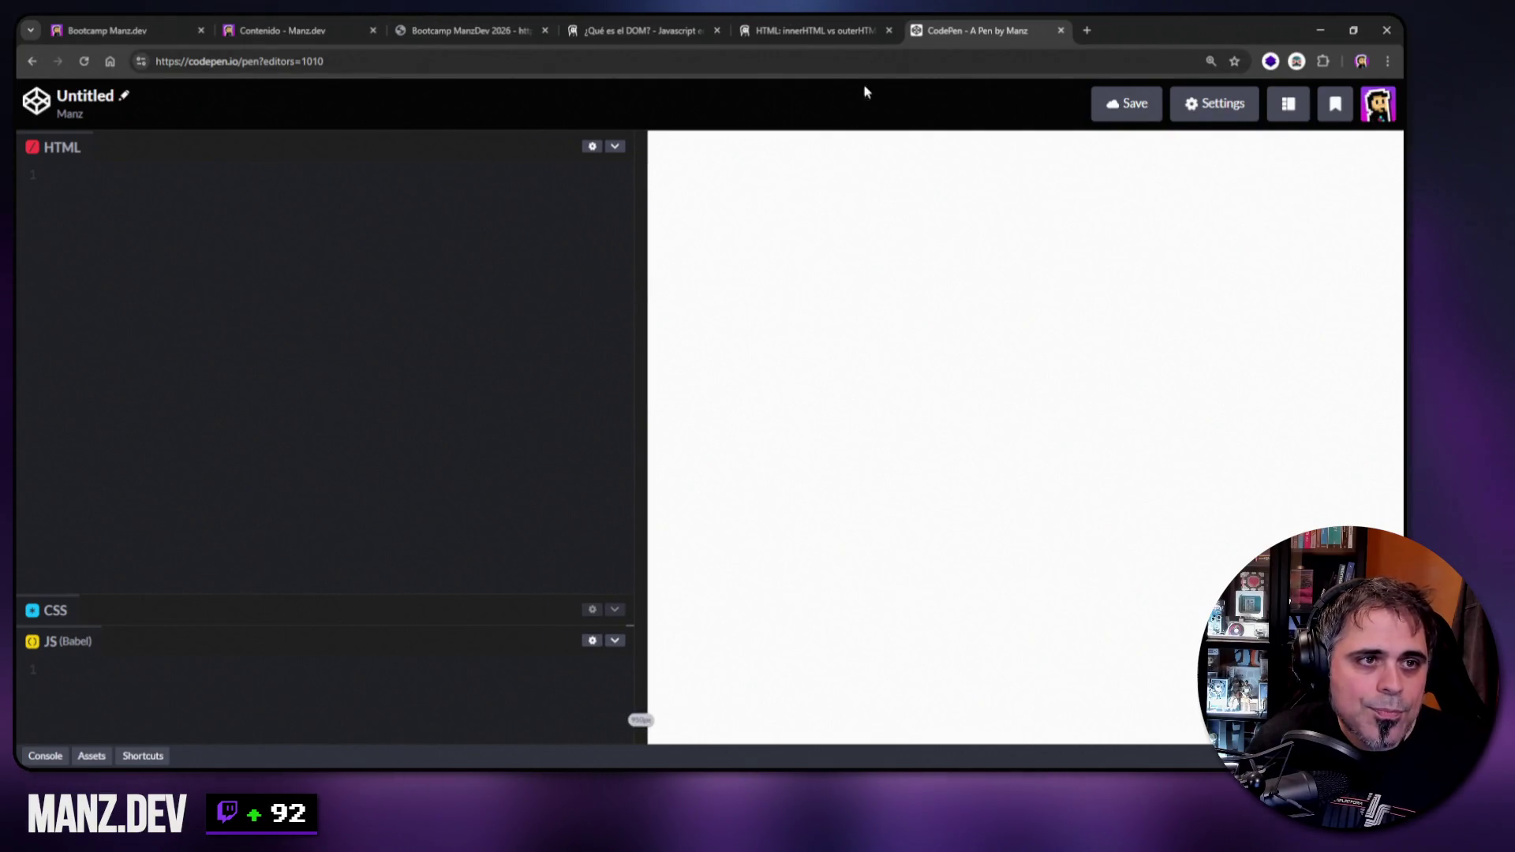
left_click(441, 22)
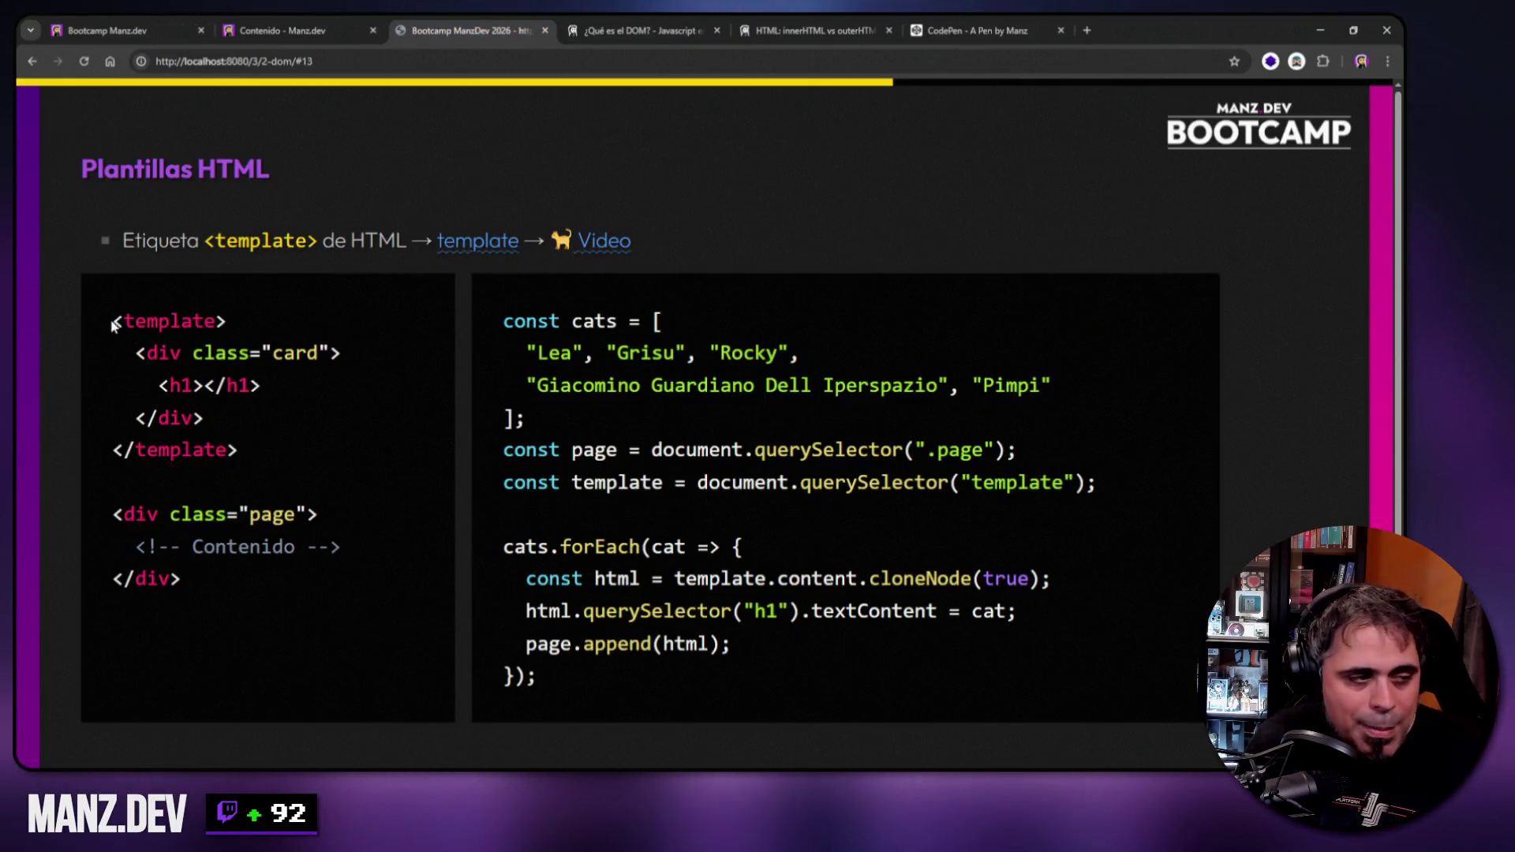
Point out the template tag and card div on the slide, then copy the card markup.
double_click(147, 323)
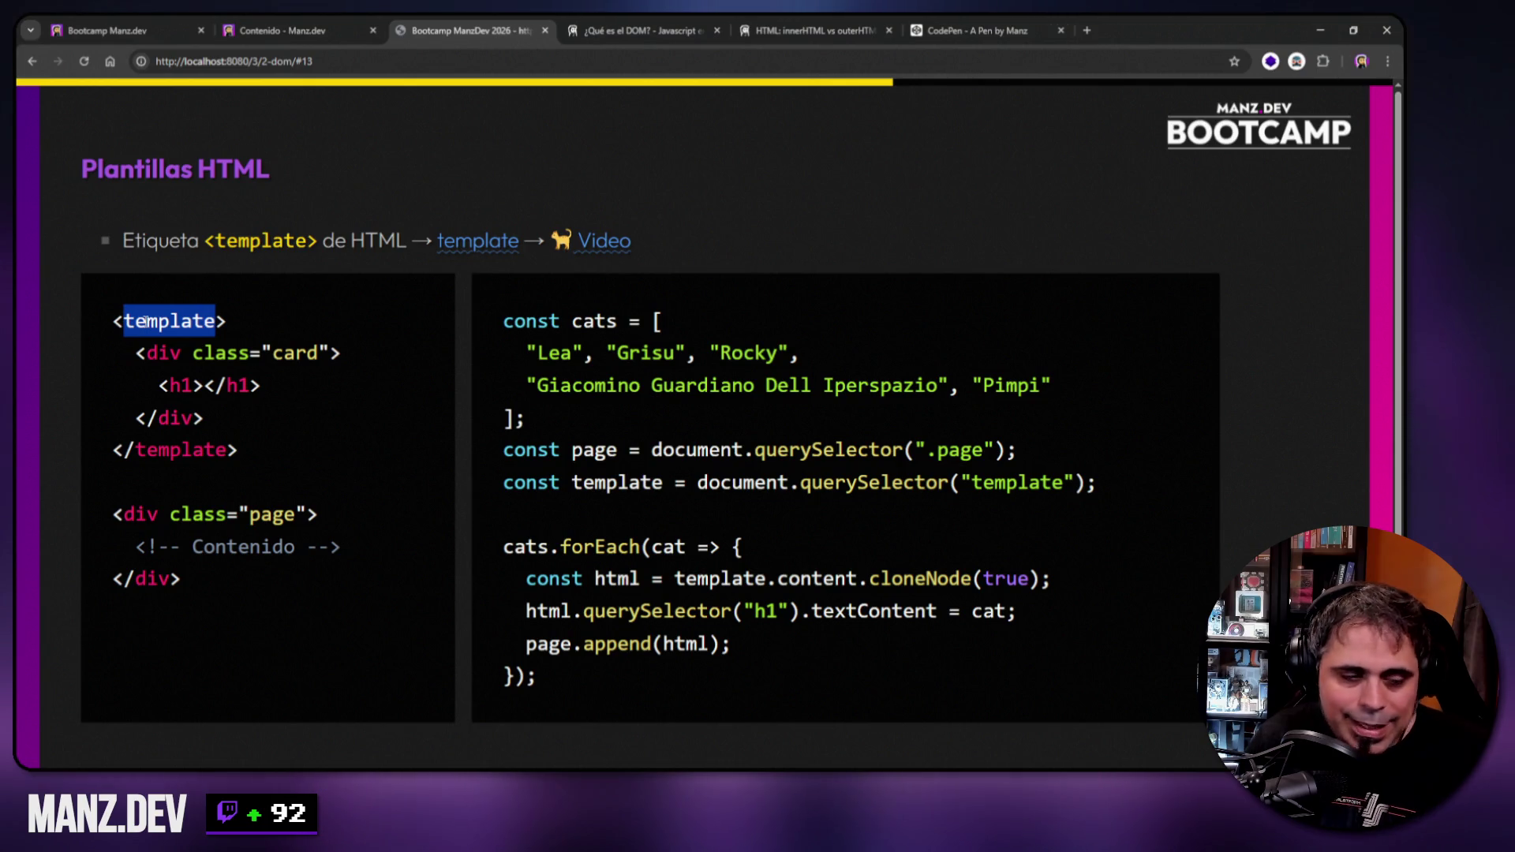
mouse_move(137, 354)
left_mouse_down()
mouse_move(182, 352)
mouse_move(160, 385)
mouse_move(261, 383)
left_mouse_up()
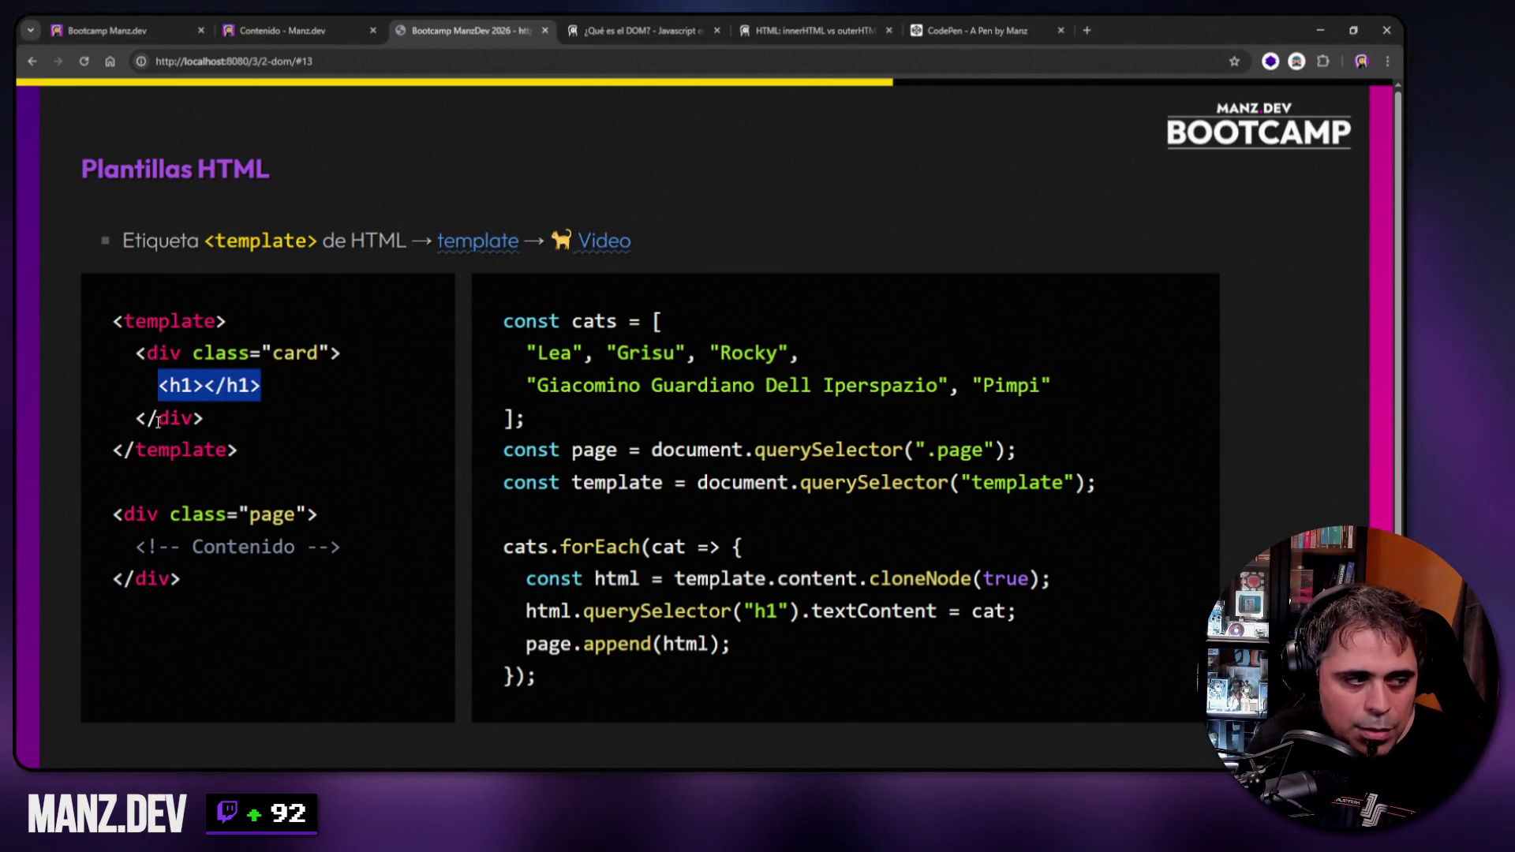
left_click_drag(158, 418, 194, 417)
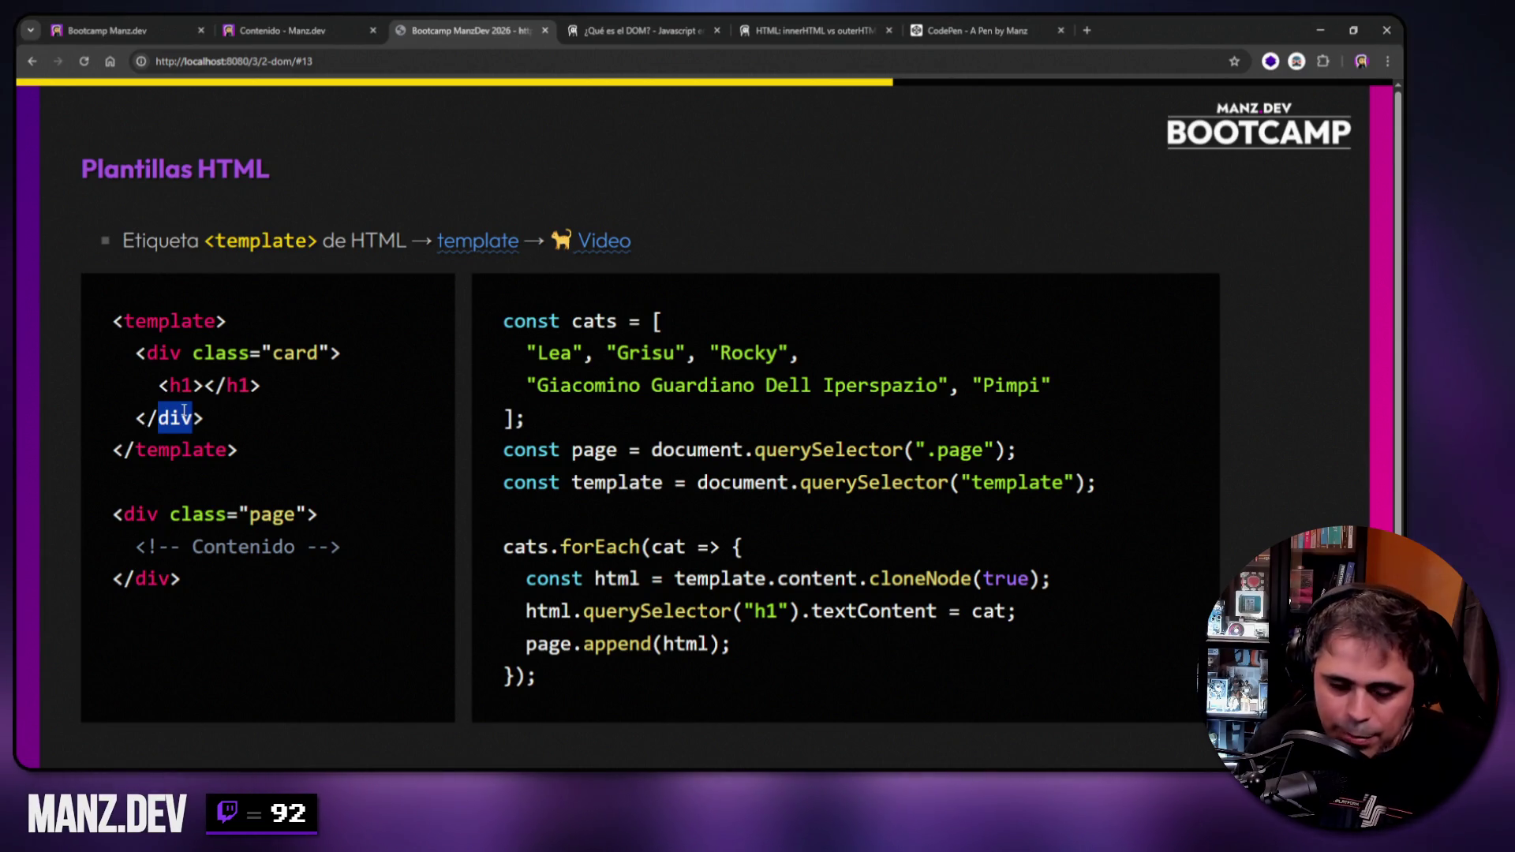
mouse_move(115, 323)
left_mouse_down()
mouse_move(250, 444)
mouse_move(206, 414)
mouse_move(253, 371)
mouse_move(277, 379)
left_mouse_up()
key("ctrl+c")
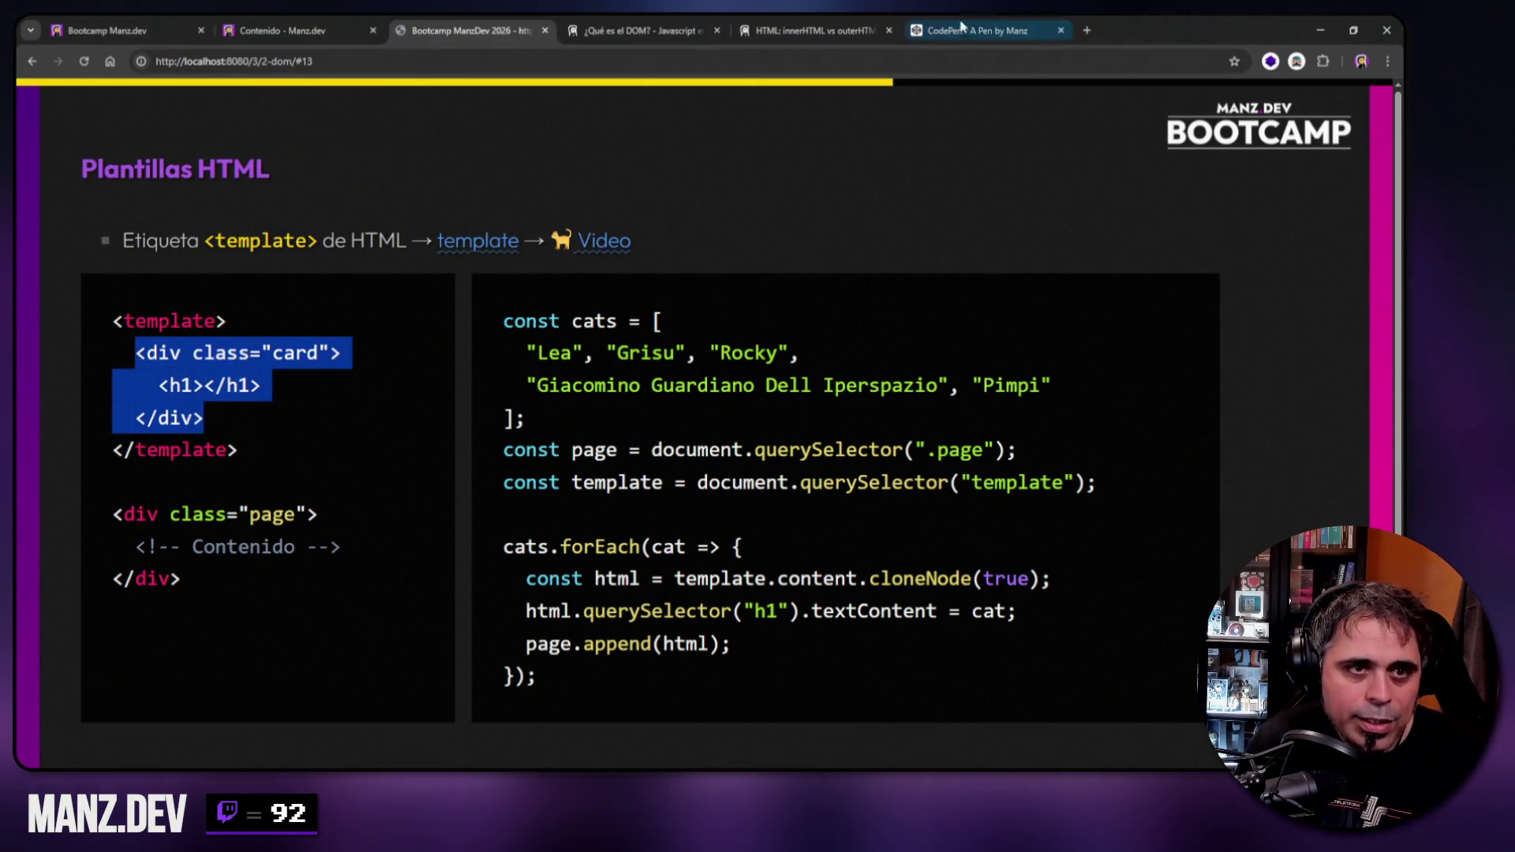
Paste the card markup into CodePen's HTML, dedent it, and give the h1 the text Template.
left_click(977, 30)
key("ctrl+v")
key("ctrl+plus")
key("ctrl+plus")
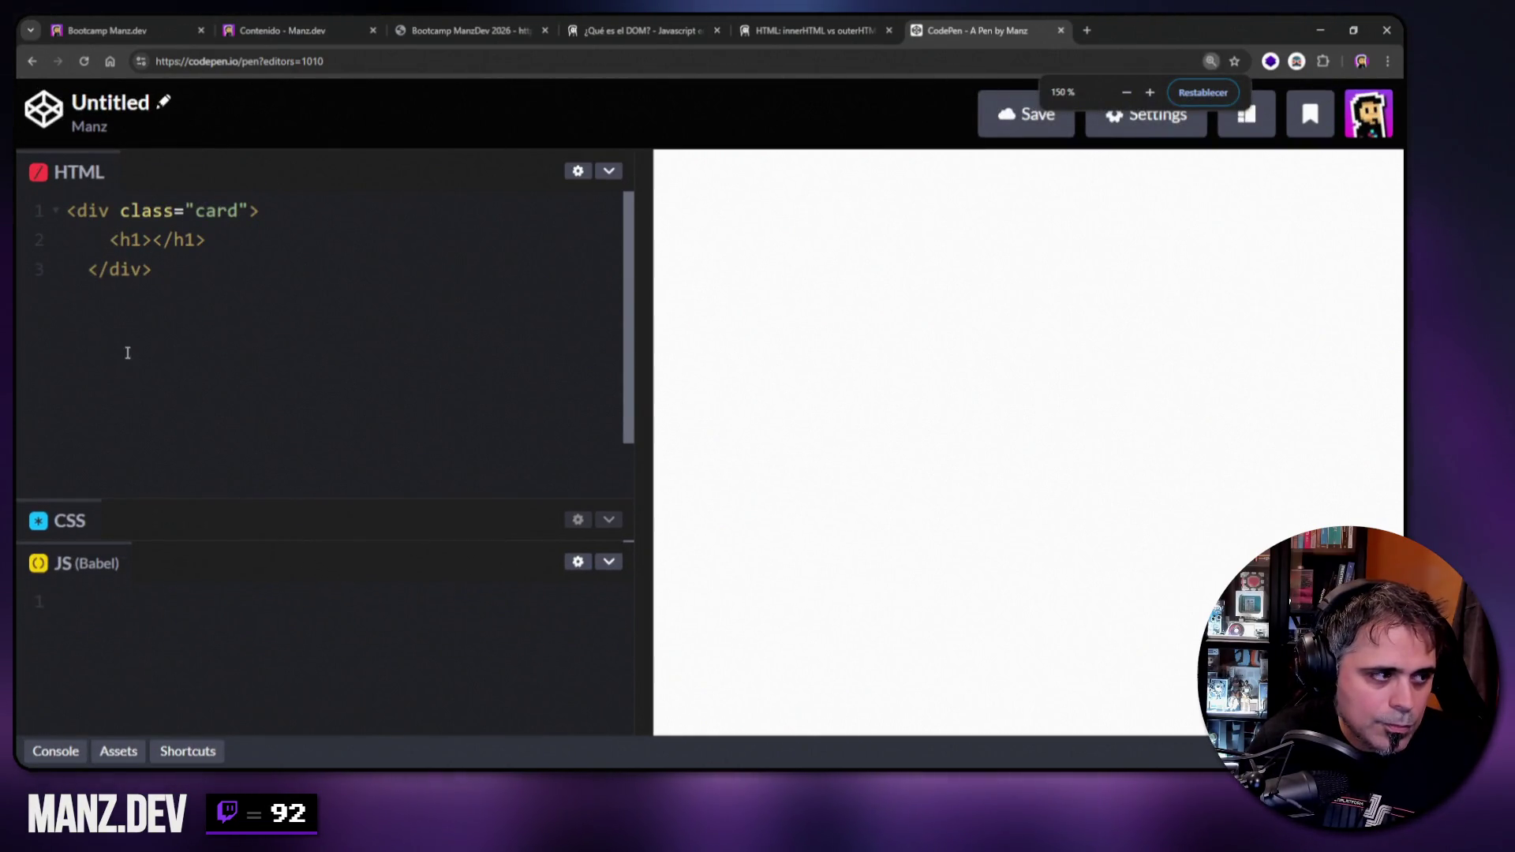
left_click_drag(164, 286, 63, 245)
key("shift+Tab")
left_click(126, 240)
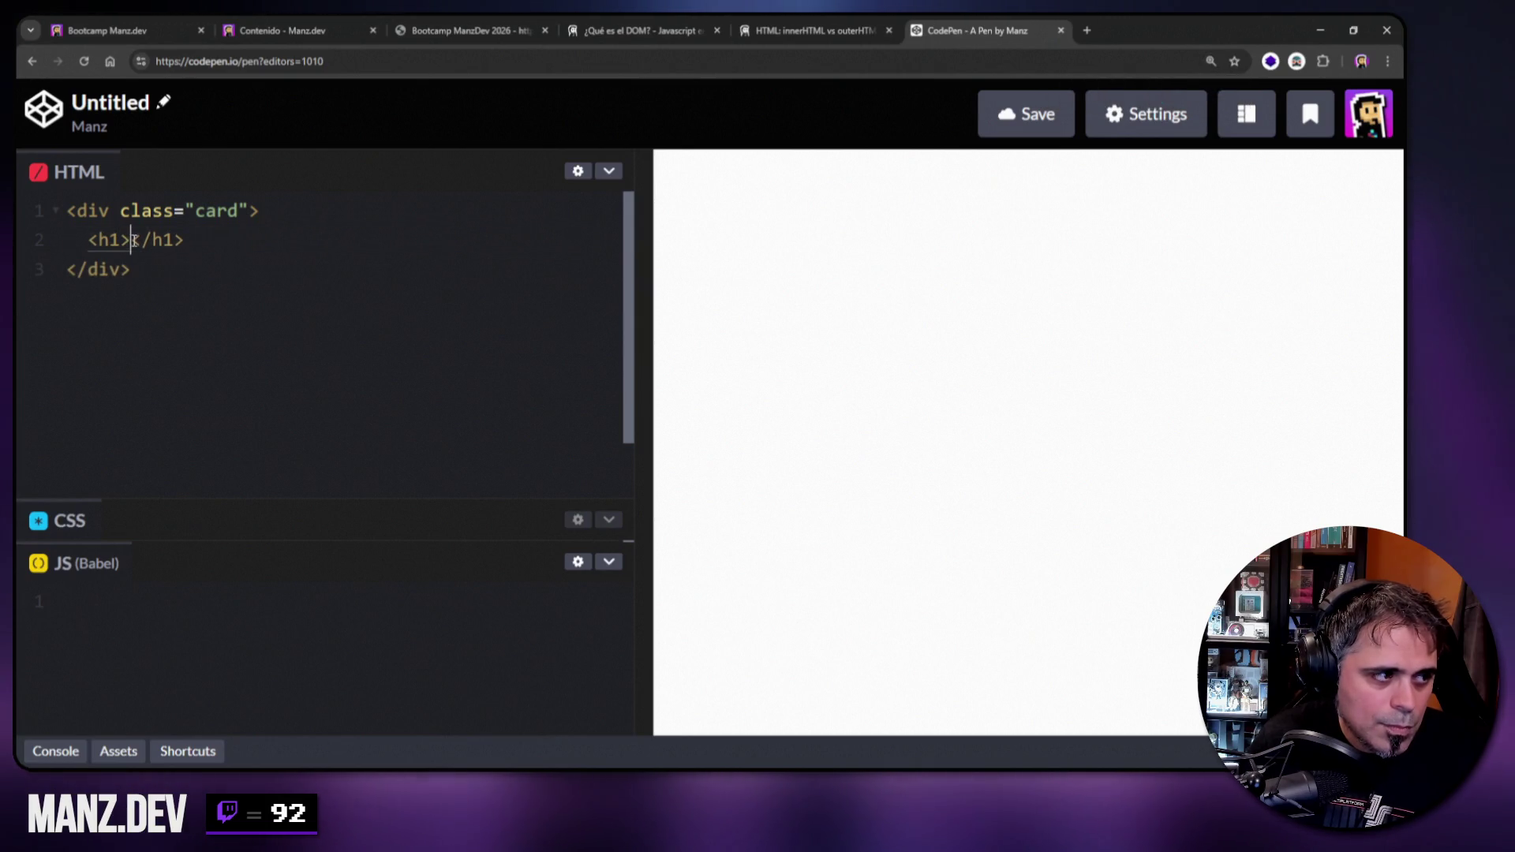
type("Tet")
key("BackSpace")
type("mplate")
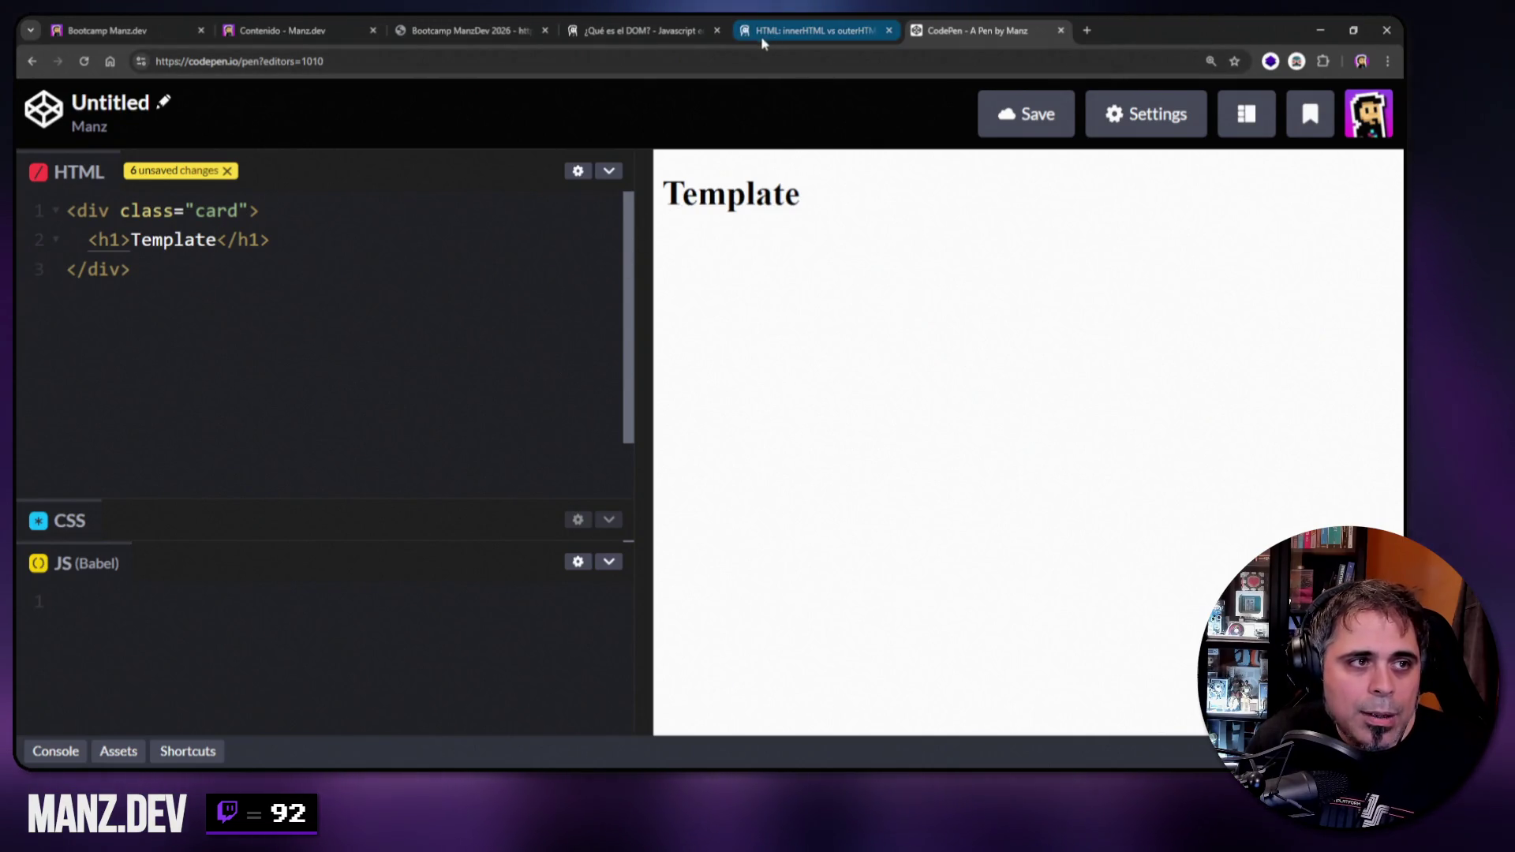
Wrap the card markup in <template>…</template> using the opening tag taken from the slide.
left_click(465, 30)
left_click(158, 319)
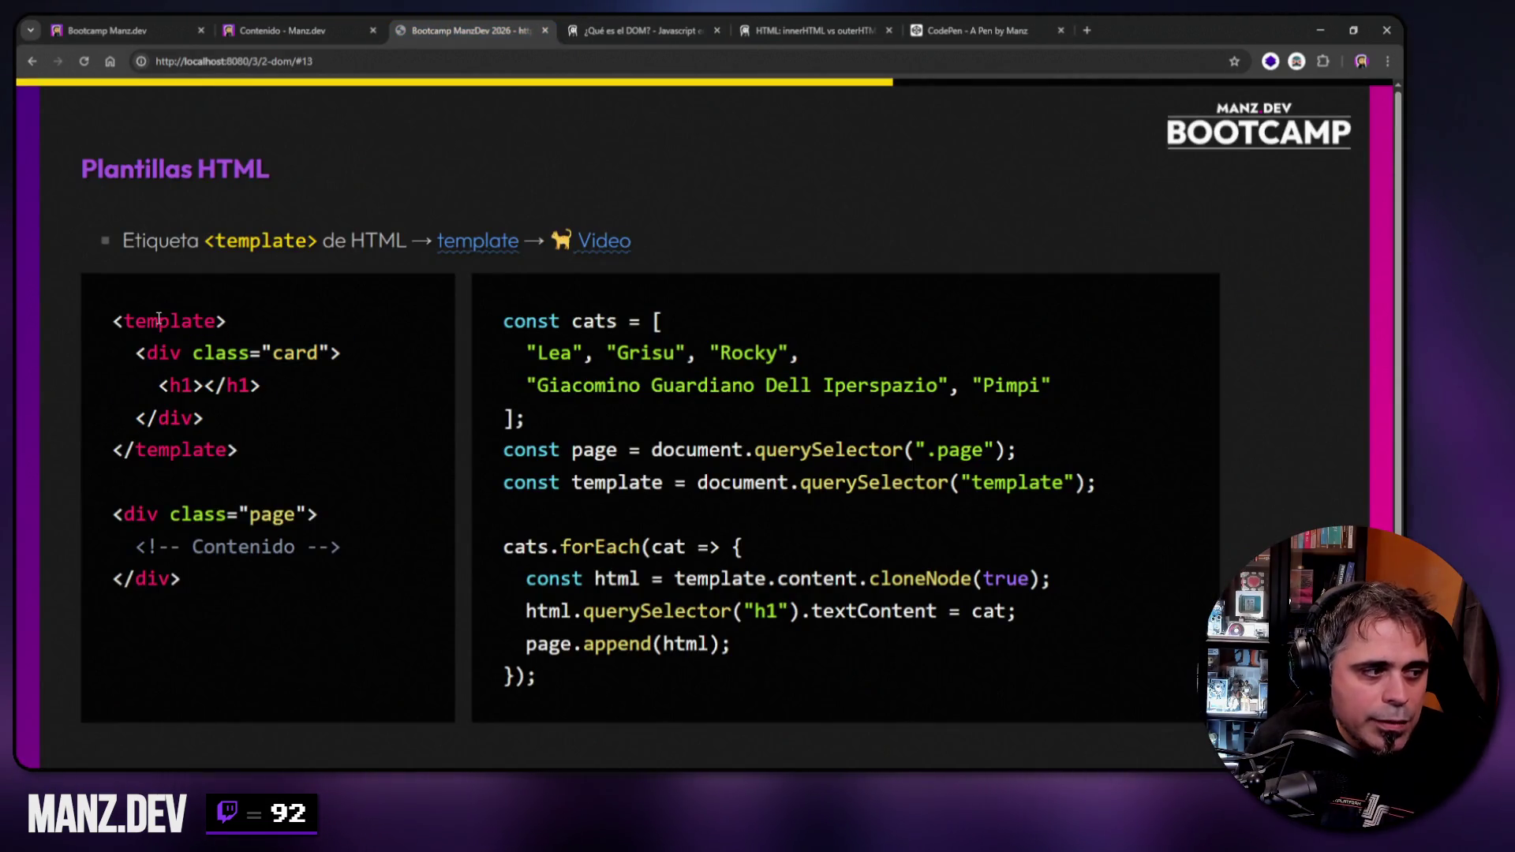
left_click_drag(116, 321, 188, 320)
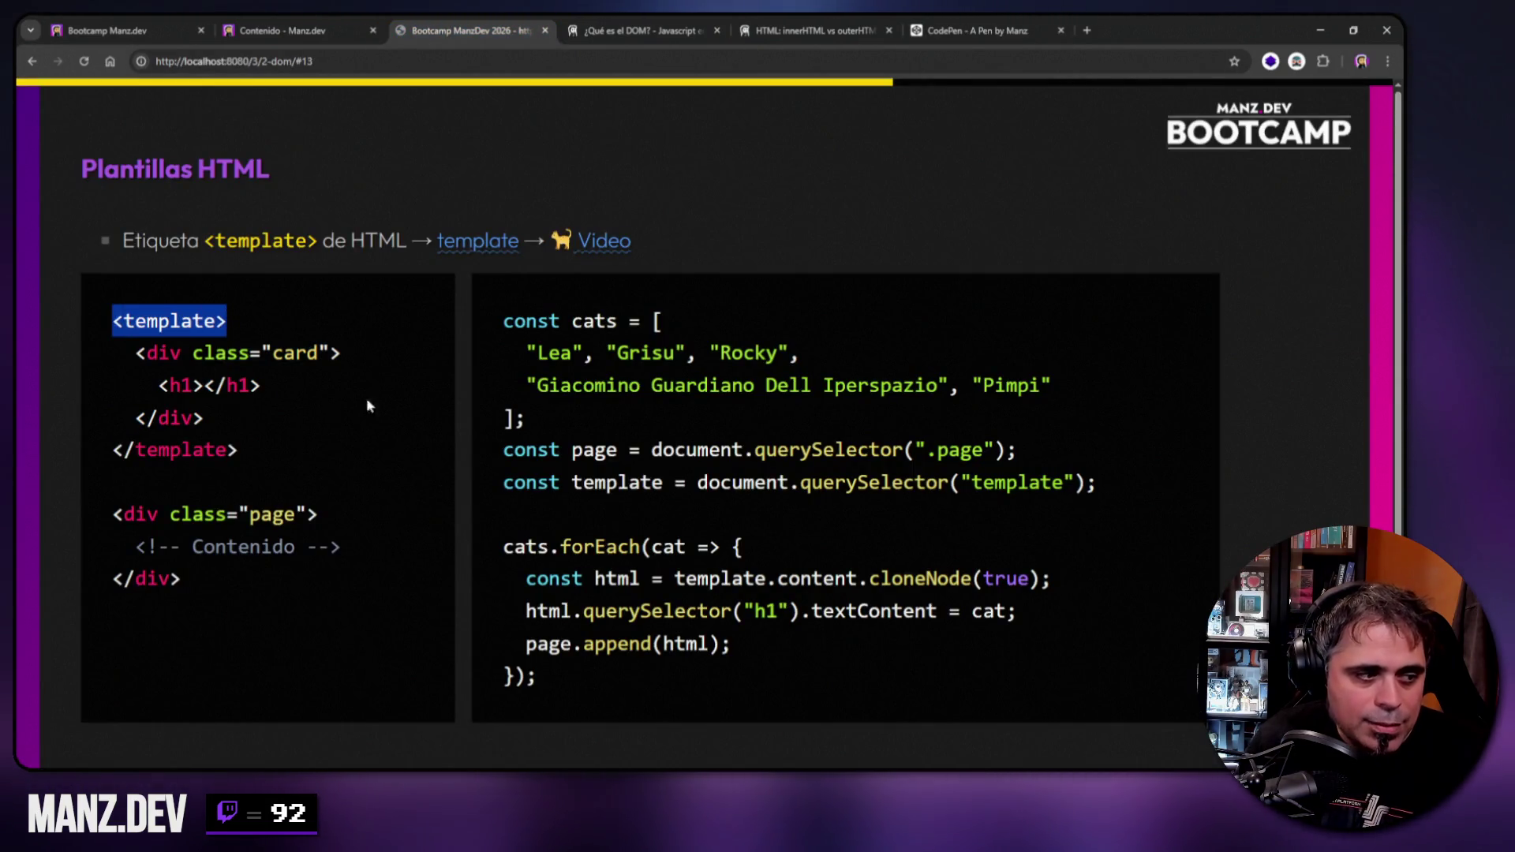
left_click(965, 30)
left_click(284, 205)
key("Home")
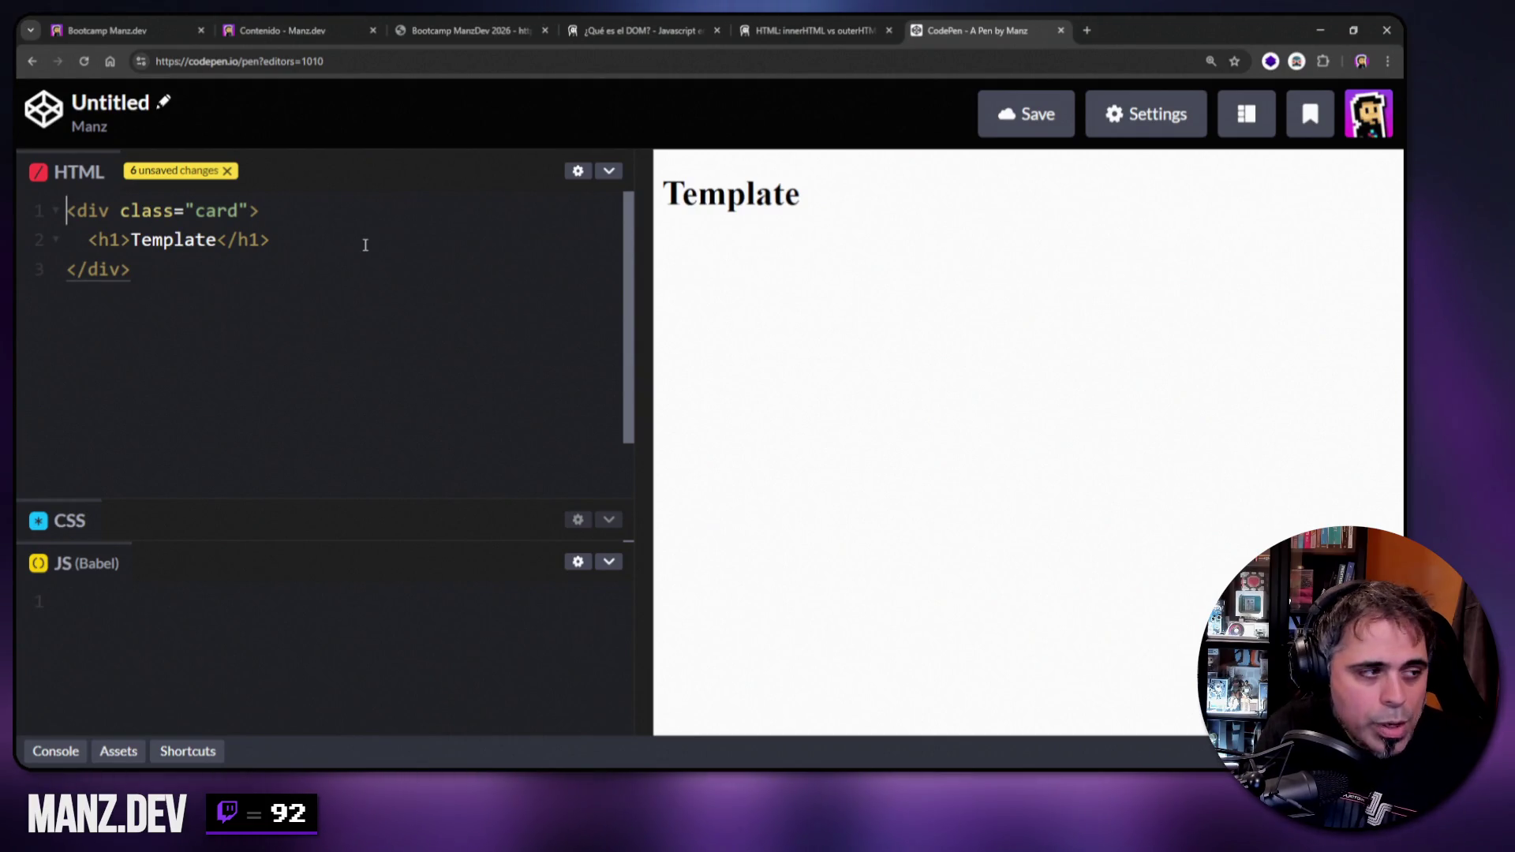
key("Return")
key("Up")
key("ctrl+v")
key("ctrl+End")
key("Return")
type("</template>")
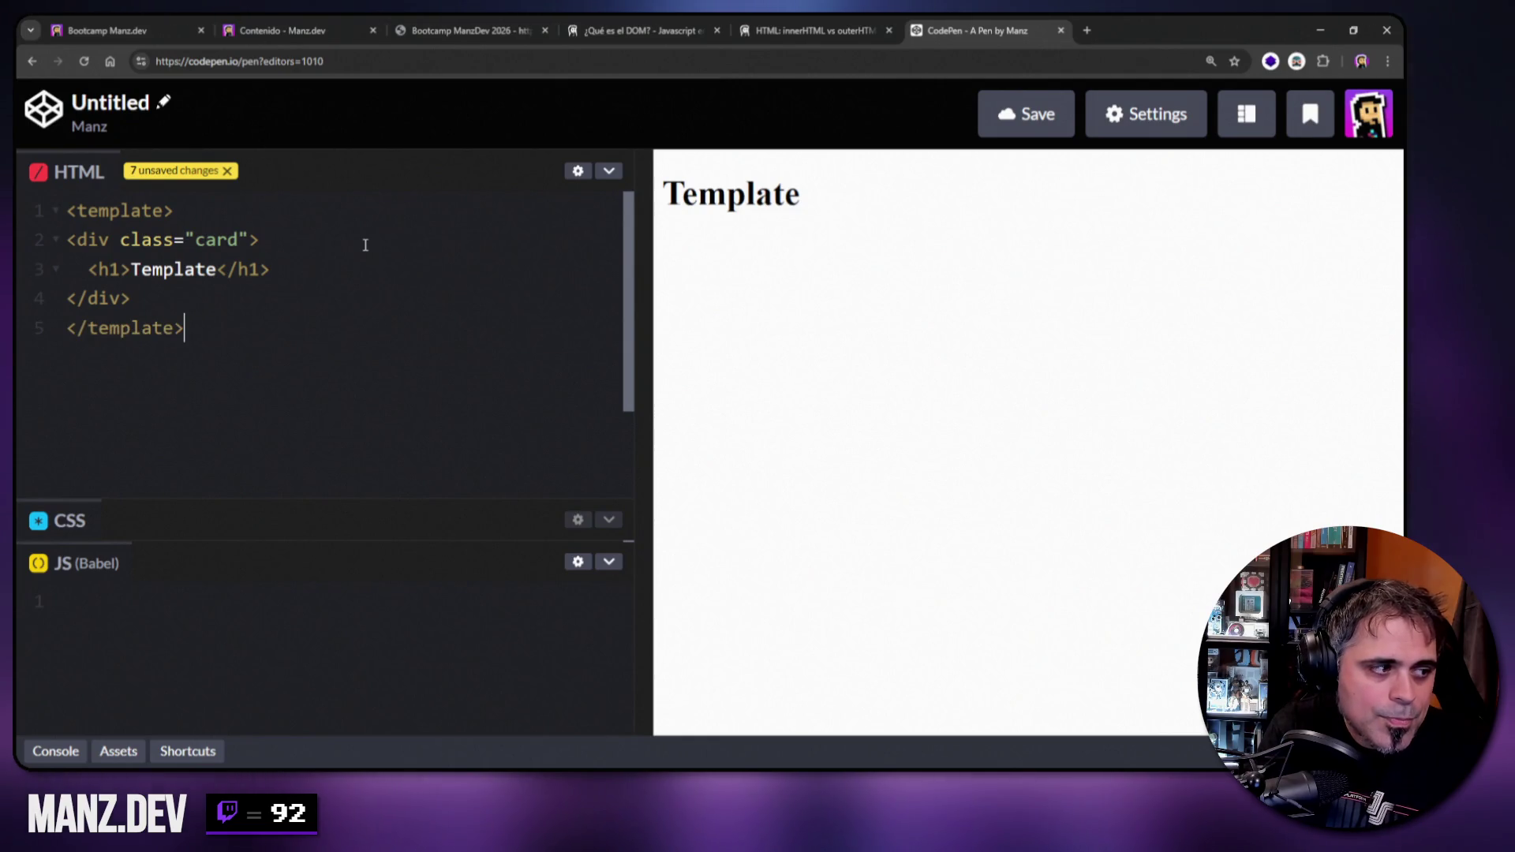
Indent the card block one level inside the template.
key("Up")
key("Up")
key("Up")
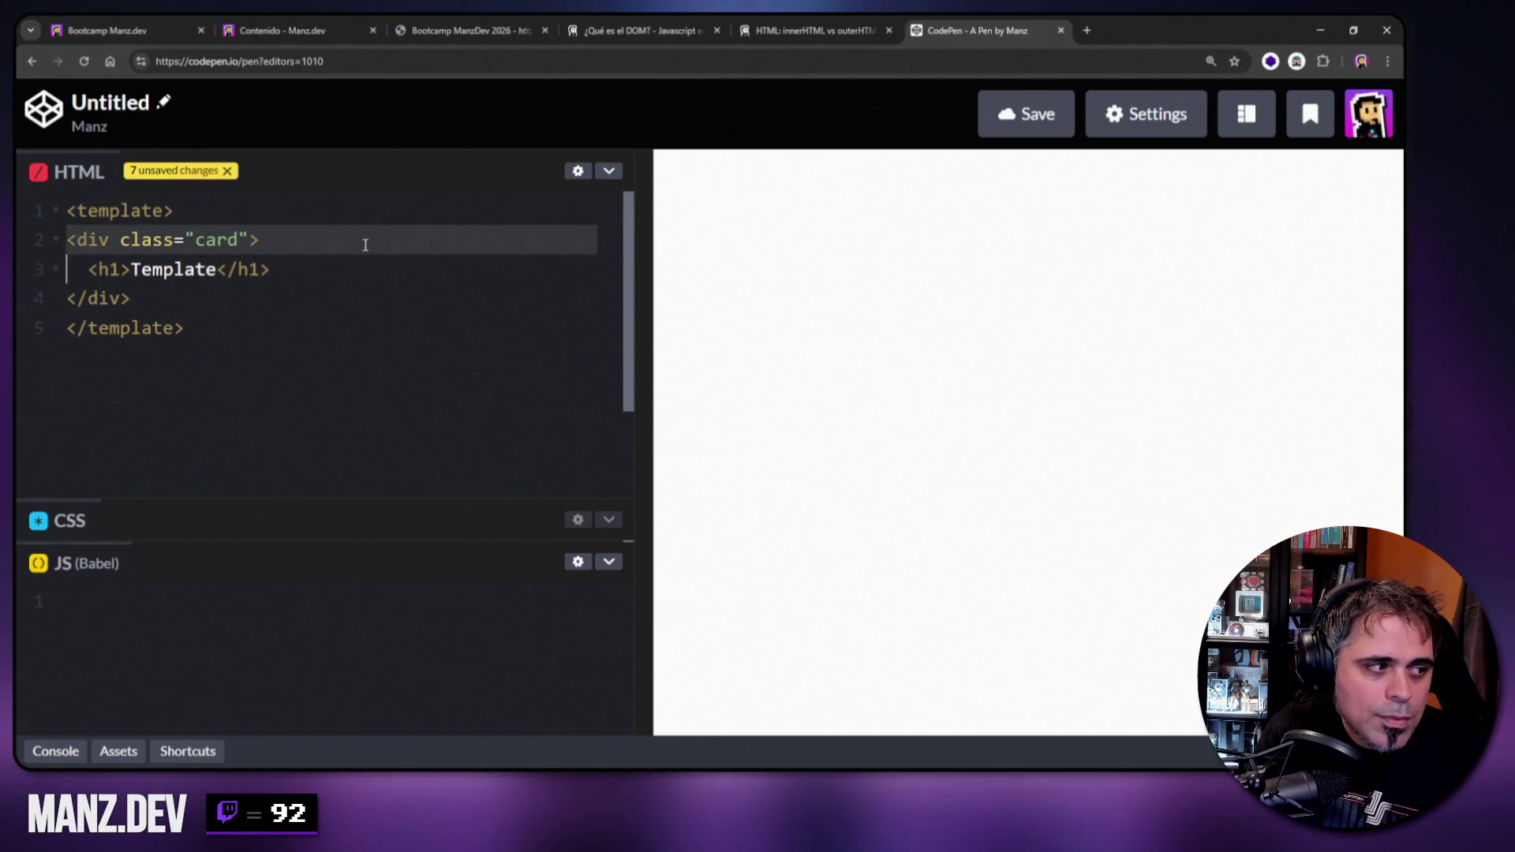
key("shift+Down")
key("shift+Down")
key("Tab")
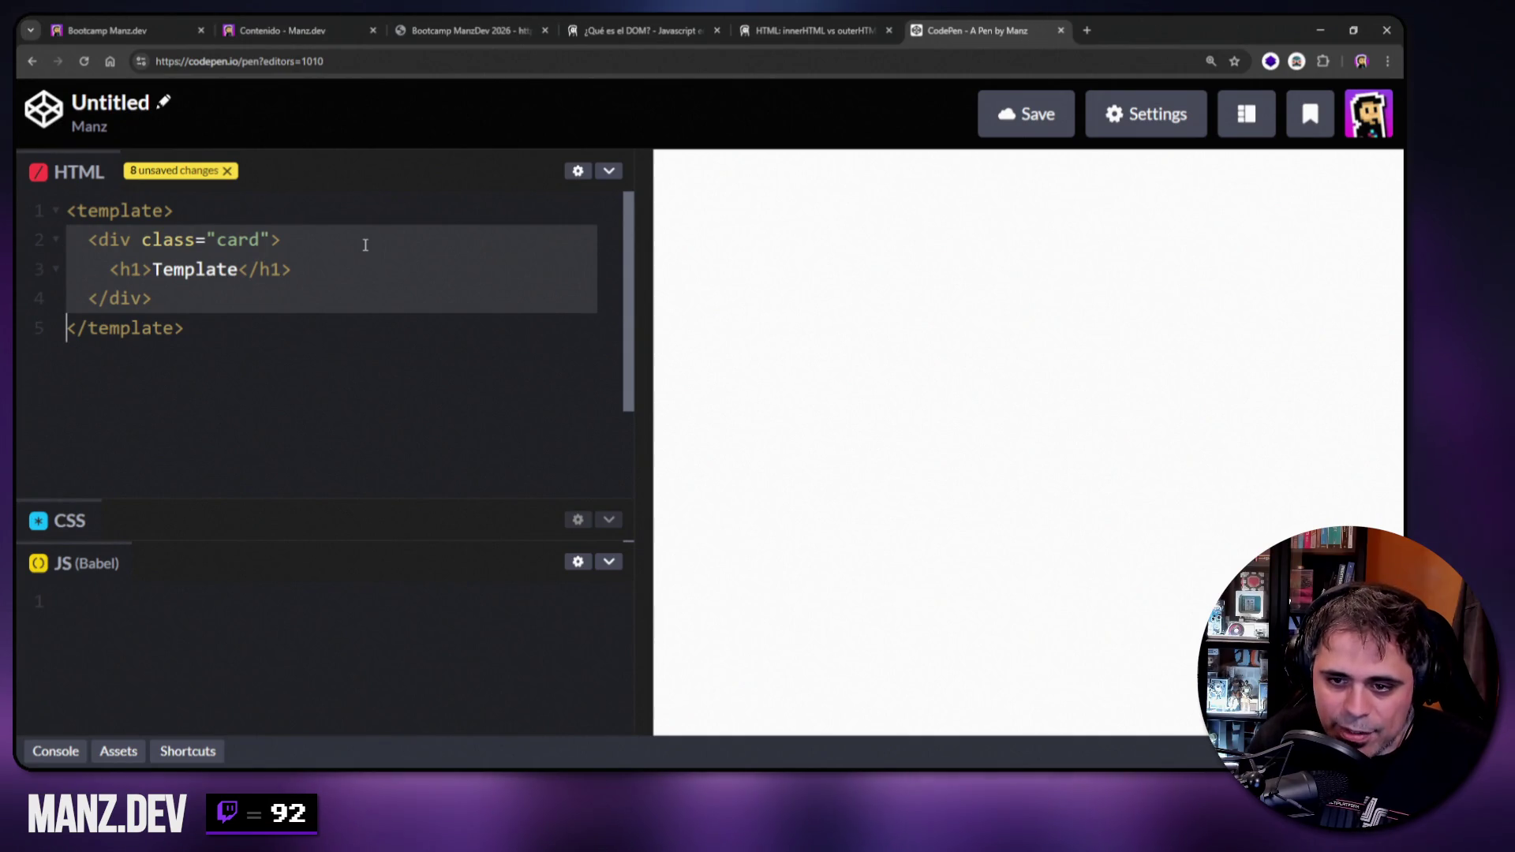
left_click(369, 331)
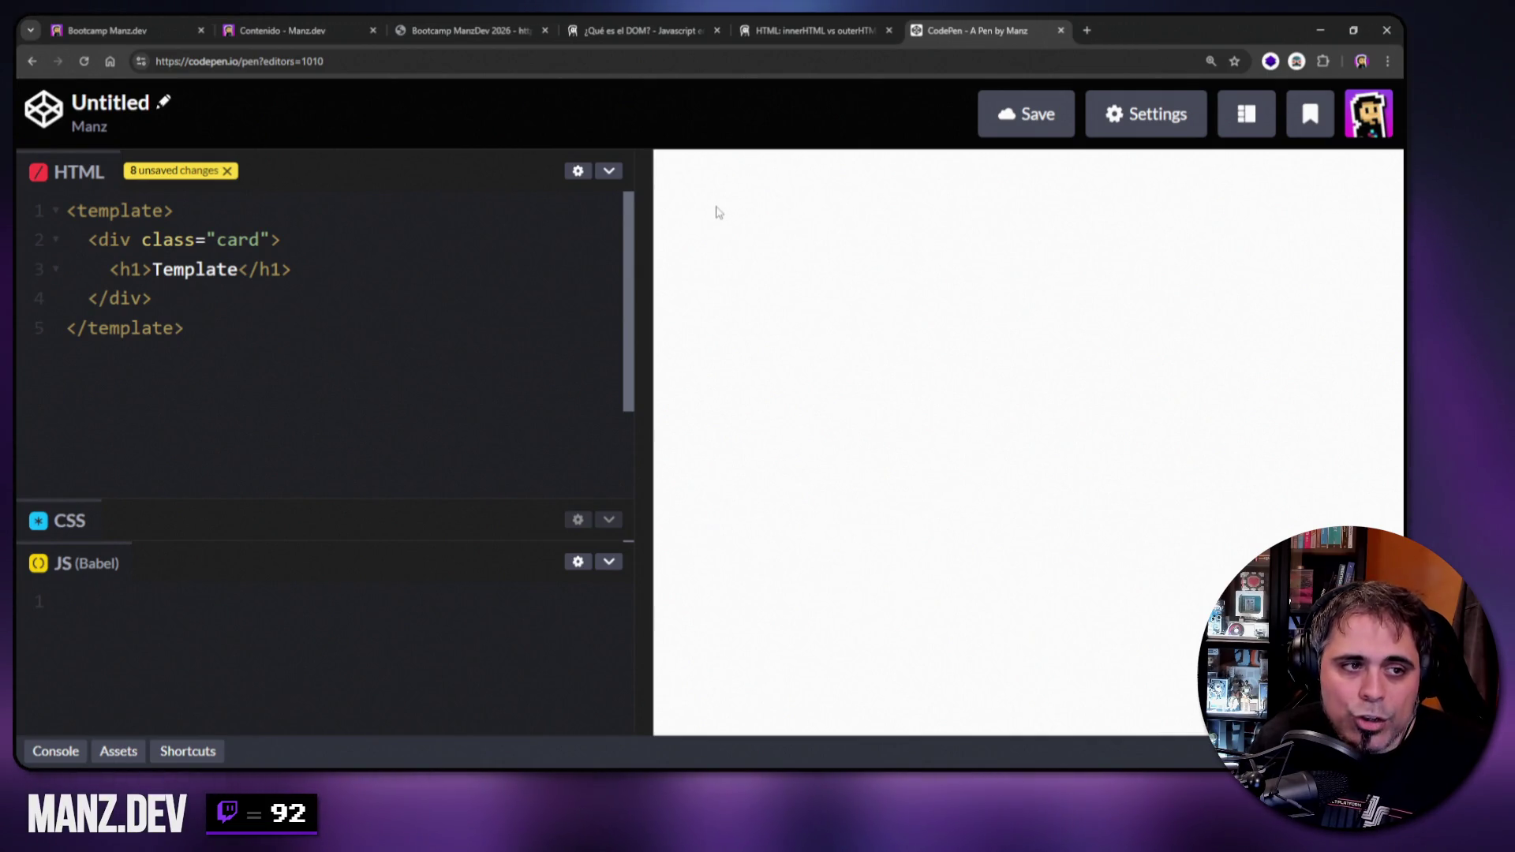
Inspect the preview and expand body > template > #document-fragment > div.card to reveal the Template h1.
right_click(718, 212)
left_click(780, 601)
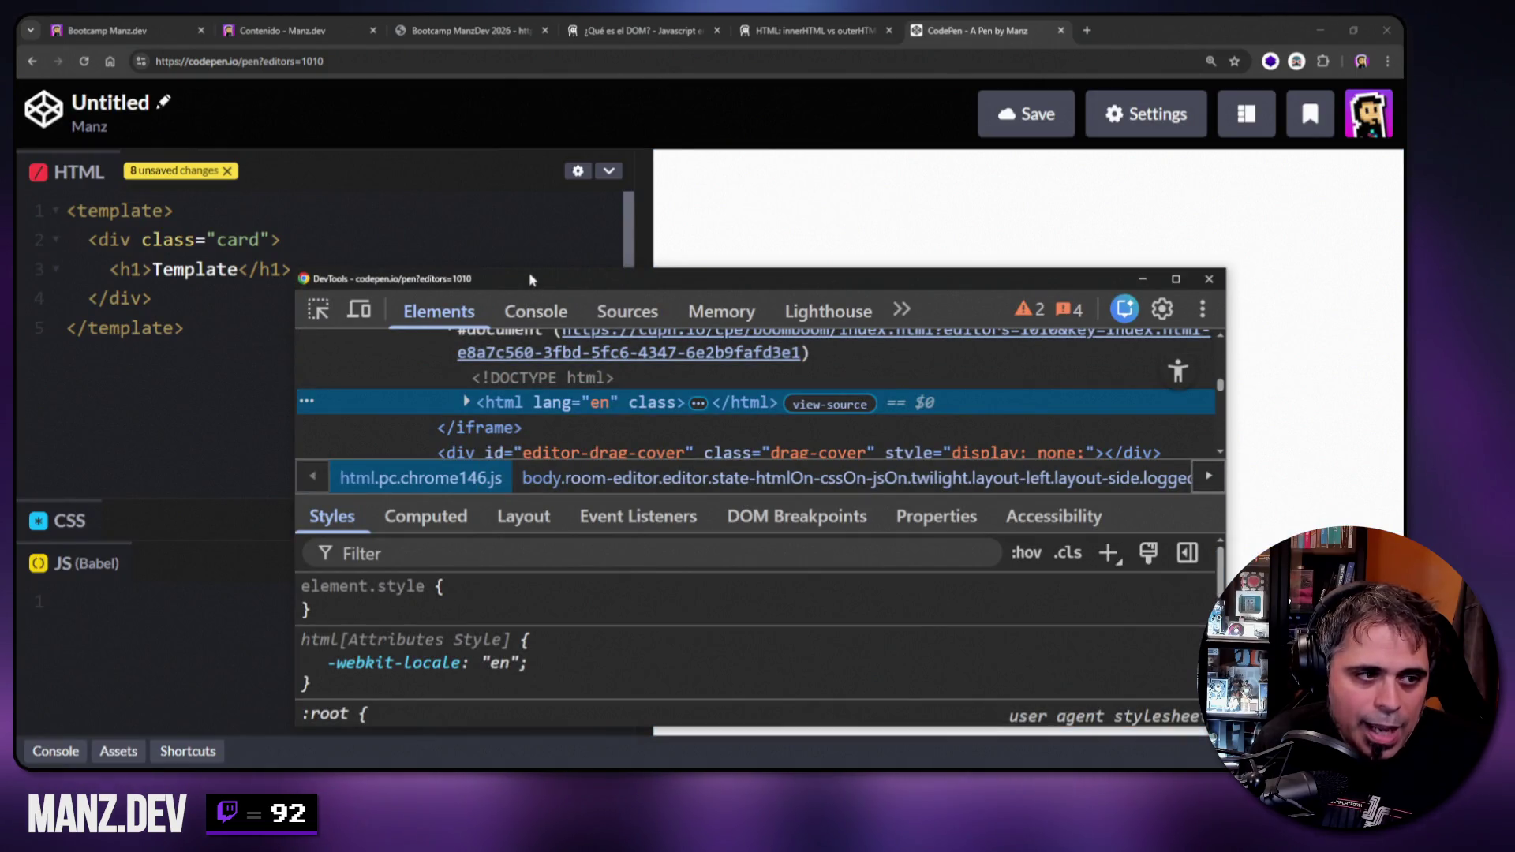
left_click_drag(533, 268, 546, 192)
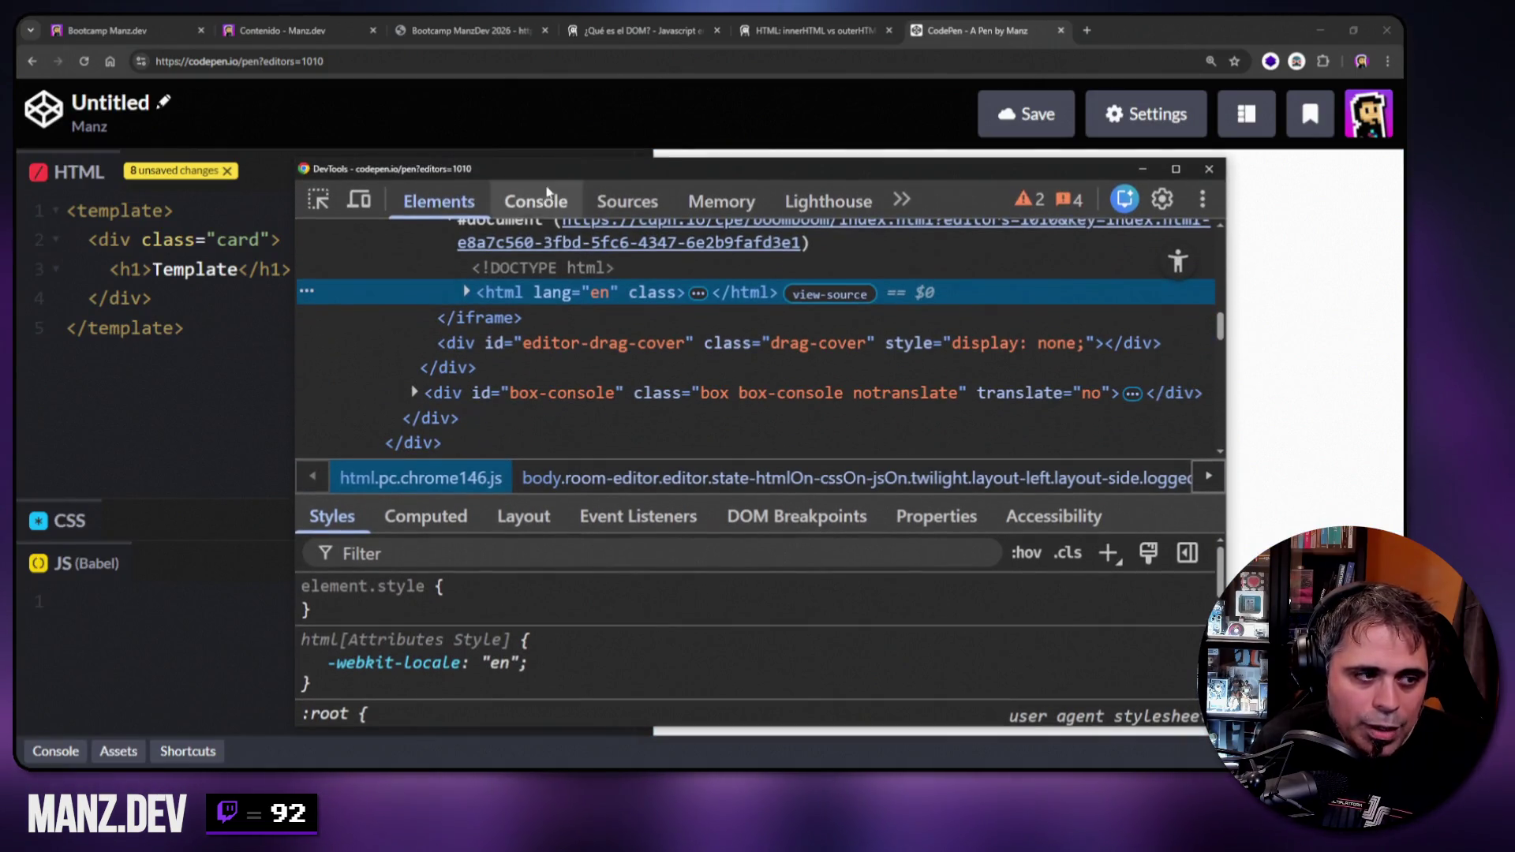
left_click(466, 292)
left_click(487, 342)
left_click(483, 343)
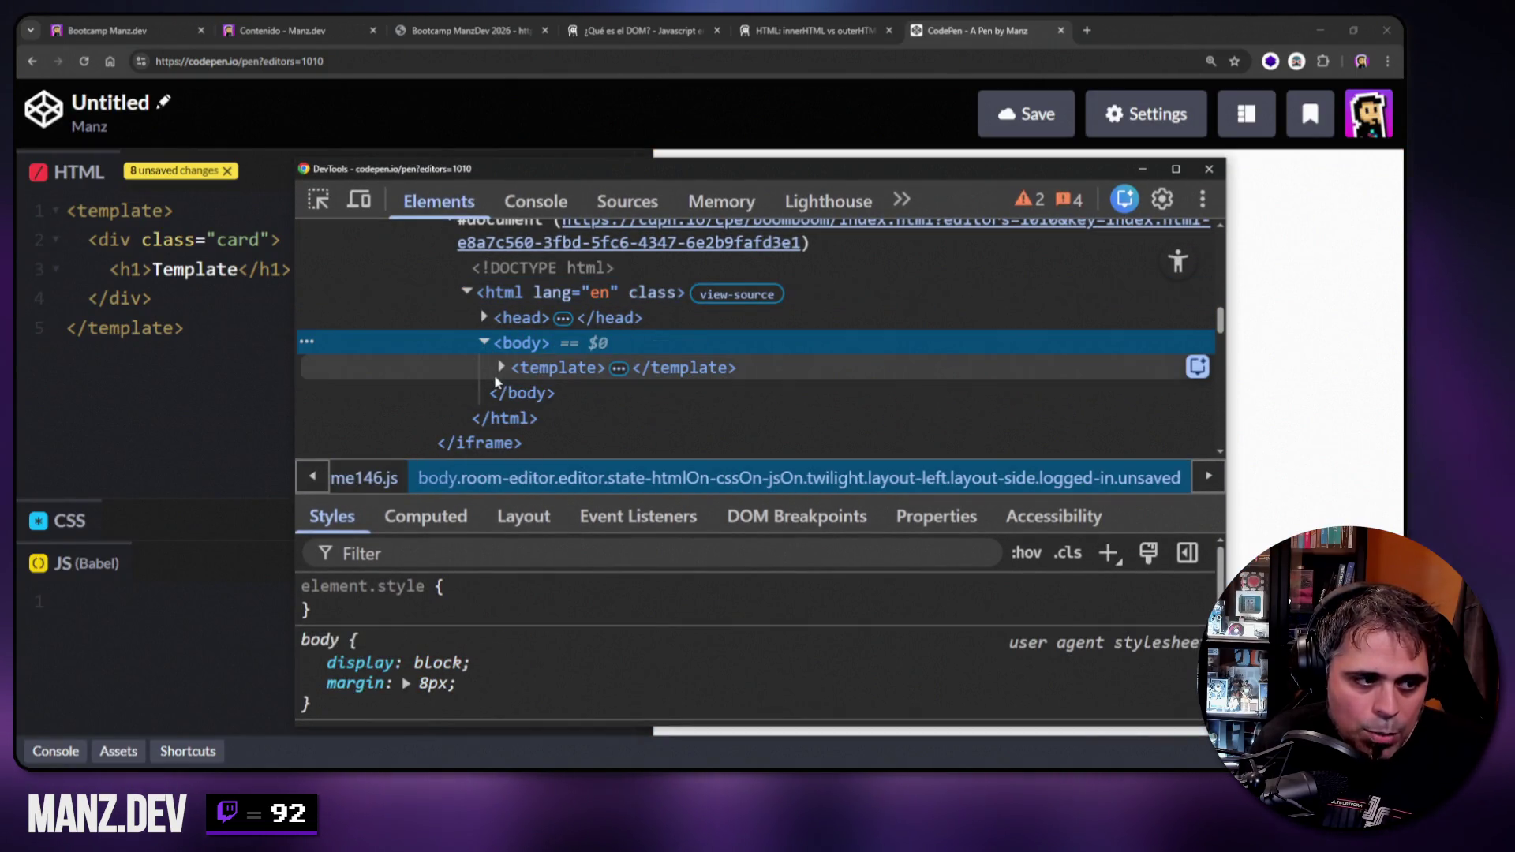
left_click(501, 366)
left_click(568, 392)
left_click(519, 392)
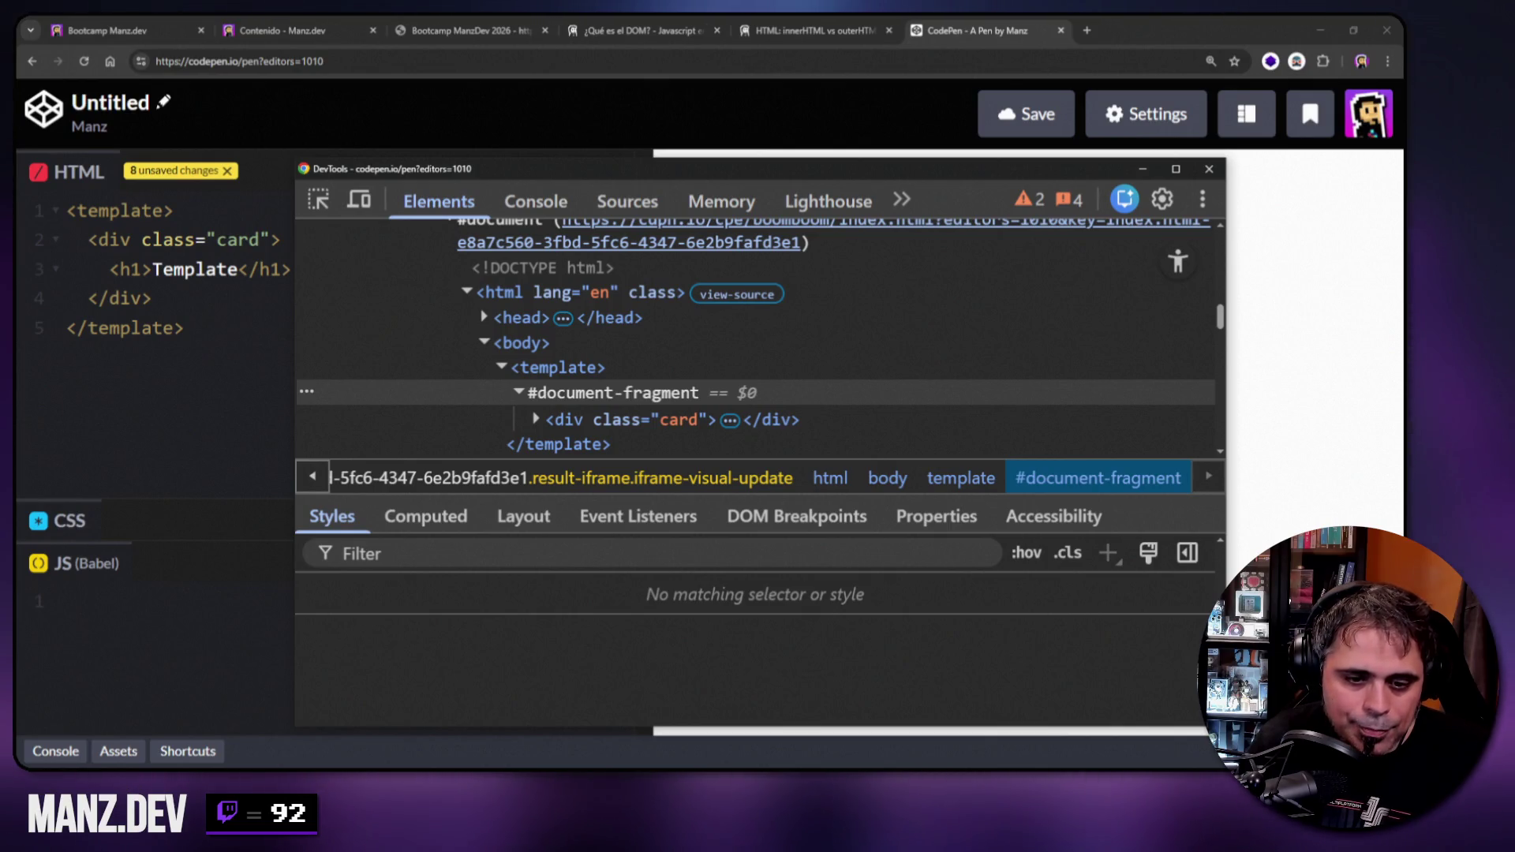
left_click_drag(1224, 725, 1341, 765)
left_click(536, 419)
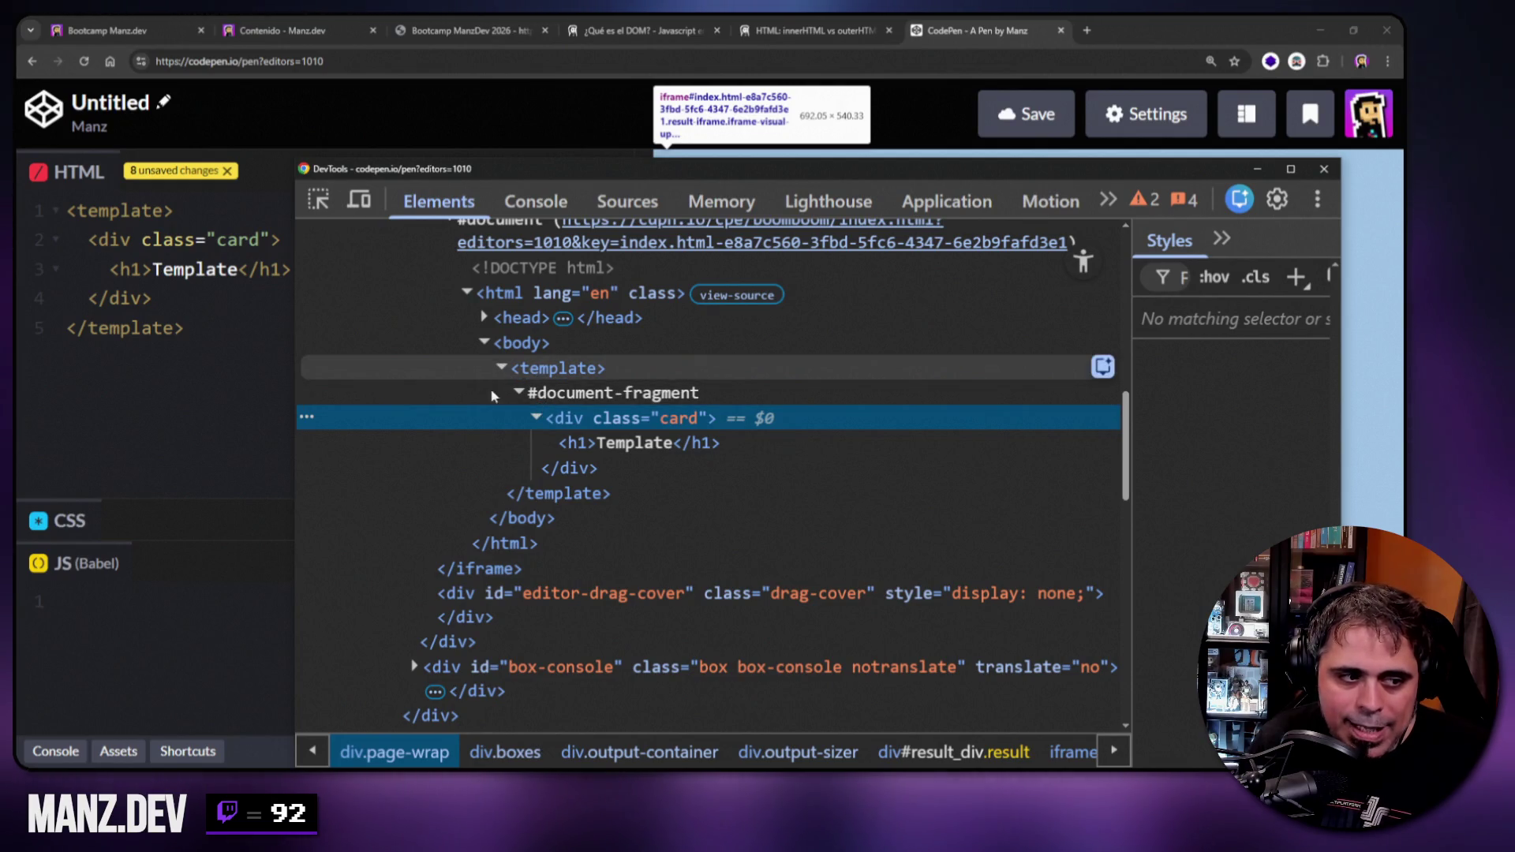
key("alt+Tab")
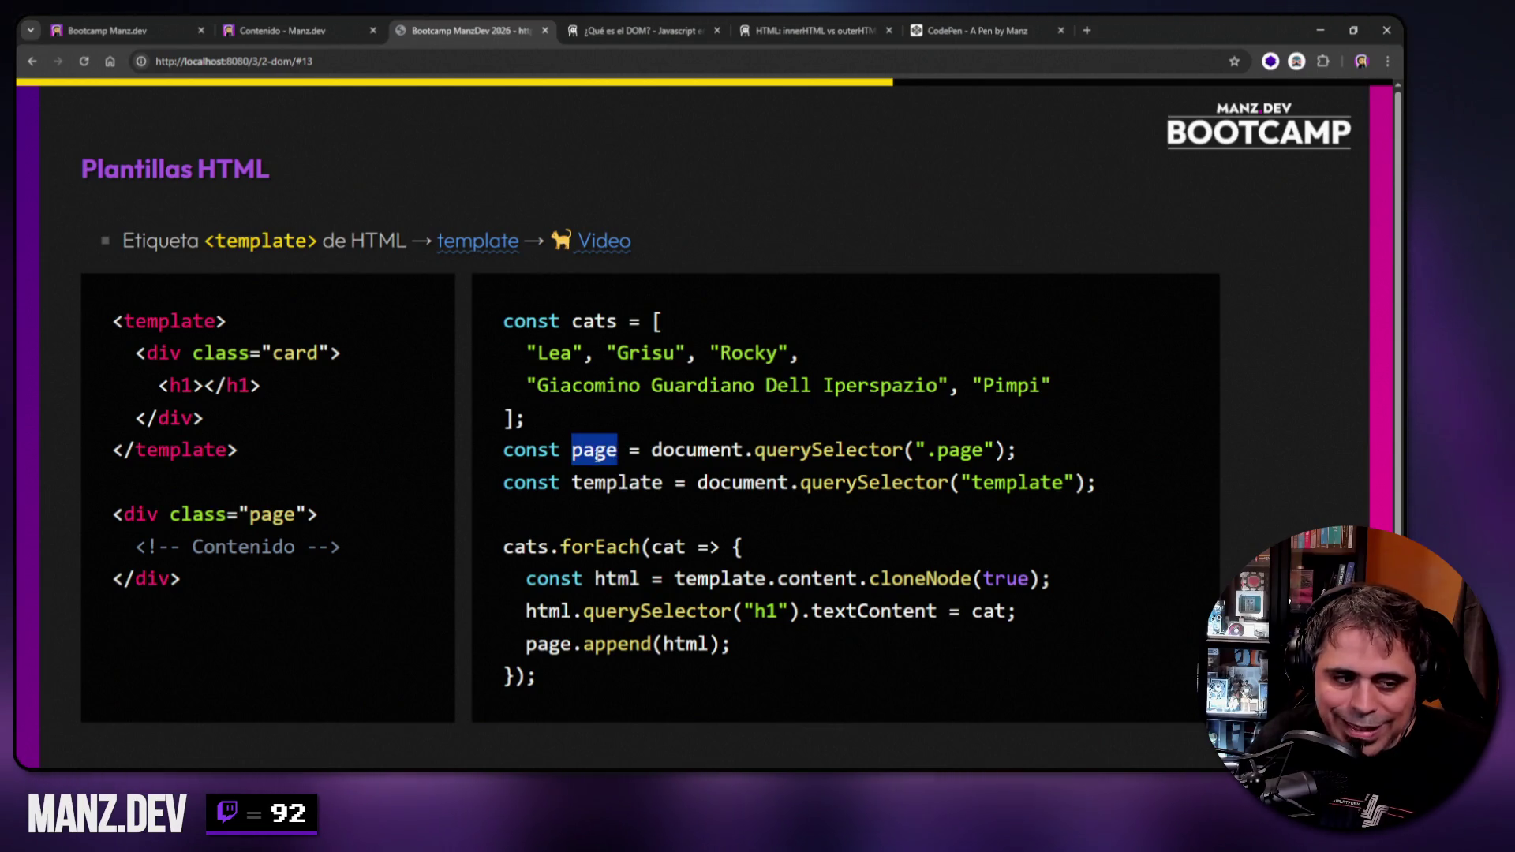
Point out the page div markup and the page and template lookups in the slide code.
mouse_move(113, 514)
left_mouse_down()
mouse_move(197, 516)
mouse_move(296, 584)
left_mouse_up()
double_click(143, 517)
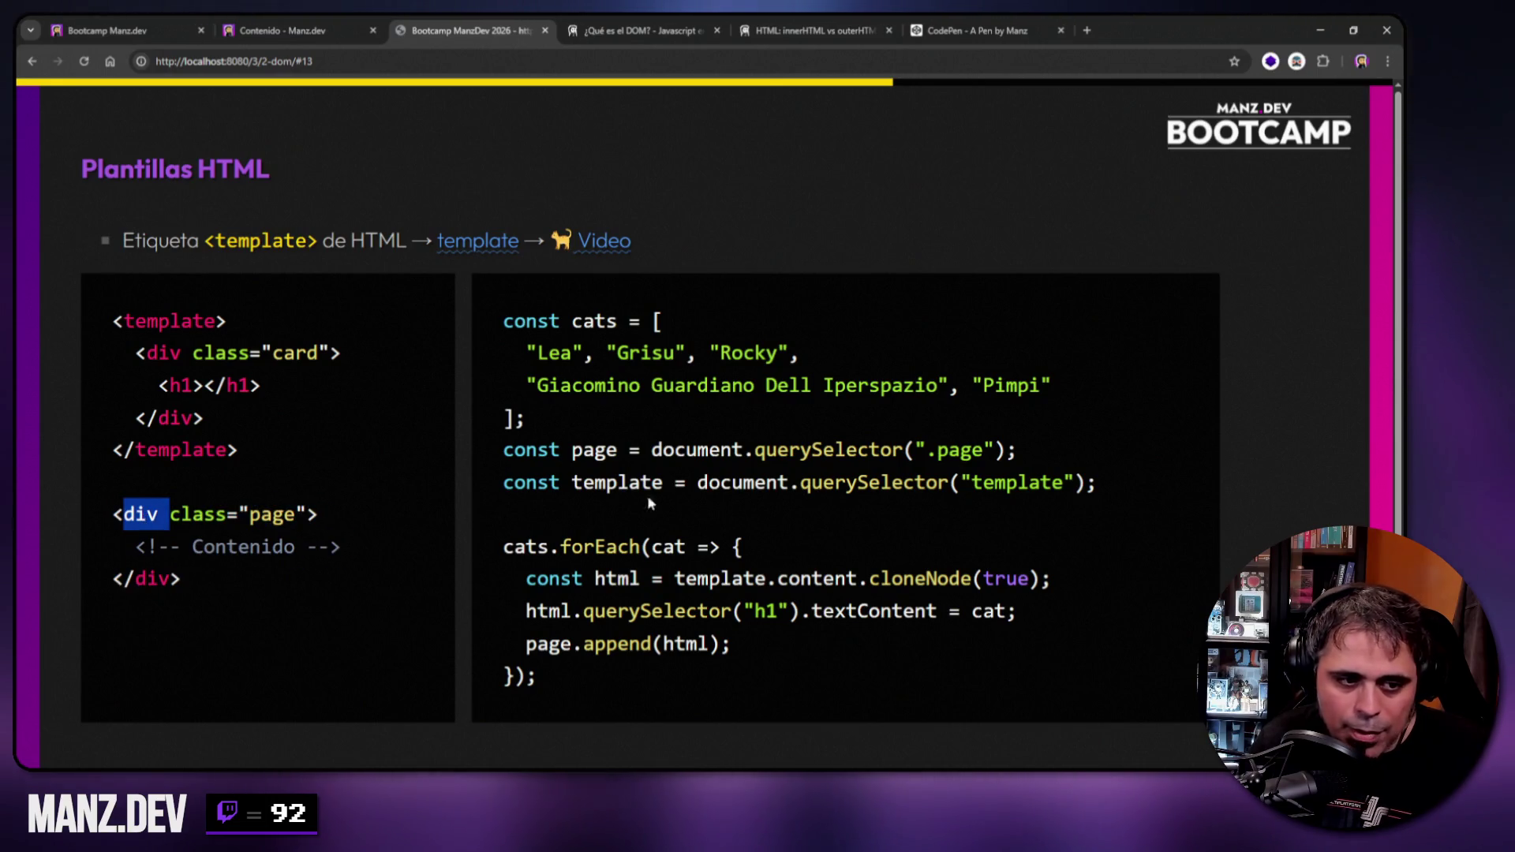
left_click_drag(307, 514, 168, 515)
left_click(128, 511)
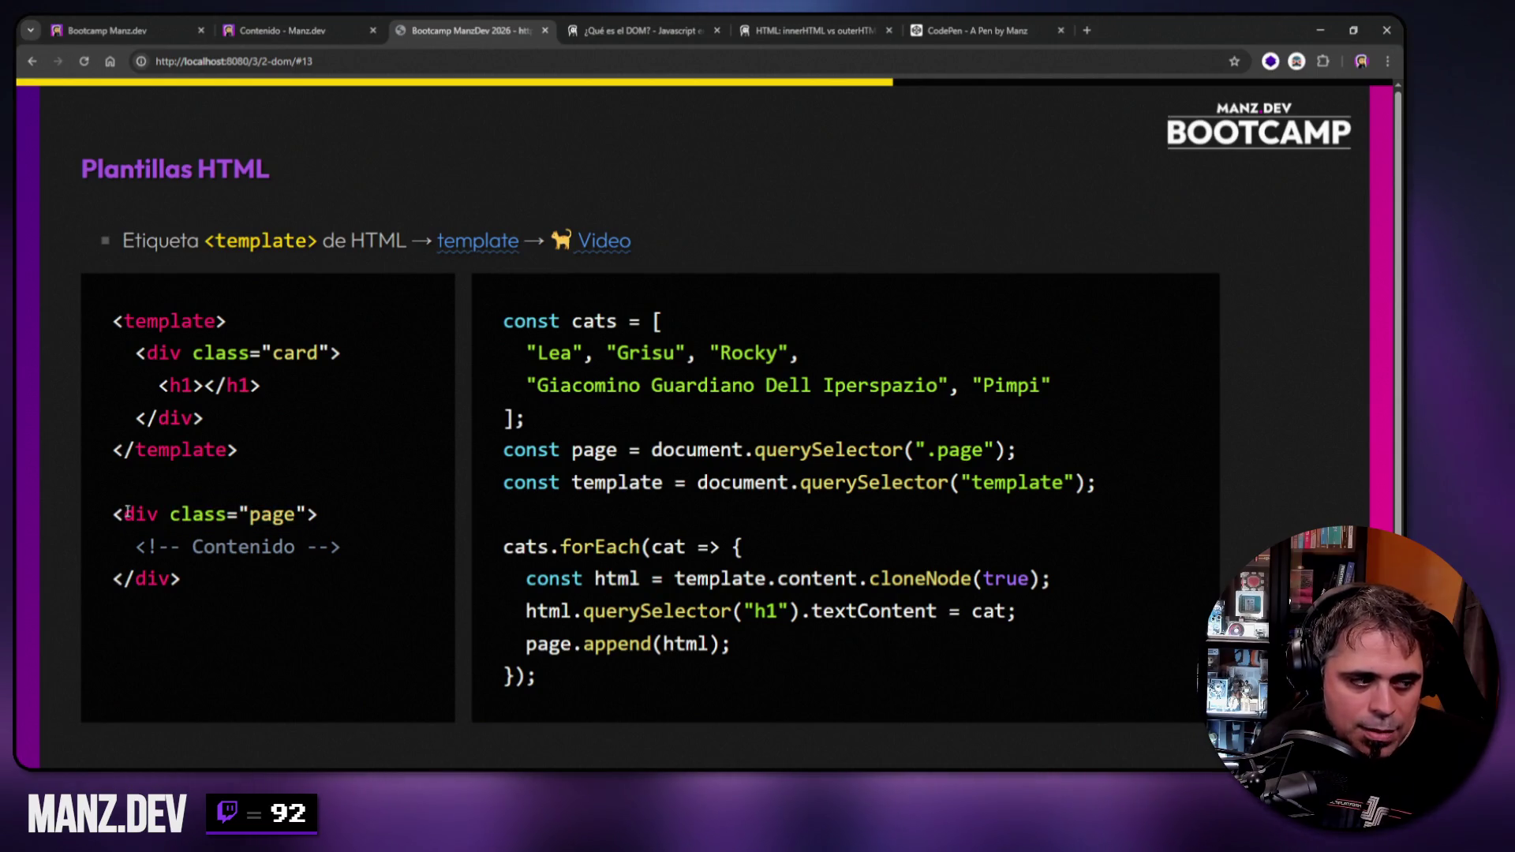
double_click(129, 513)
double_click(592, 451)
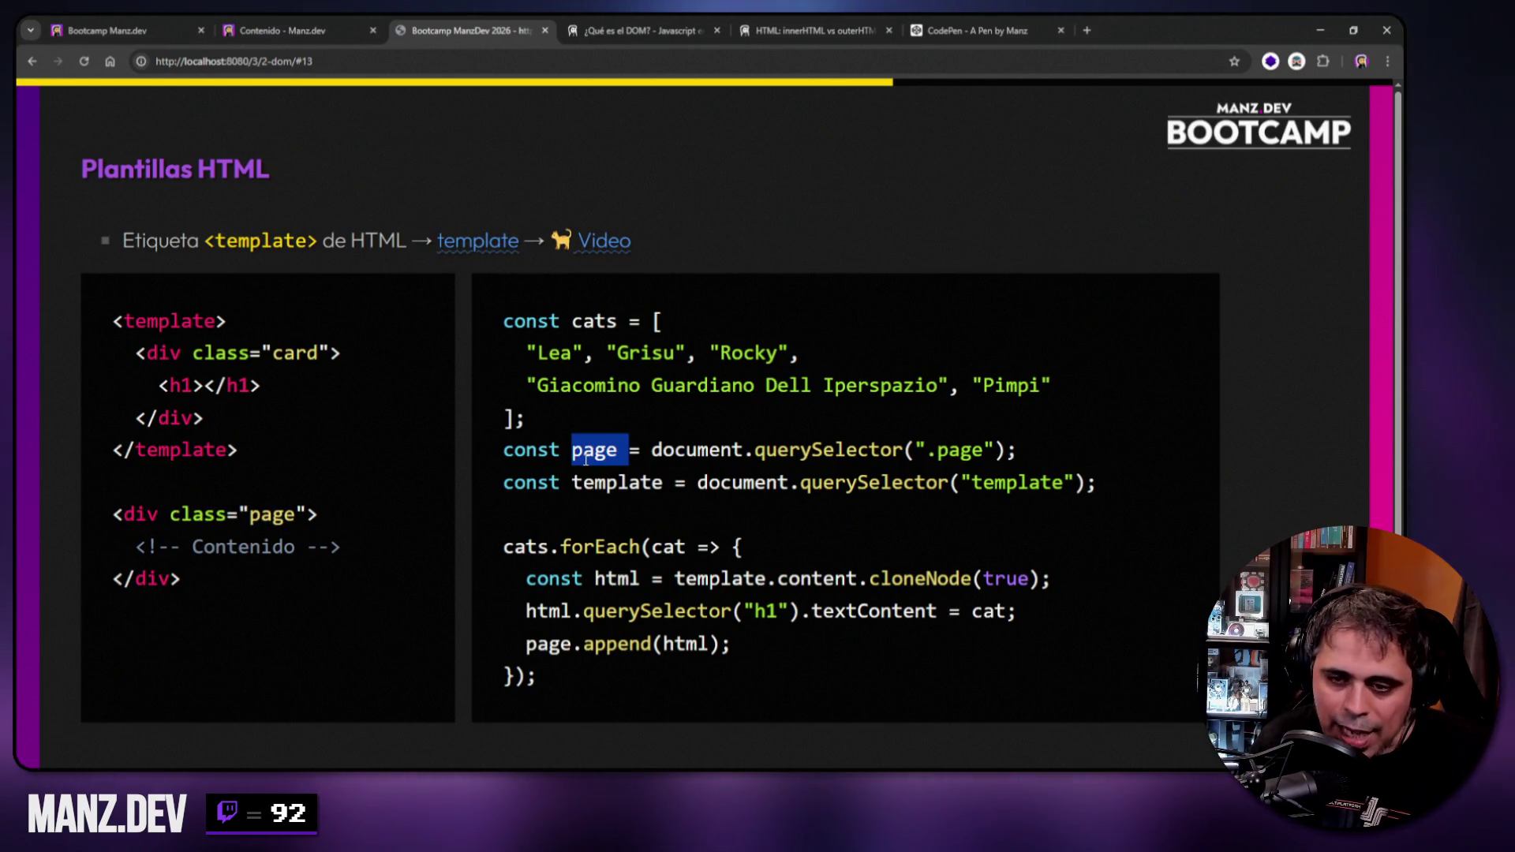
left_click_drag(503, 484, 560, 483)
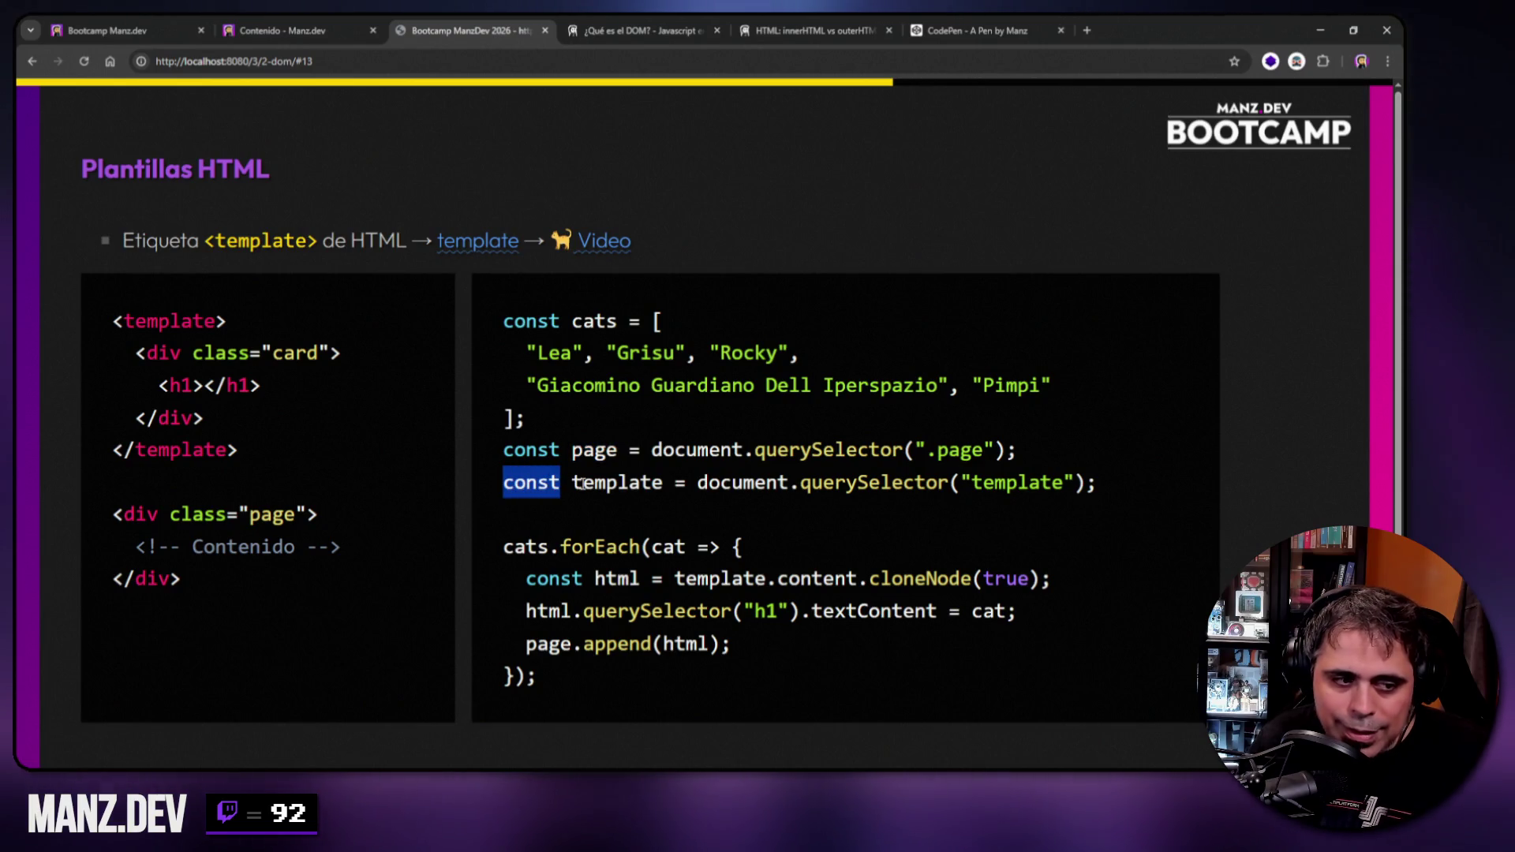
left_click_drag(697, 483, 1078, 488)
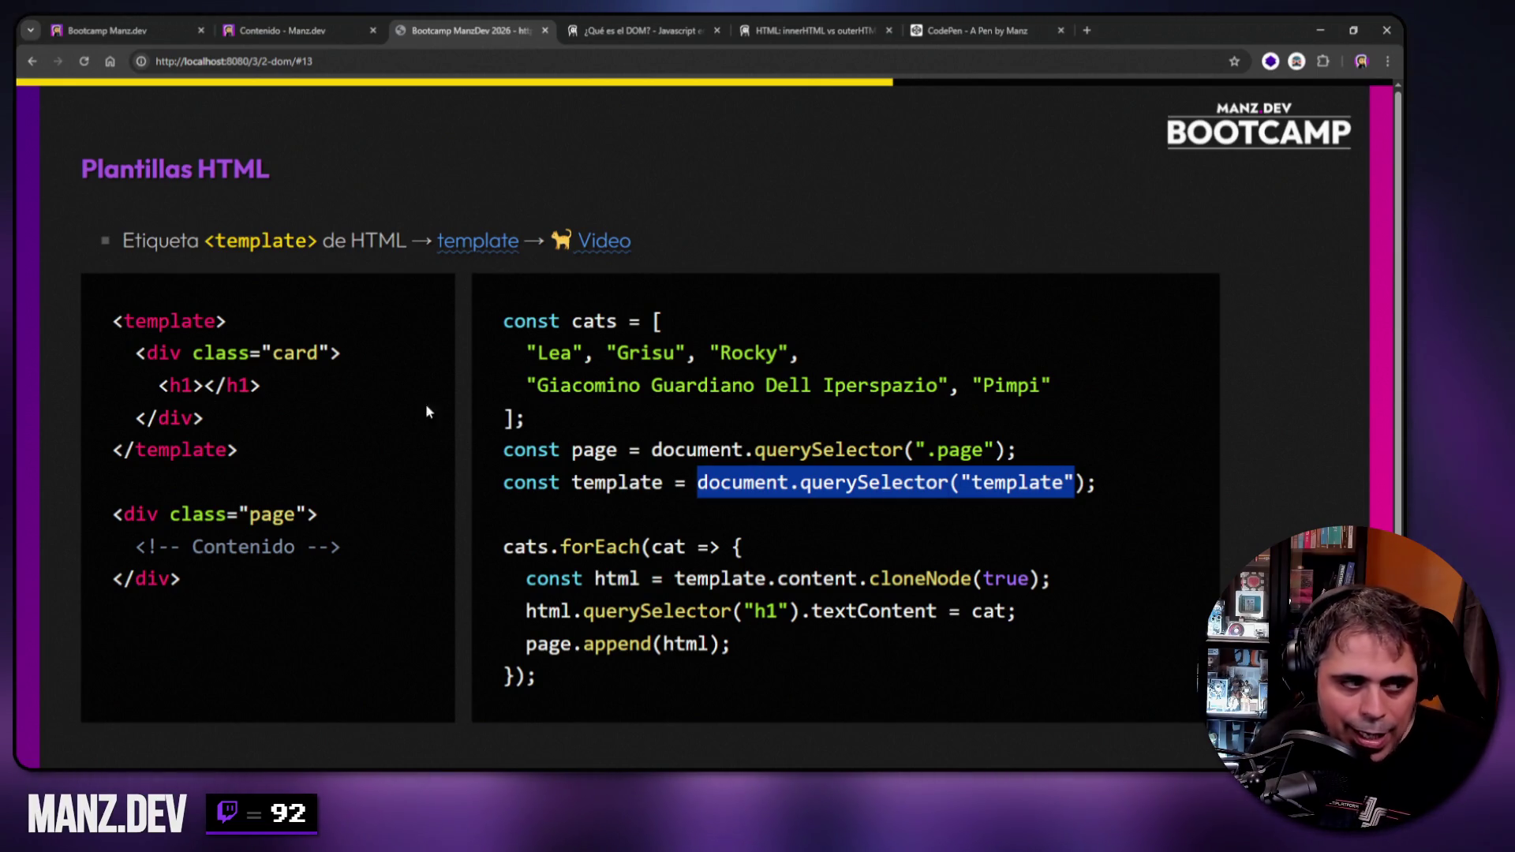
double_click(190, 323)
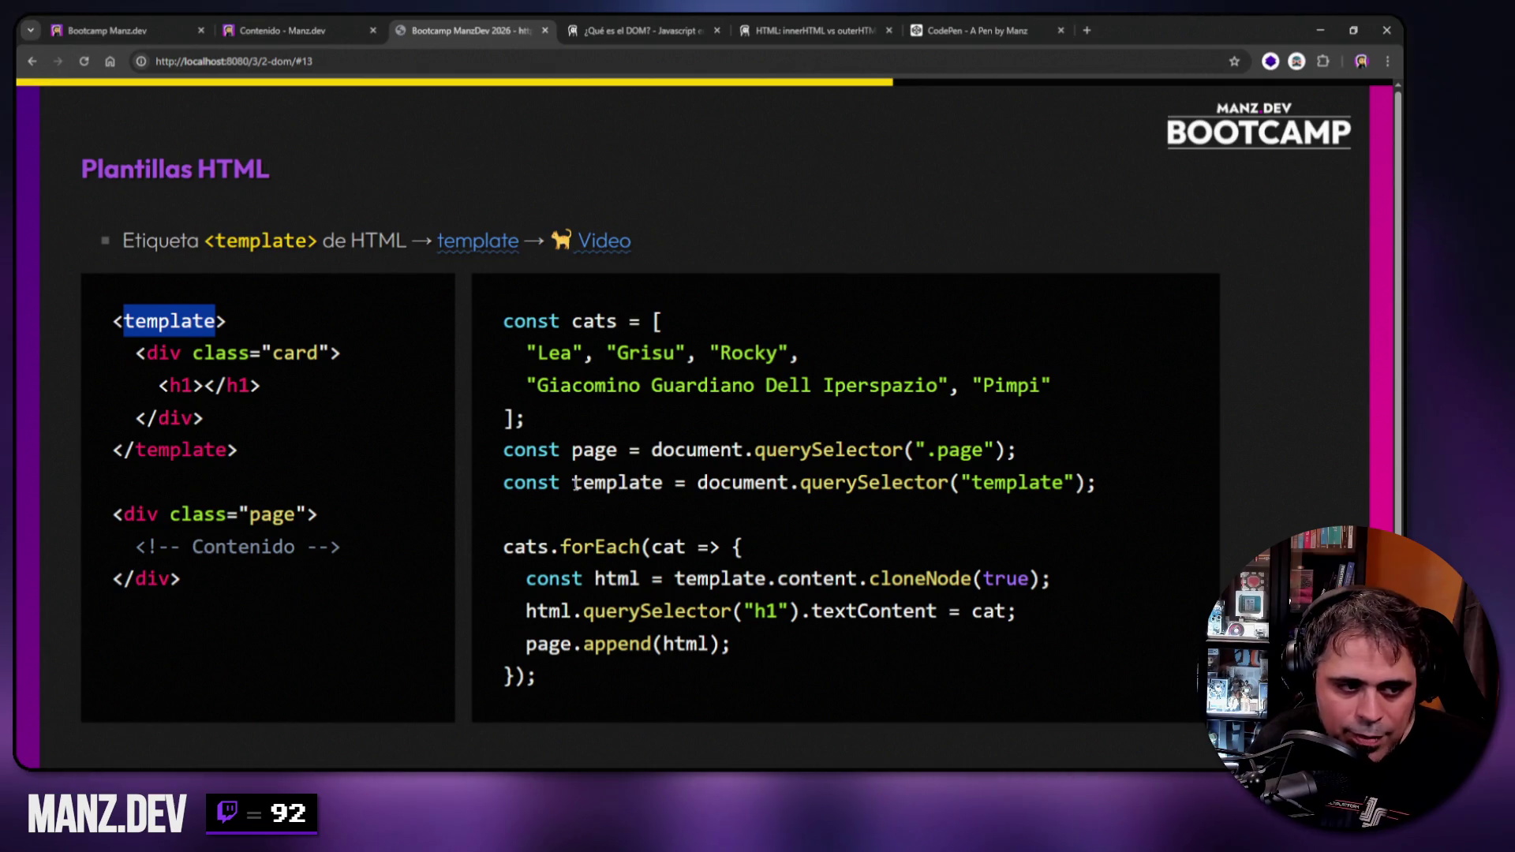
left_click_drag(573, 483, 665, 484)
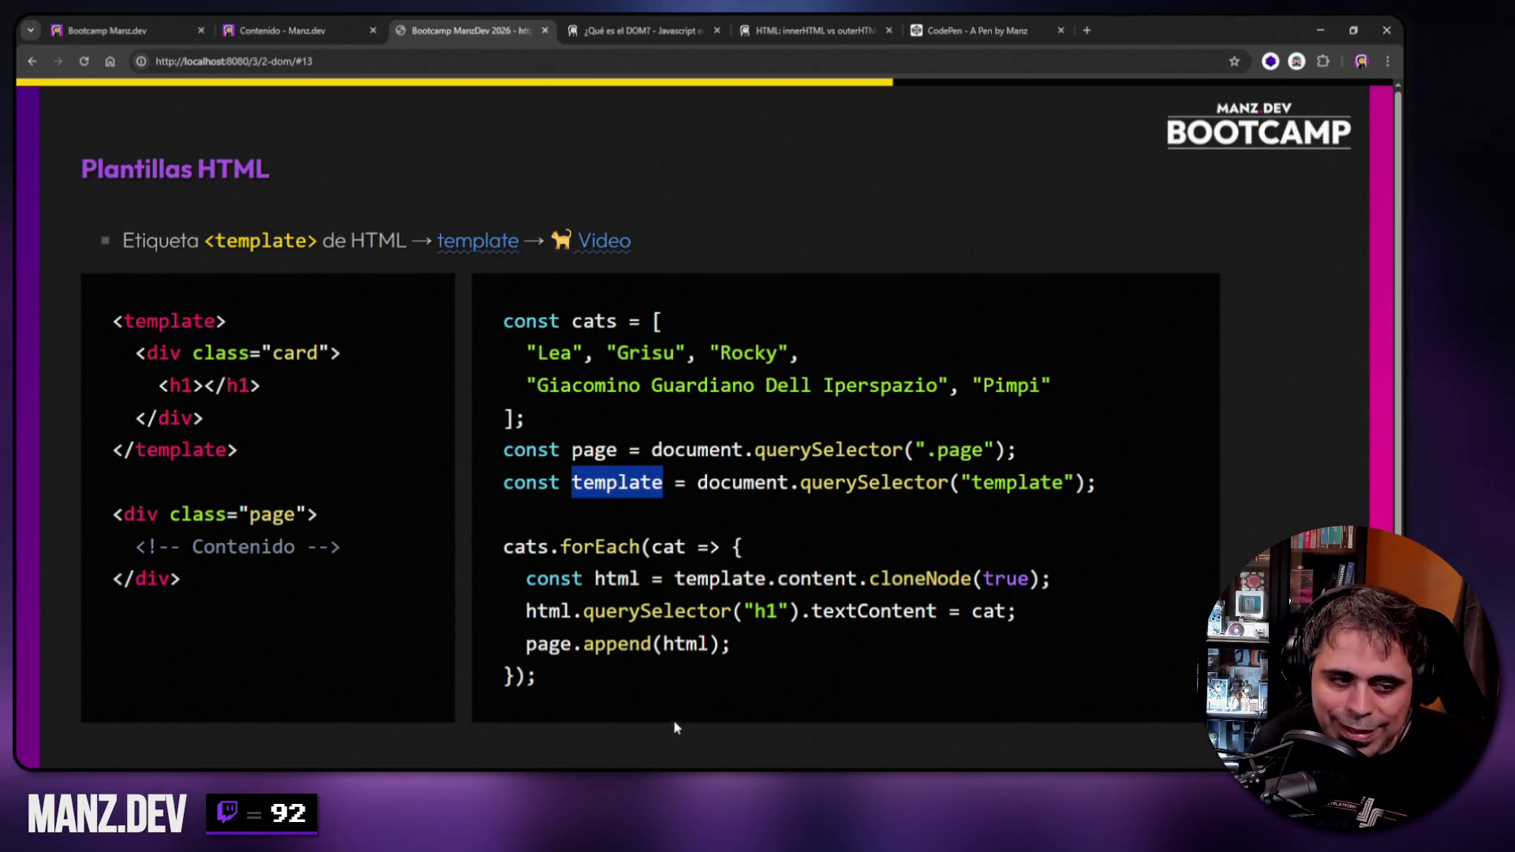
Copy the cats, page and template setup code and switch to the pen.
mouse_move(826, 504)
left_mouse_down()
mouse_move(986, 451)
mouse_move(828, 284)
mouse_move(807, 213)
left_mouse_up()
key("ctrl+c")
left_click(979, 30)
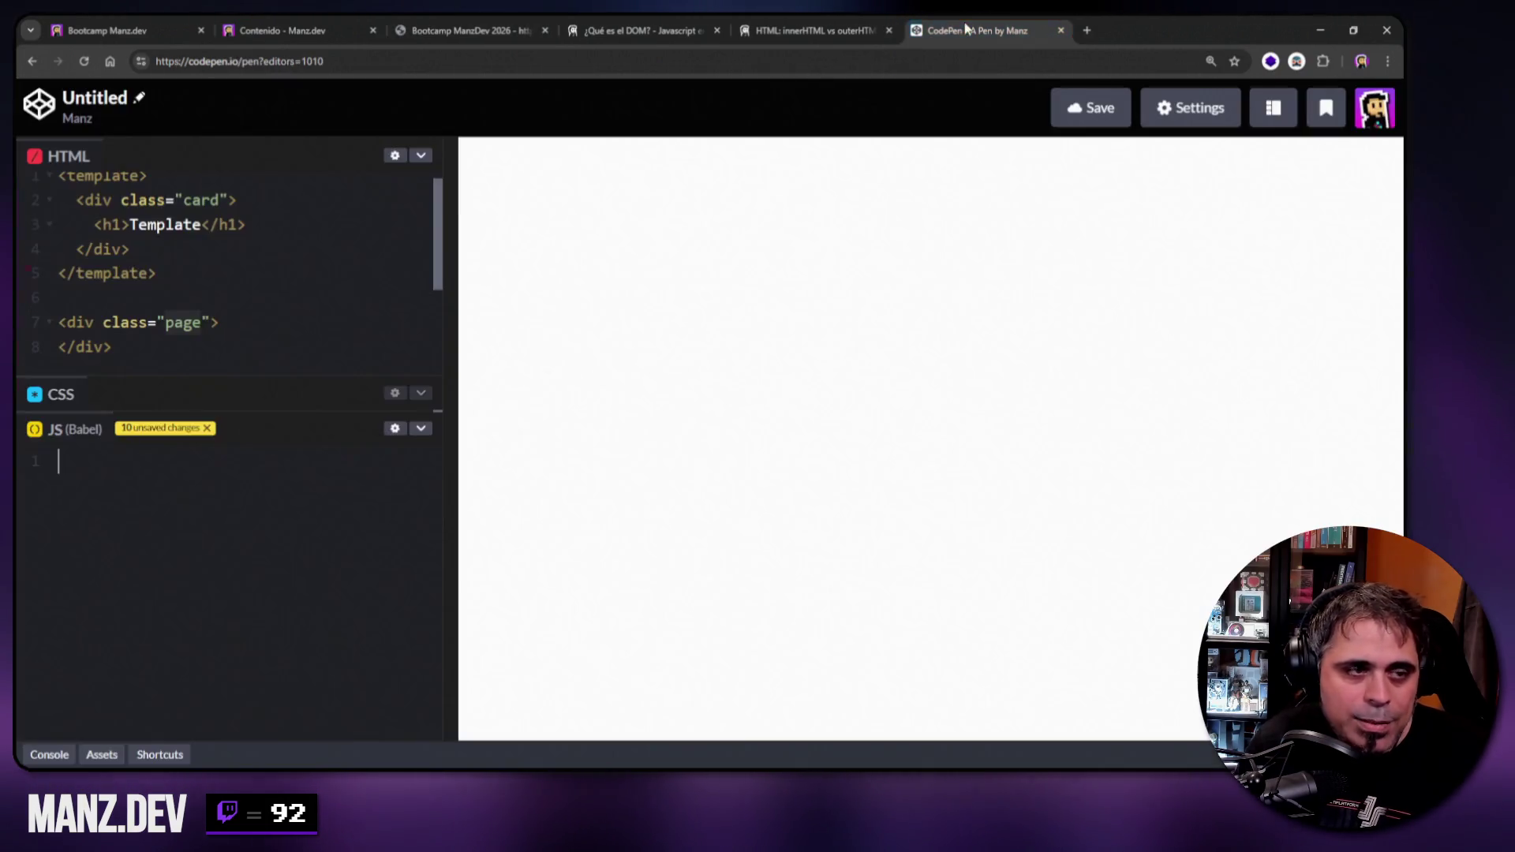
Paste the cats array and page/template lookups into CodePen's JS, with a blank line after the array.
key("ctrl+v")
left_click_drag(449, 495, 490, 494)
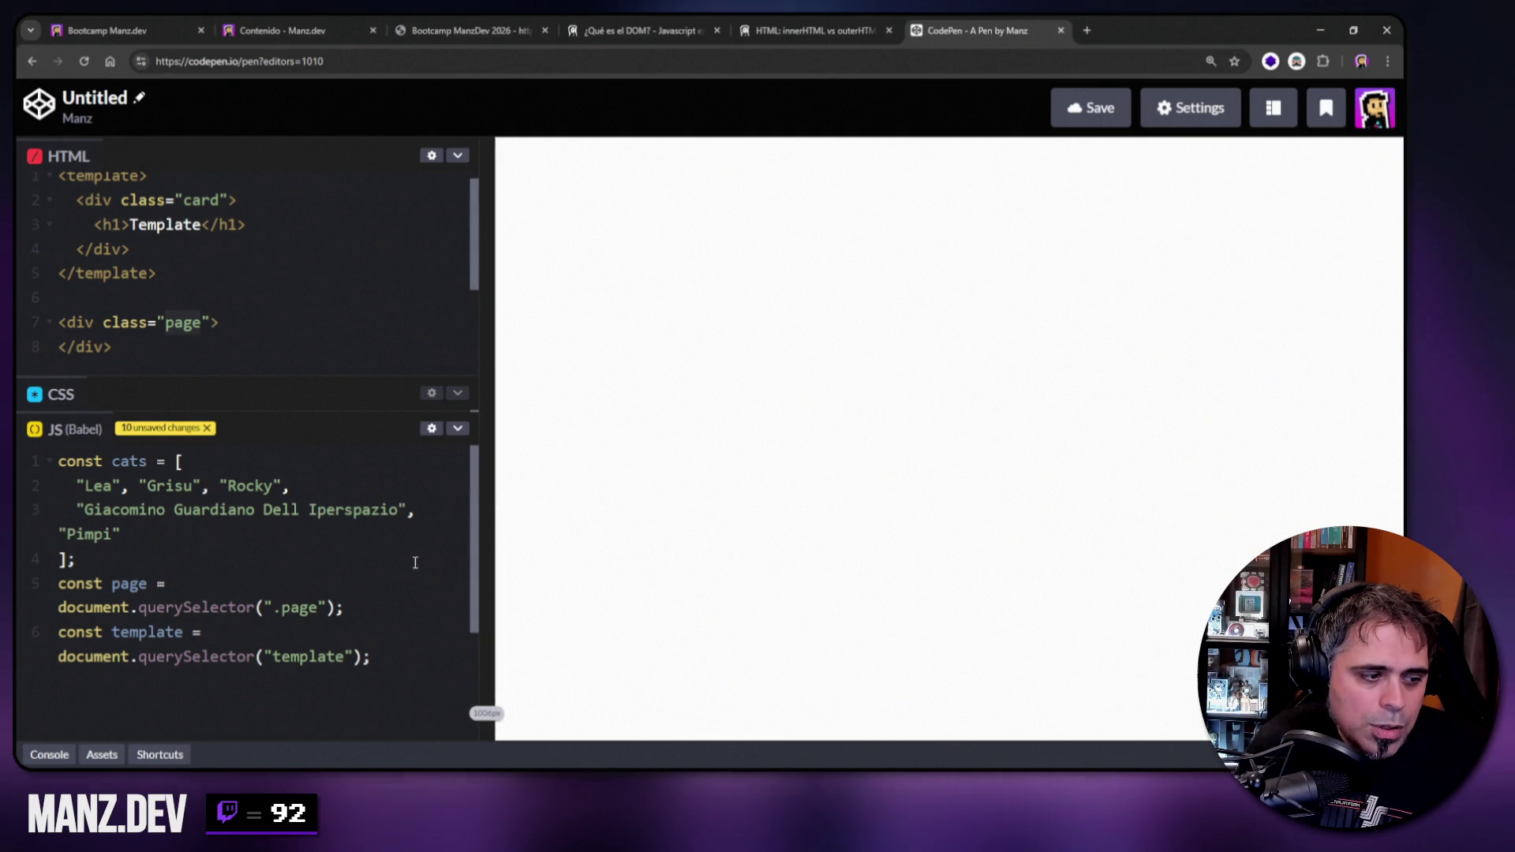
key("Return")
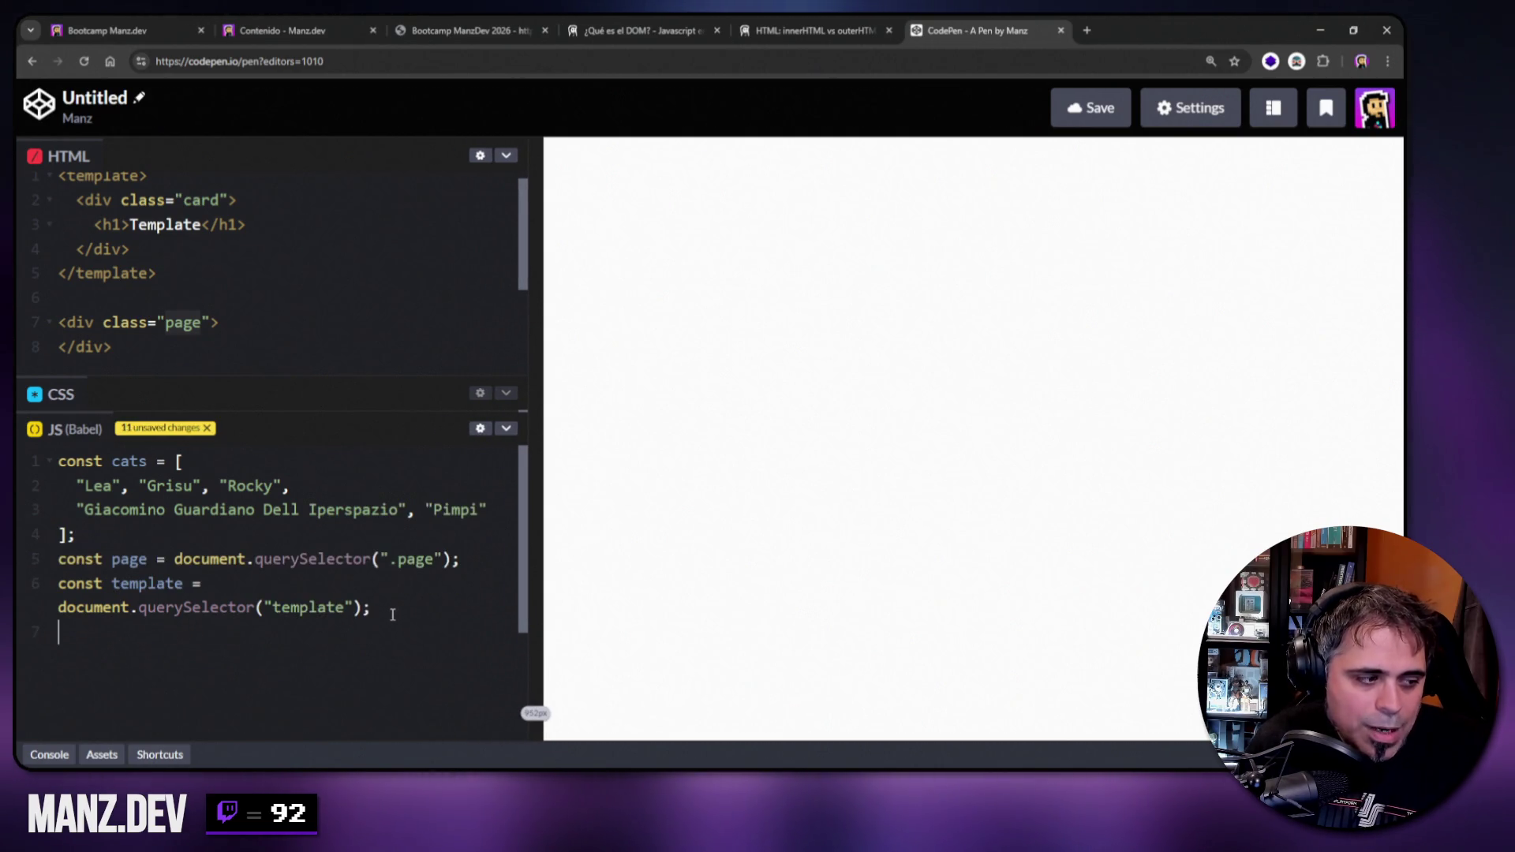
left_click(127, 534)
key("Return")
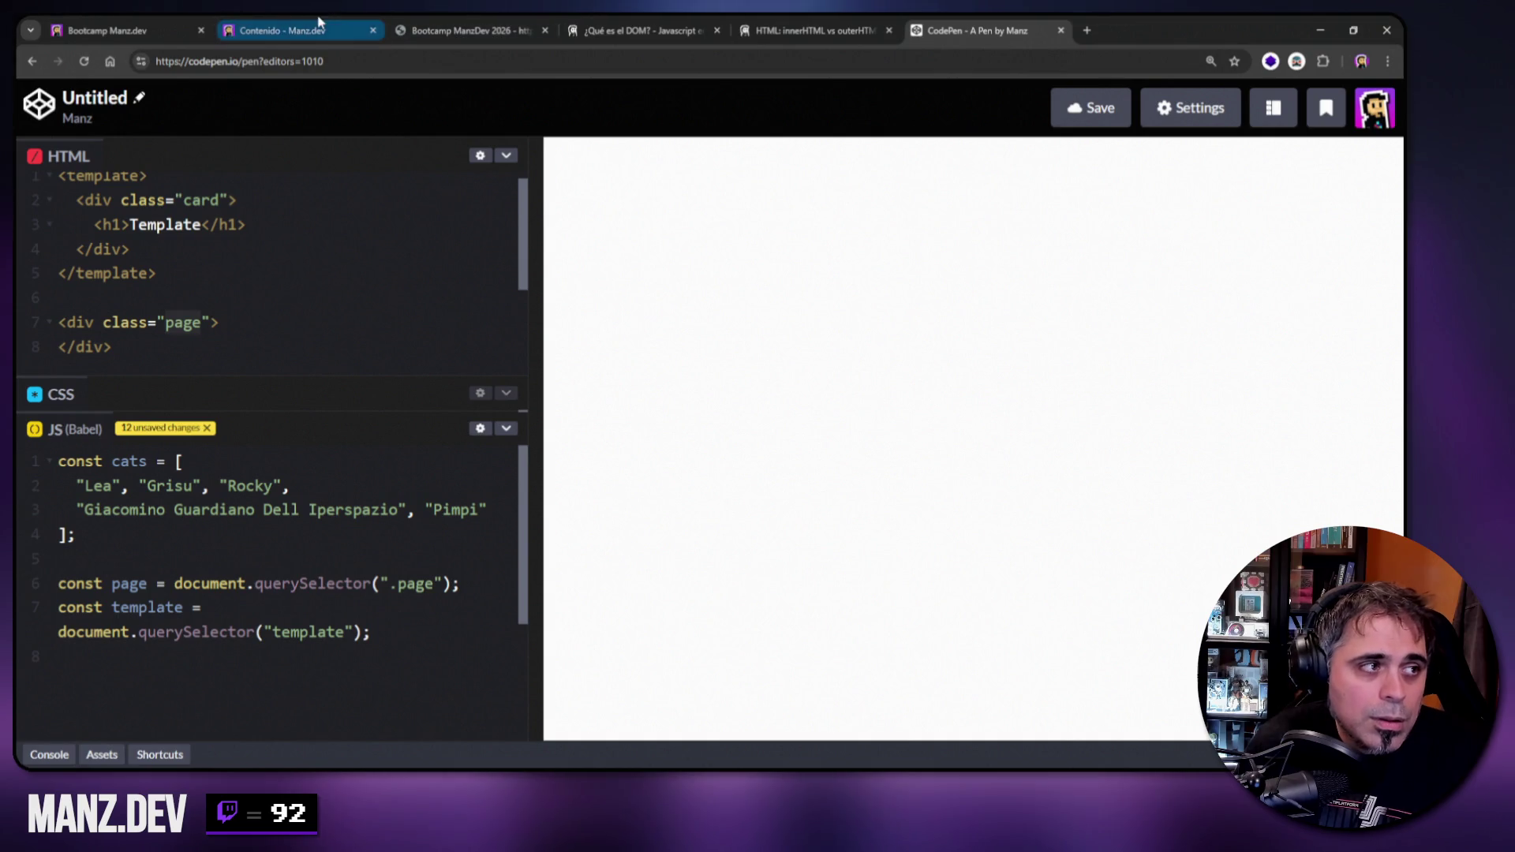
left_click(462, 30)
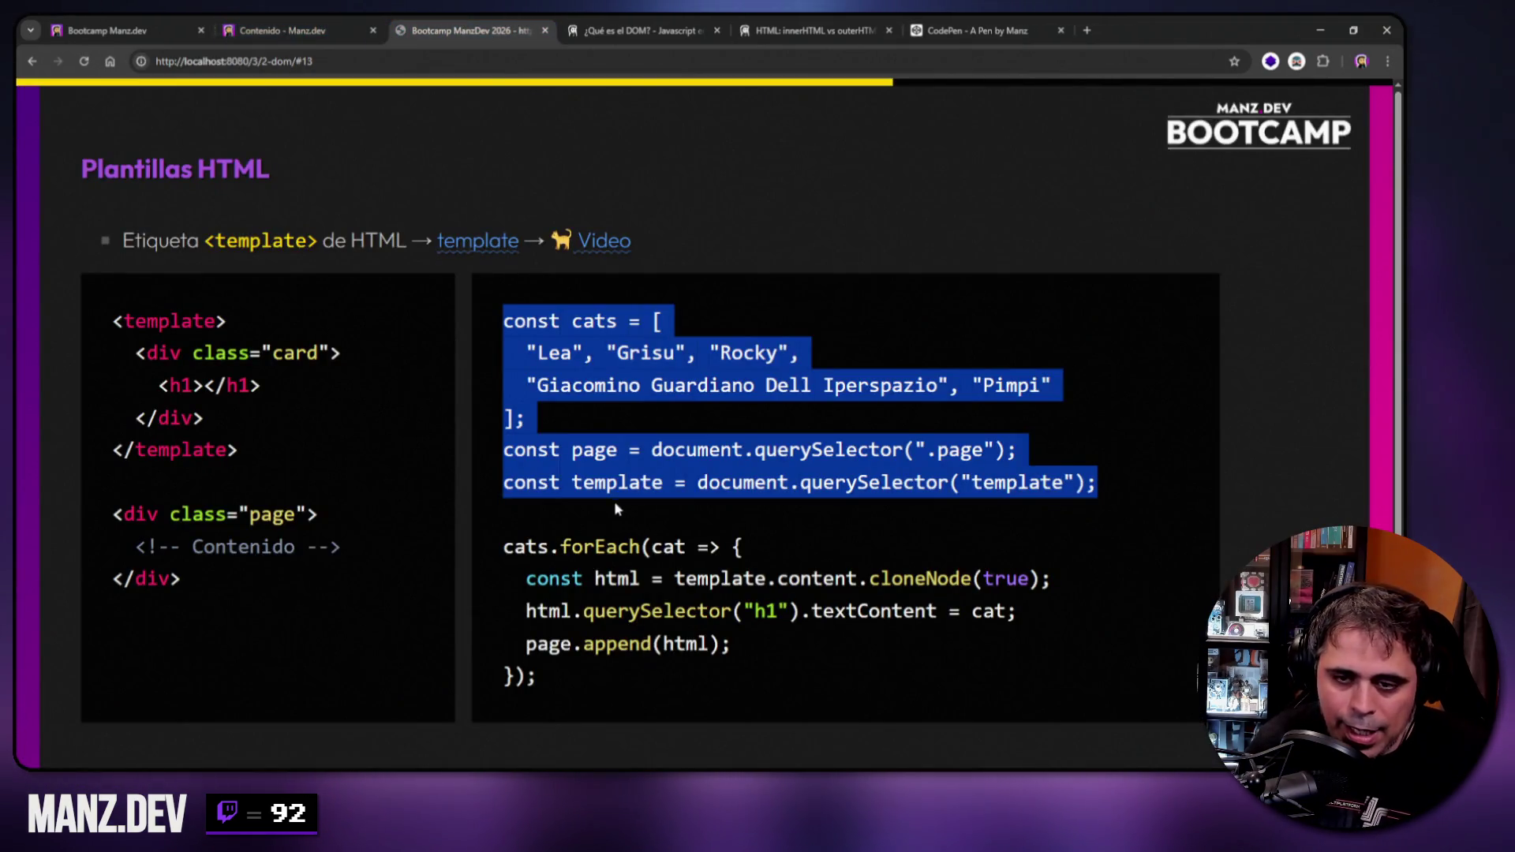
Highlight cats.forEach, the names Lea, Grisu and Rocky, the cat parameter and the loop body.
left_click(592, 486)
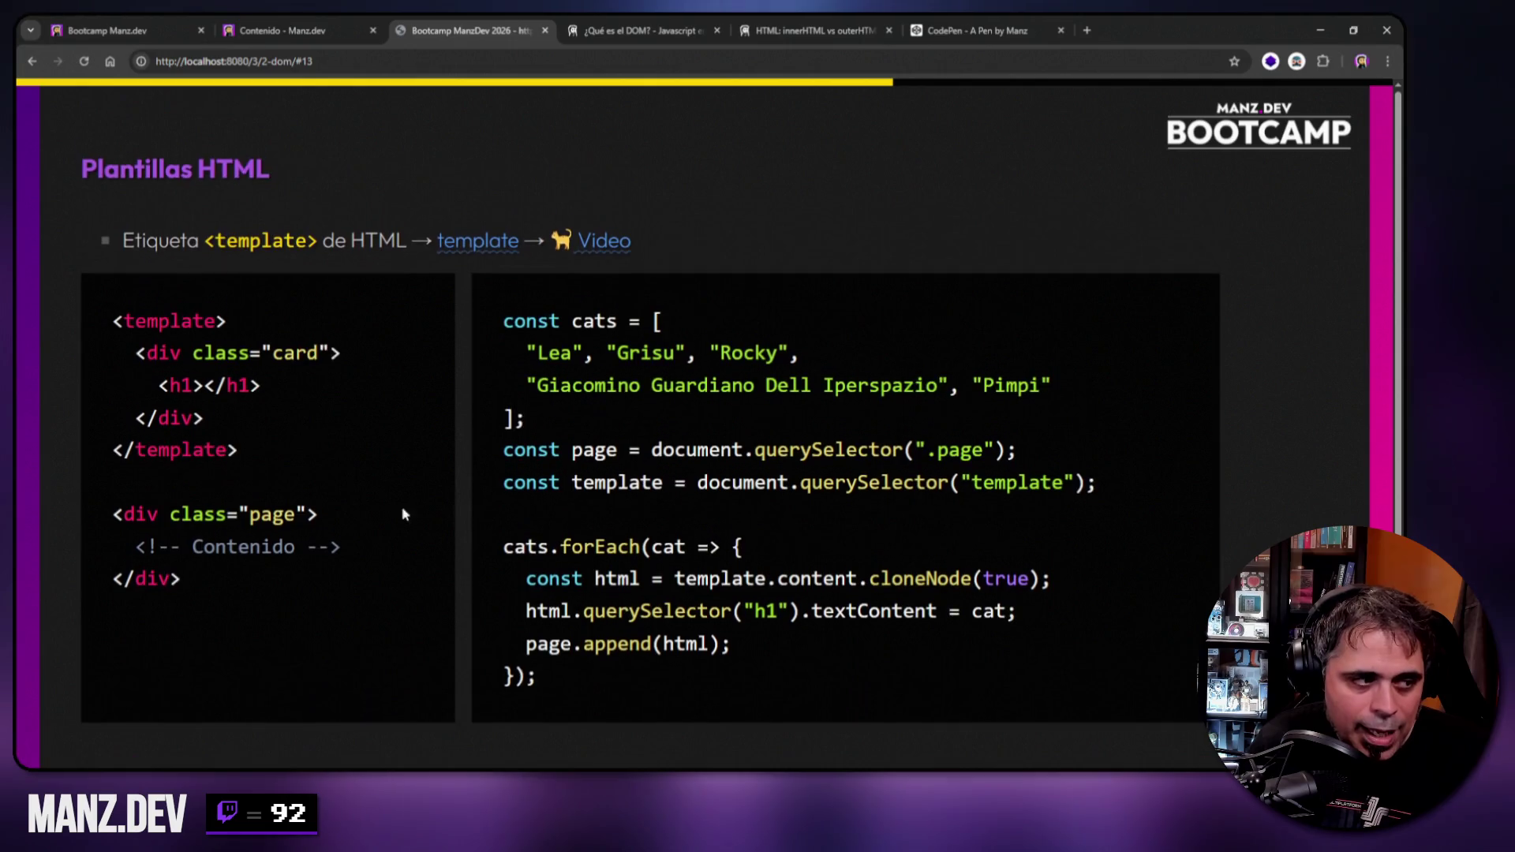
left_click_drag(503, 546, 550, 547)
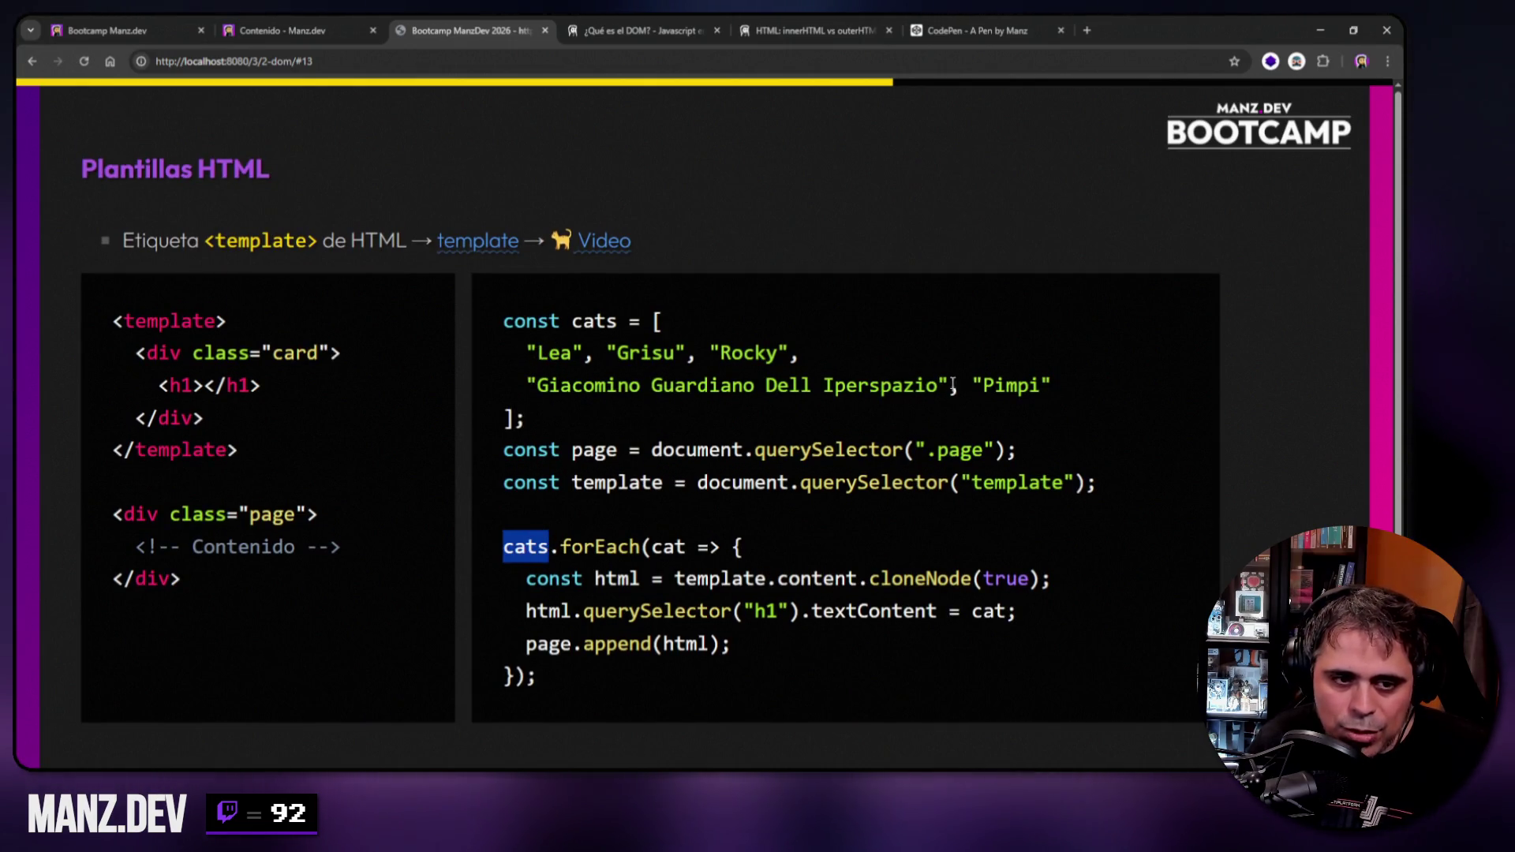
double_click(564, 550)
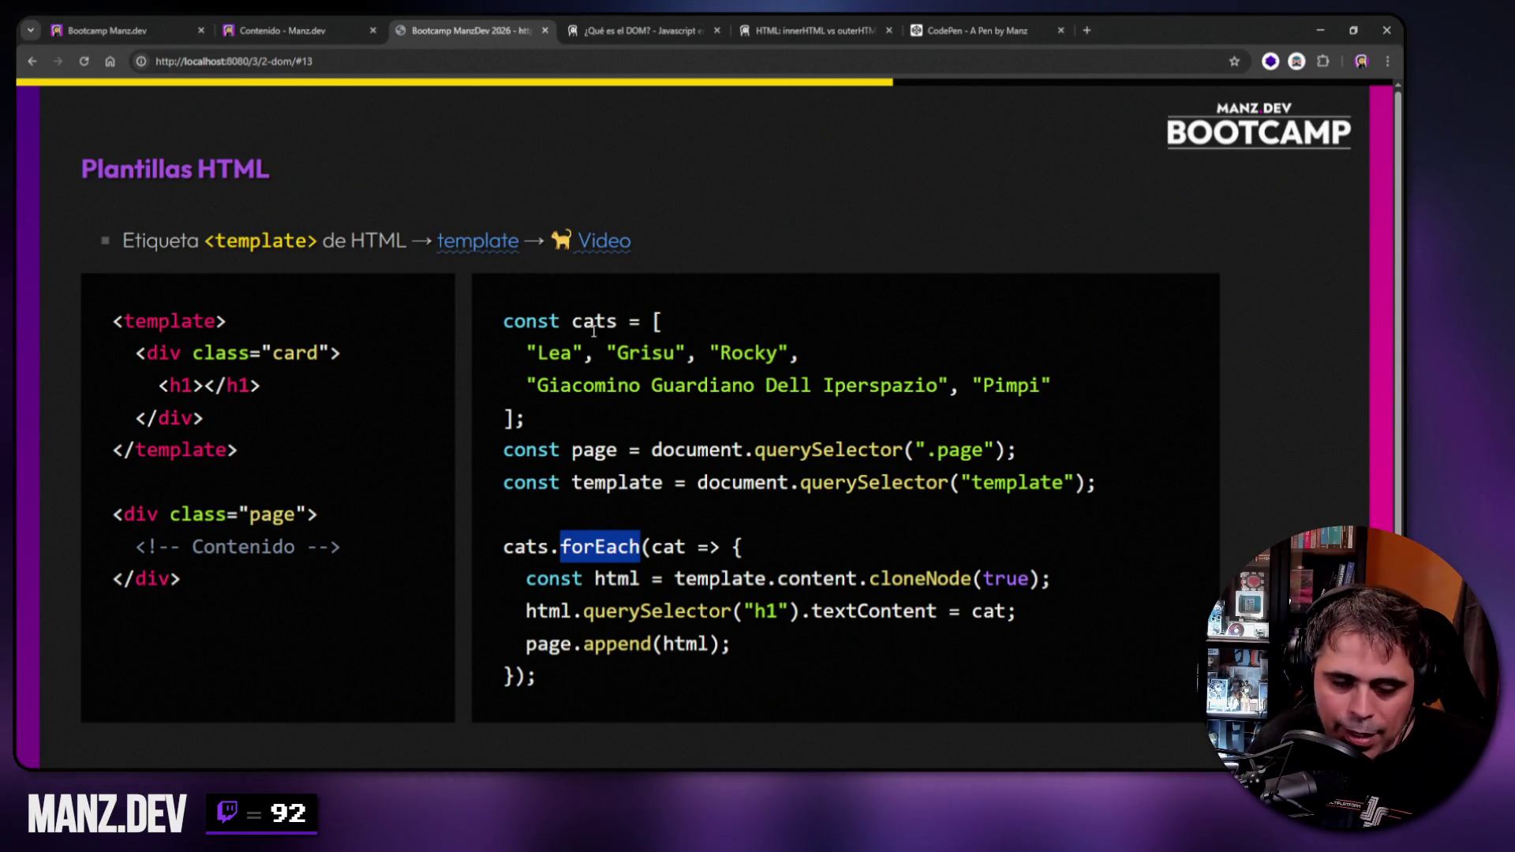
double_click(555, 354)
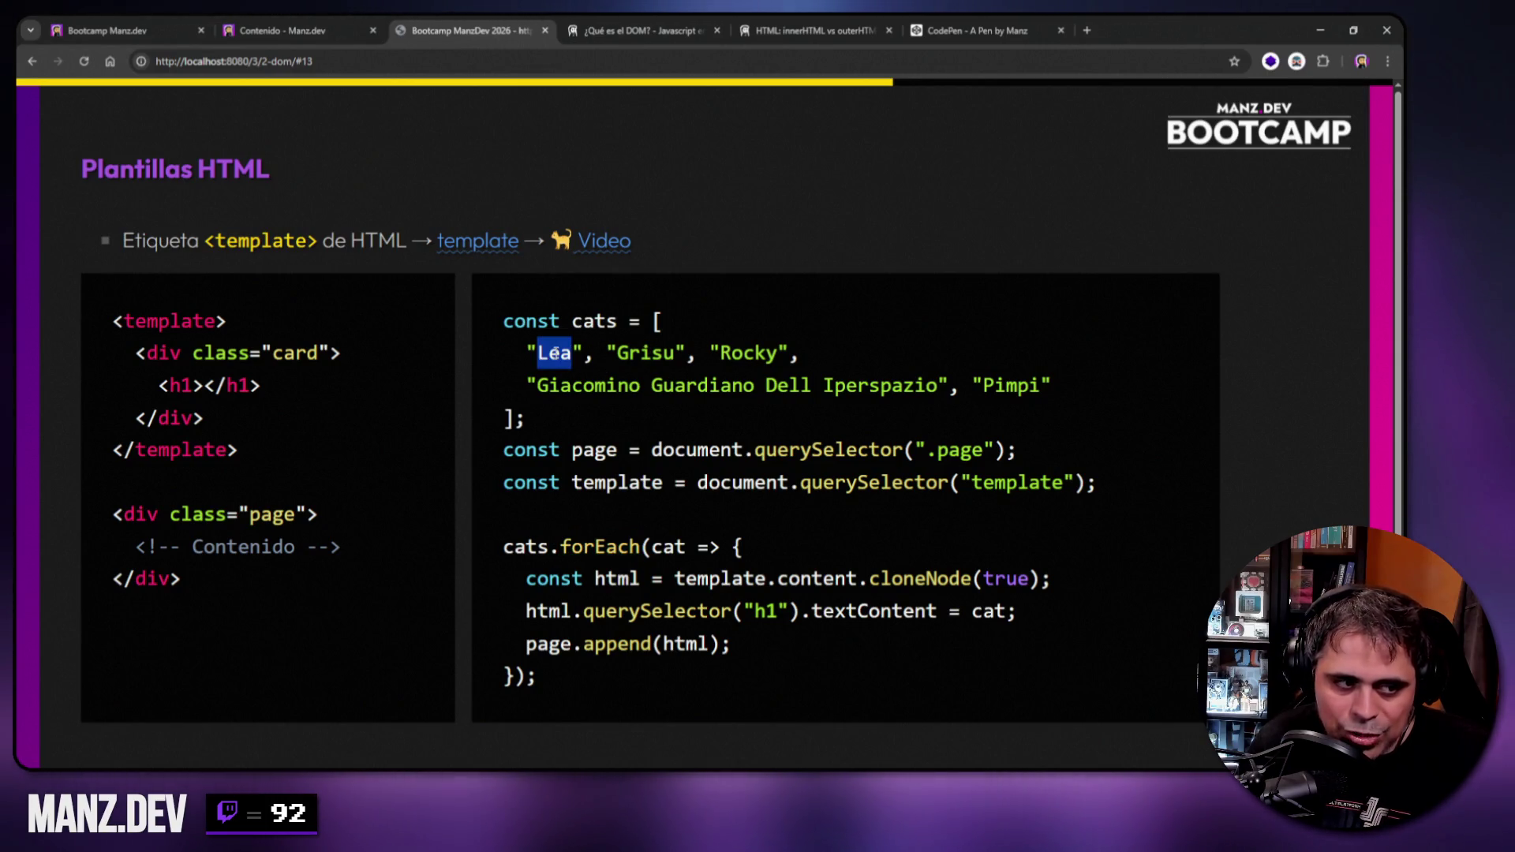
double_click(654, 353)
double_click(747, 355)
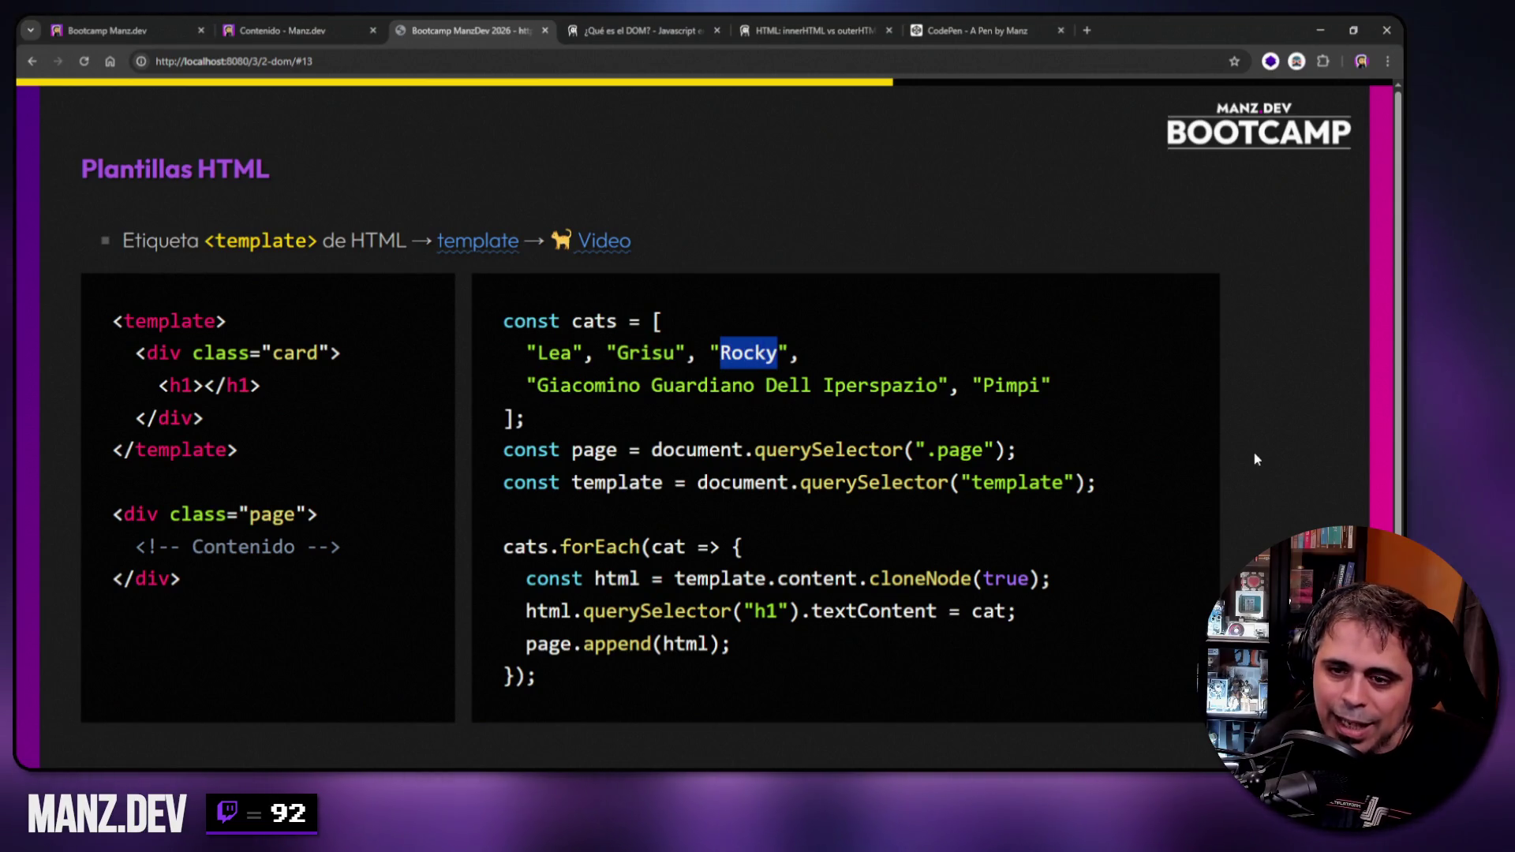
double_click(663, 548)
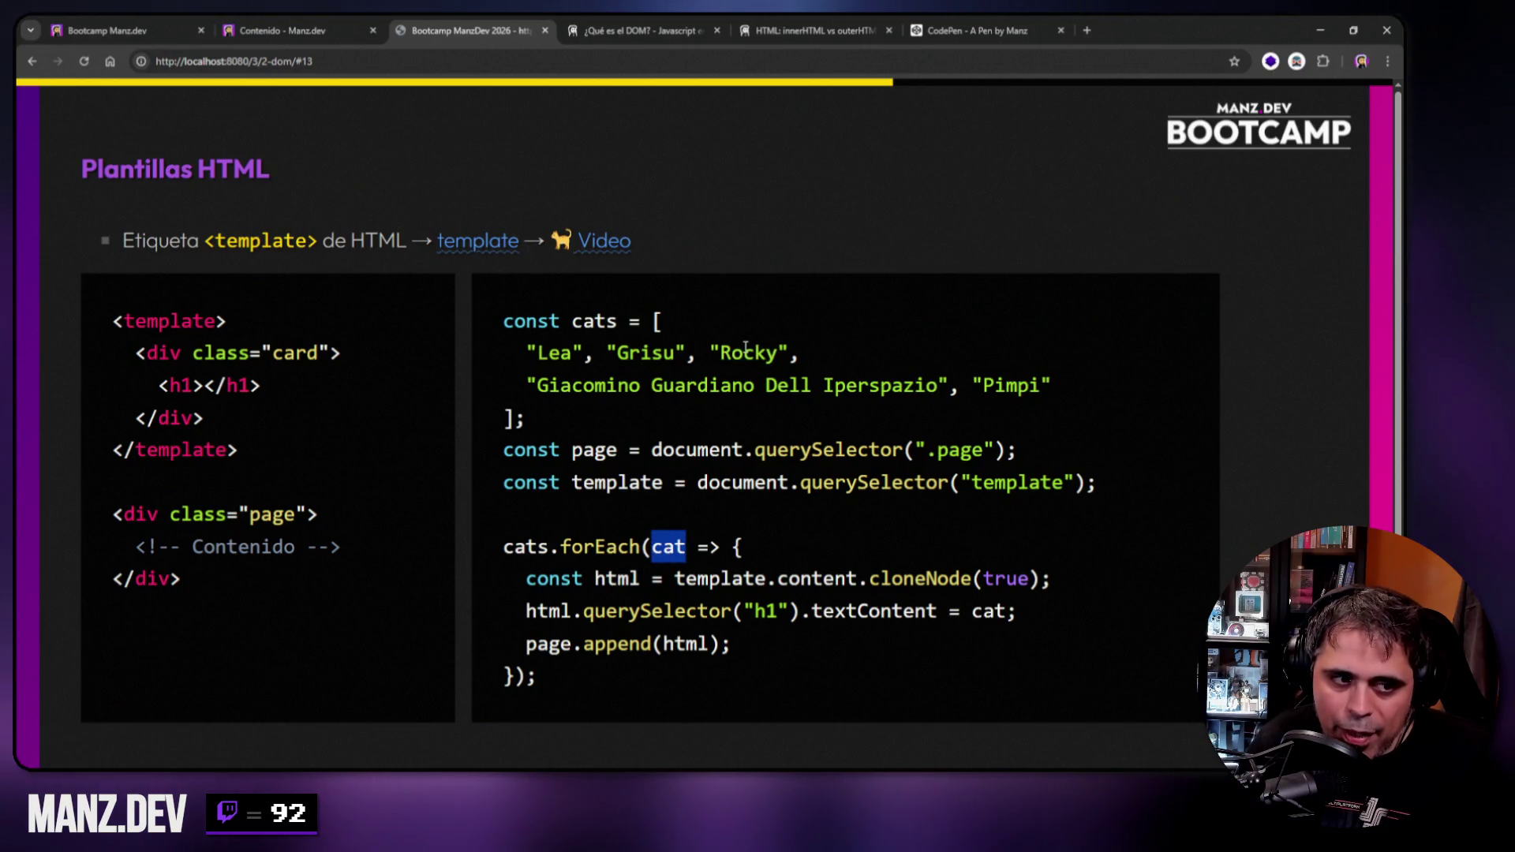
mouse_move(652, 547)
left_mouse_down()
mouse_move(551, 669)
mouse_move(511, 677)
left_mouse_up()
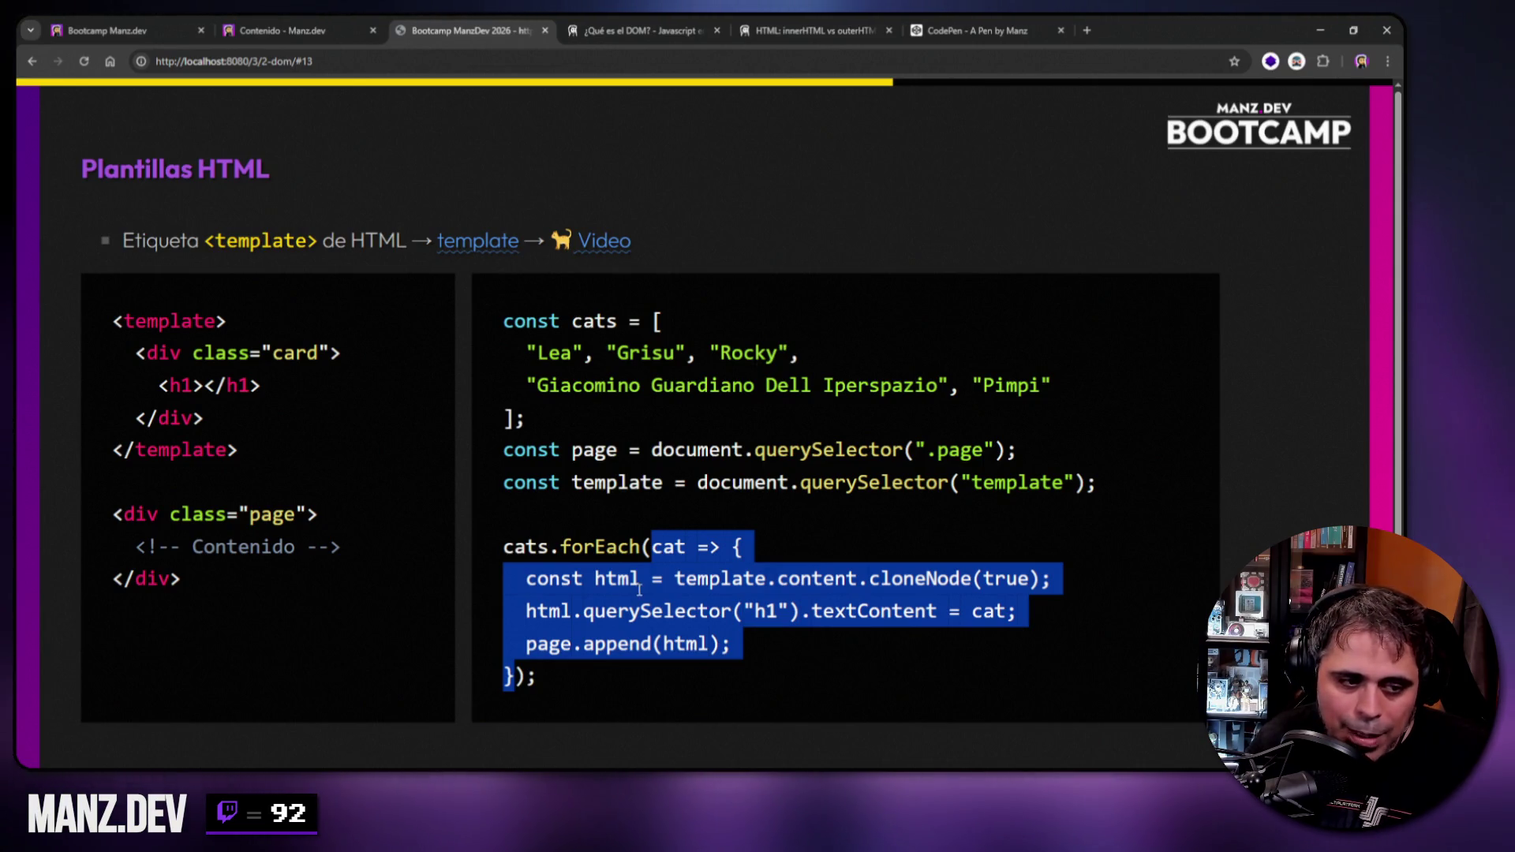
left_click(584, 584)
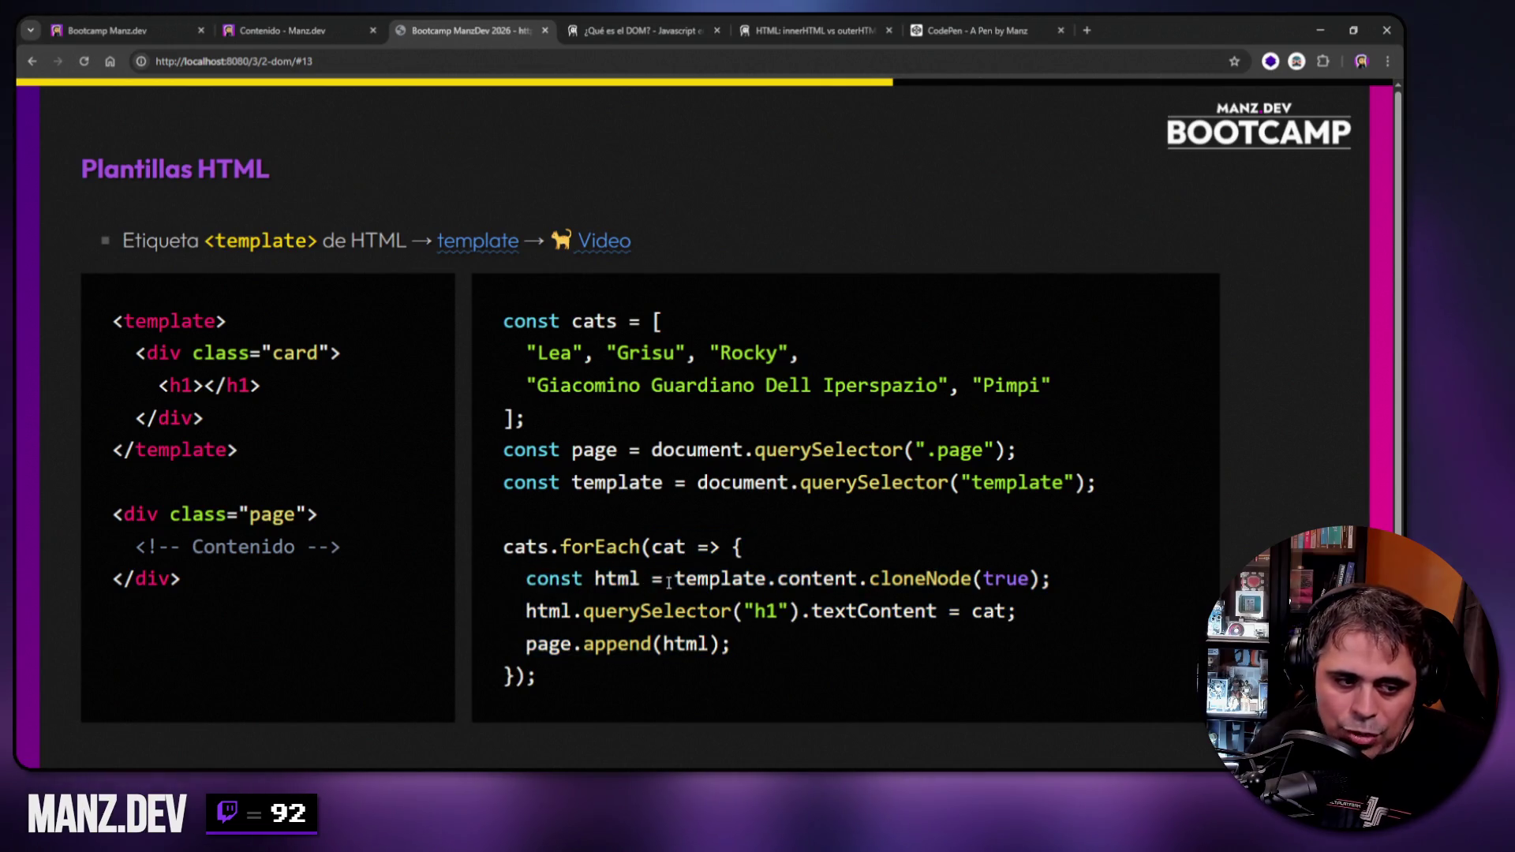
Highlight html, template and content on the clone line, the template's card div, and cloneNode.
left_click_drag(594, 580, 769, 581)
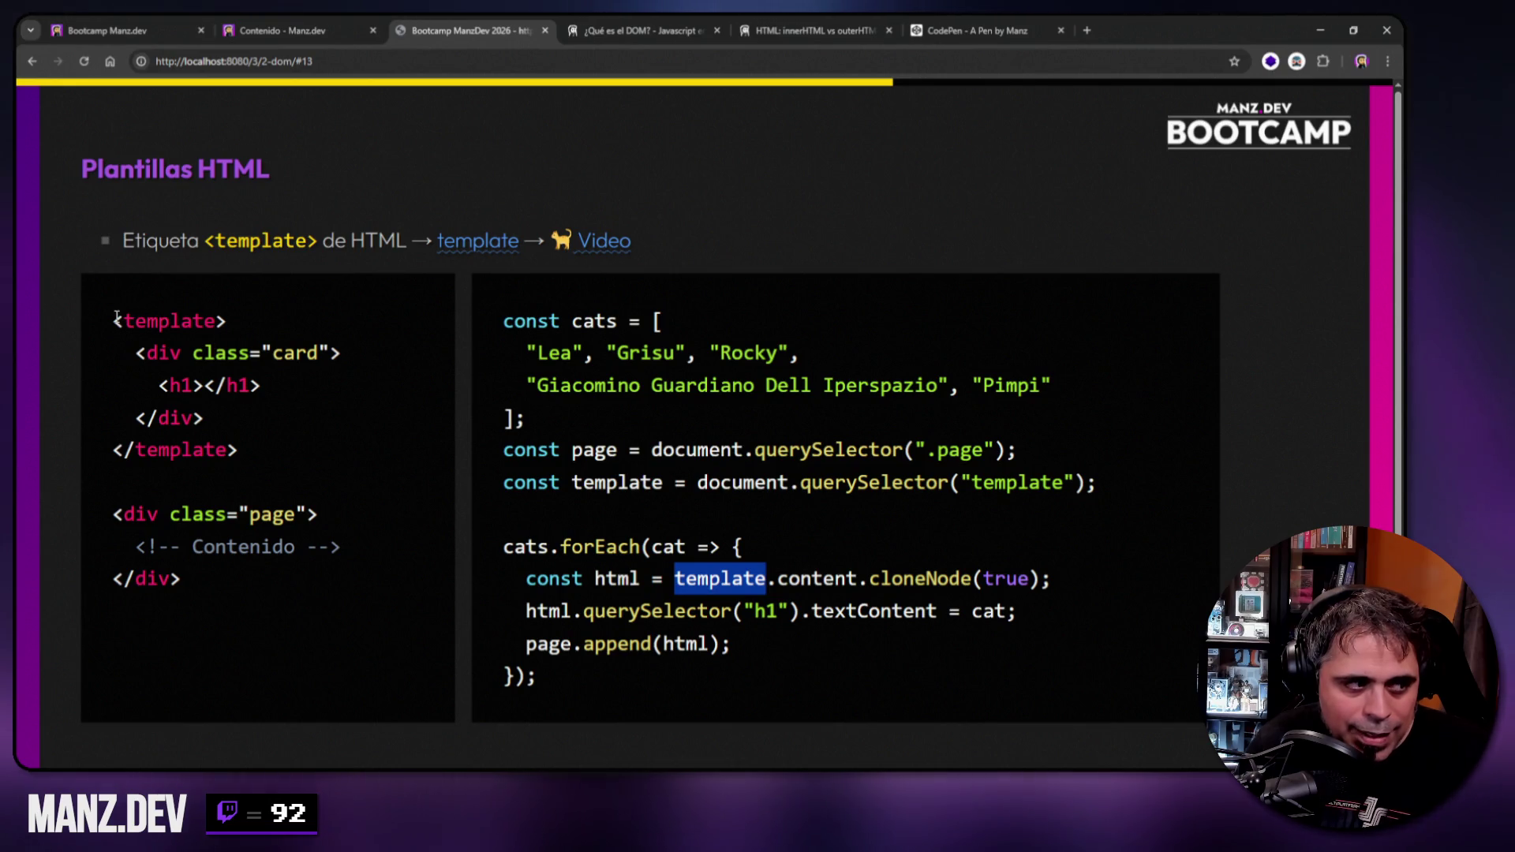
left_click_drag(780, 582, 857, 581)
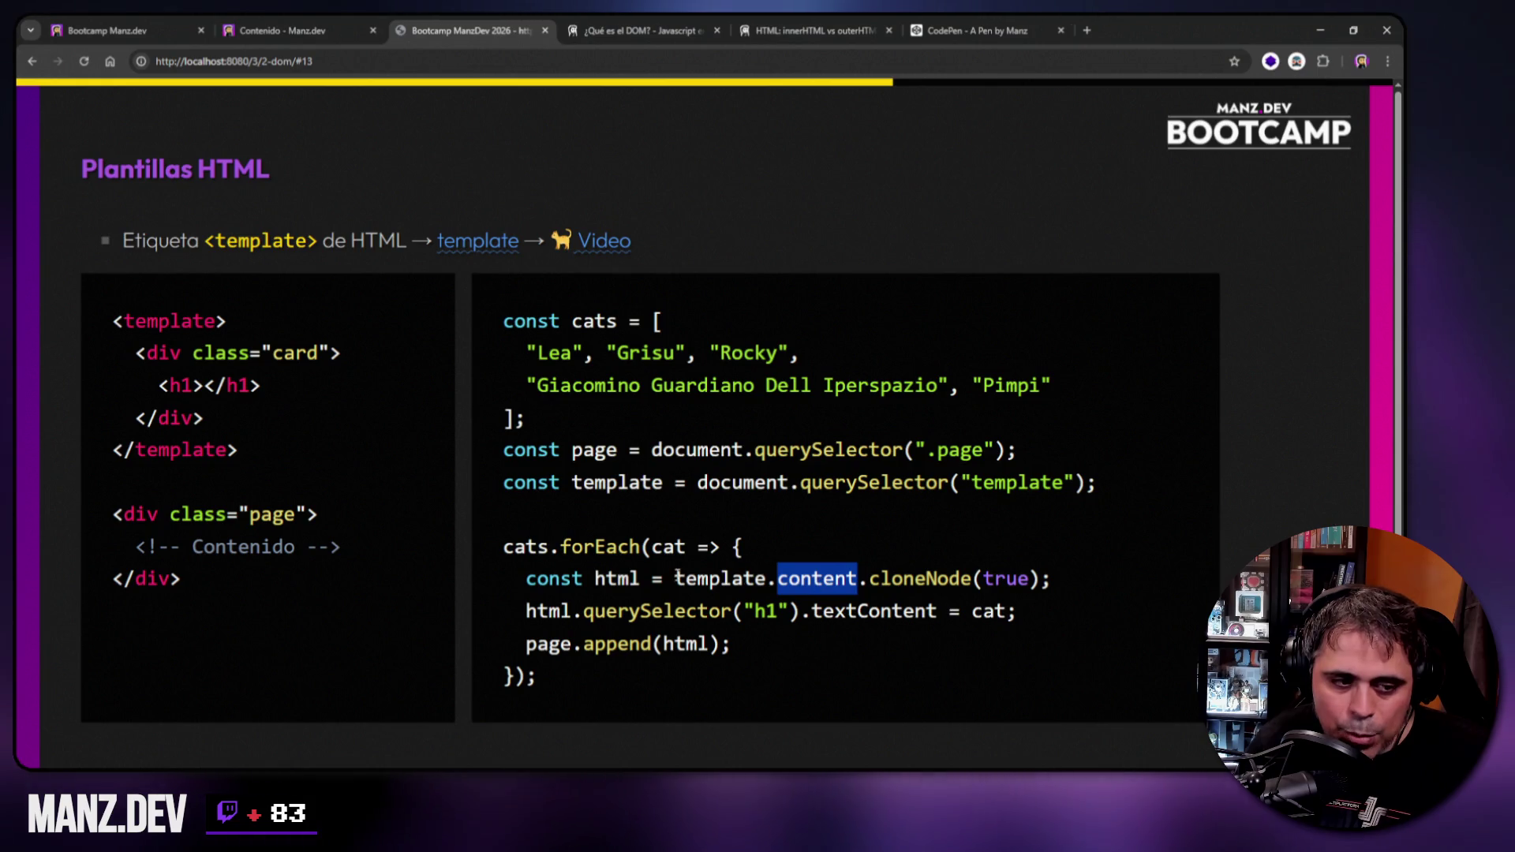
left_click_drag(676, 581, 777, 582)
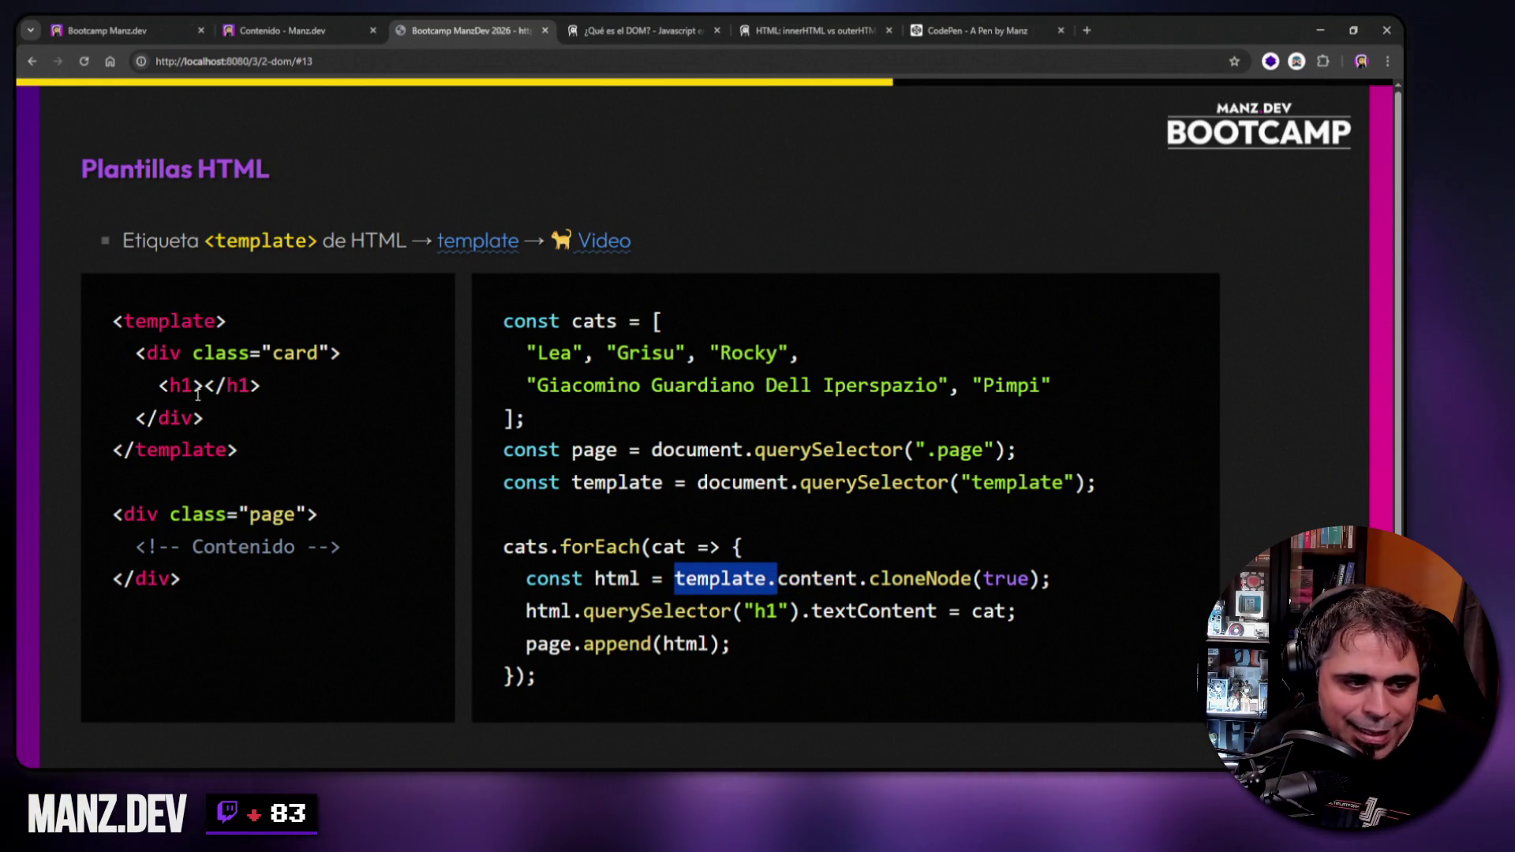
left_click_drag(861, 581, 778, 582)
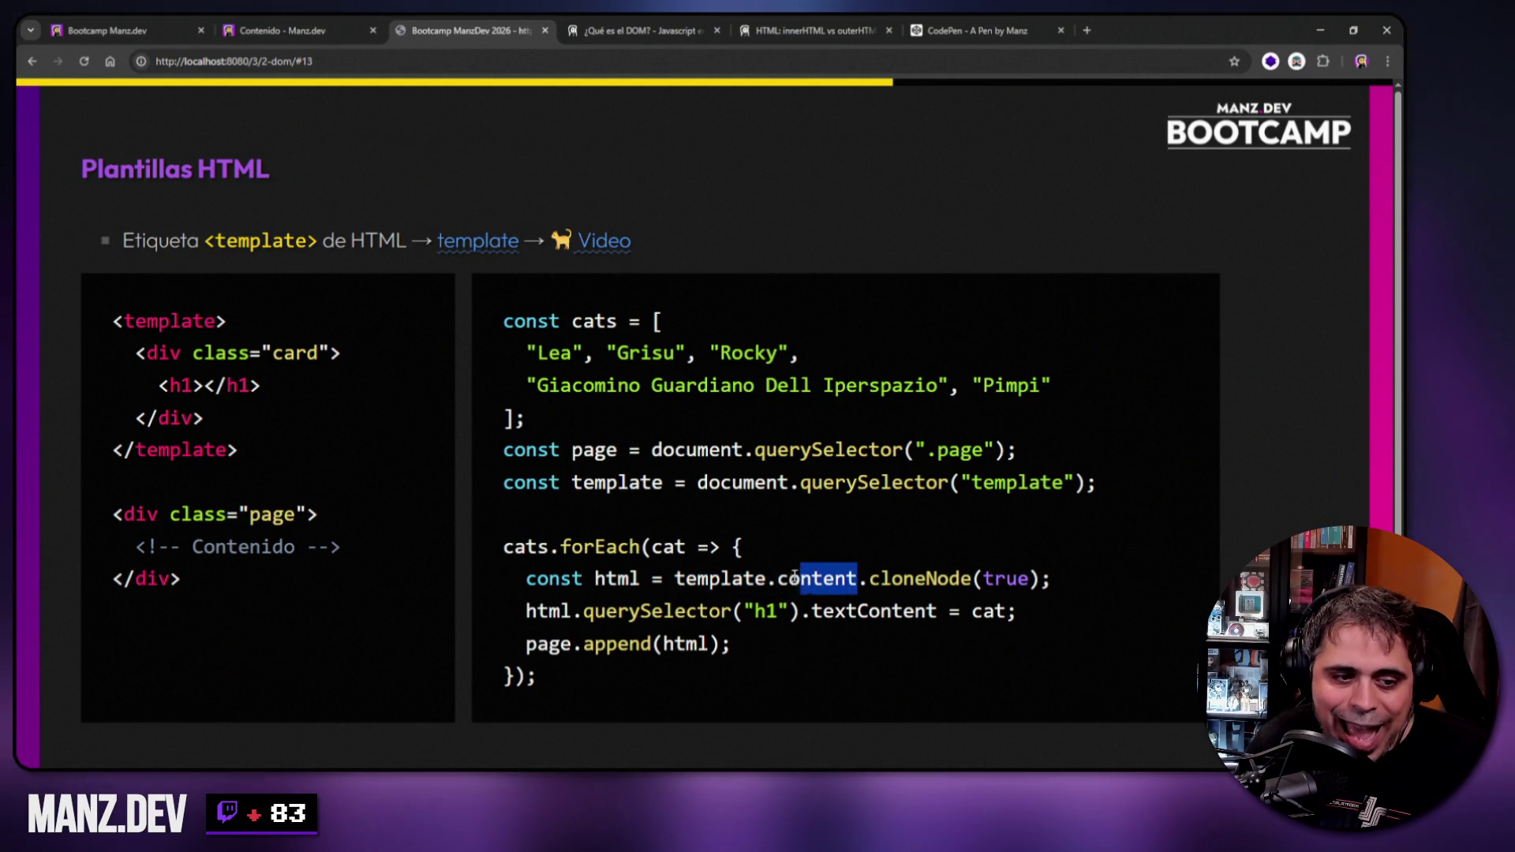
mouse_move(135, 352)
left_mouse_down()
mouse_move(194, 385)
mouse_move(208, 418)
left_mouse_up()
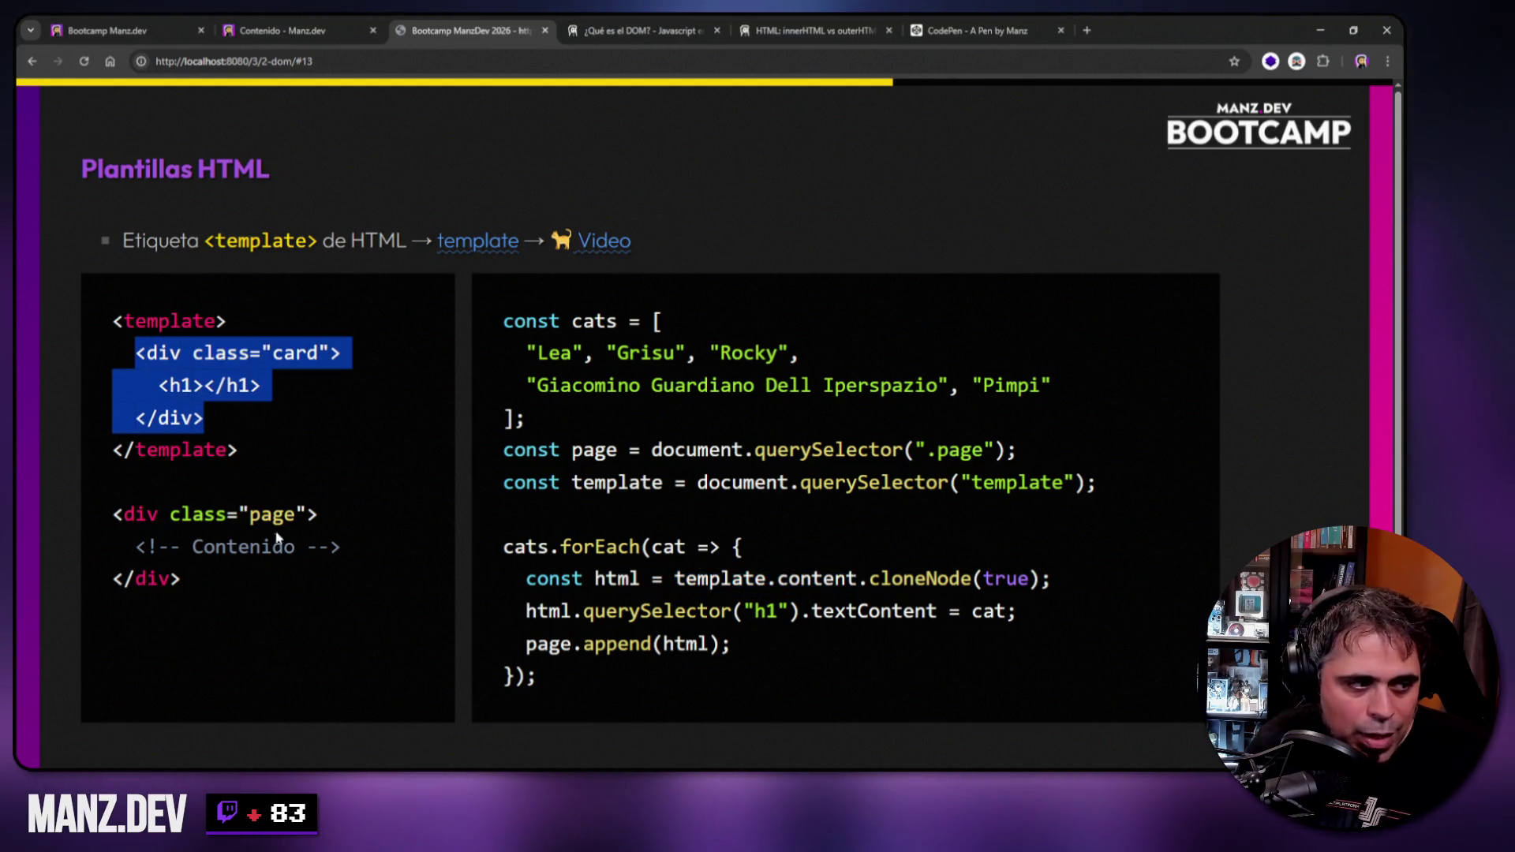
mouse_move(871, 578)
left_mouse_down()
mouse_move(970, 581)
mouse_move(872, 582)
left_mouse_up()
left_click(972, 582)
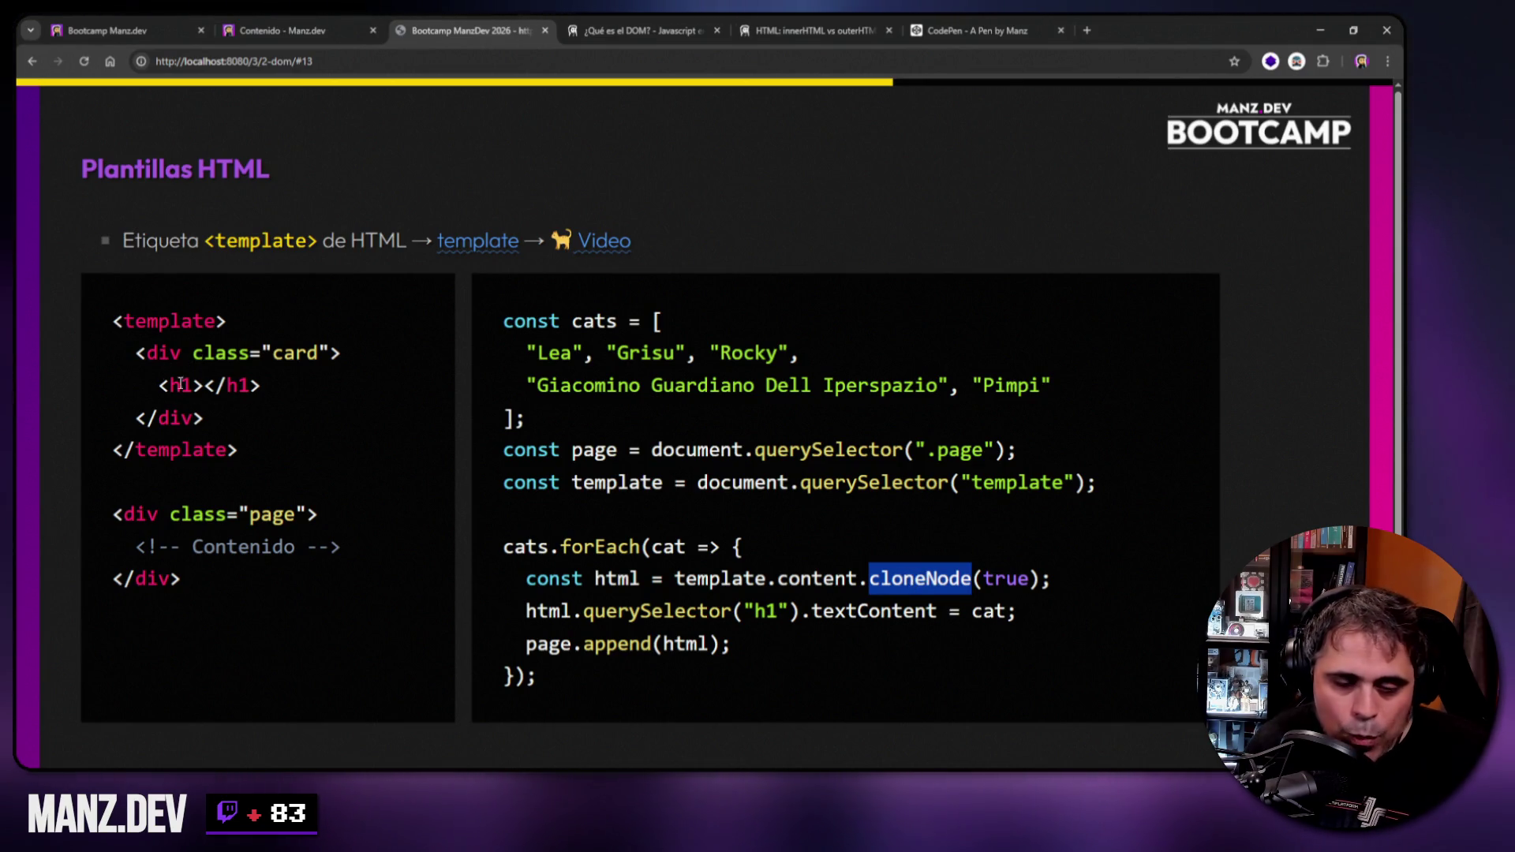
Explain that cloneNode(true) deep-clones the template's card div, pointing out the Contenido comment.
left_click_drag(136, 353, 210, 411)
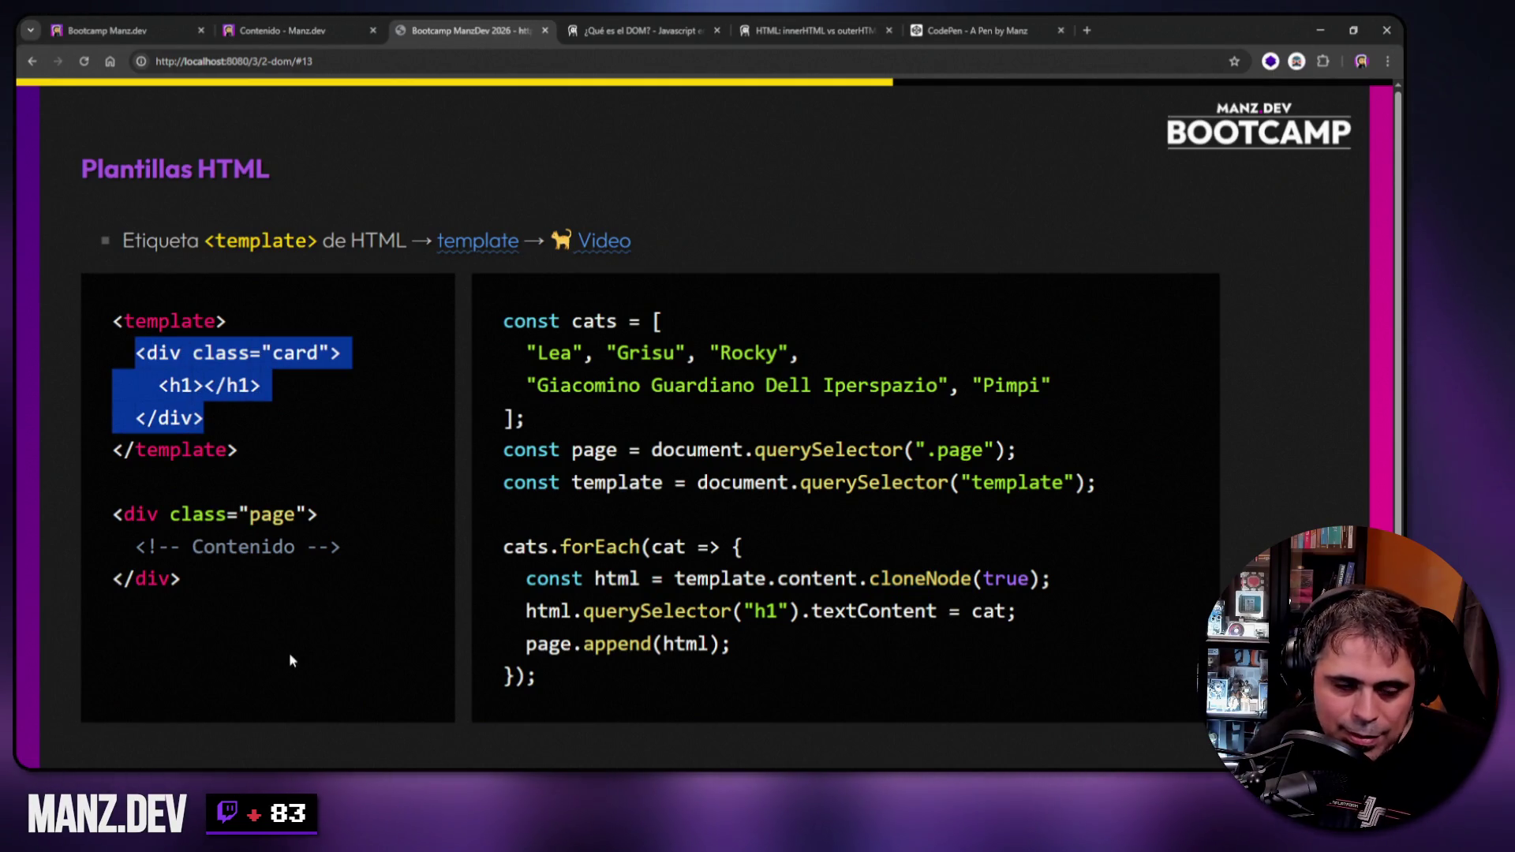
left_click_drag(135, 546, 351, 551)
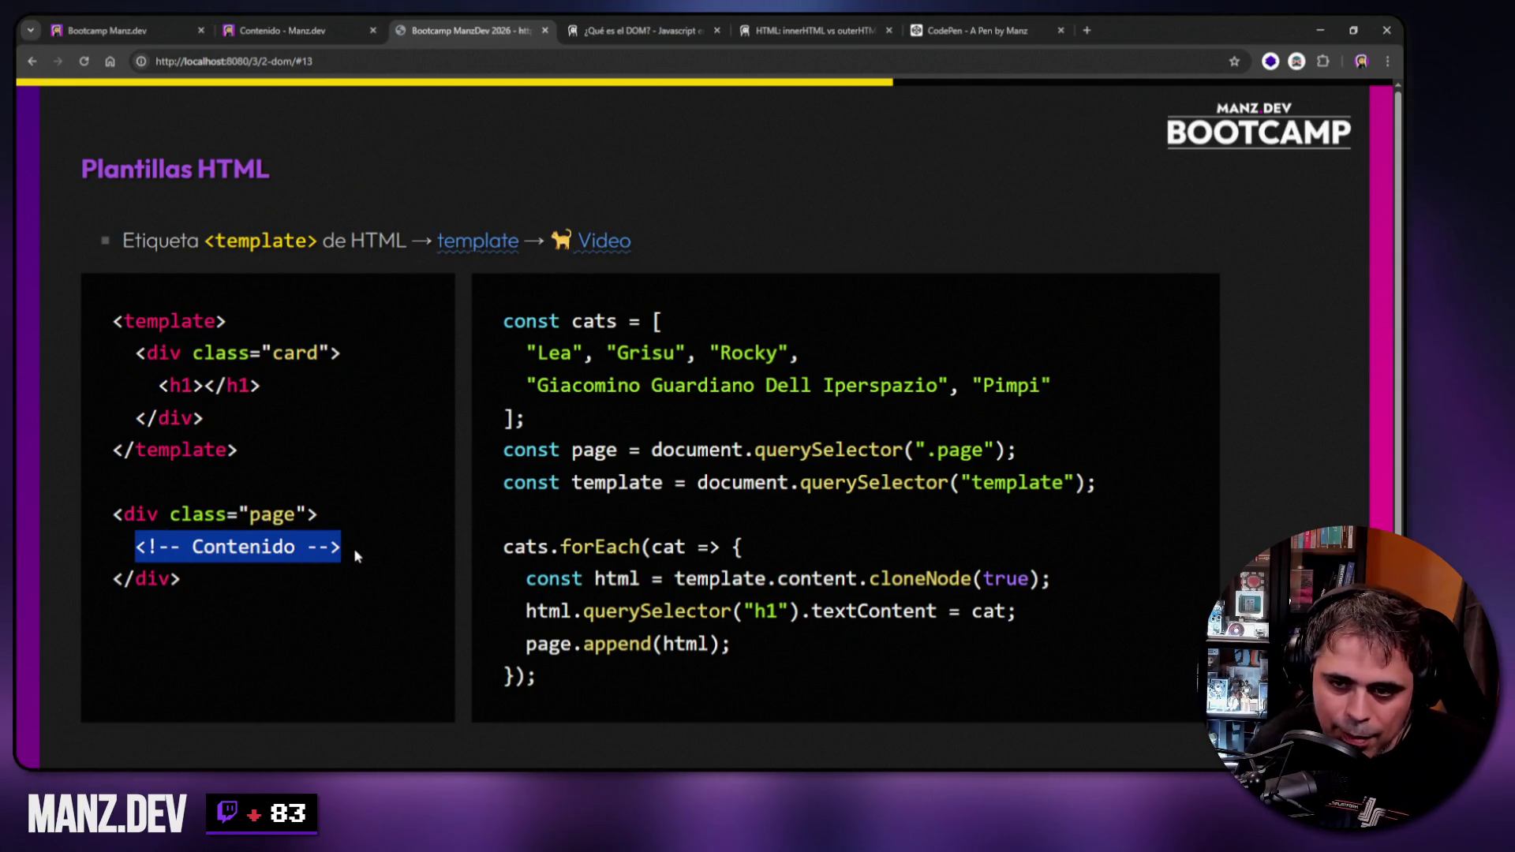
left_click(826, 576)
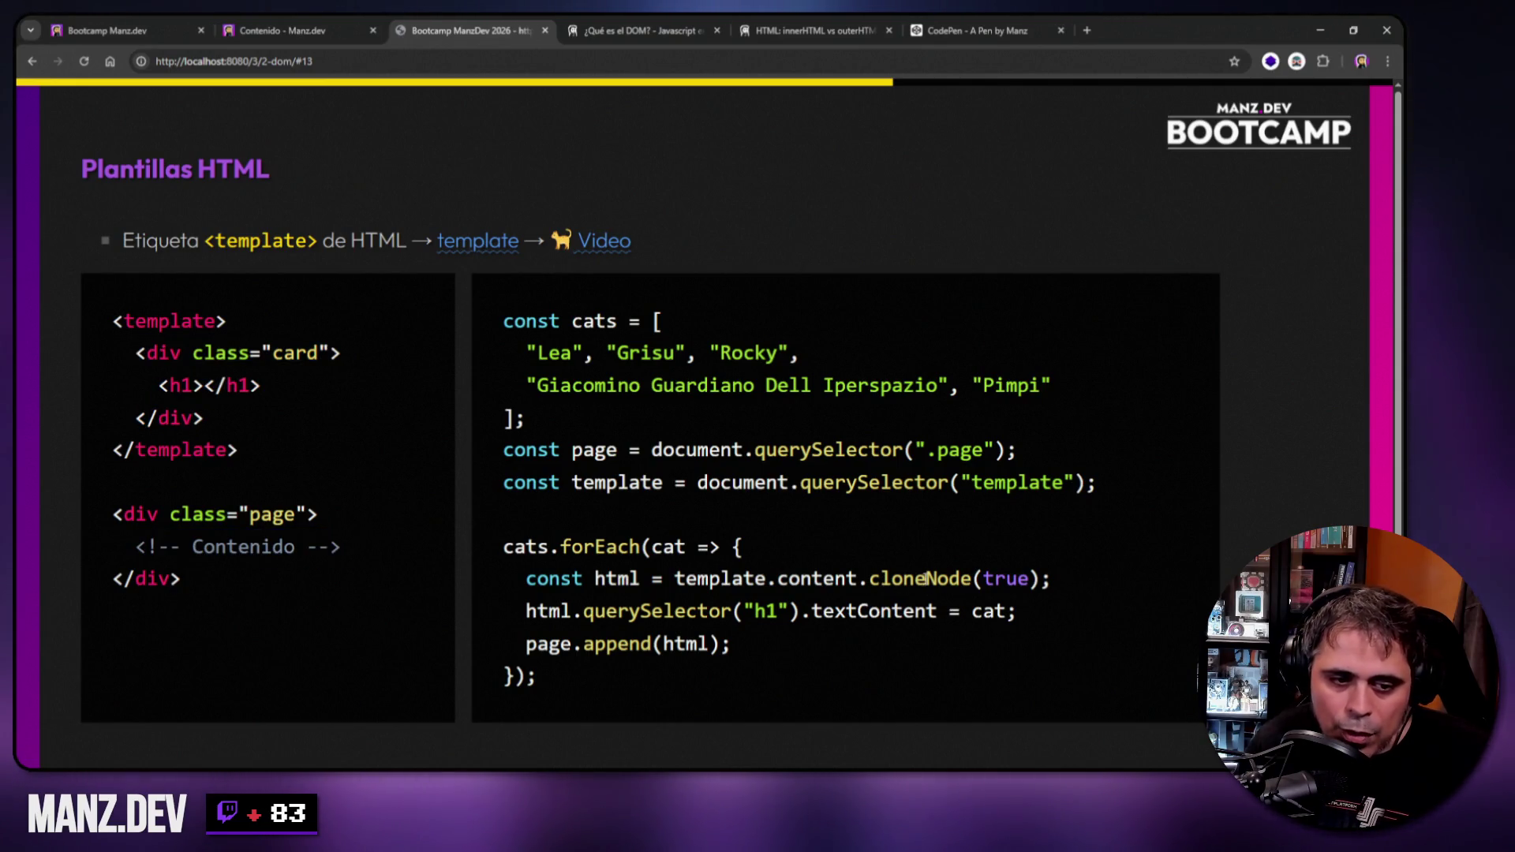
left_click_drag(982, 581, 1030, 579)
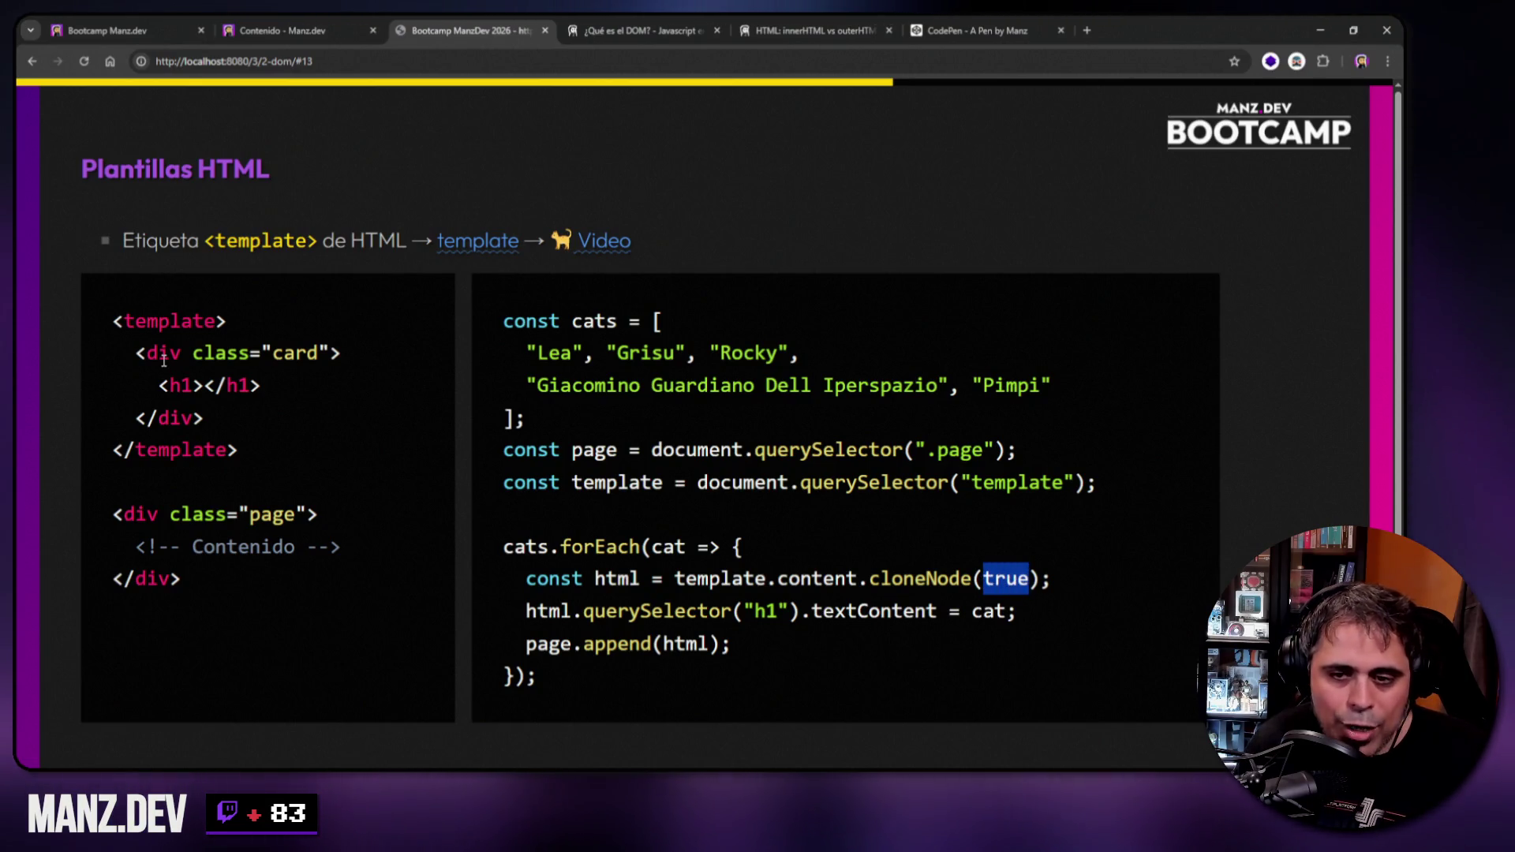
left_click_drag(135, 352, 260, 418)
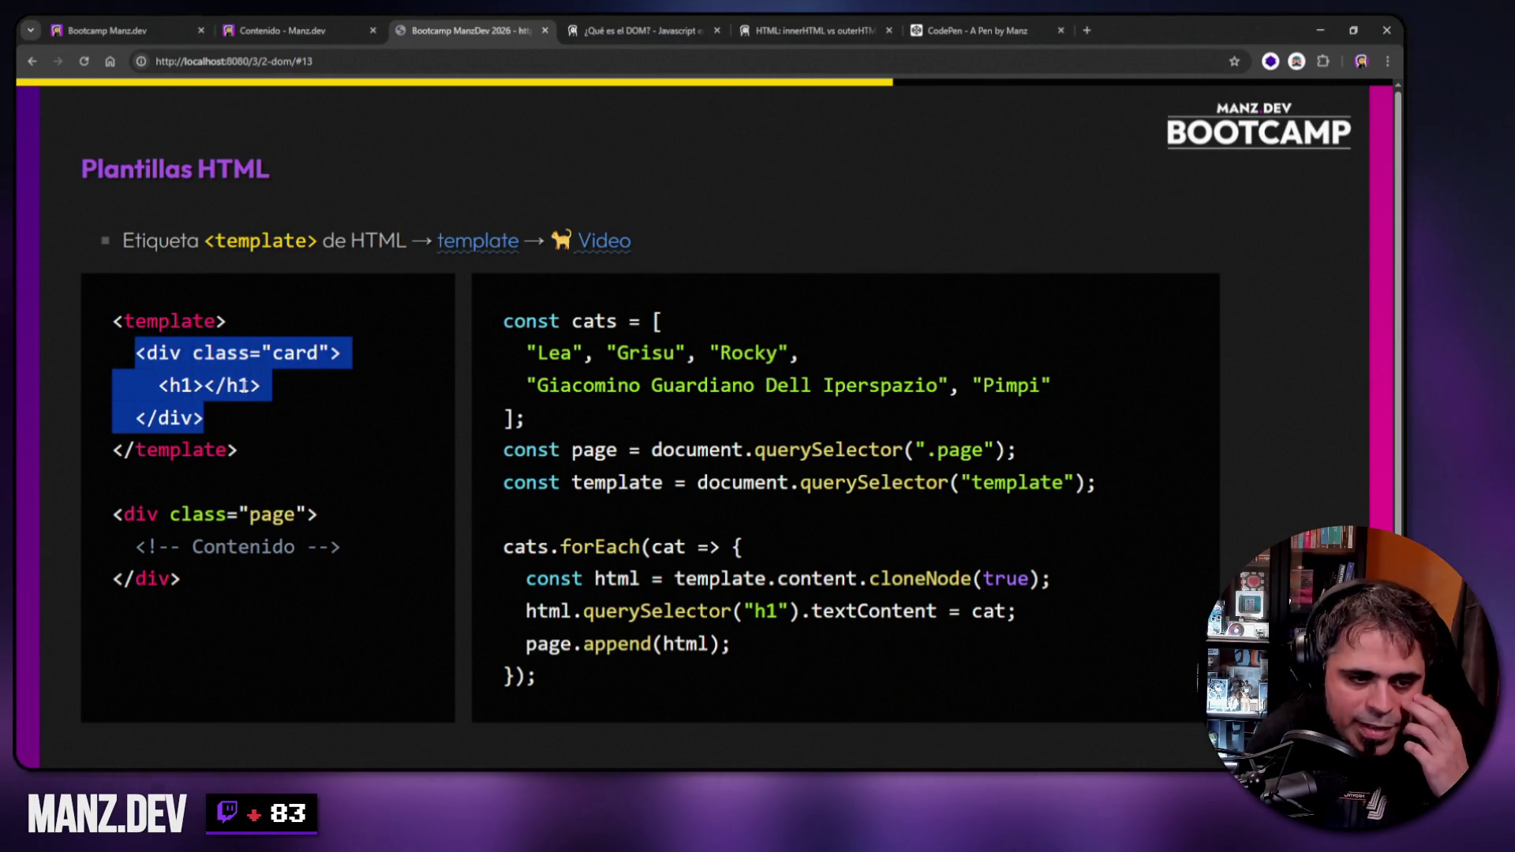
Explain html.querySelector finding the empty h1 and setting its textContent to cat.
double_click(540, 610)
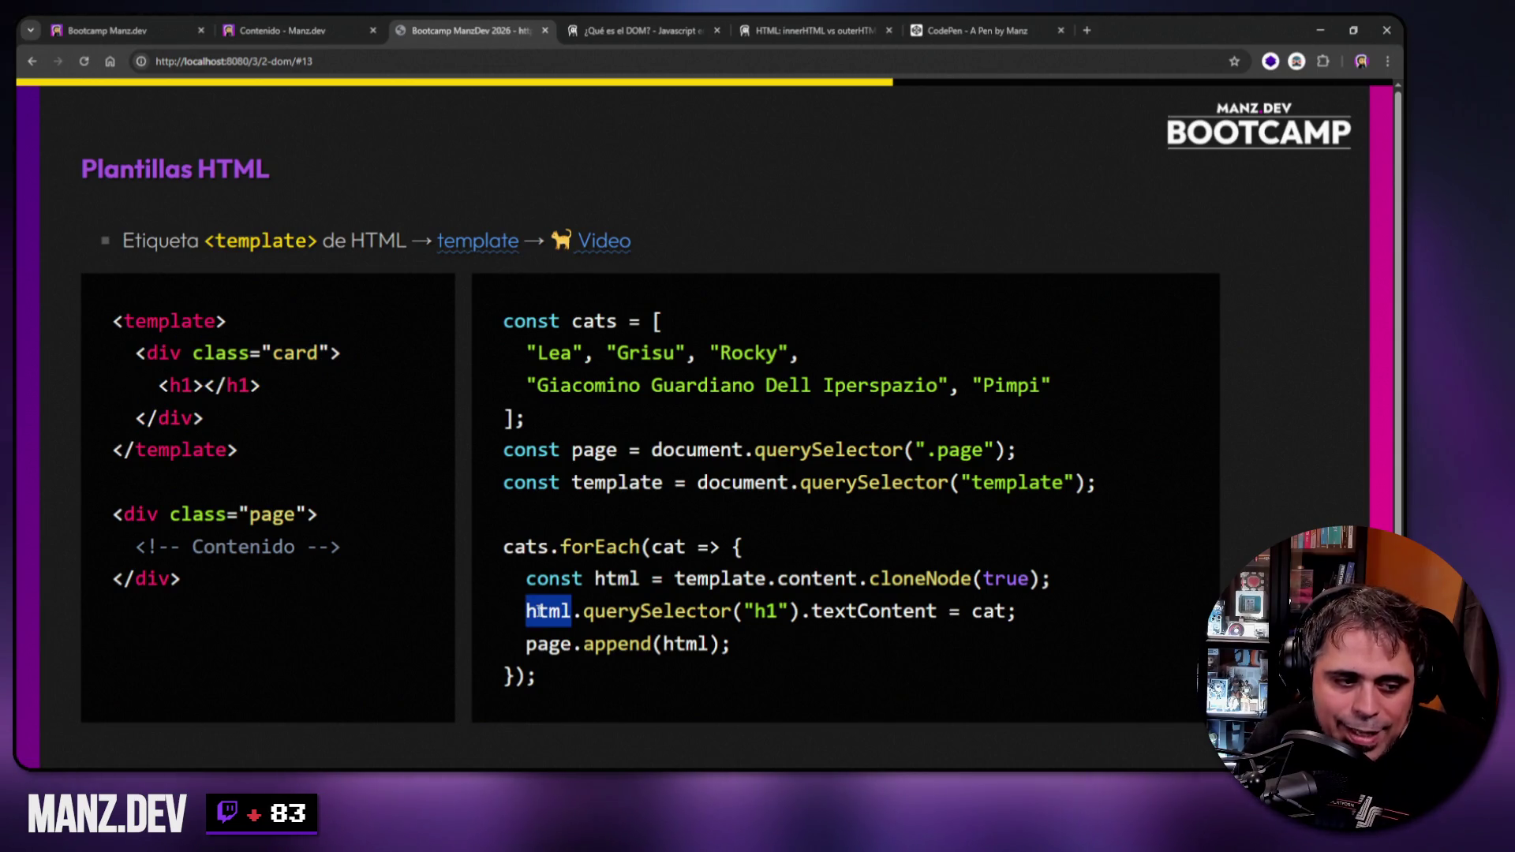
double_click(614, 579)
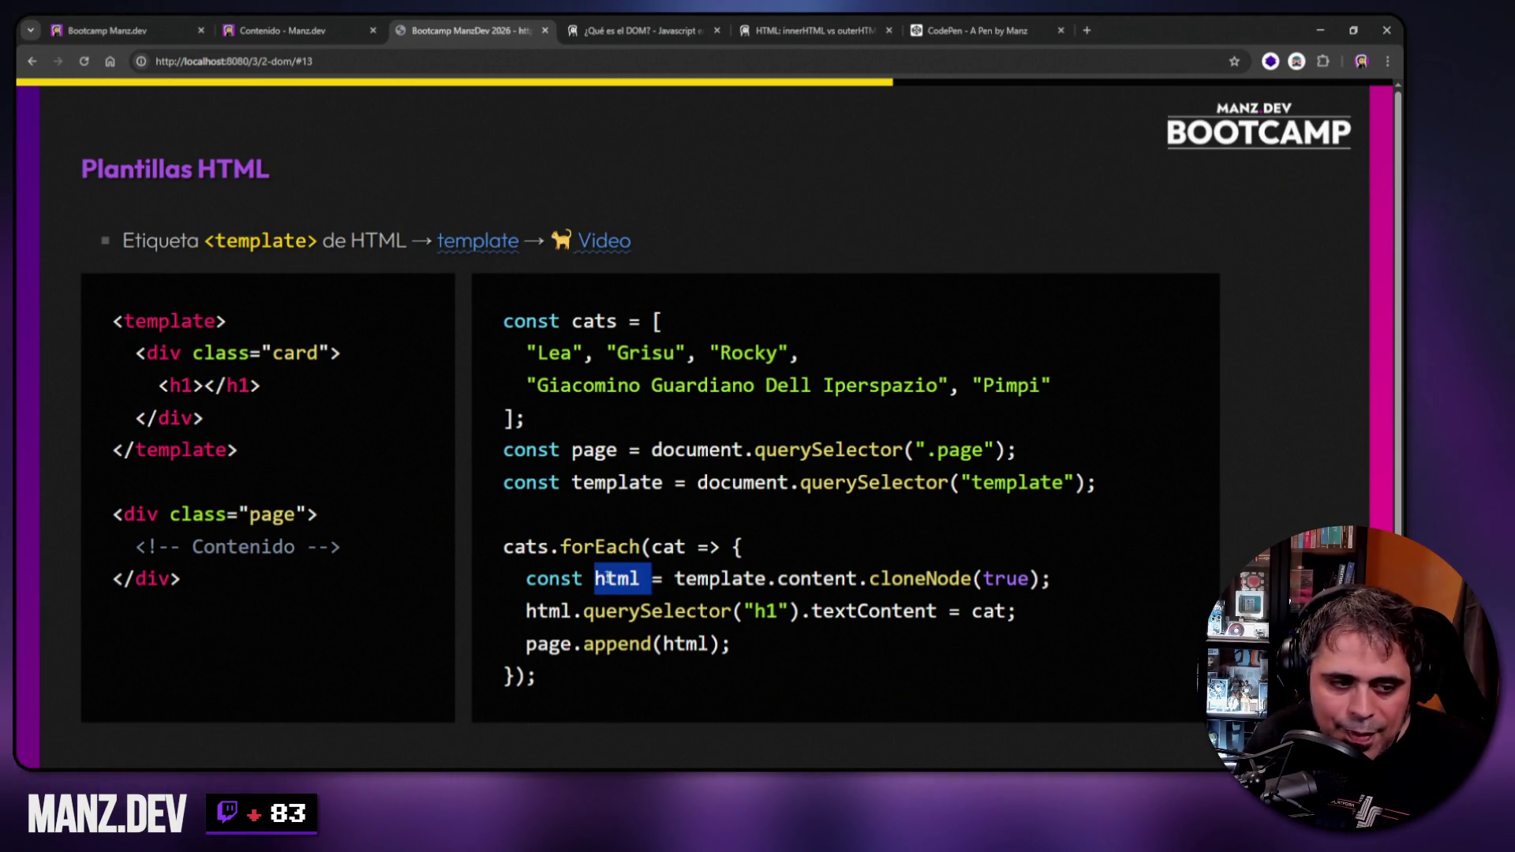
double_click(546, 611)
left_click_drag(596, 611, 778, 611)
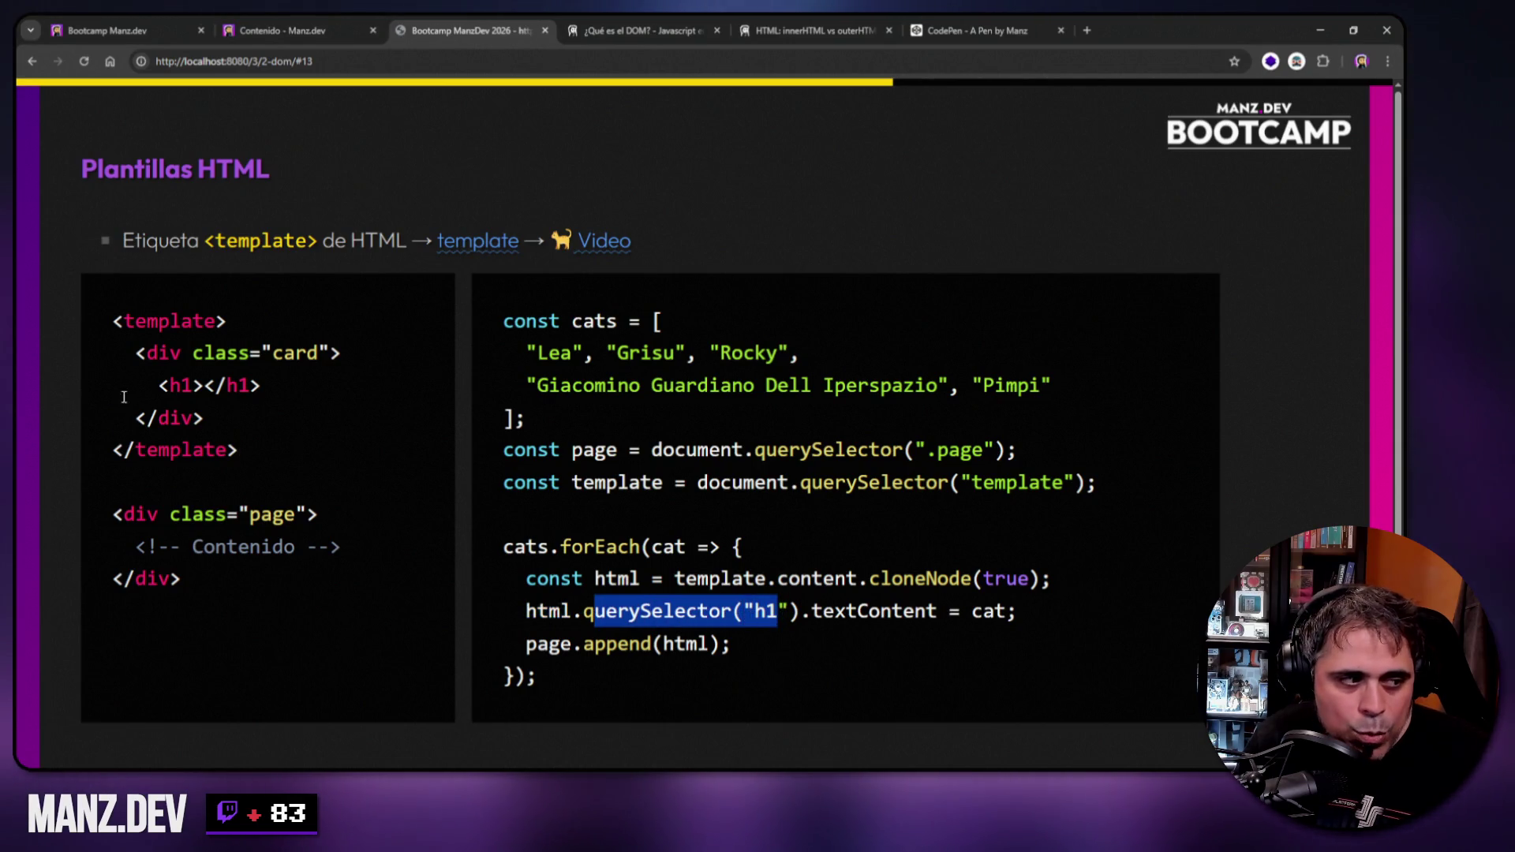
left_click_drag(159, 385, 258, 385)
left_click(824, 632)
left_click_drag(812, 611, 1005, 612)
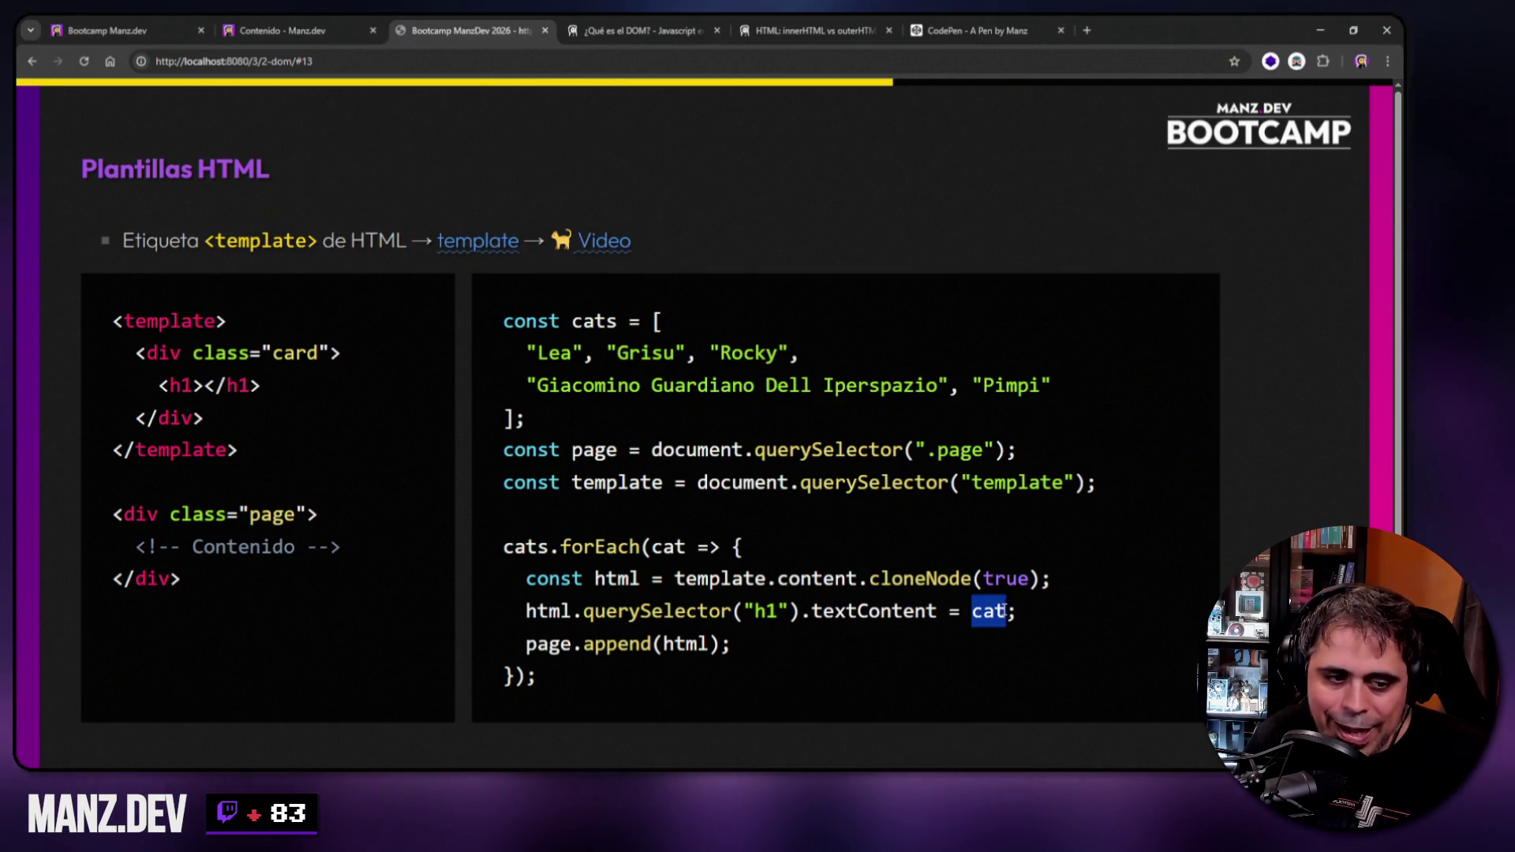
double_click(669, 546)
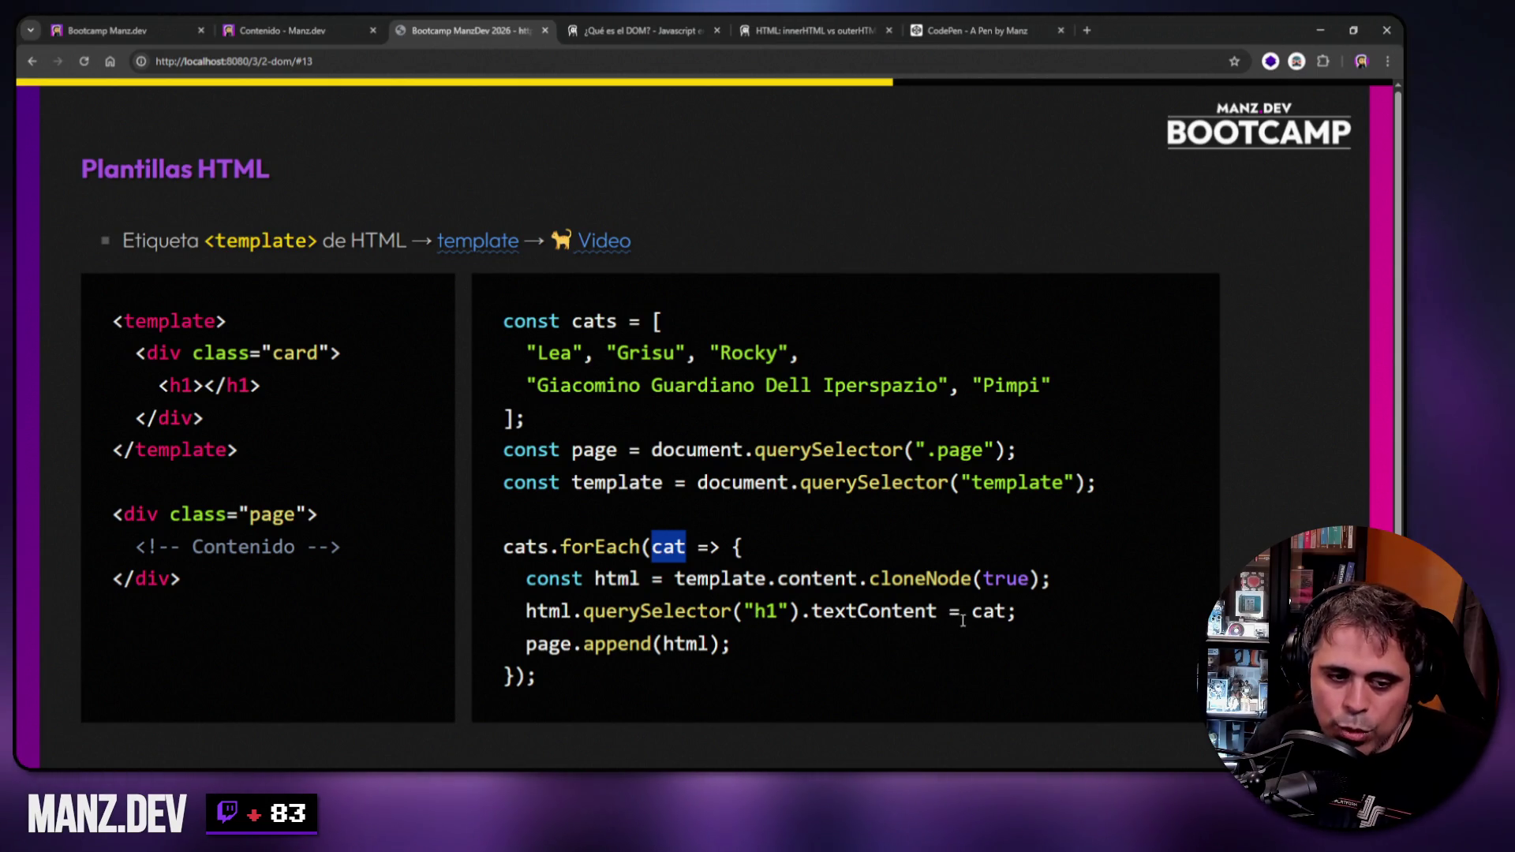
Explain page.append(html) adding each card to the page div, and select the whole forEach loop.
double_click(525, 645)
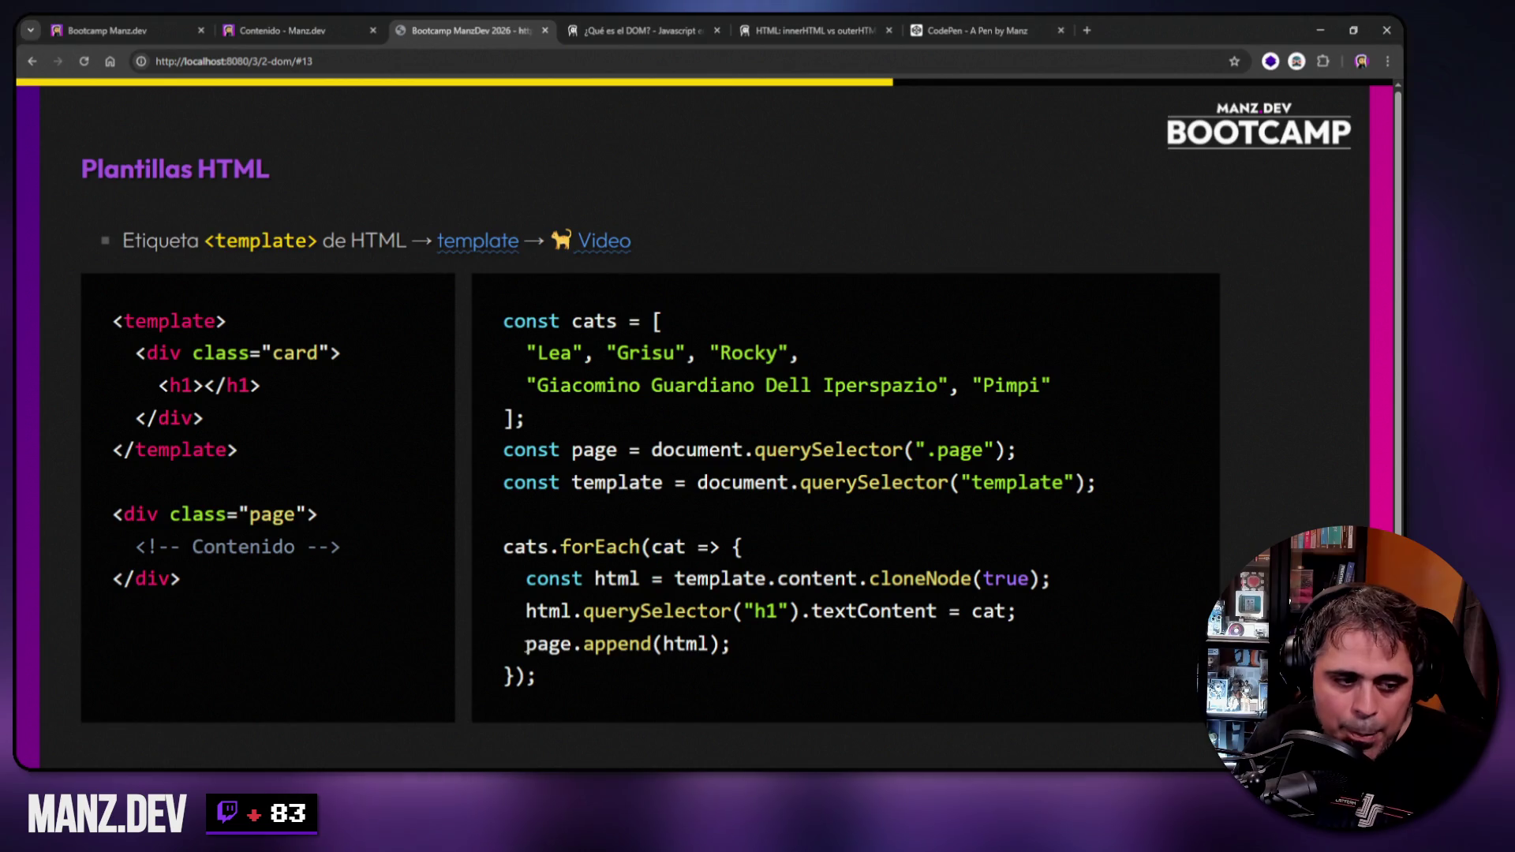
triple_click(672, 651)
double_click(680, 647)
double_click(538, 643)
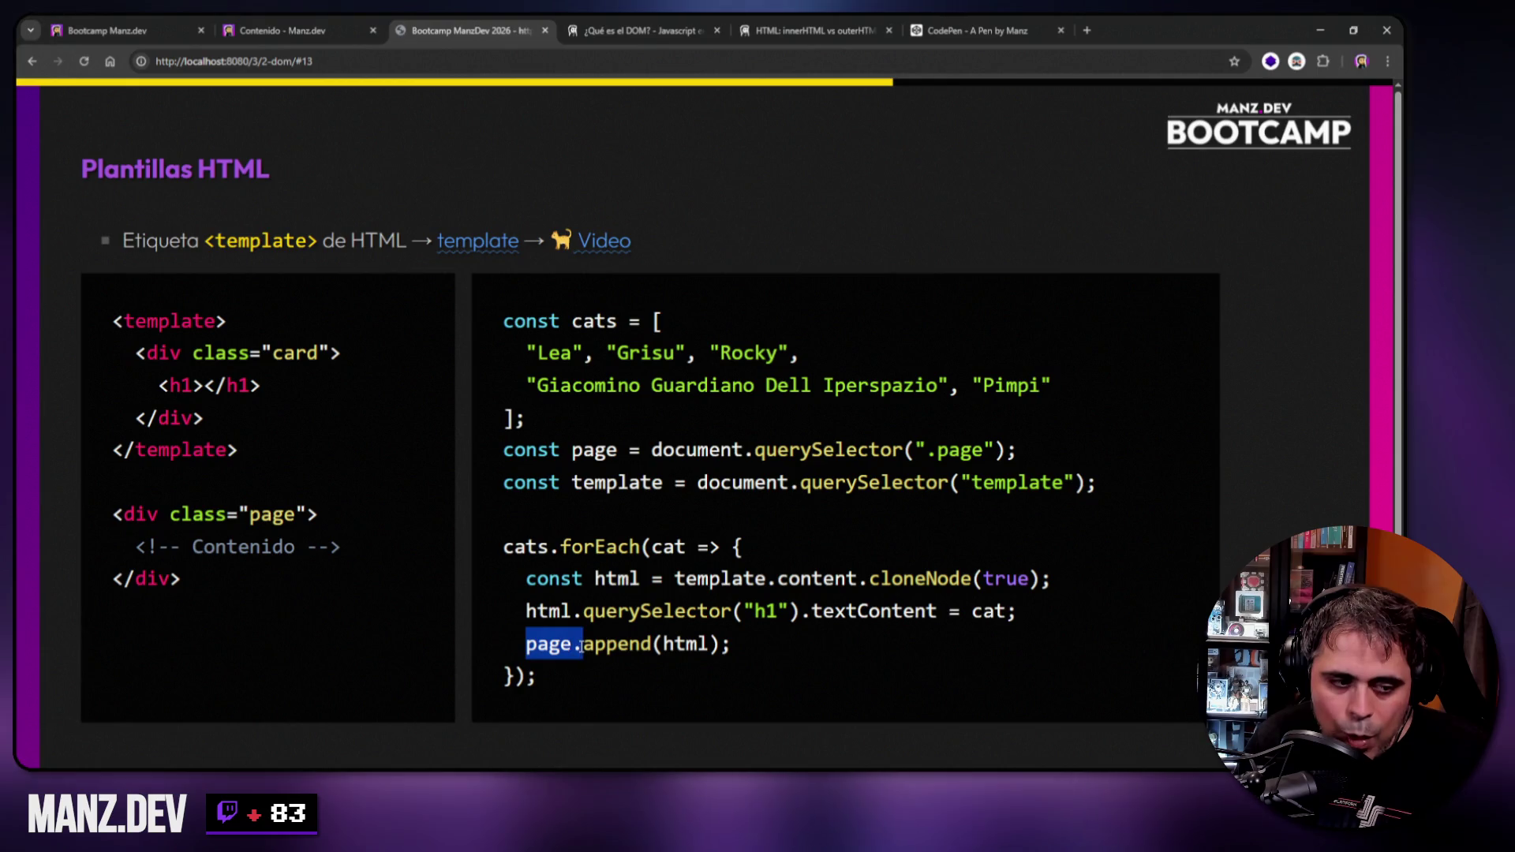
left_click_drag(114, 516, 212, 578)
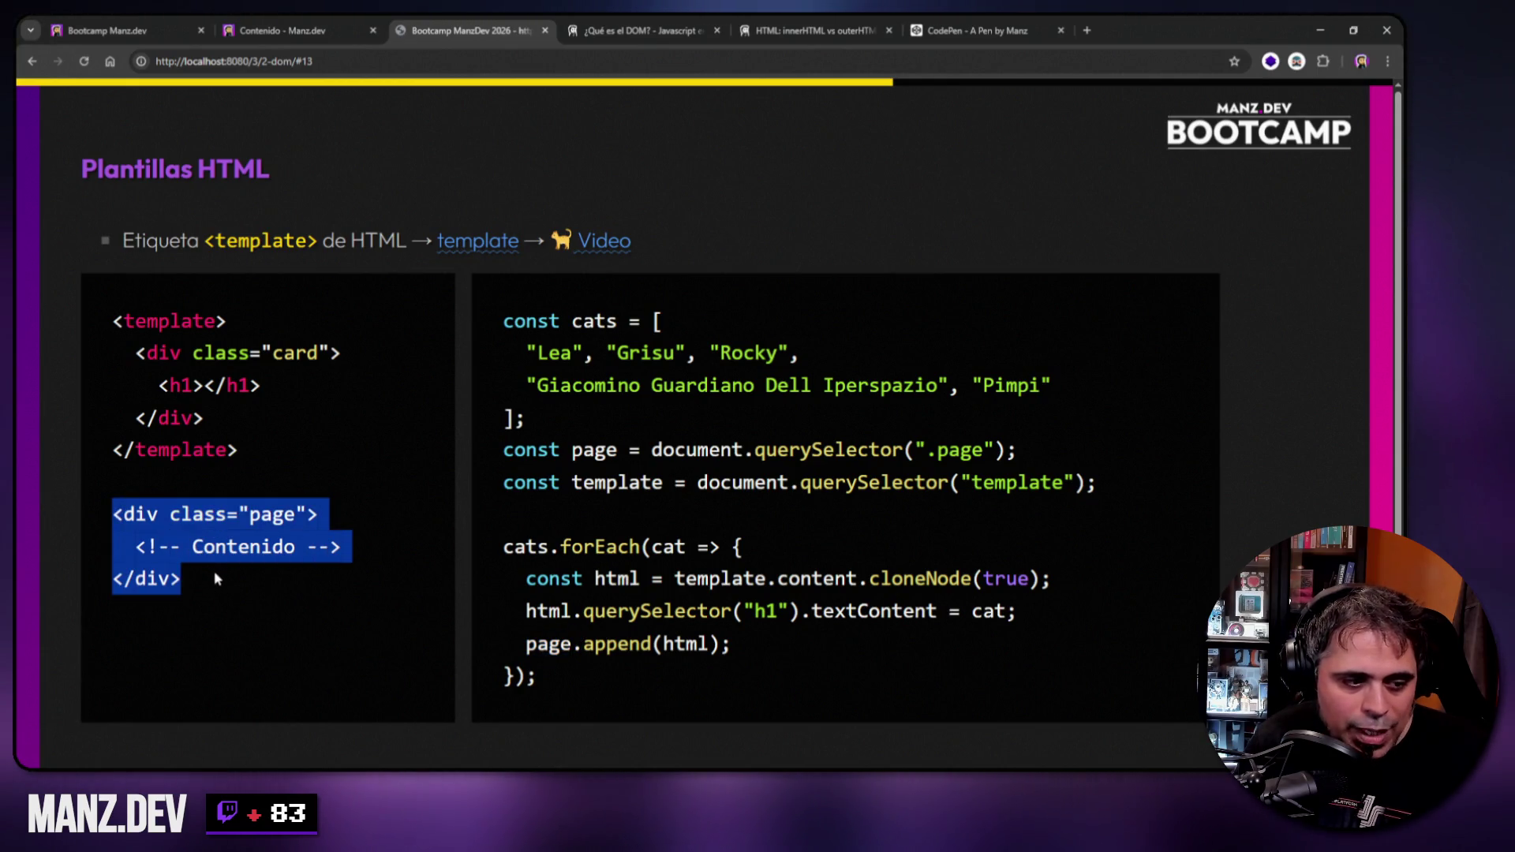
mouse_move(651, 544)
left_mouse_down()
mouse_move(649, 580)
mouse_move(513, 677)
left_mouse_up()
left_click_drag(504, 545, 537, 679)
key("ctrl+c")
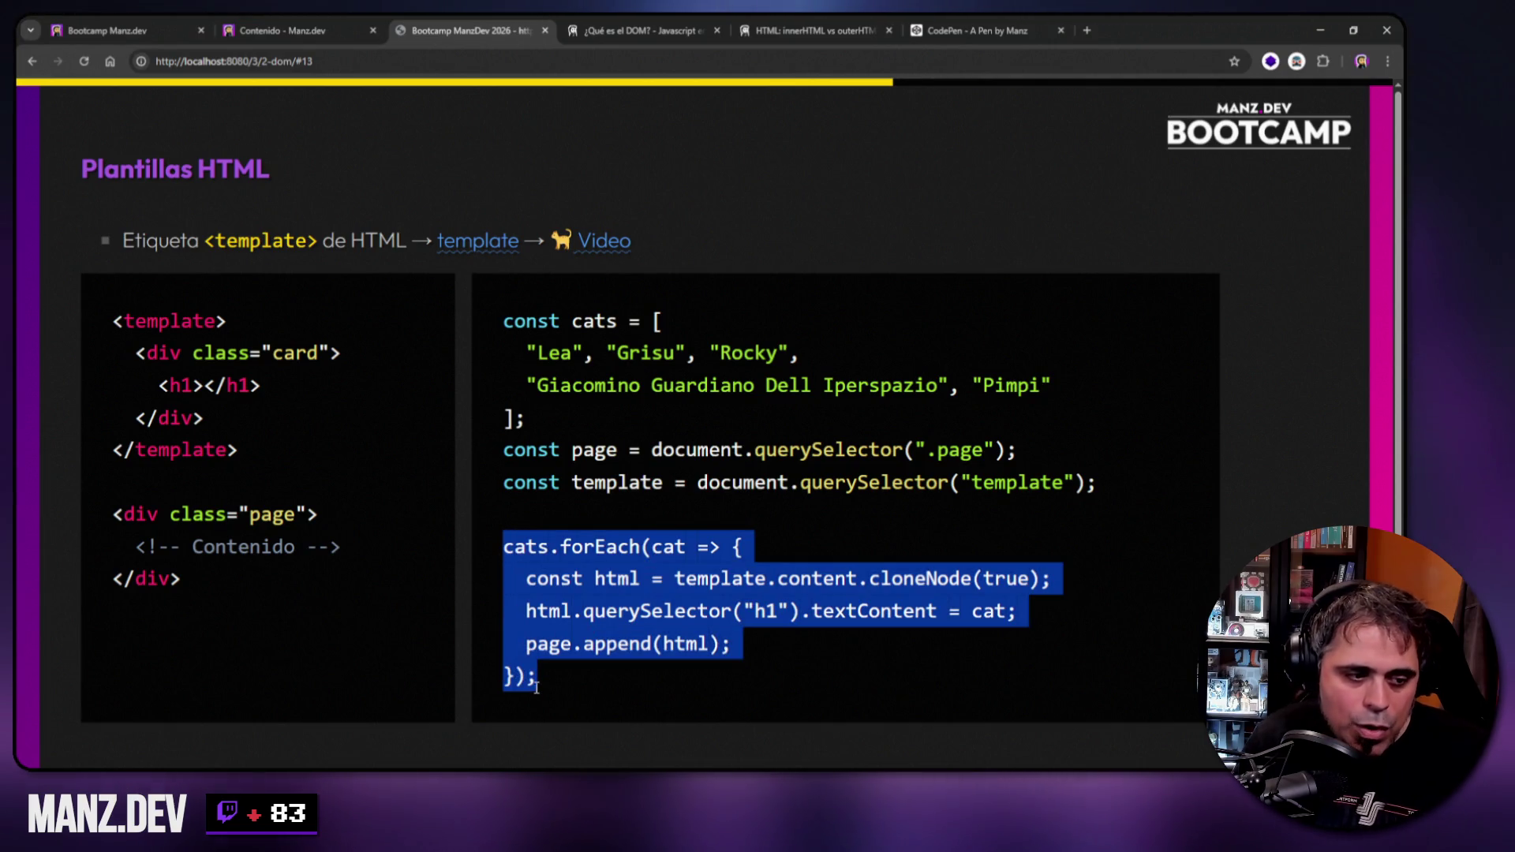
left_click(958, 31)
Paste the forEach loop at JS line 8 with a blank line above it, rendering five cat headings.
left_click(186, 671)
left_click_drag(522, 617, 668, 593)
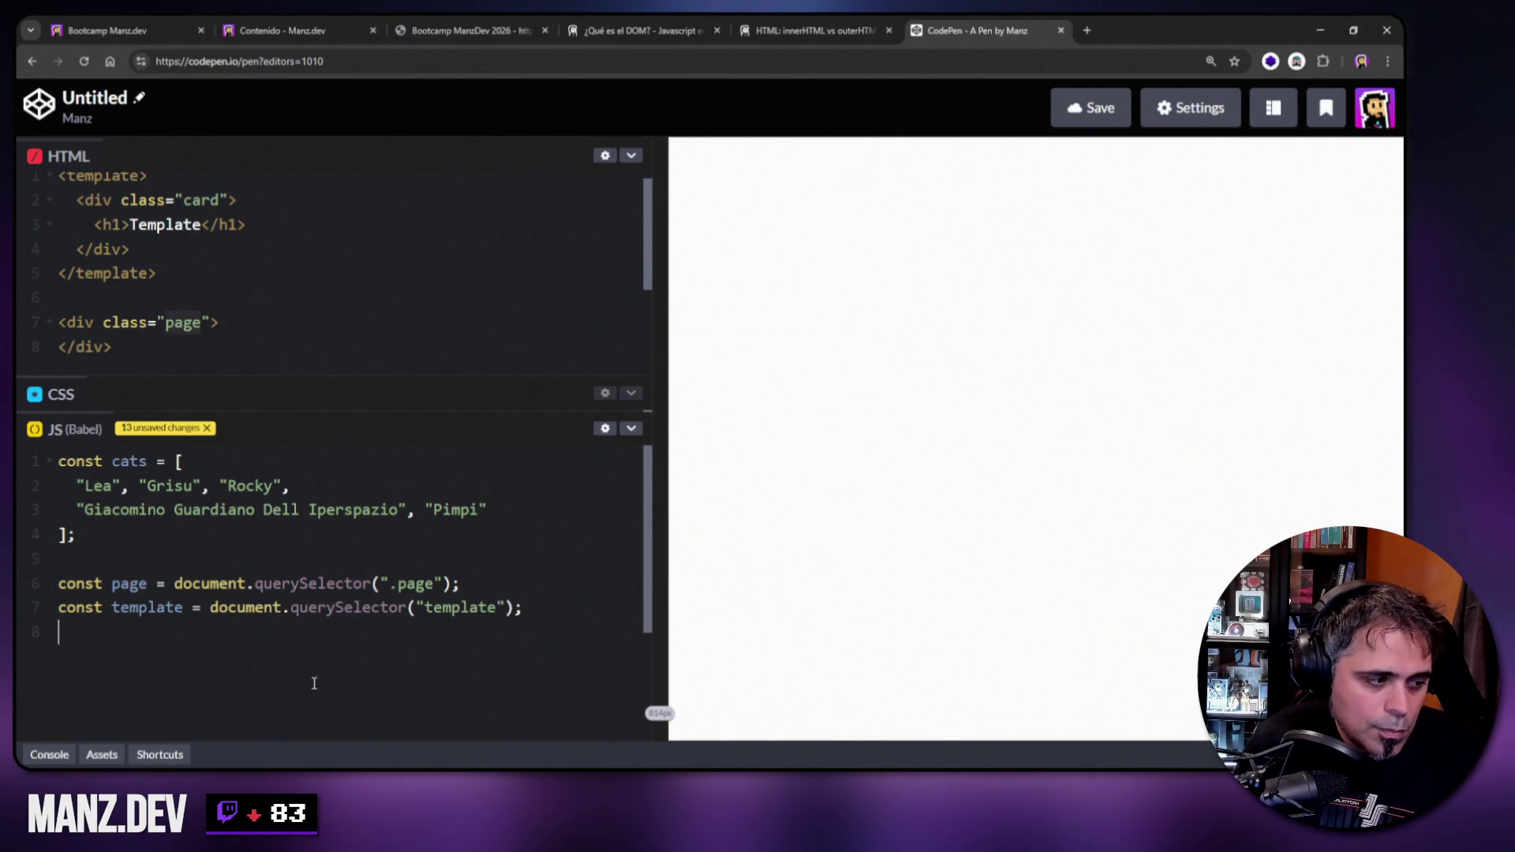
key("ctrl+v")
key("Up")
key("Up")
key("Up")
key("Up")
key("Home")
key("Return")
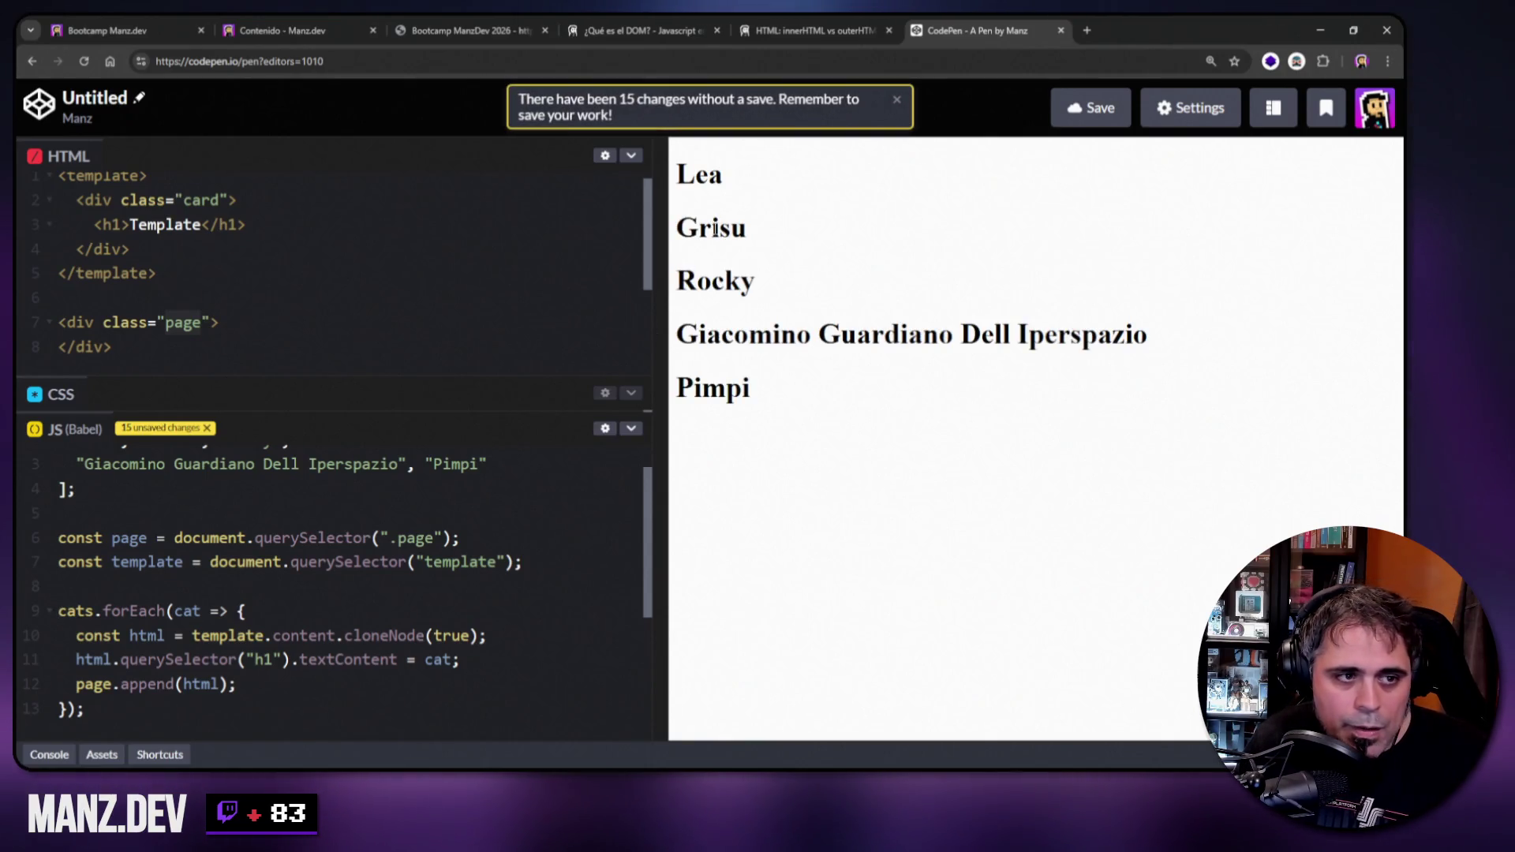
right_click(711, 180)
Inspect the preview, expand the card divs for Lea, Grisu and Rocky, then close DevTools.
left_click(783, 564)
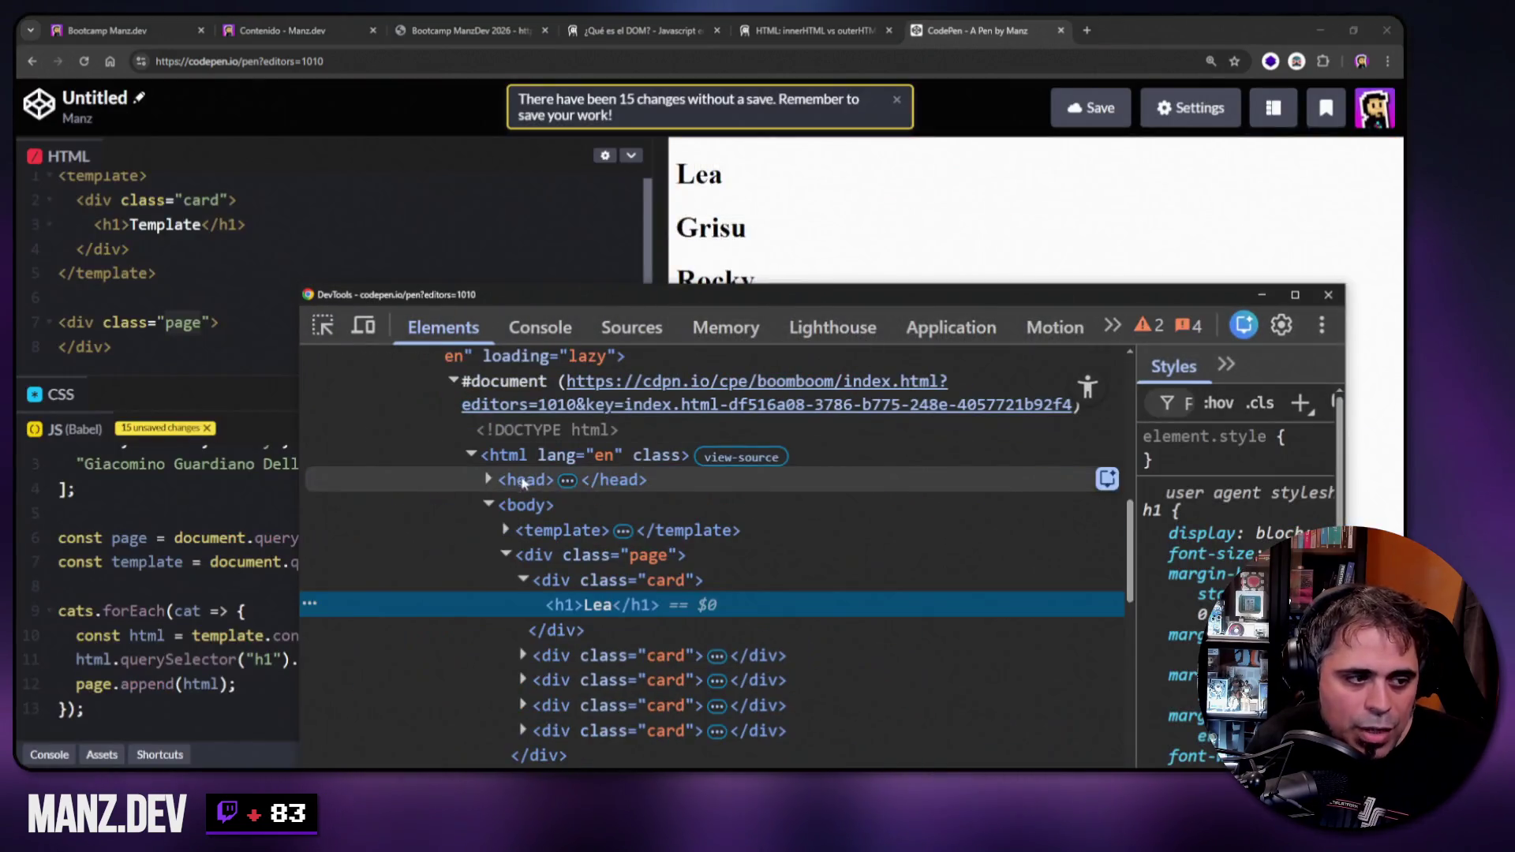
left_click(552, 508)
left_click(523, 507)
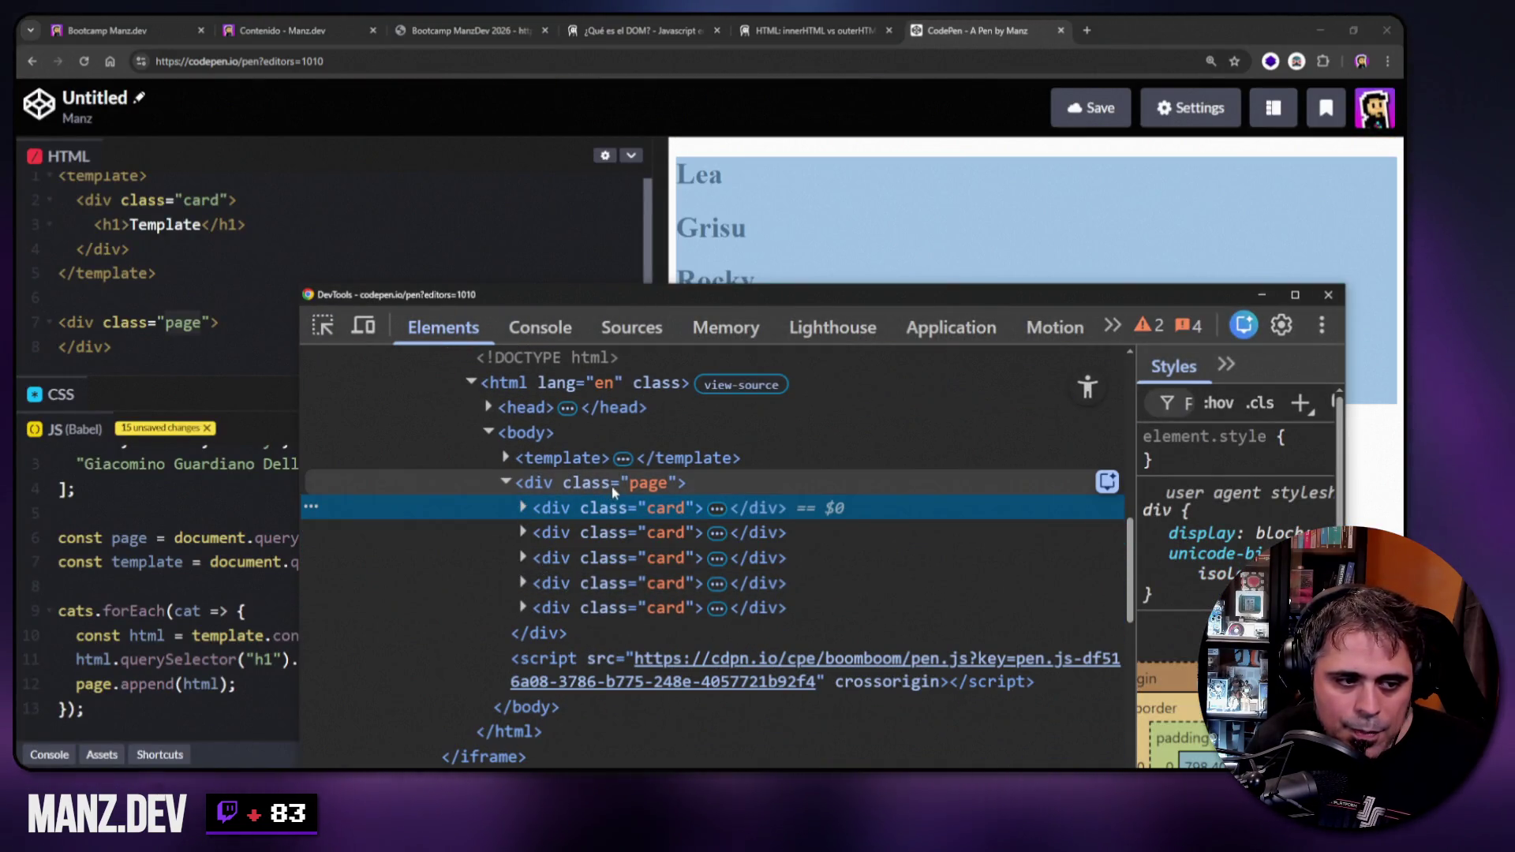
left_click(523, 508)
left_click(522, 507)
left_click(552, 533)
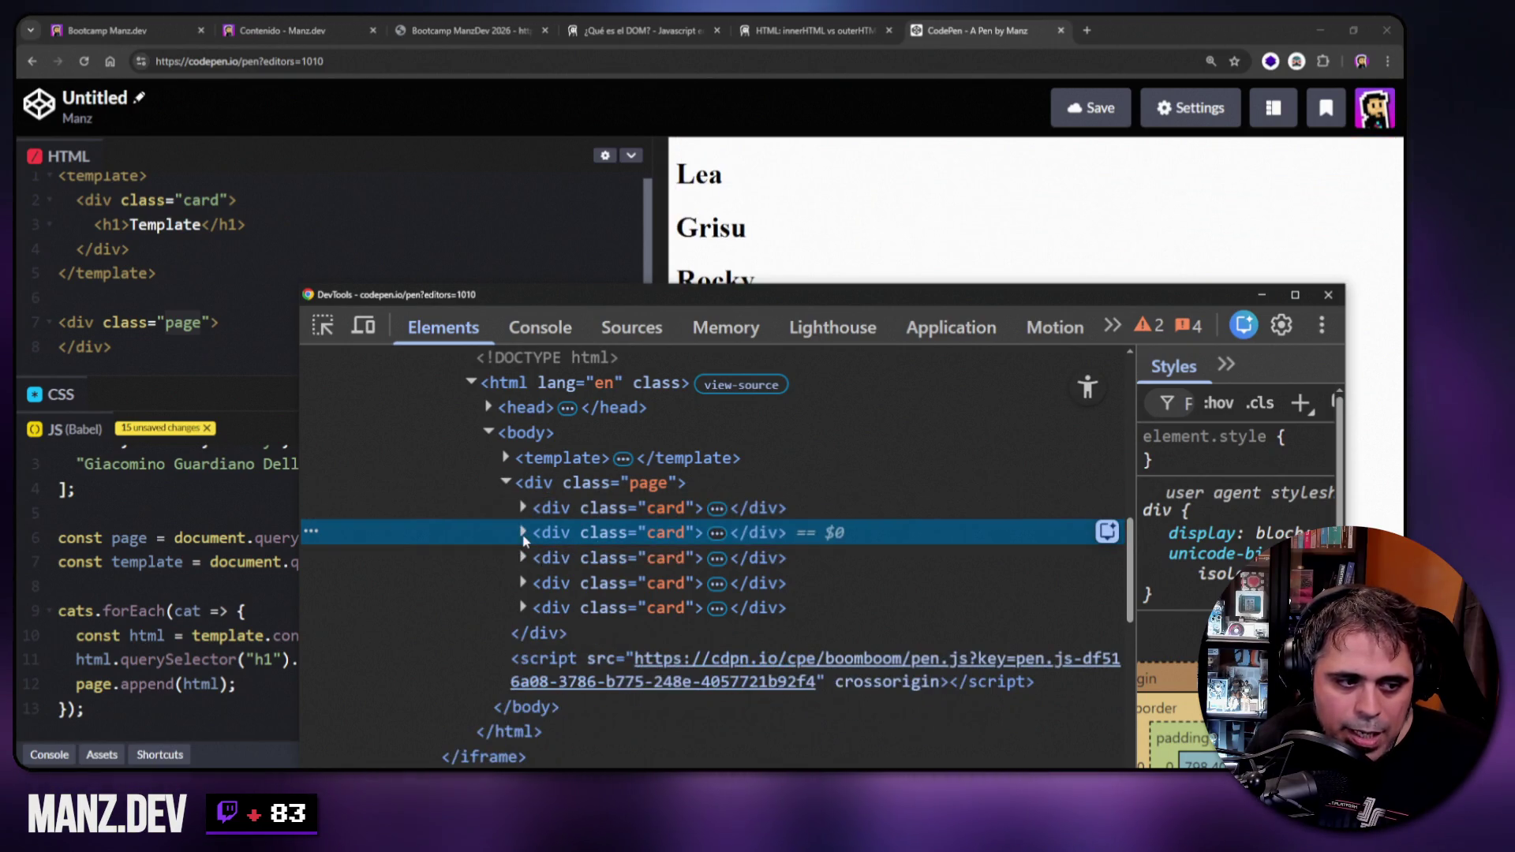
left_click(523, 532)
left_click(523, 533)
left_click(552, 558)
left_click(523, 558)
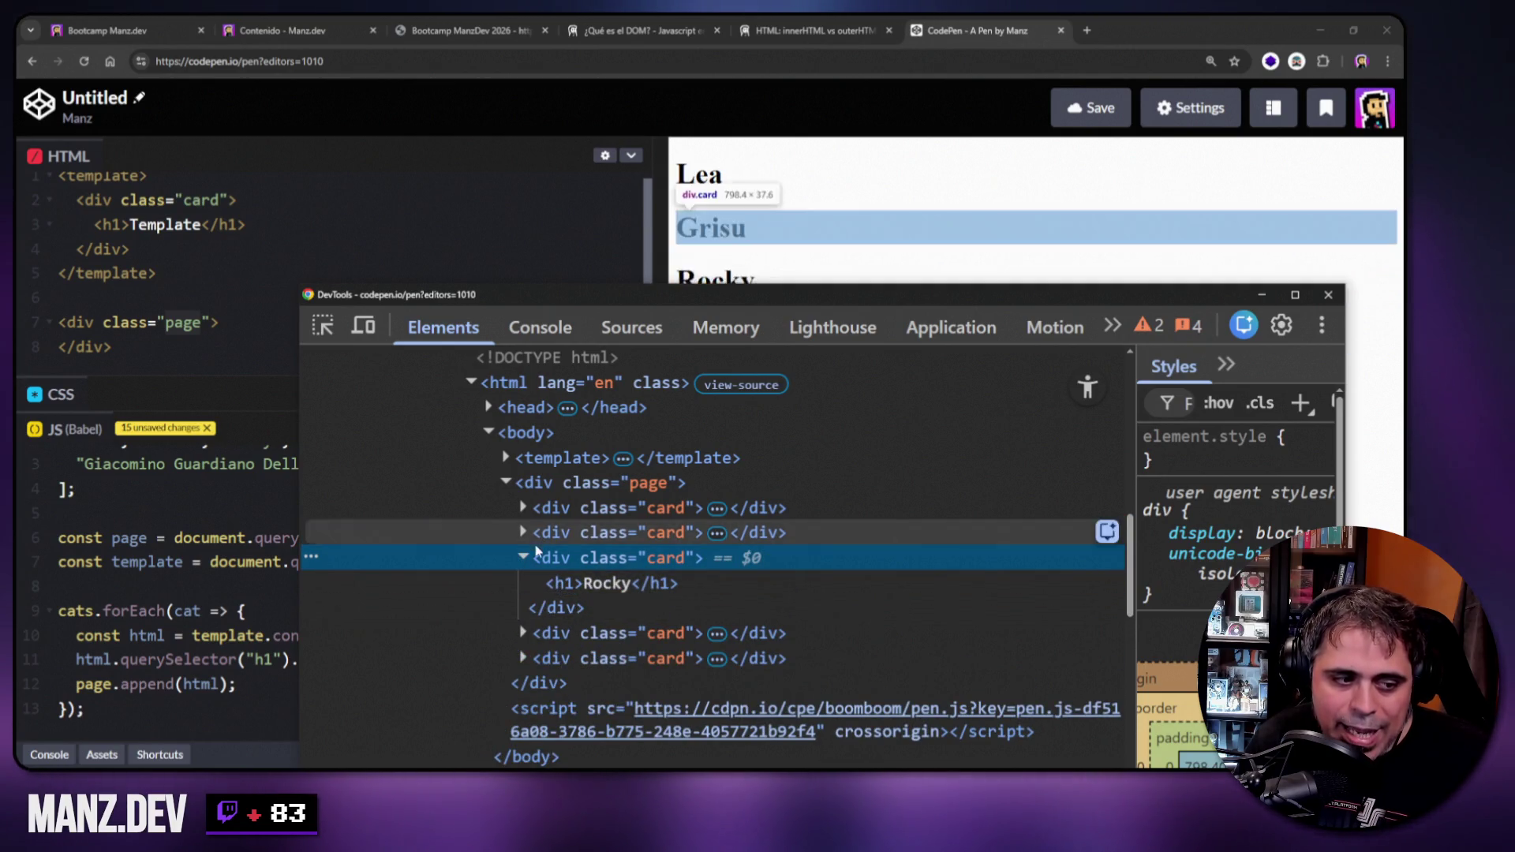
left_click(1328, 294)
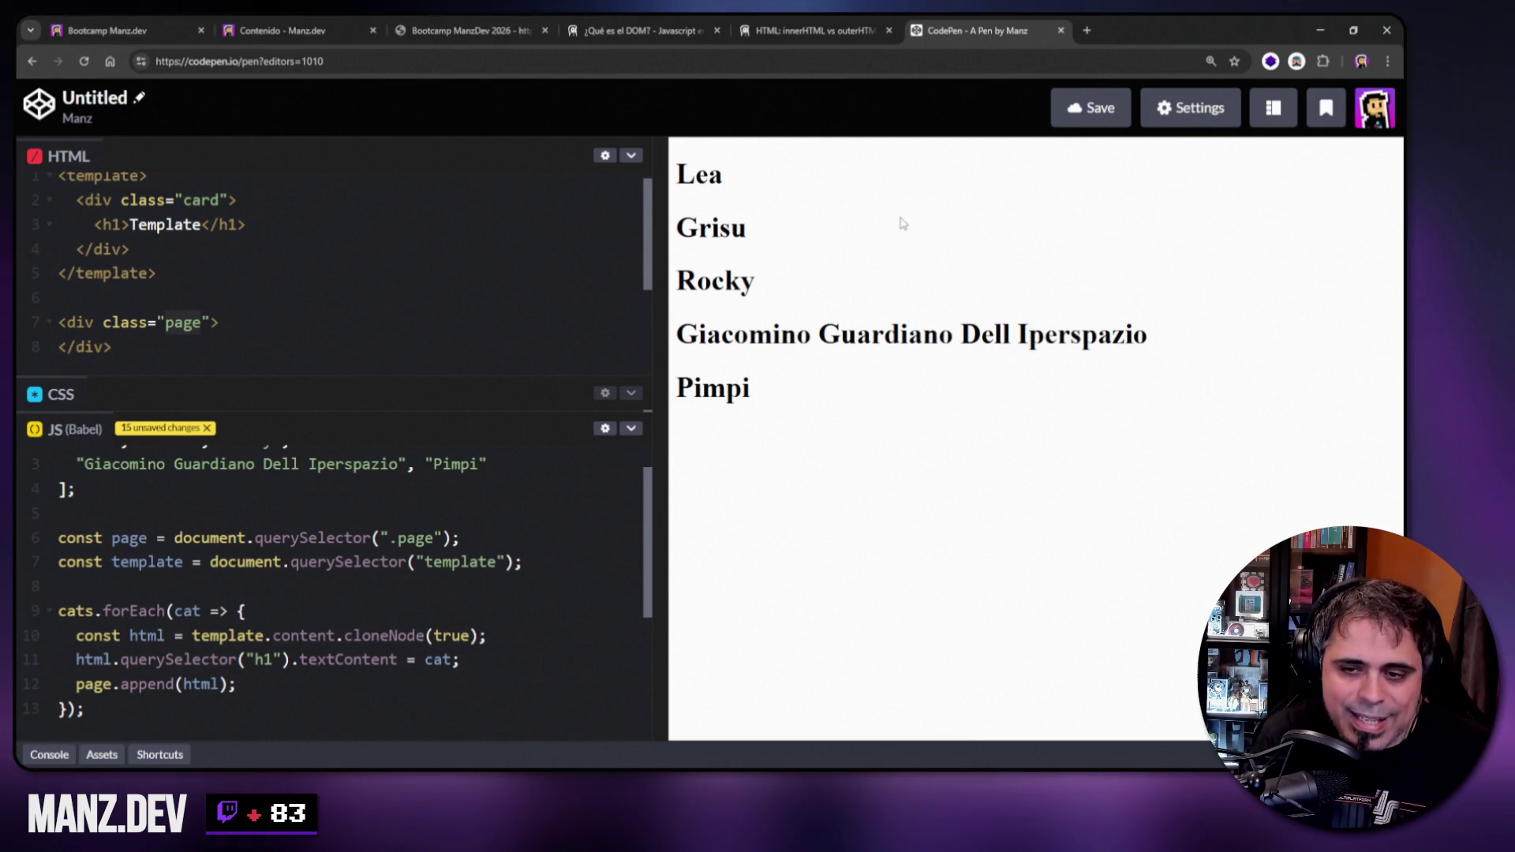
left_click(282, 30)
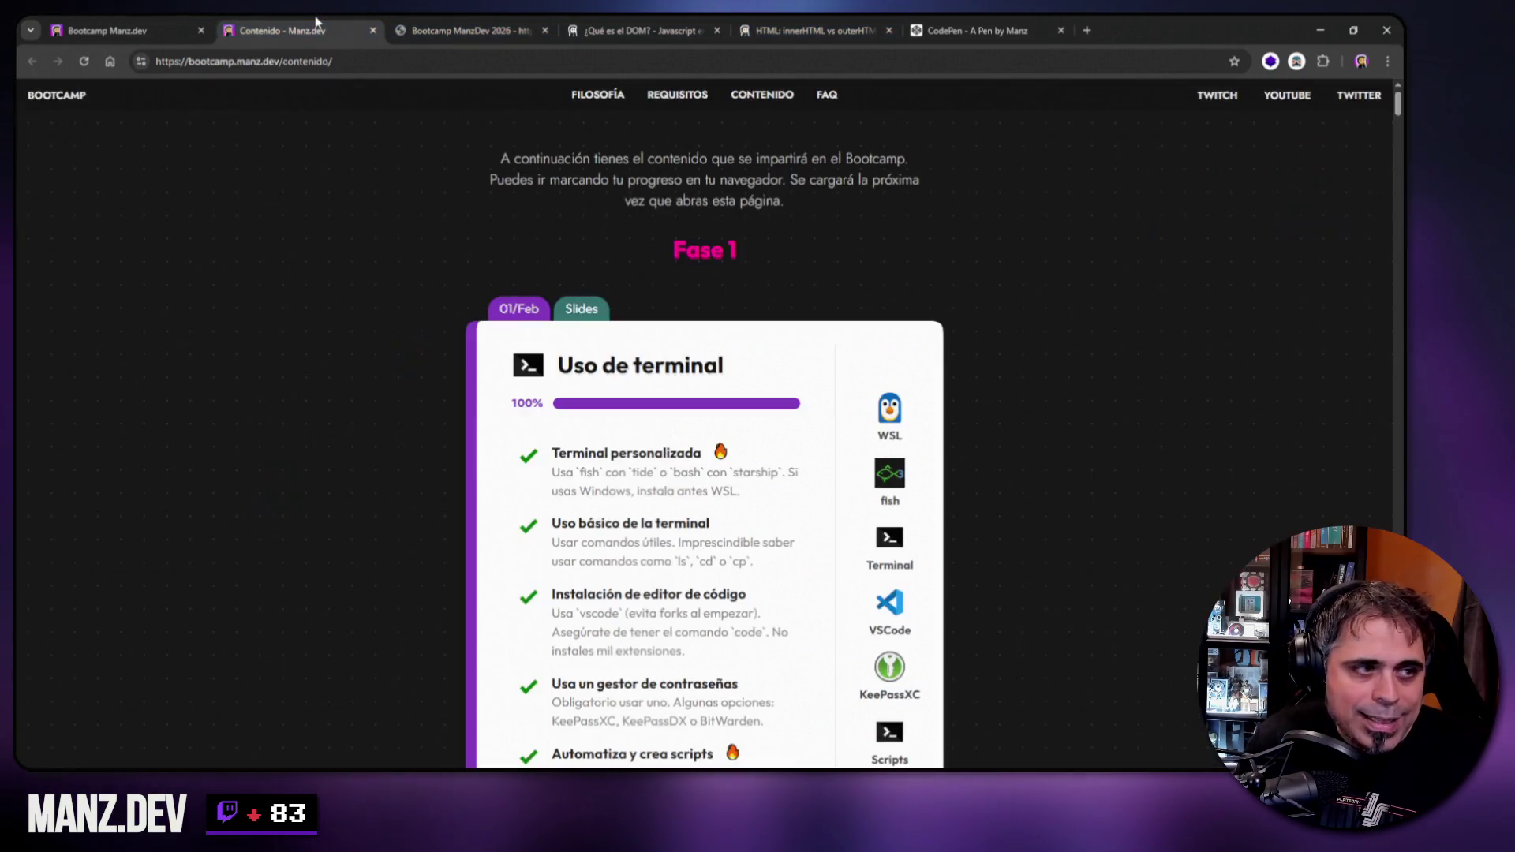
Switch from the Contenido - Manz.dev tab to the Bootcamp ManzDev 2026 slides.
key("ctrl+Tab")
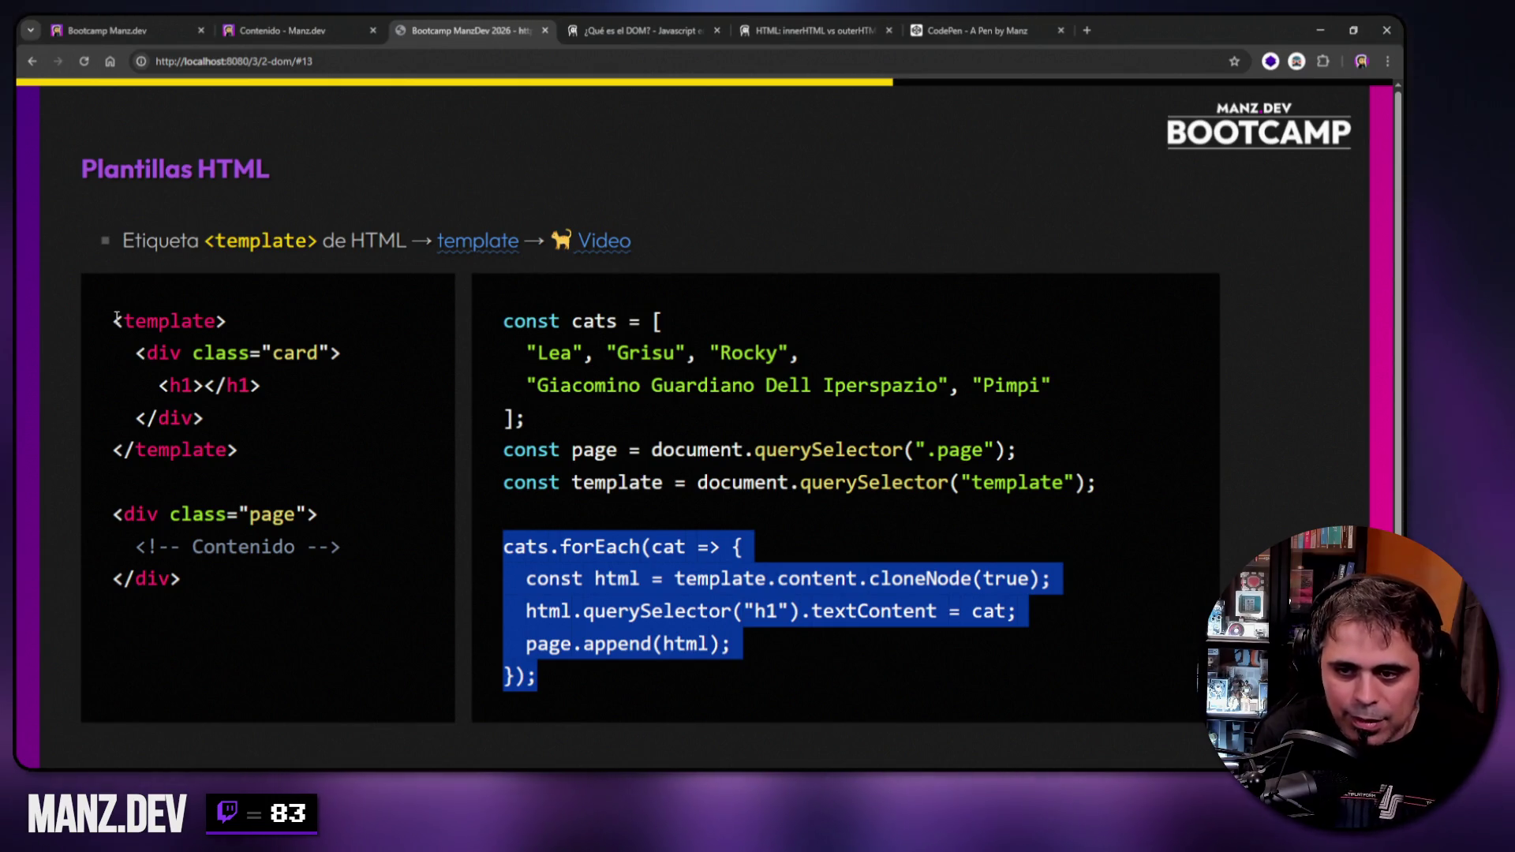
left_click_drag(117, 319, 270, 433)
left_click(251, 441)
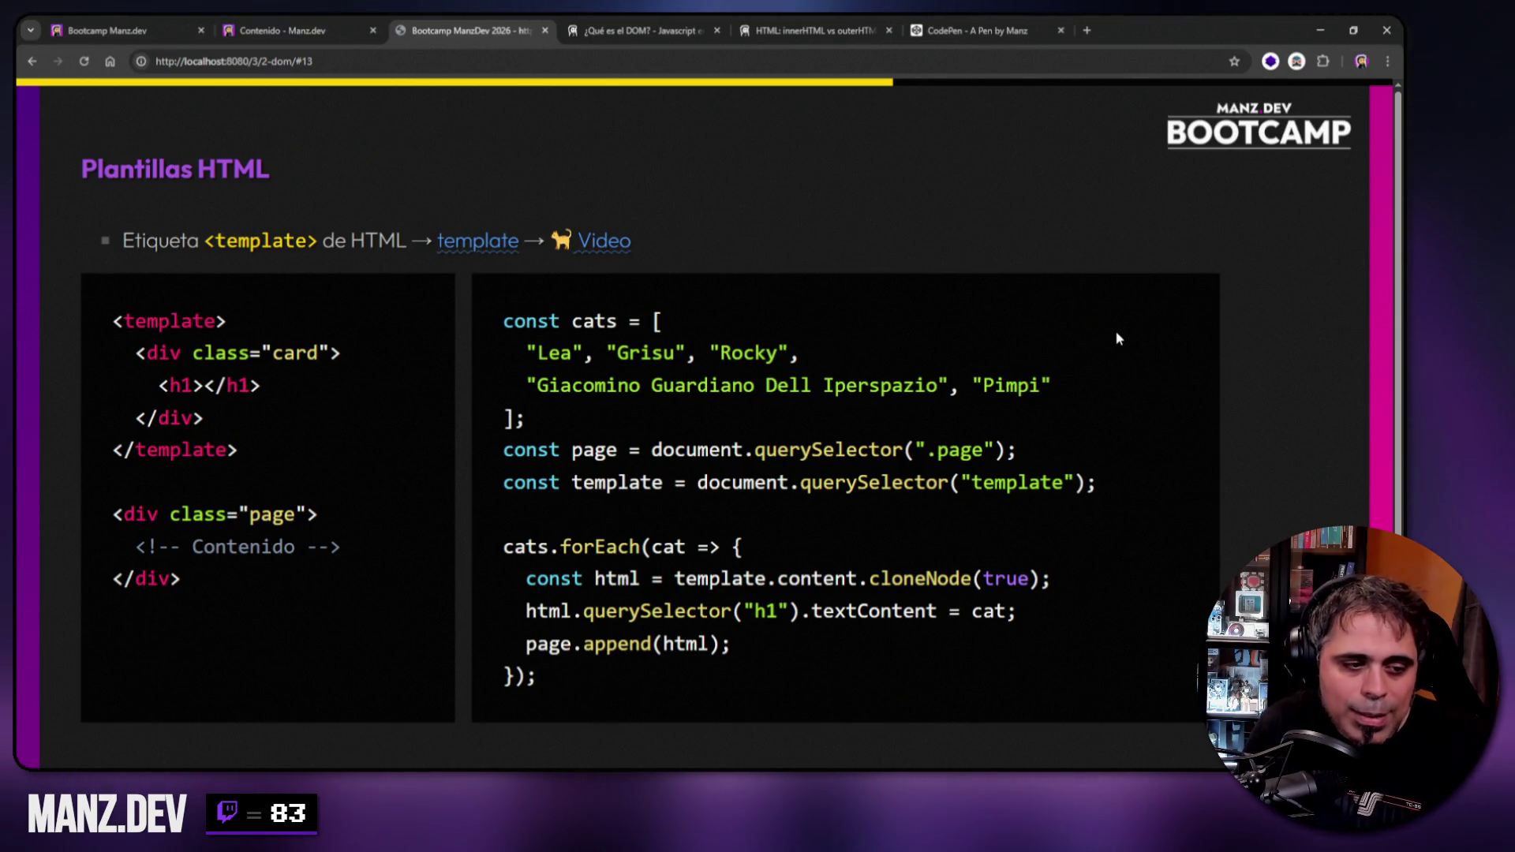
mouse_move(736, 547)
left_mouse_down()
mouse_move(584, 612)
mouse_move(512, 676)
left_mouse_up()
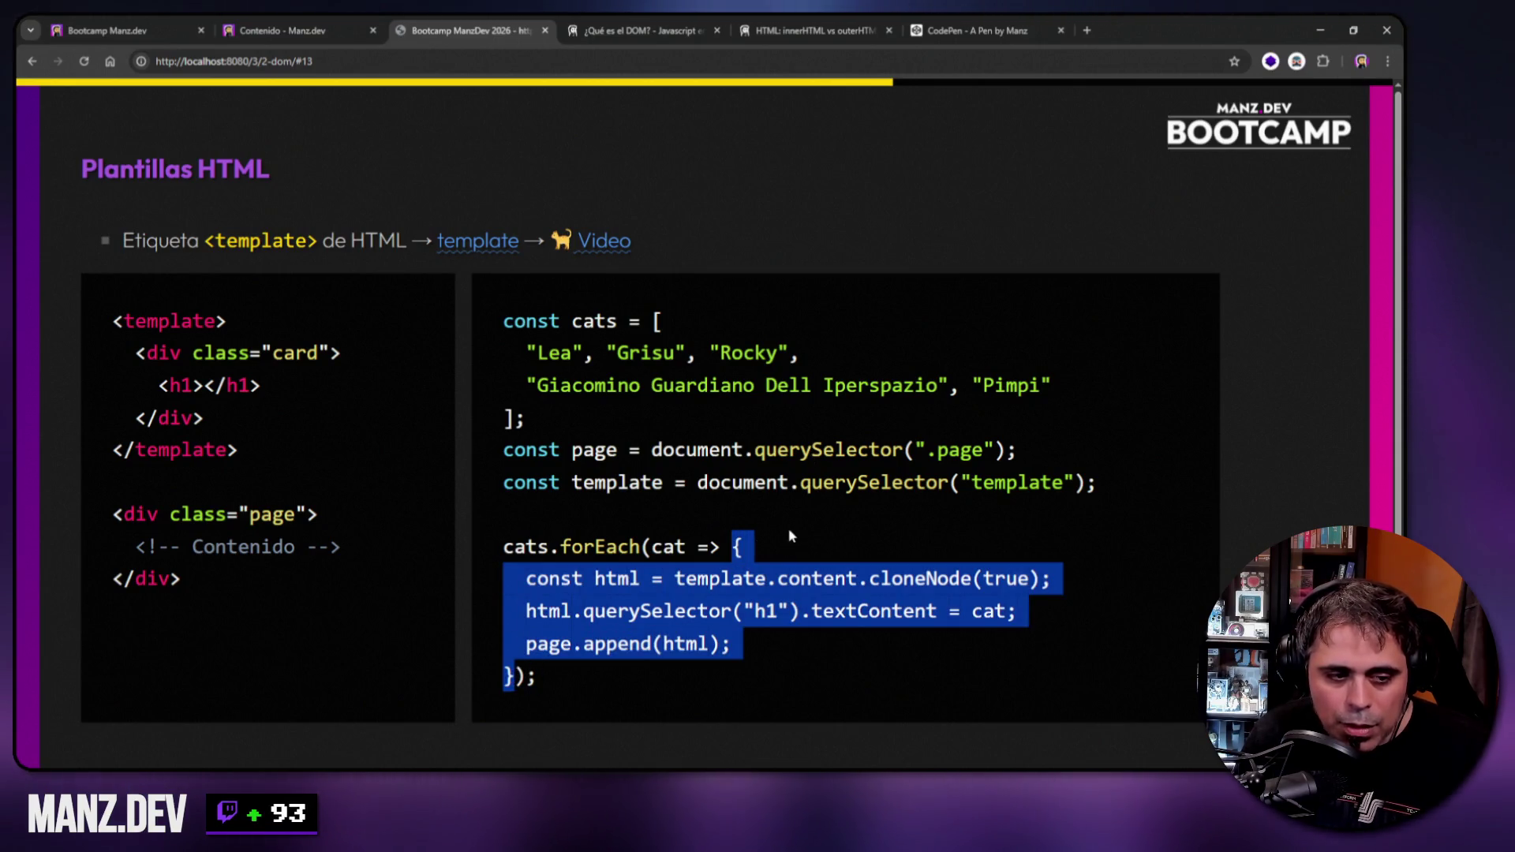
left_click(788, 535)
left_click_drag(526, 580, 641, 580)
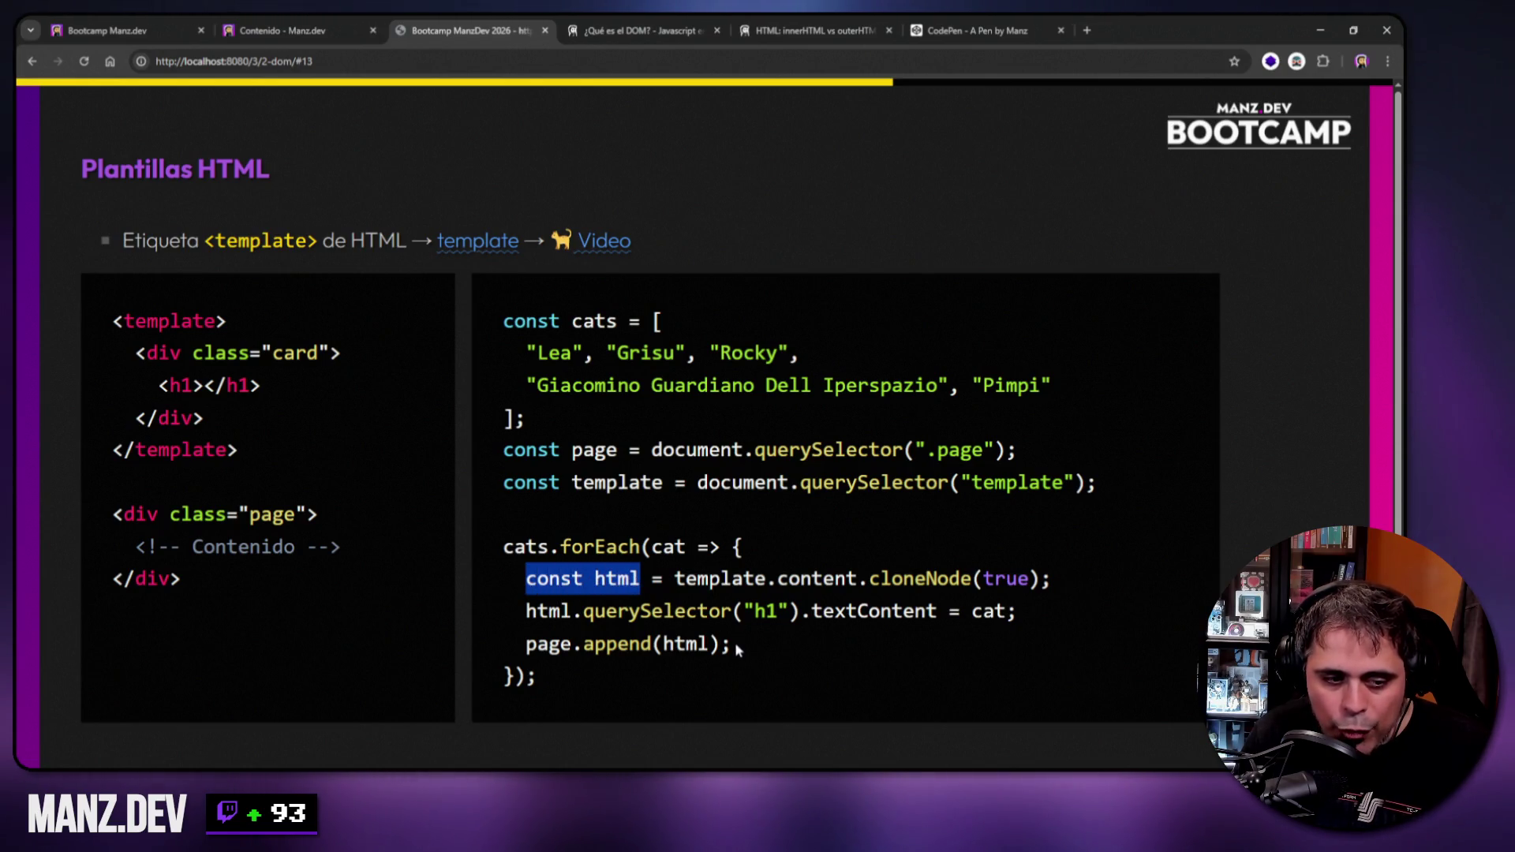
mouse_move(518, 677)
left_mouse_down()
mouse_move(676, 568)
mouse_move(738, 545)
left_mouse_up()
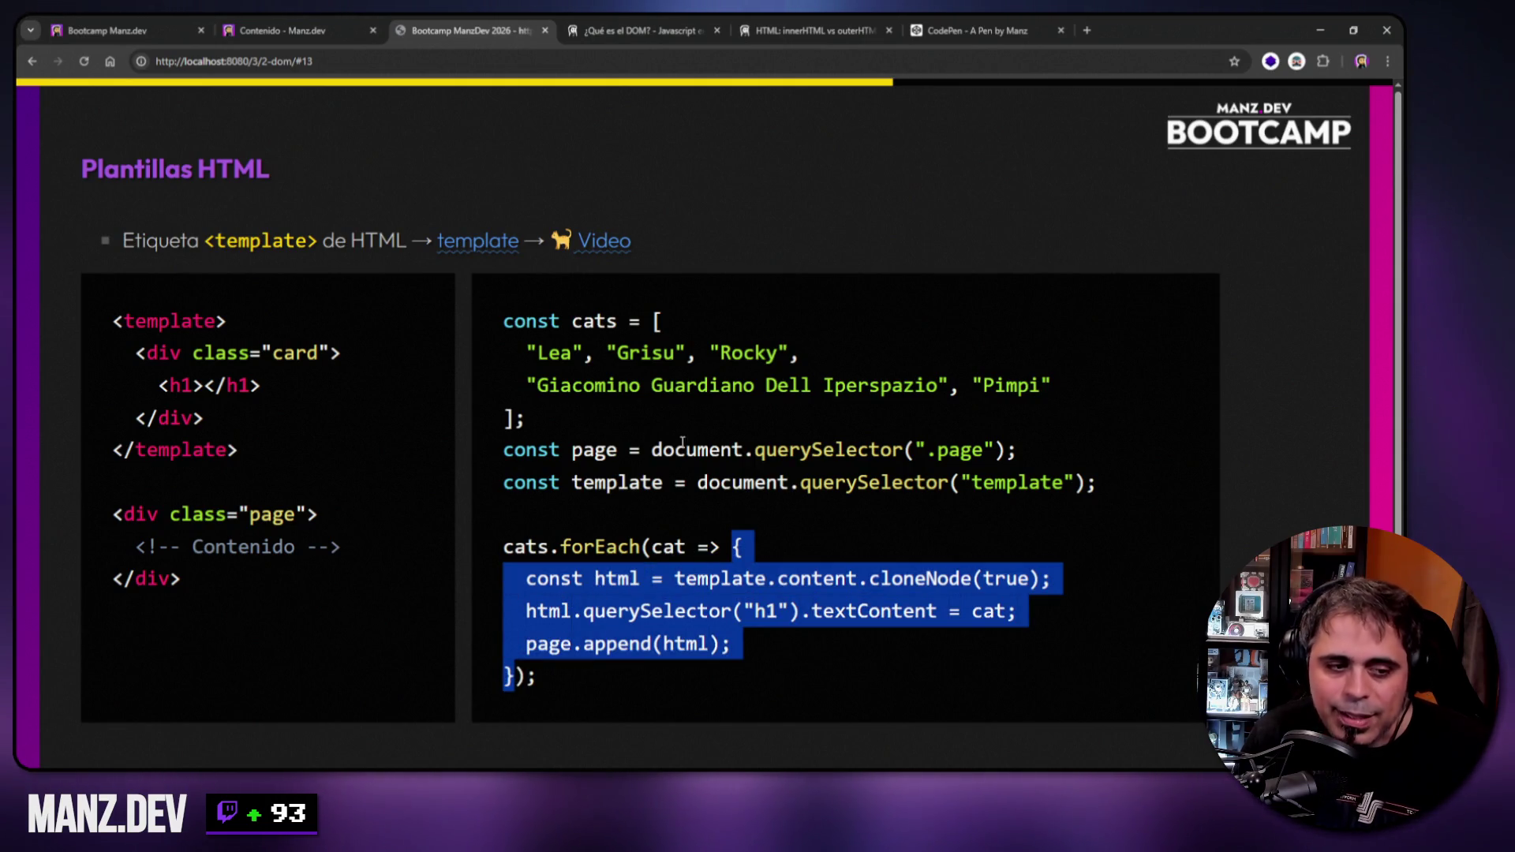
left_click(629, 581)
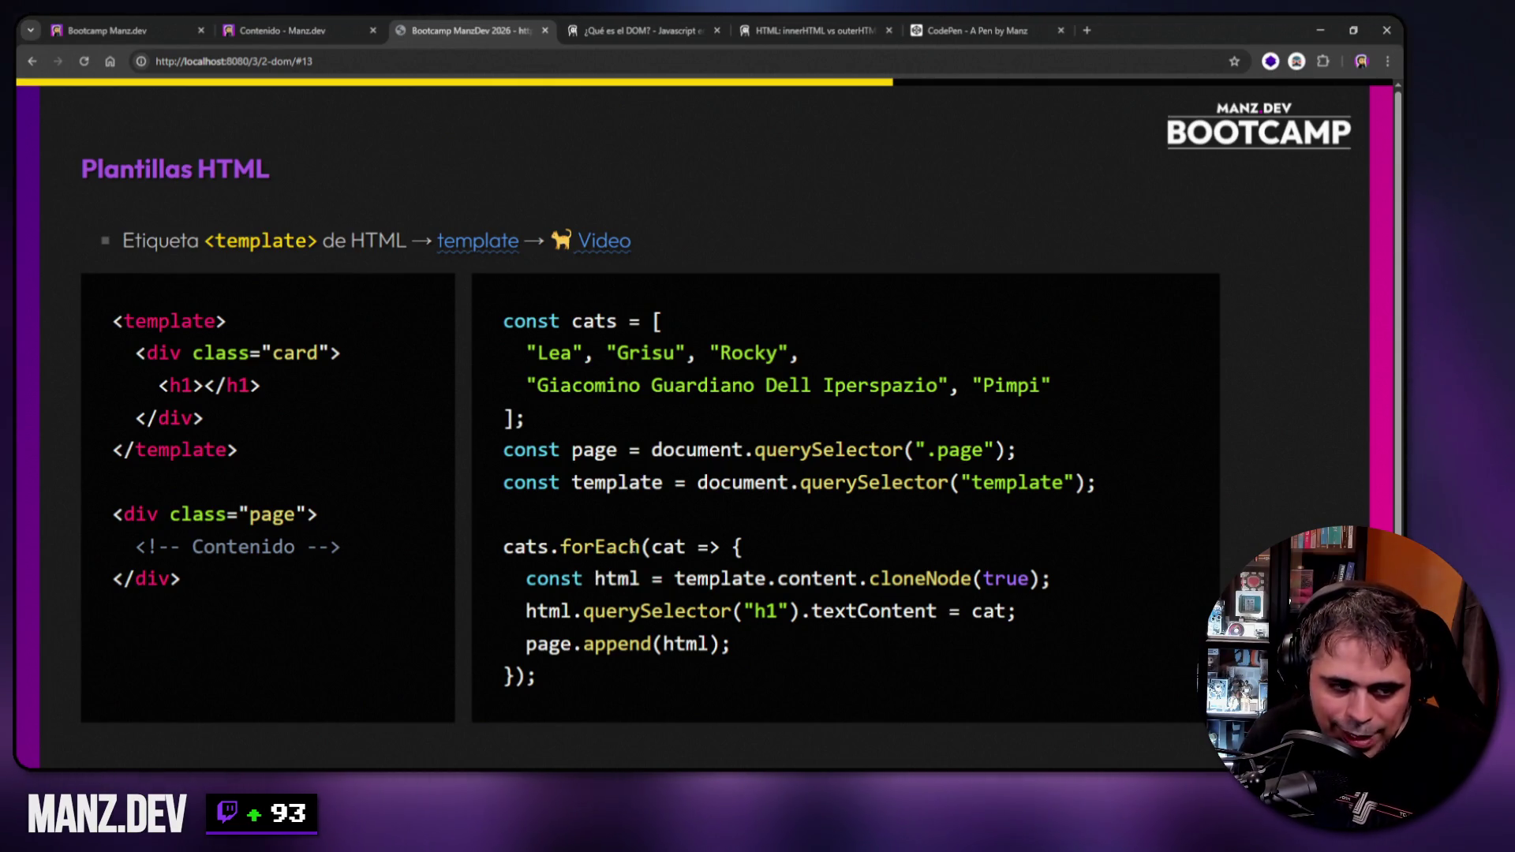
left_click_drag(652, 547, 516, 676)
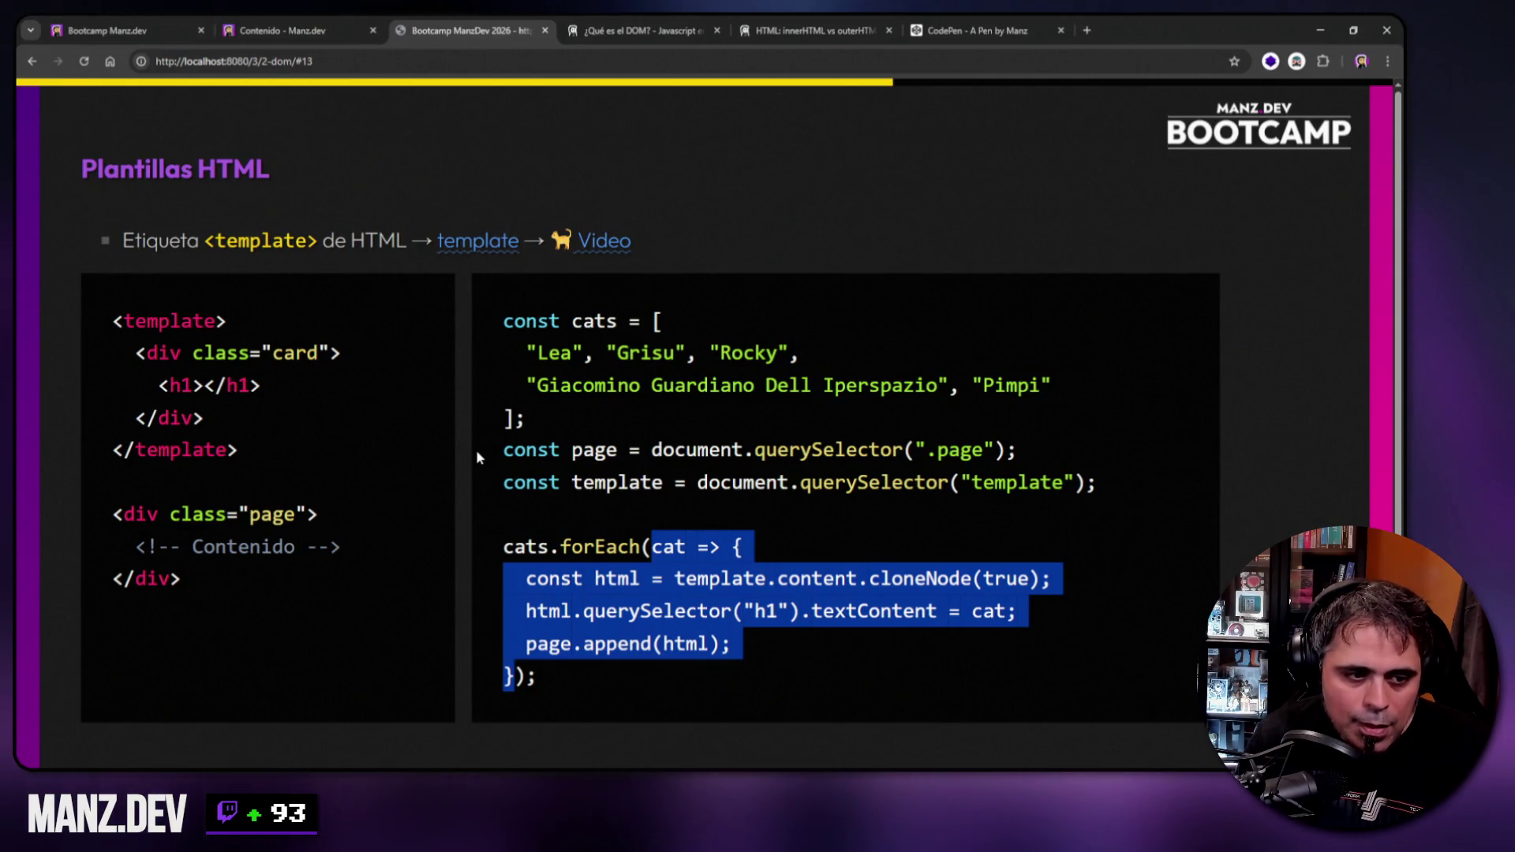
Highlight forEach and the template's card div, then step back to slide 12.
left_click(582, 548)
double_click(582, 547)
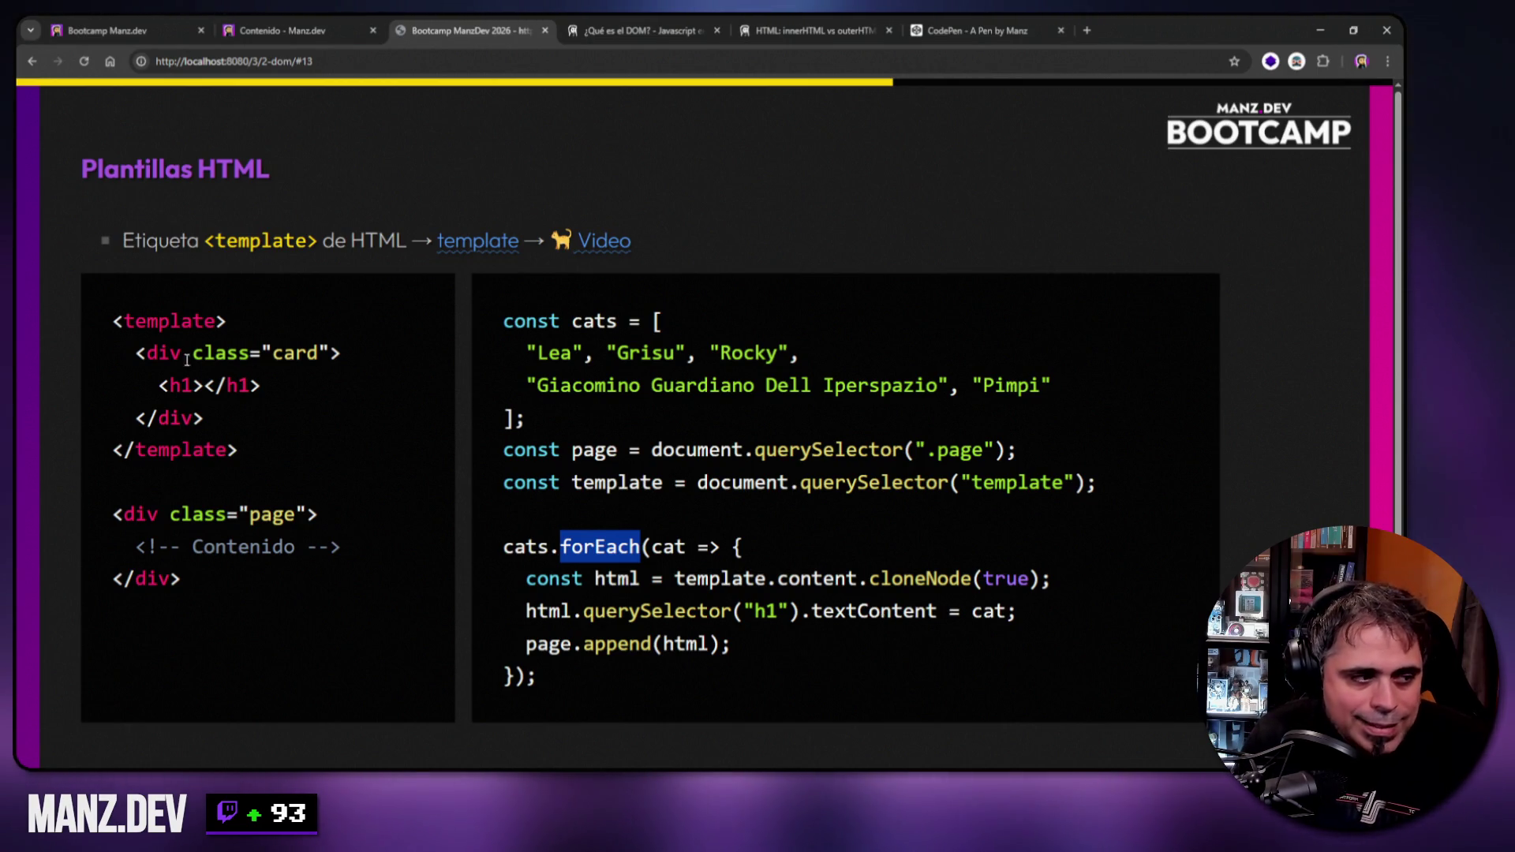
mouse_move(137, 352)
left_mouse_down()
mouse_move(260, 388)
mouse_move(204, 422)
left_mouse_up()
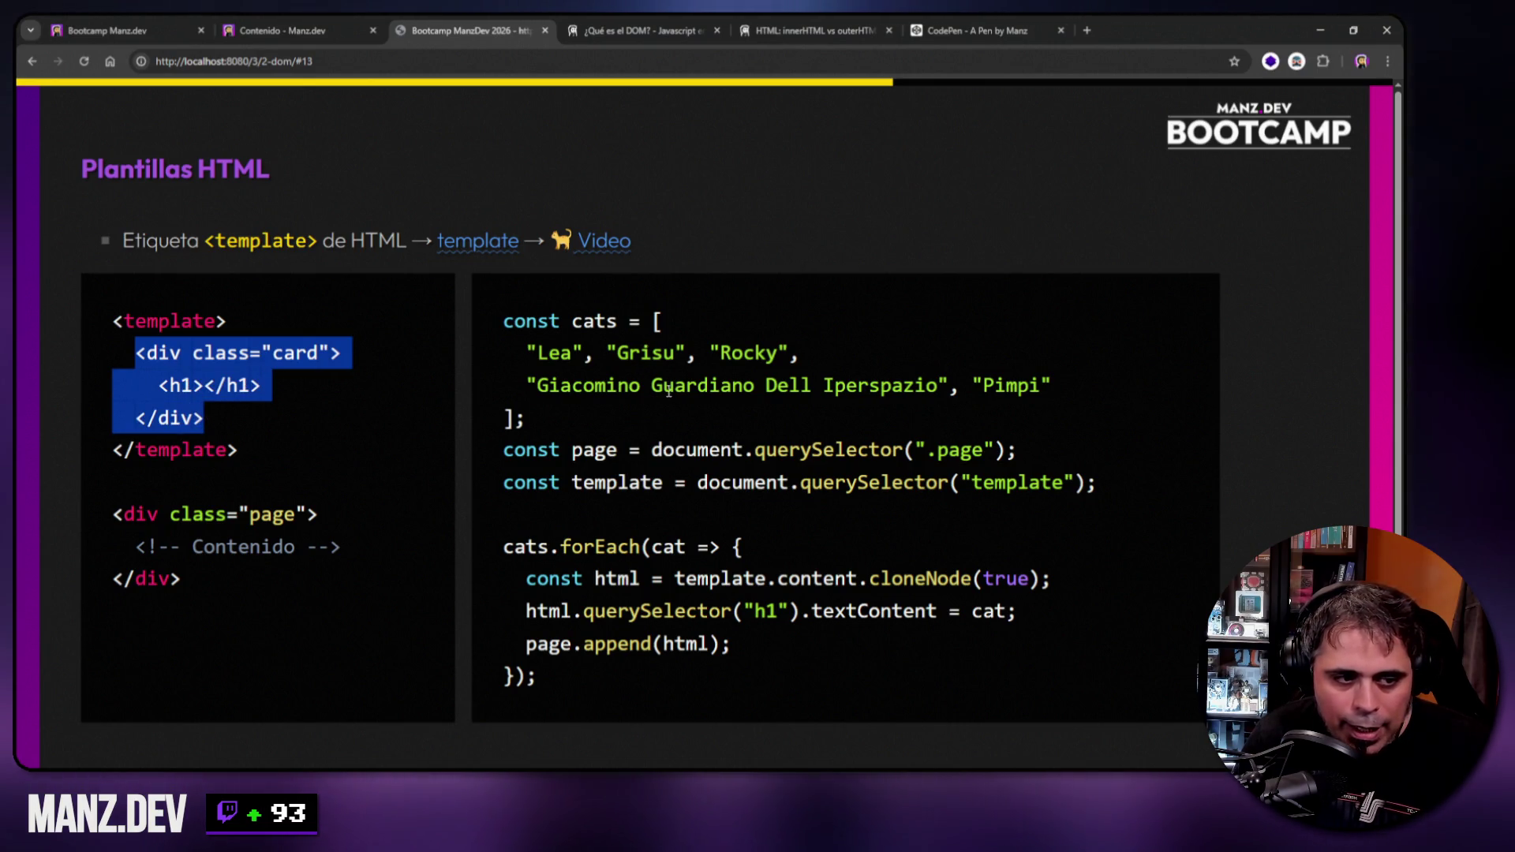
left_click(776, 182)
key("Left")
key("Left")
key("Left")
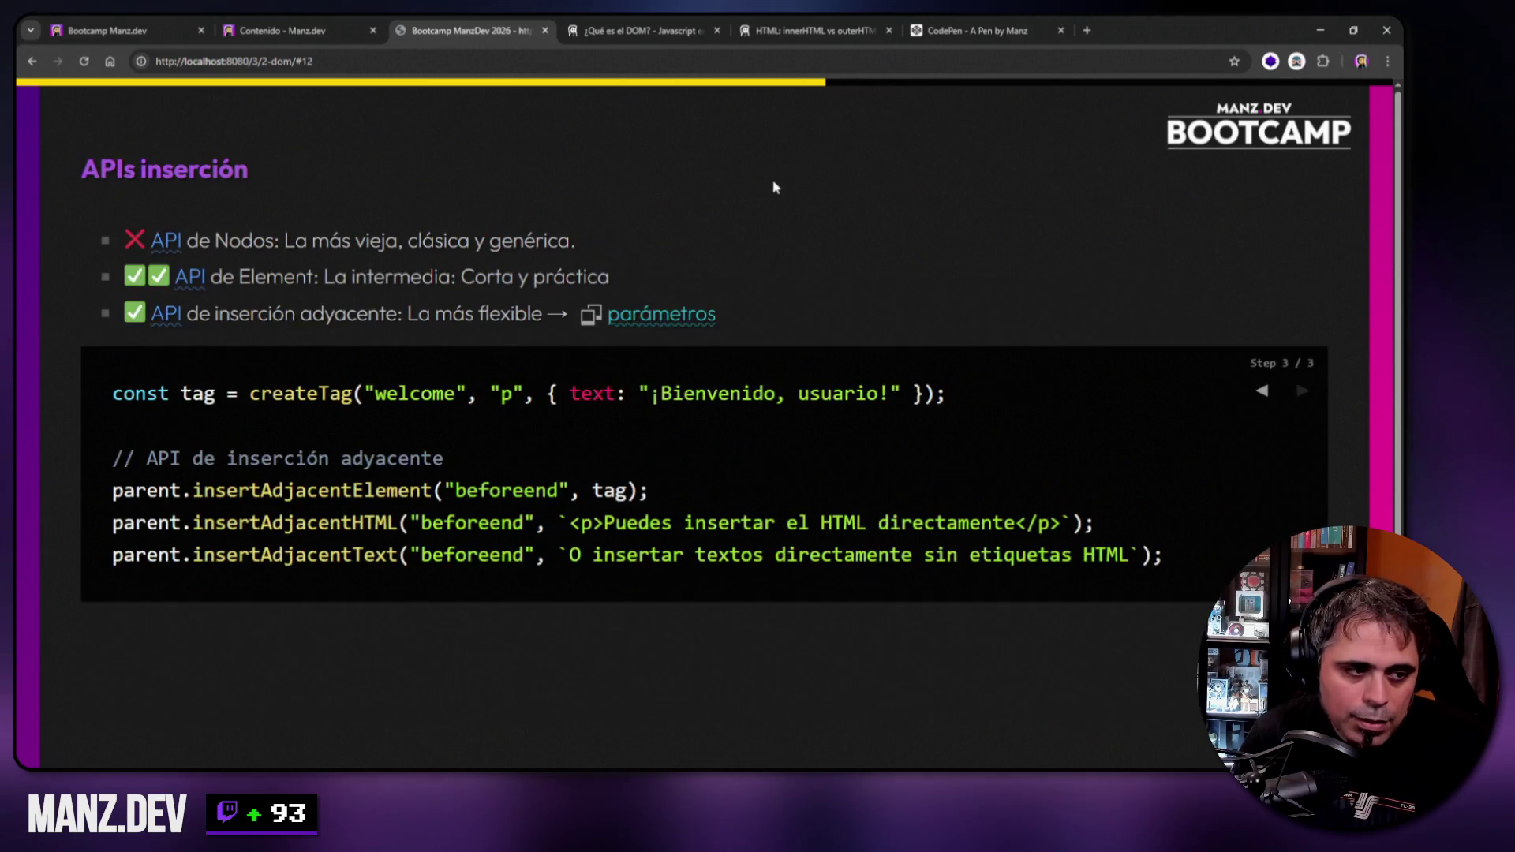
Step back to Crear elementos, then forward through the APIs inserción examples.
key("Left")
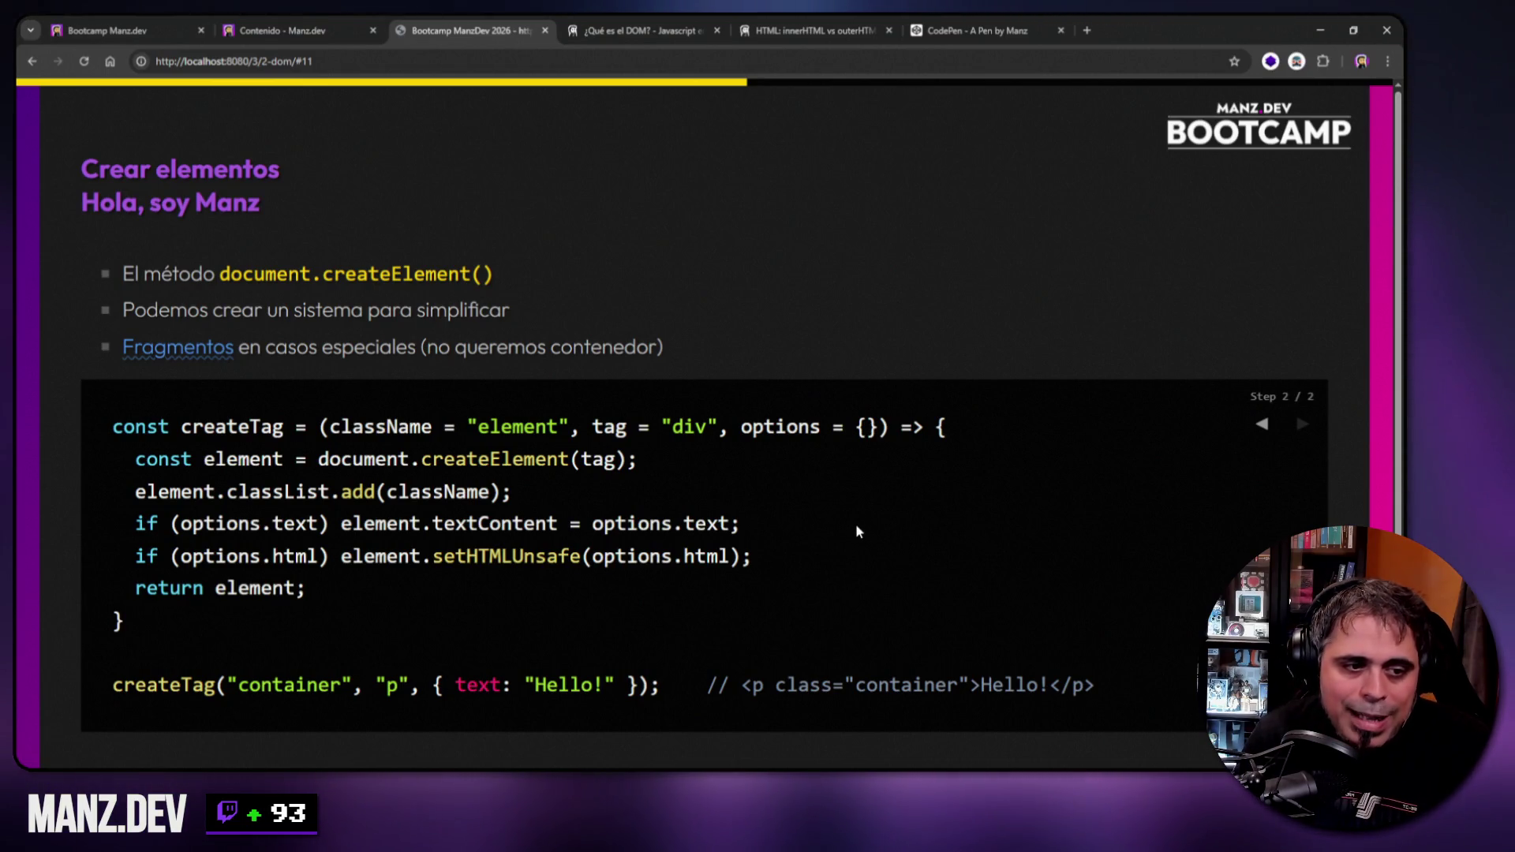
key("Right")
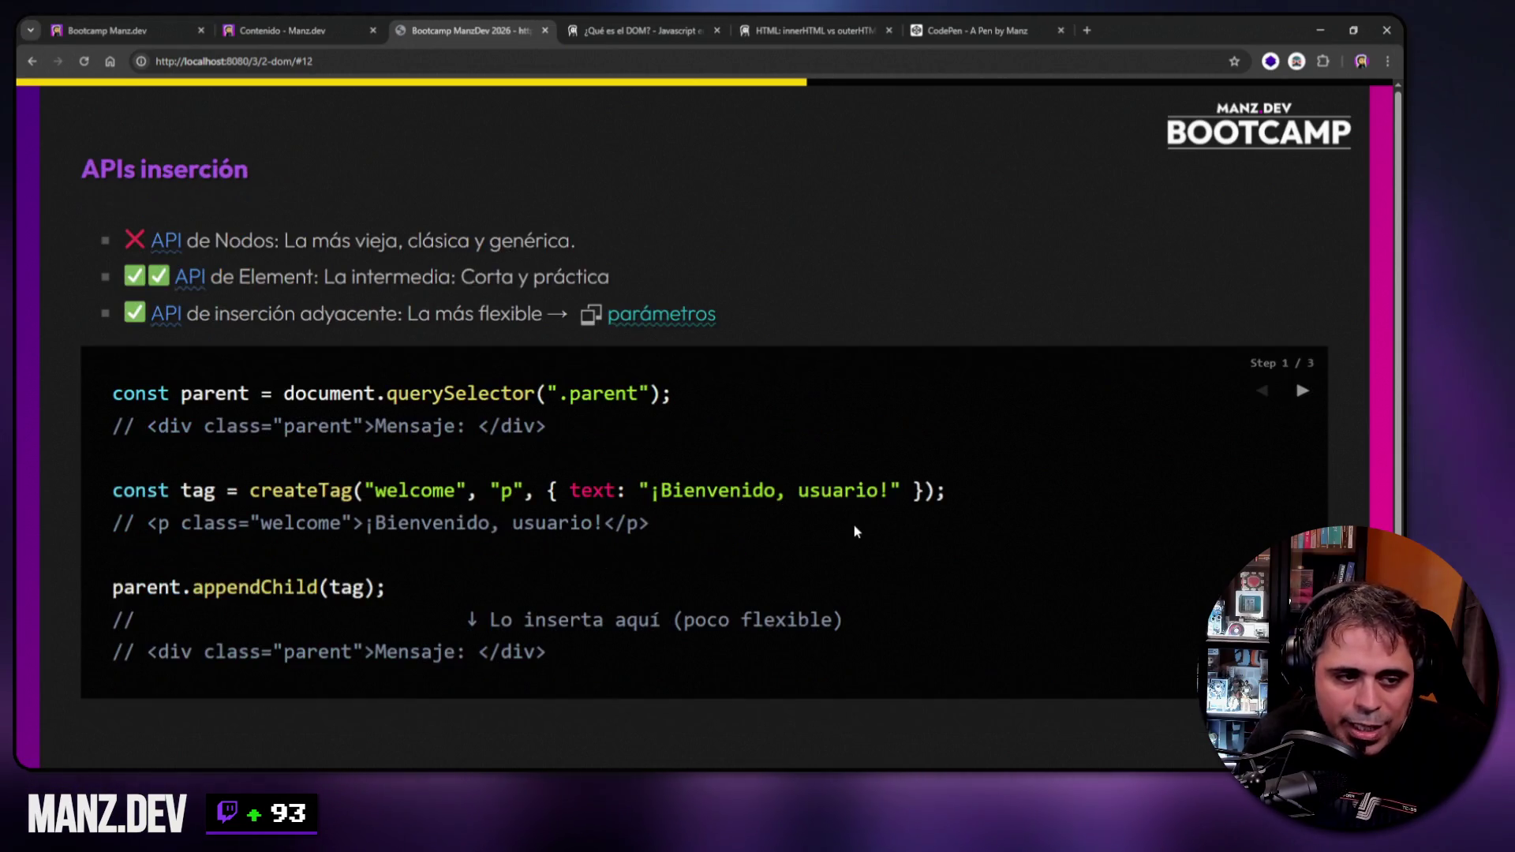
key("Right")
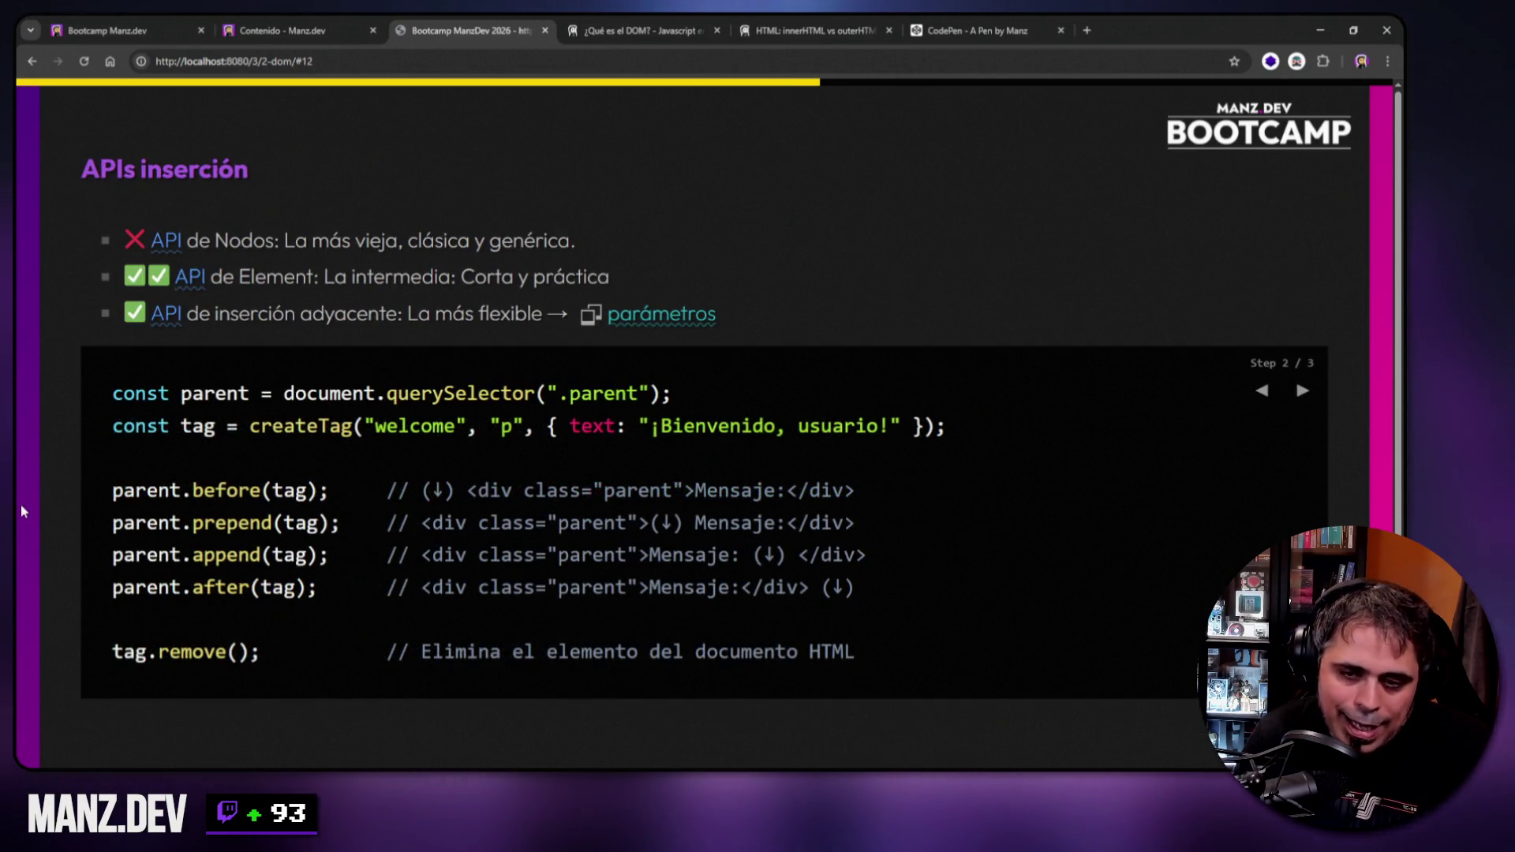
key("Right")
key("Right")
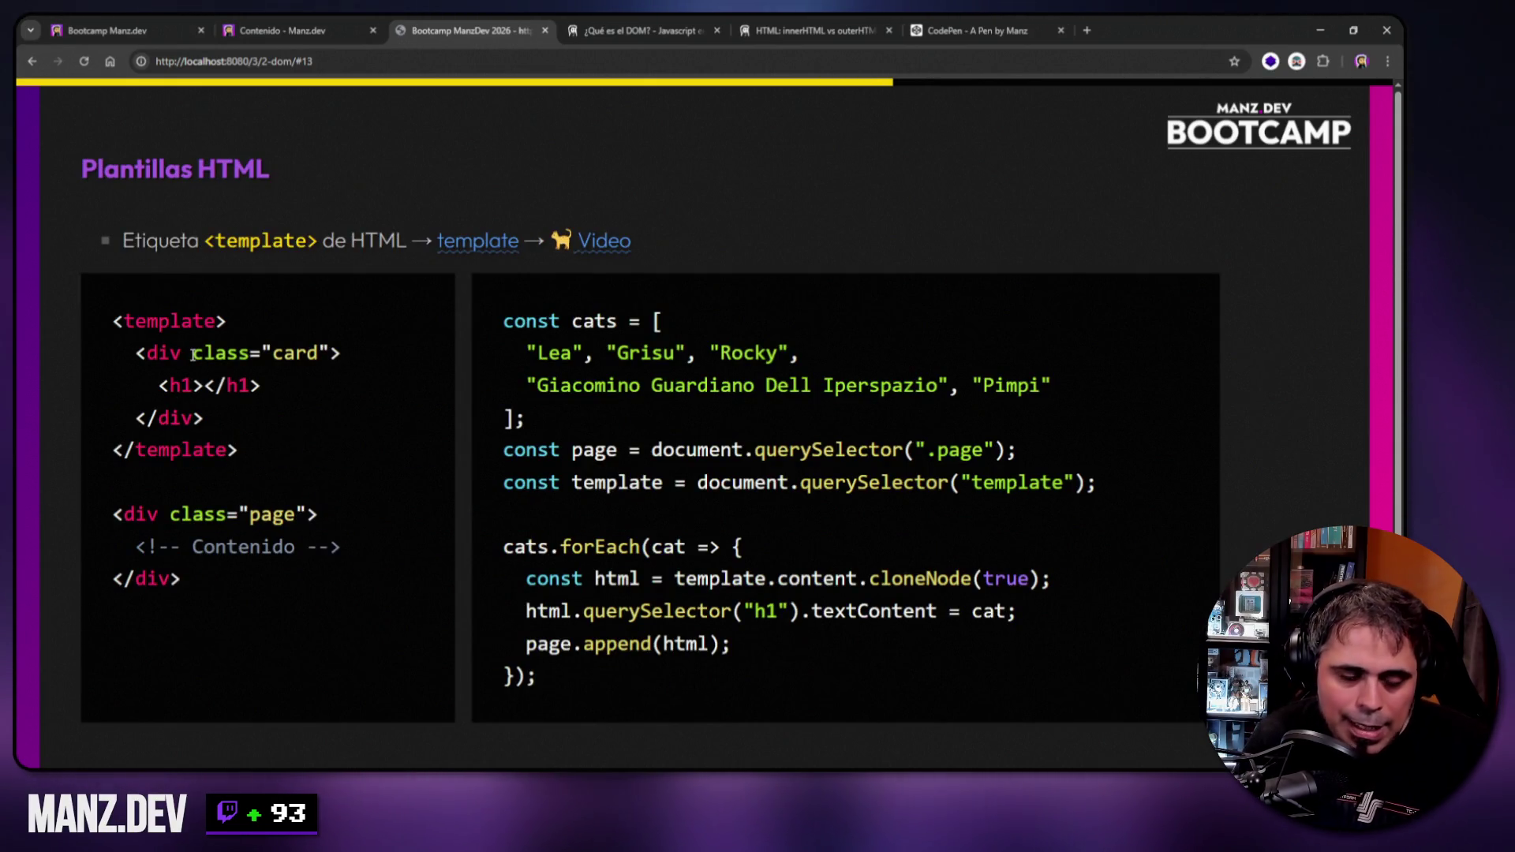
Highlight the card div markup, then open the 'template' reference link in a new tab.
mouse_move(138, 353)
left_mouse_down()
mouse_move(244, 450)
mouse_move(108, 324)
left_mouse_up()
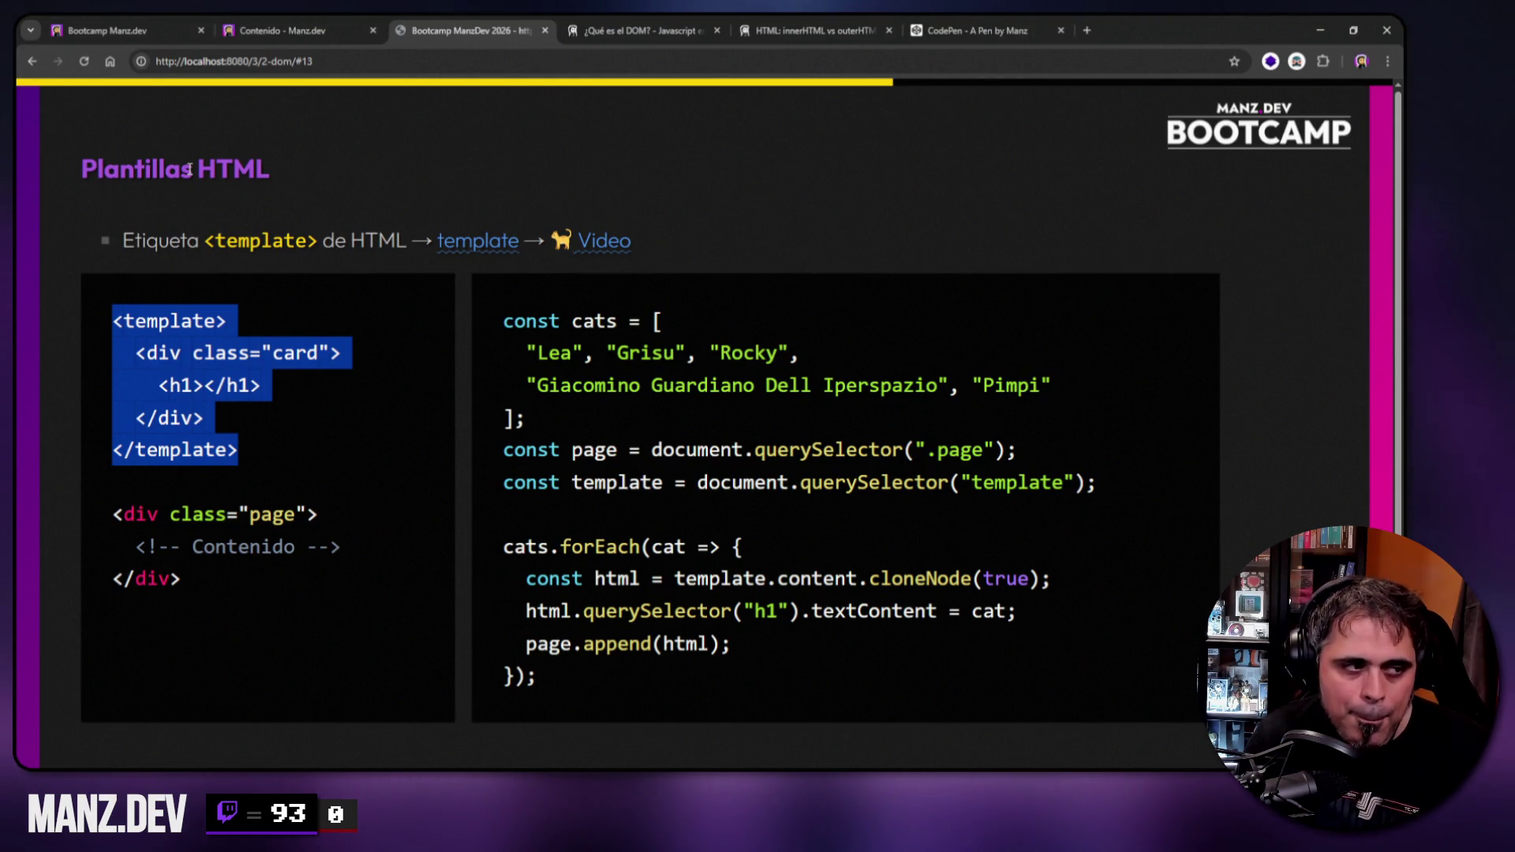
right_click(477, 245)
left_click(505, 260)
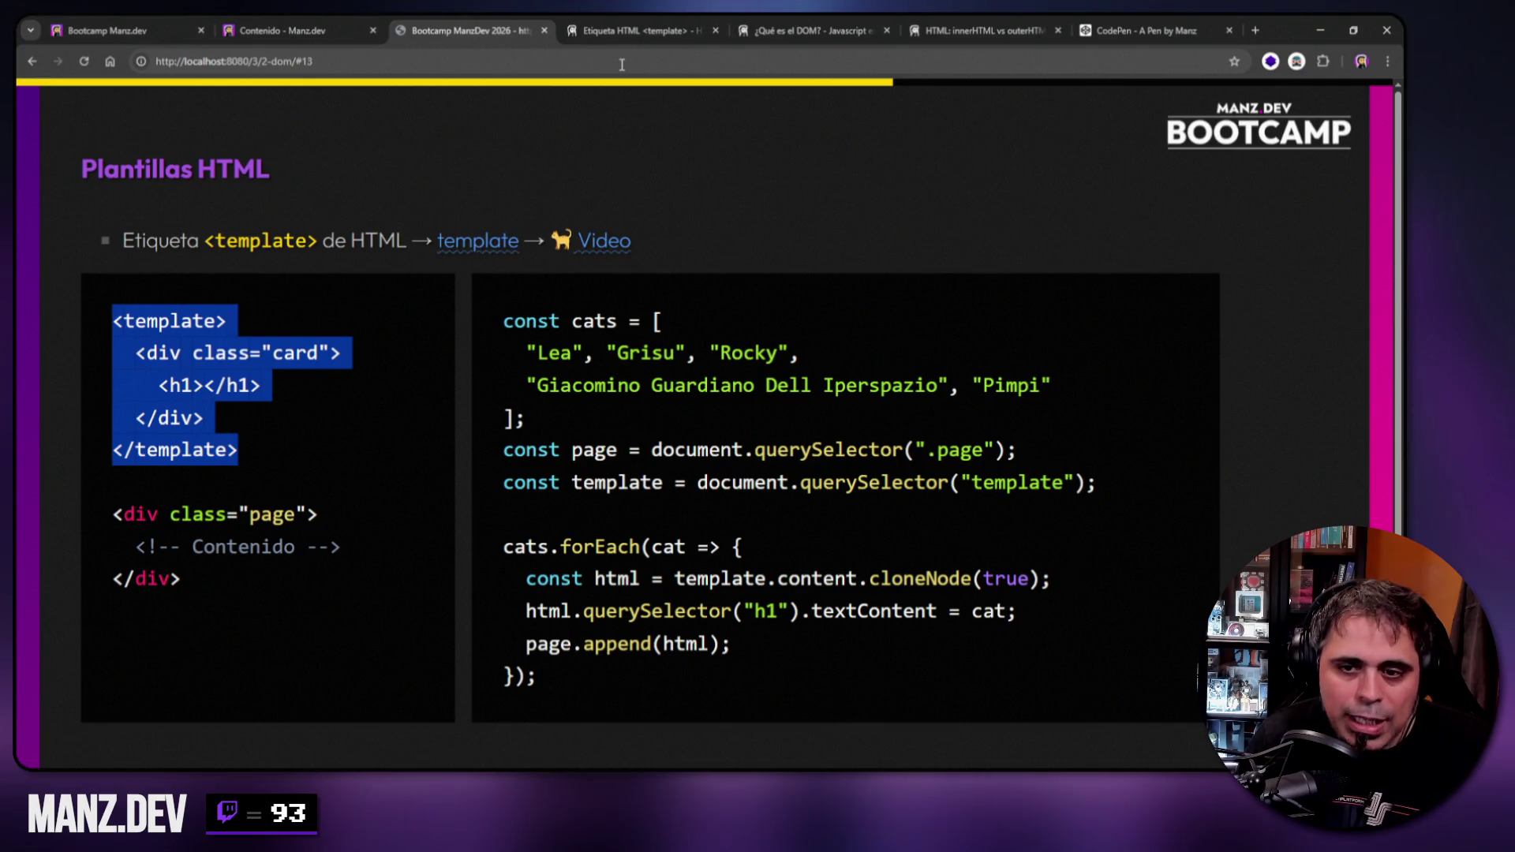
Go to the Etiqueta HTML <template> article and scroll down to Shadow DOM declarativo.
left_click(623, 30)
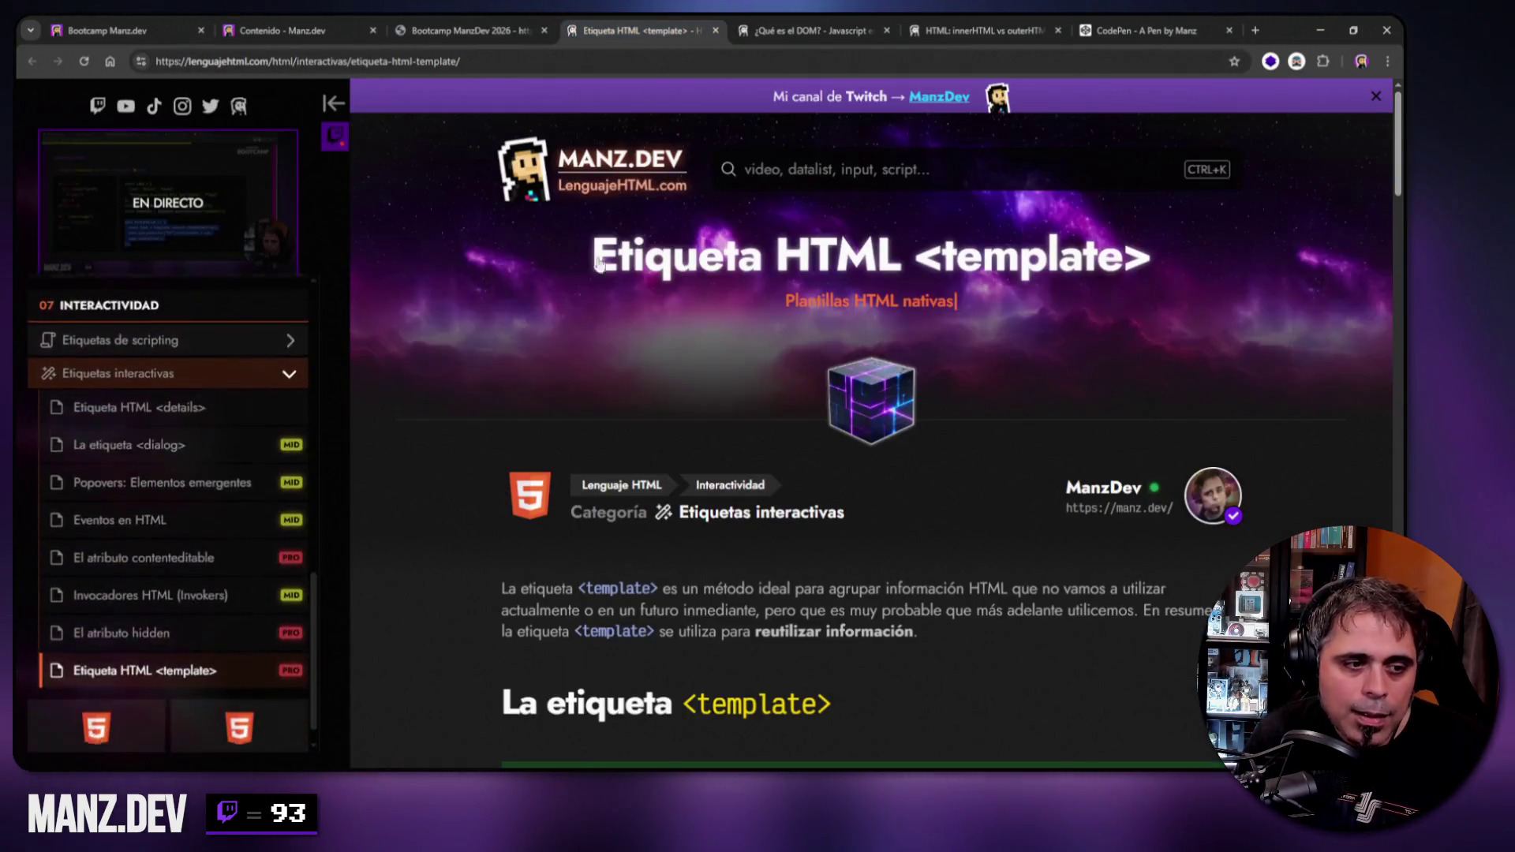
key("ctrl+l")
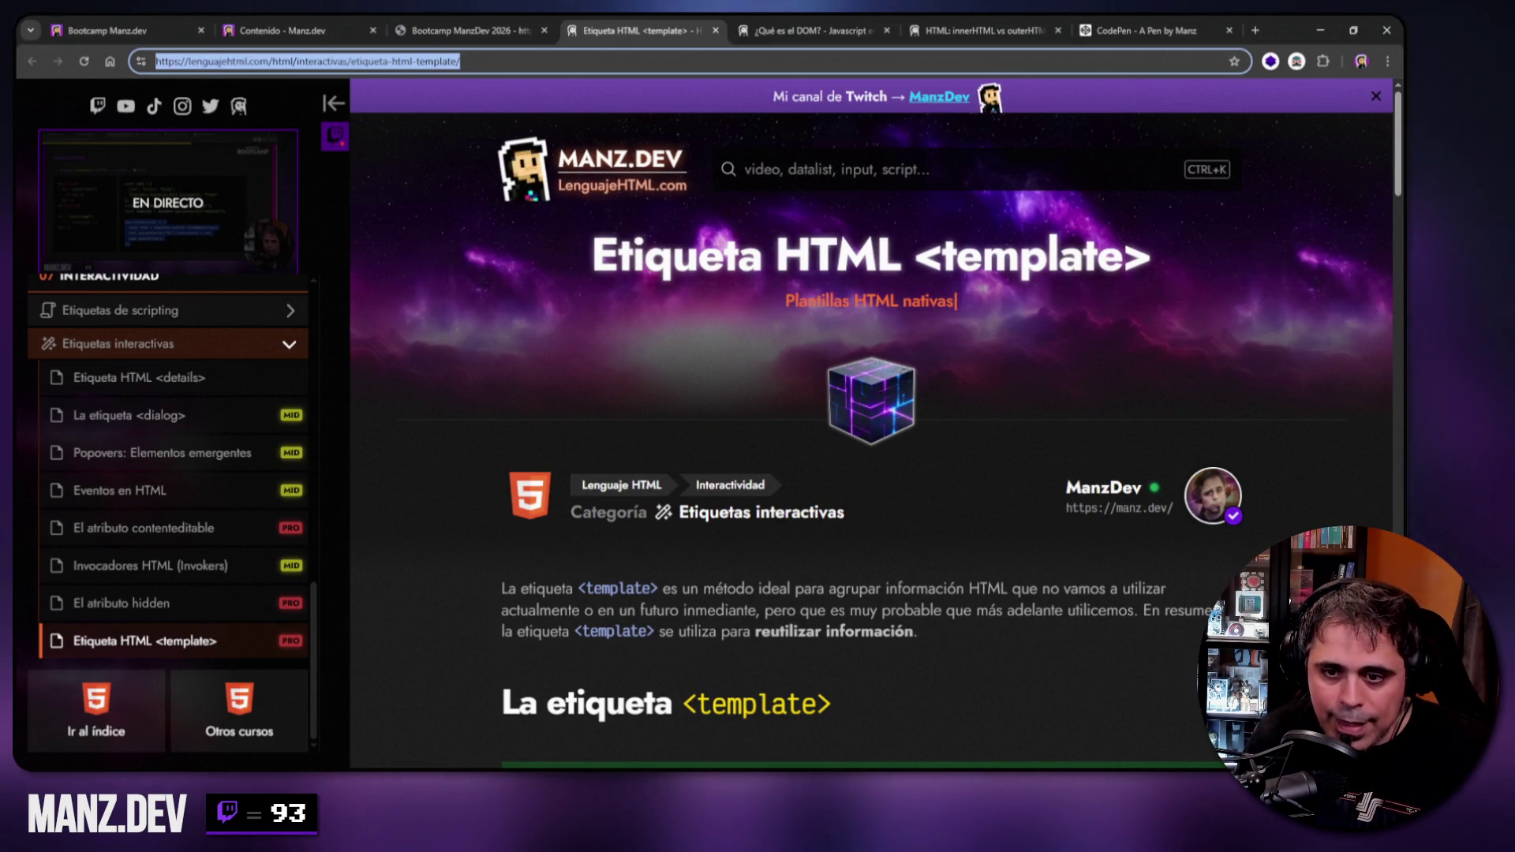
key("alt+Tab")
scroll(904, 509, "down", 5)
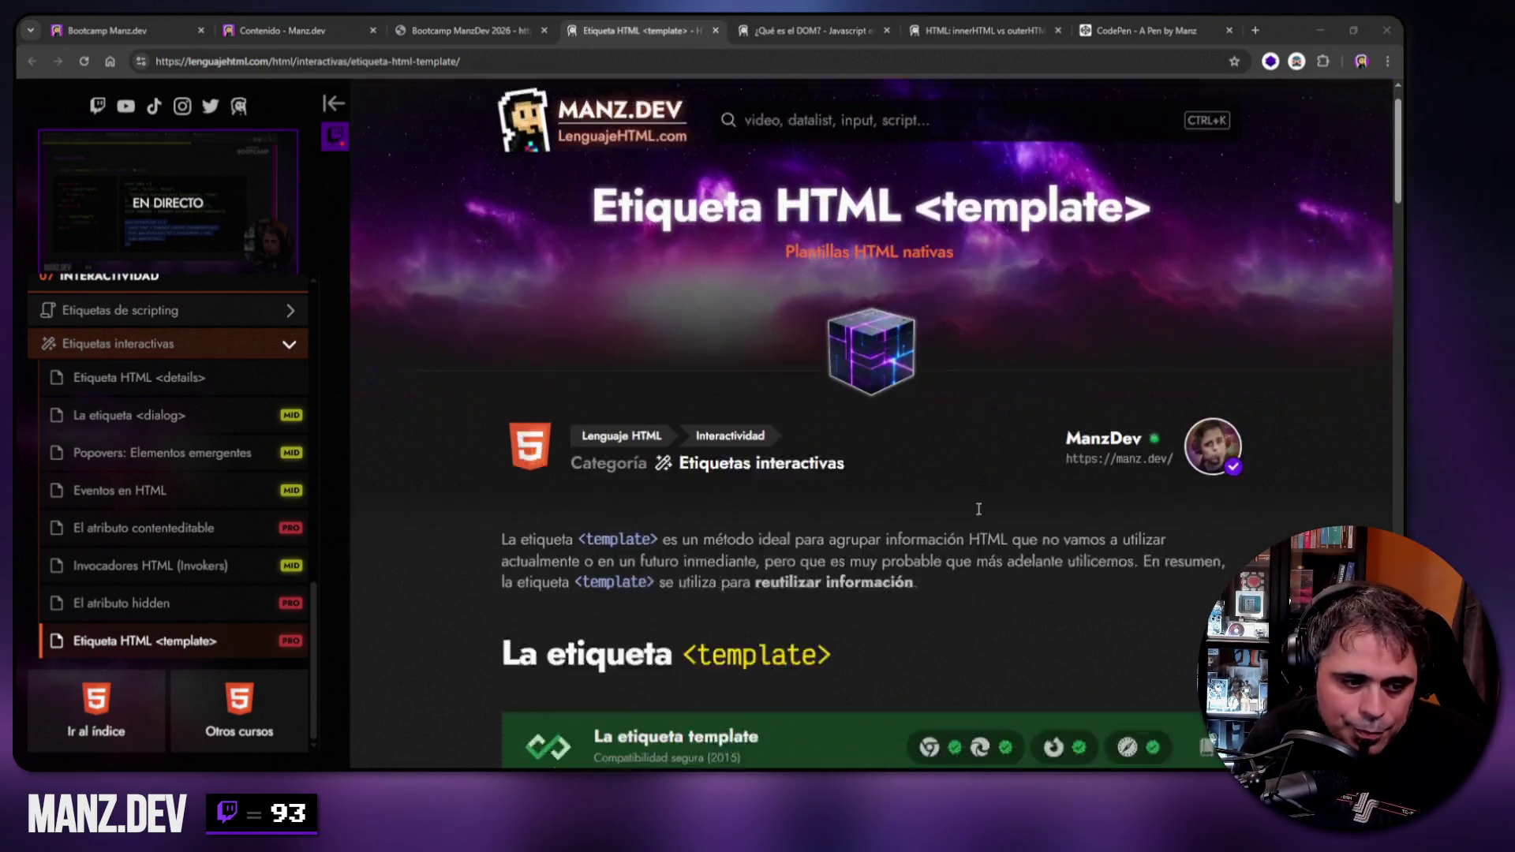
scroll(679, 448, "down", 4)
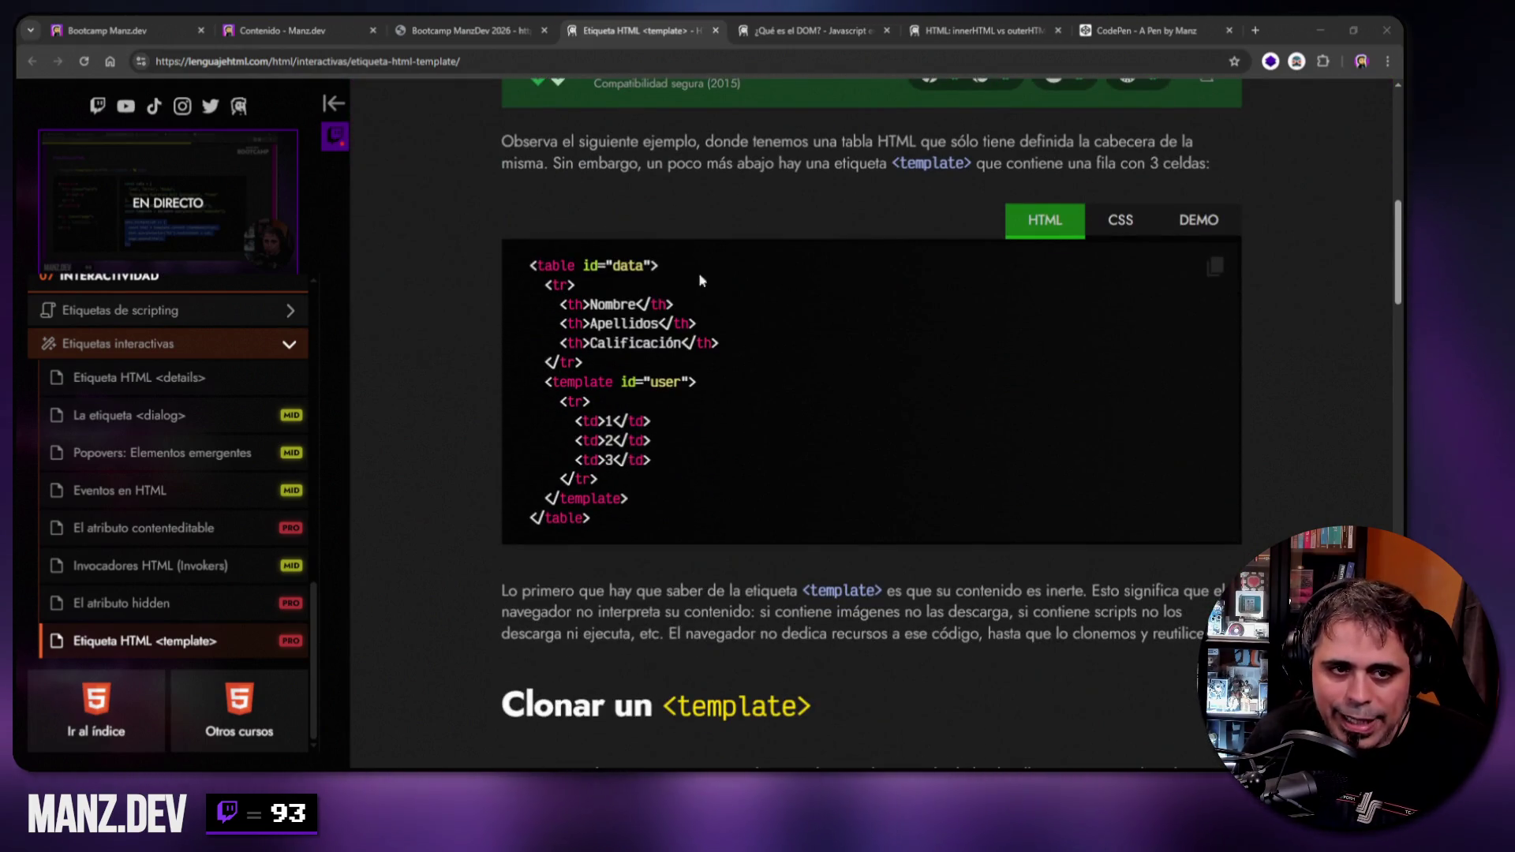
scroll(698, 272, "down", 10)
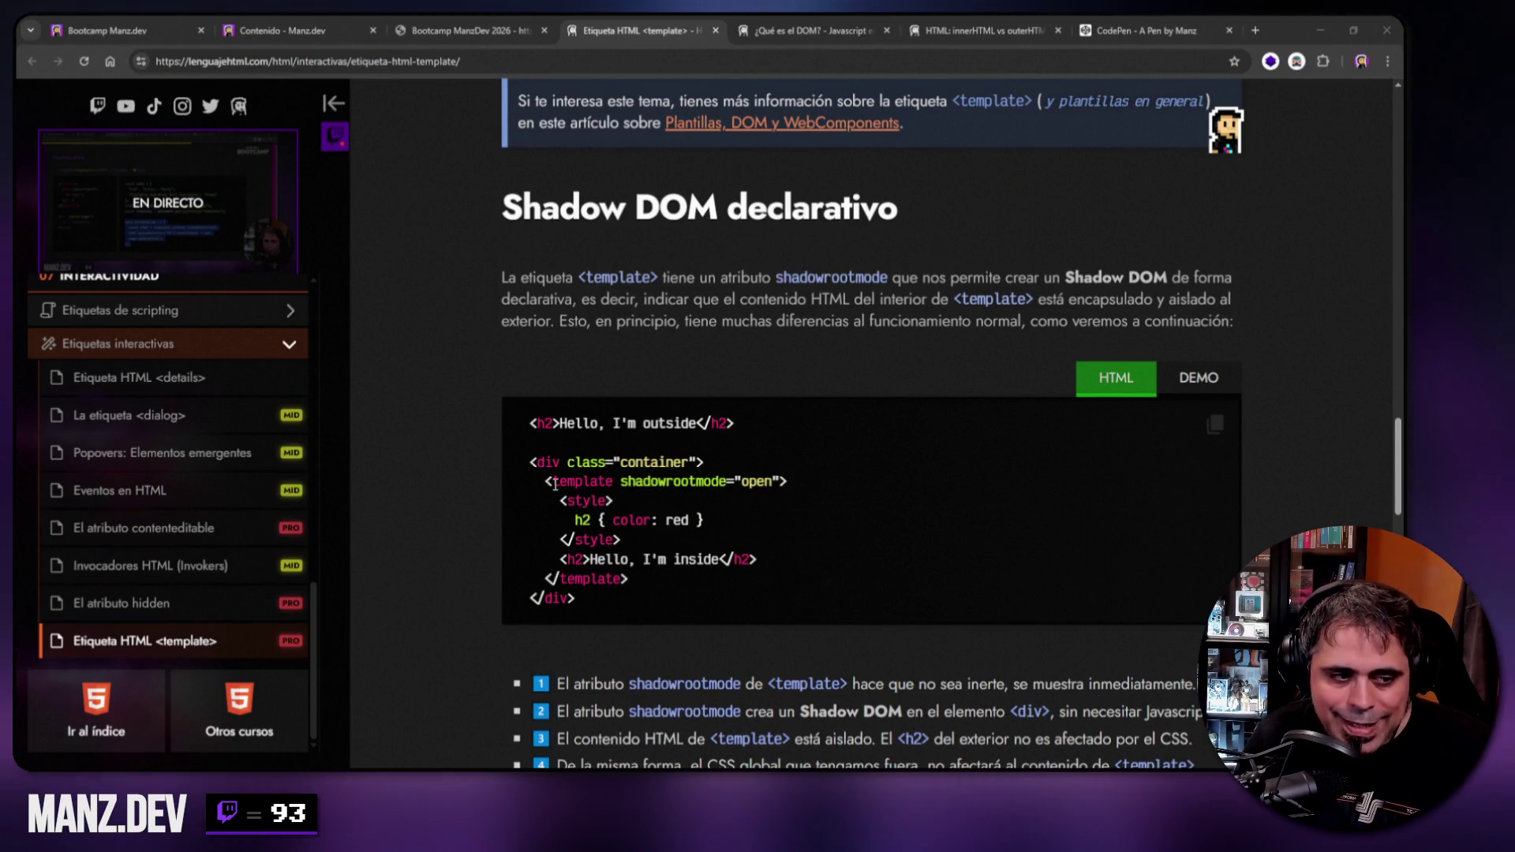
Highlight the shadowrootmode="open" attribute and declarative shadow template block, then close the article.
left_click_drag(545, 481, 784, 482)
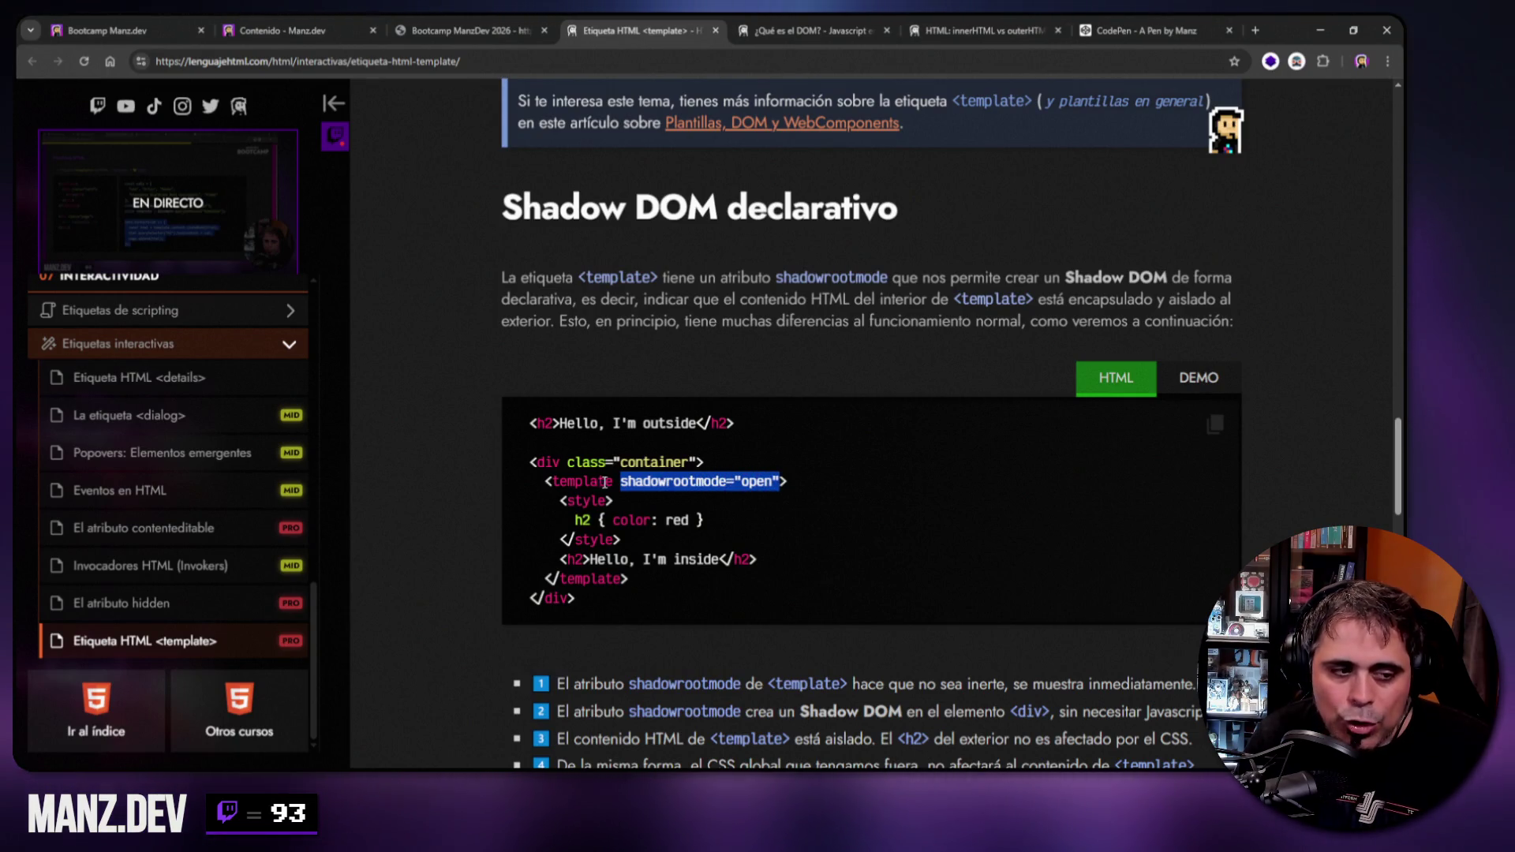
left_click(546, 480)
left_click_drag(590, 513, 639, 575)
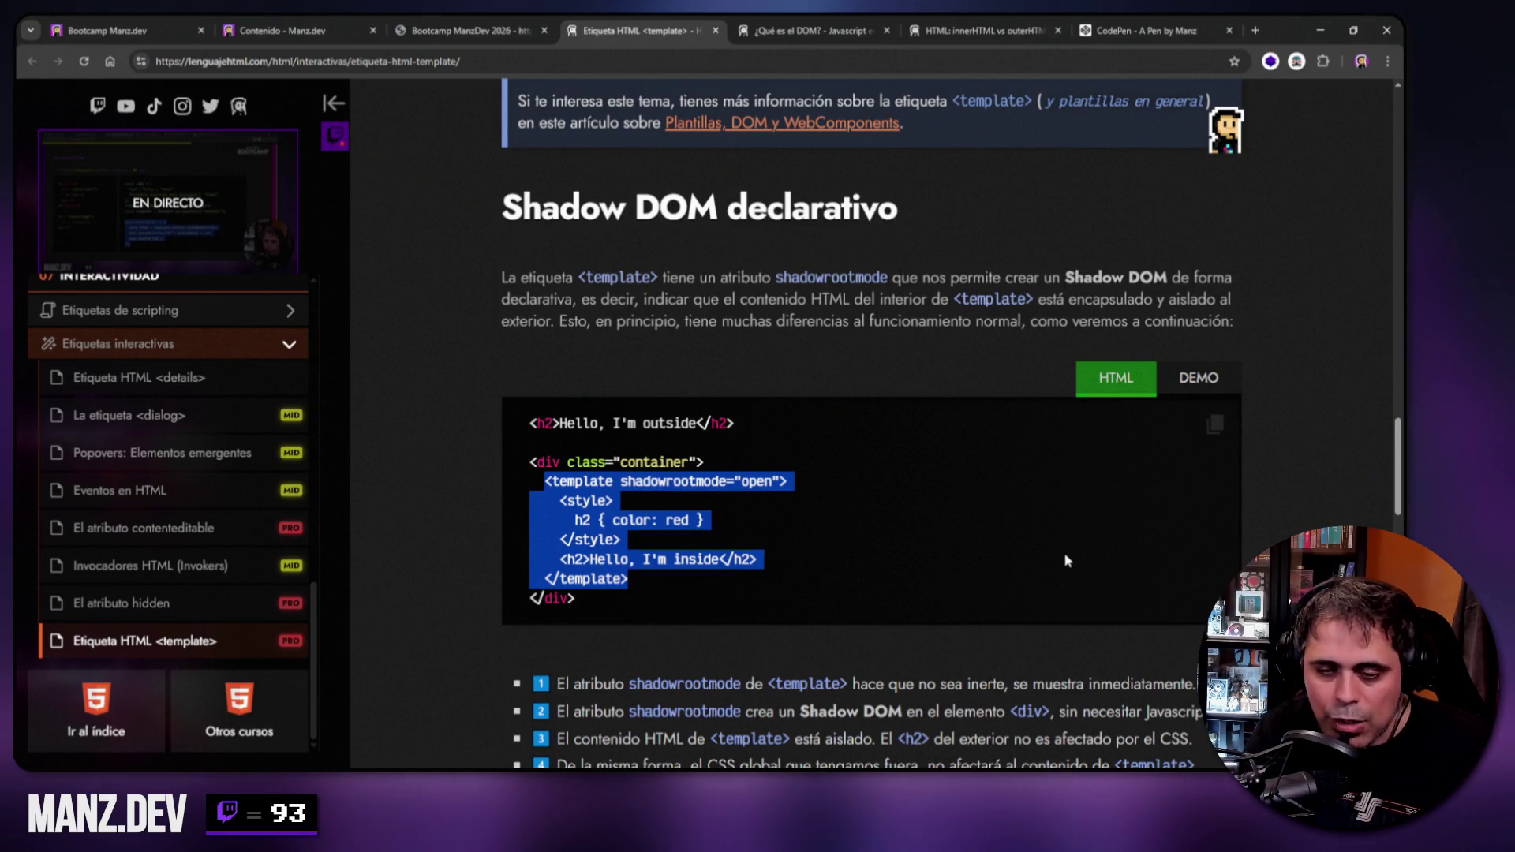
scroll(840, 348, "down", 5)
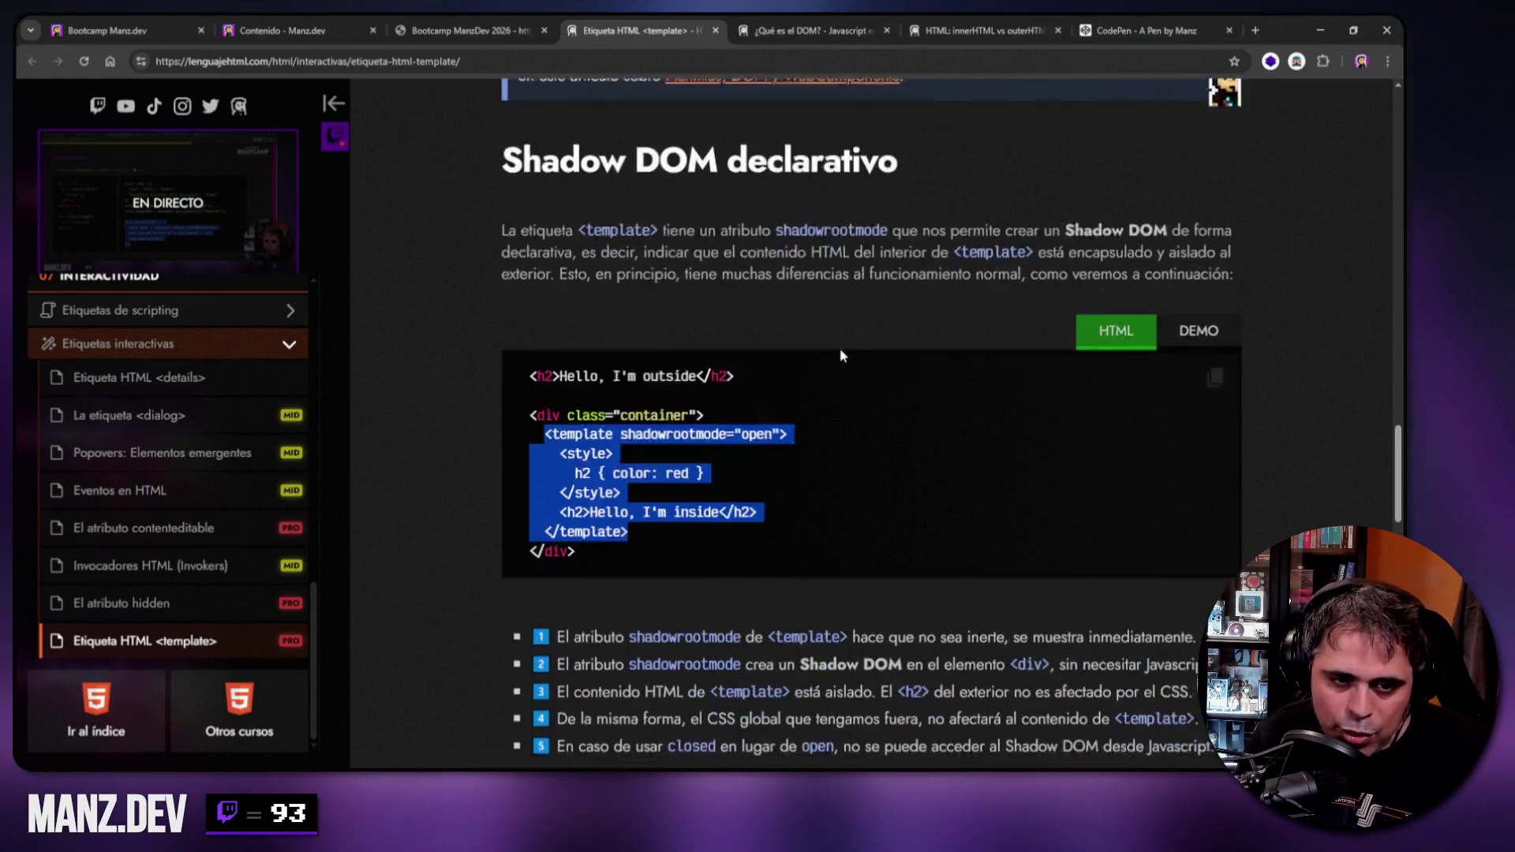
scroll(838, 348, "up", 4)
scroll(837, 354, "up", 4)
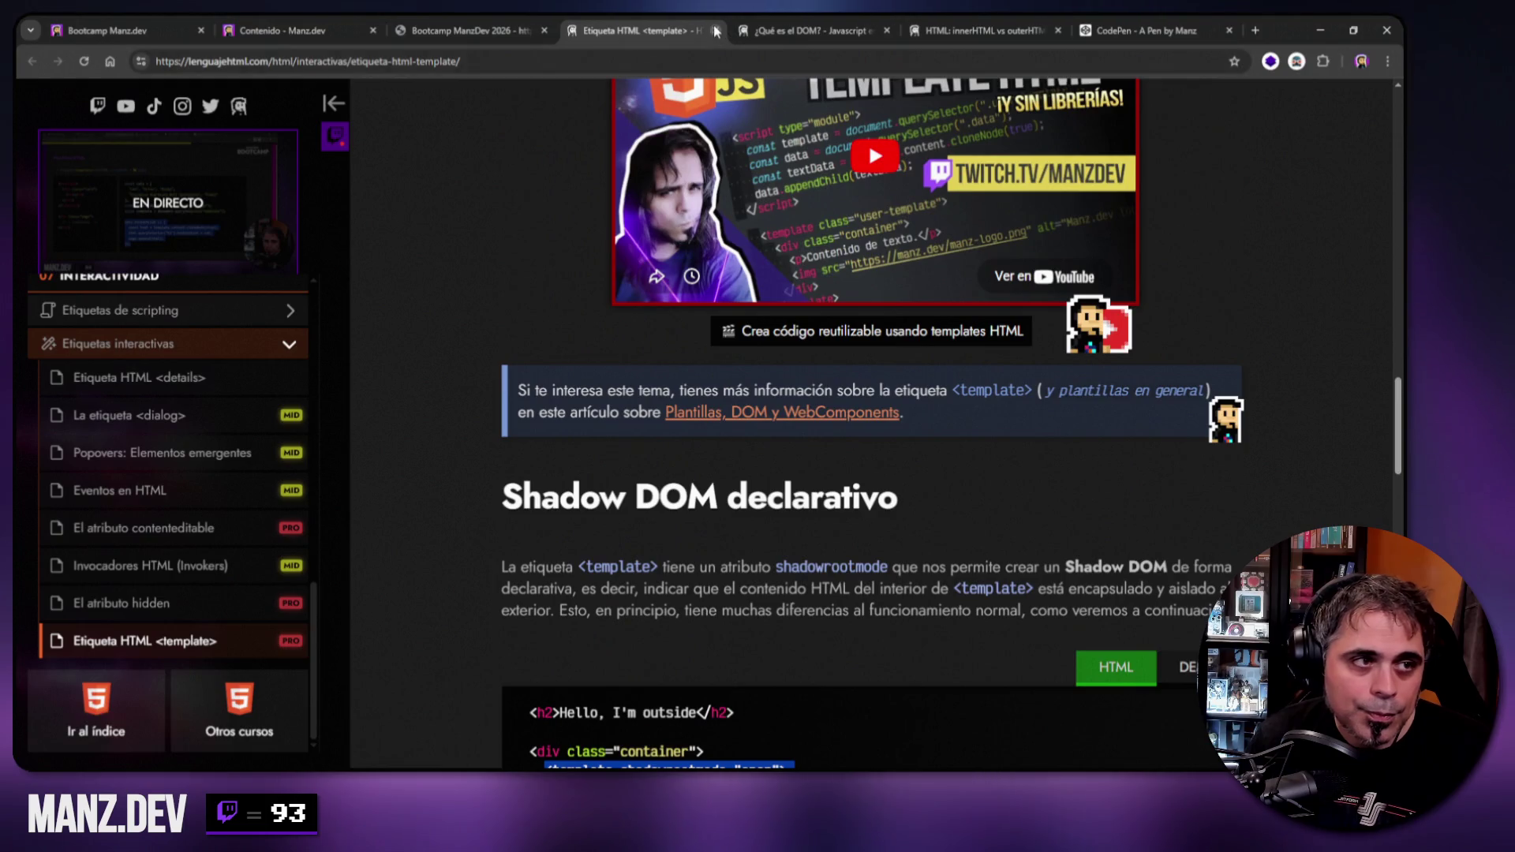
key("ctrl+w")
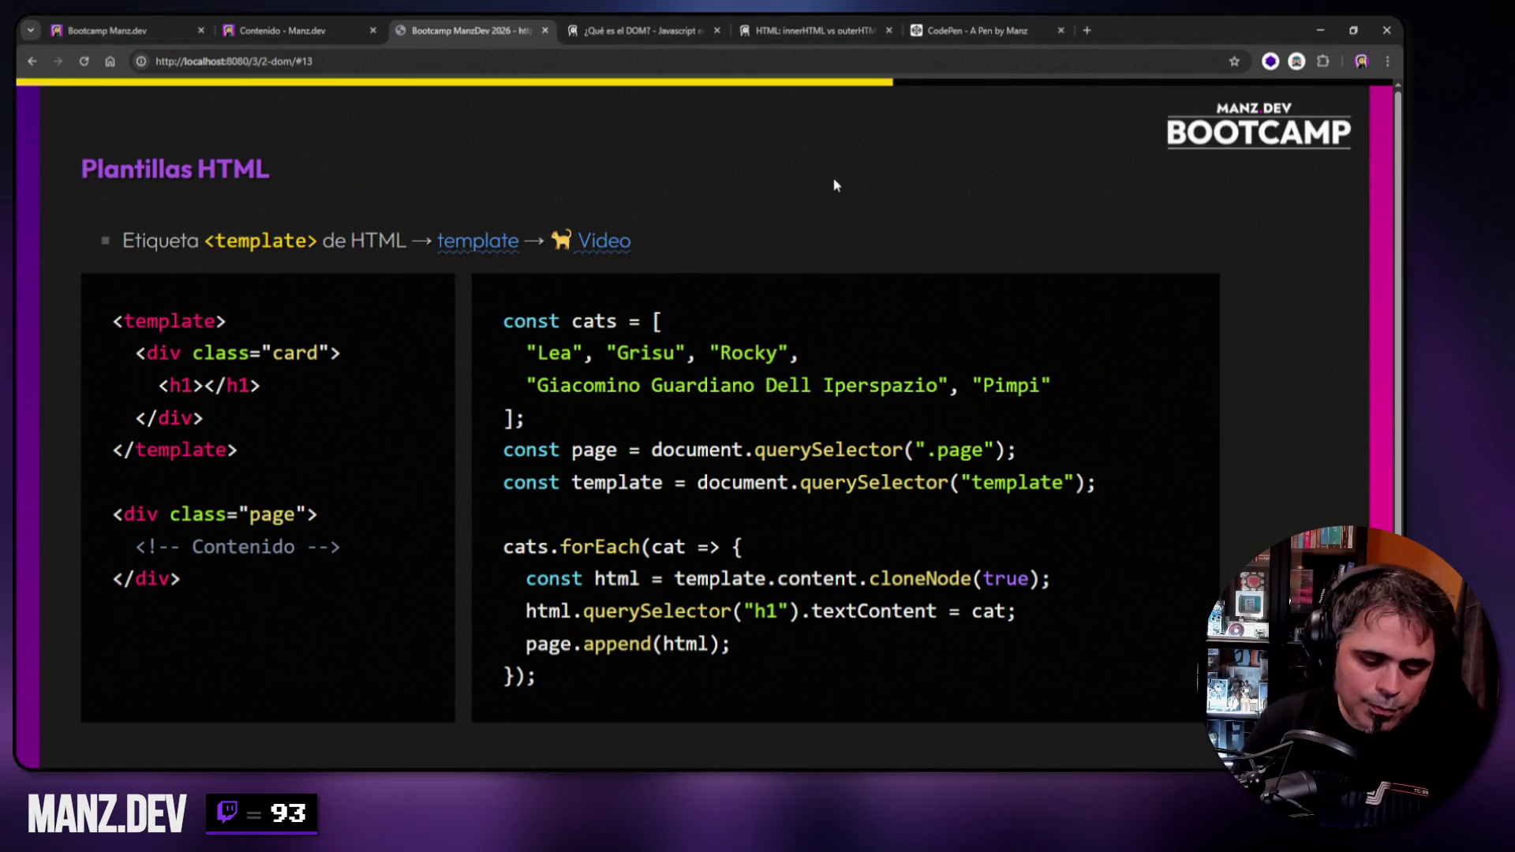
Peek at APIs relacionadas, return to Plantillas HTML, and highlight the whole card div.
key("Right")
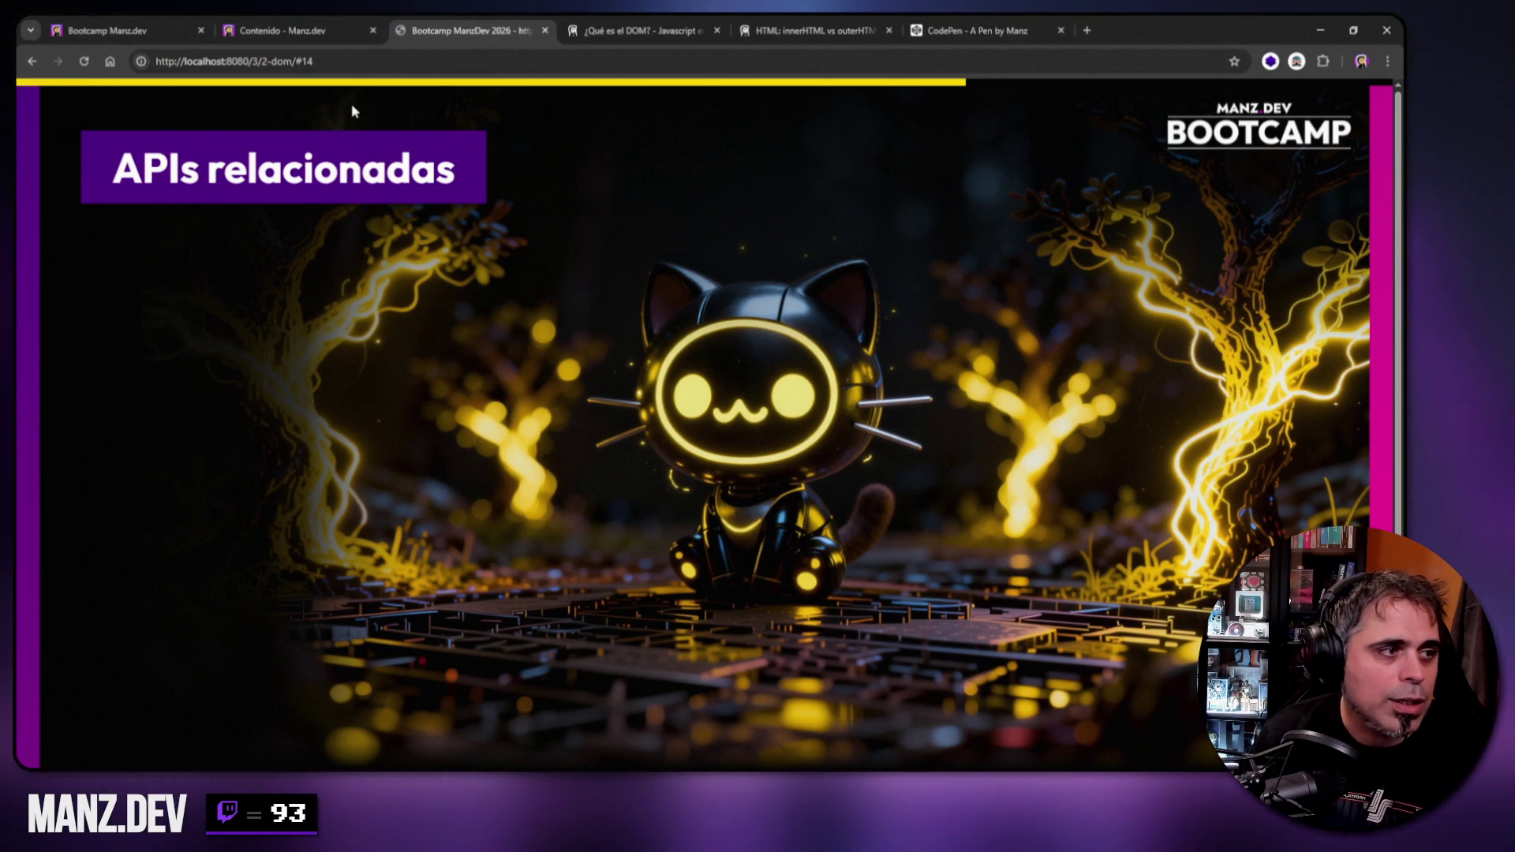
key("Left")
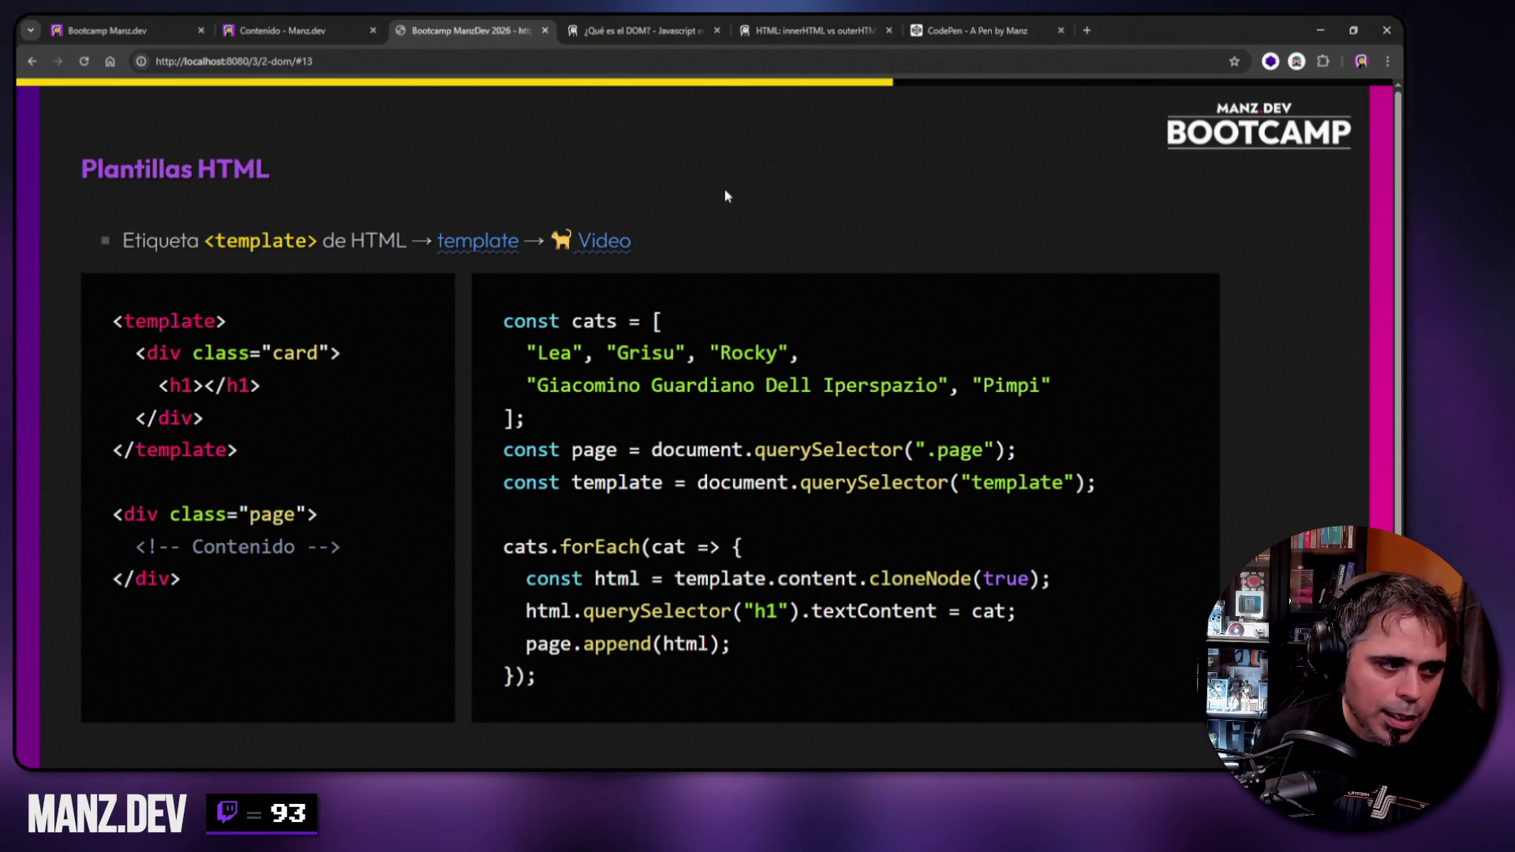
left_click_drag(136, 352, 342, 354)
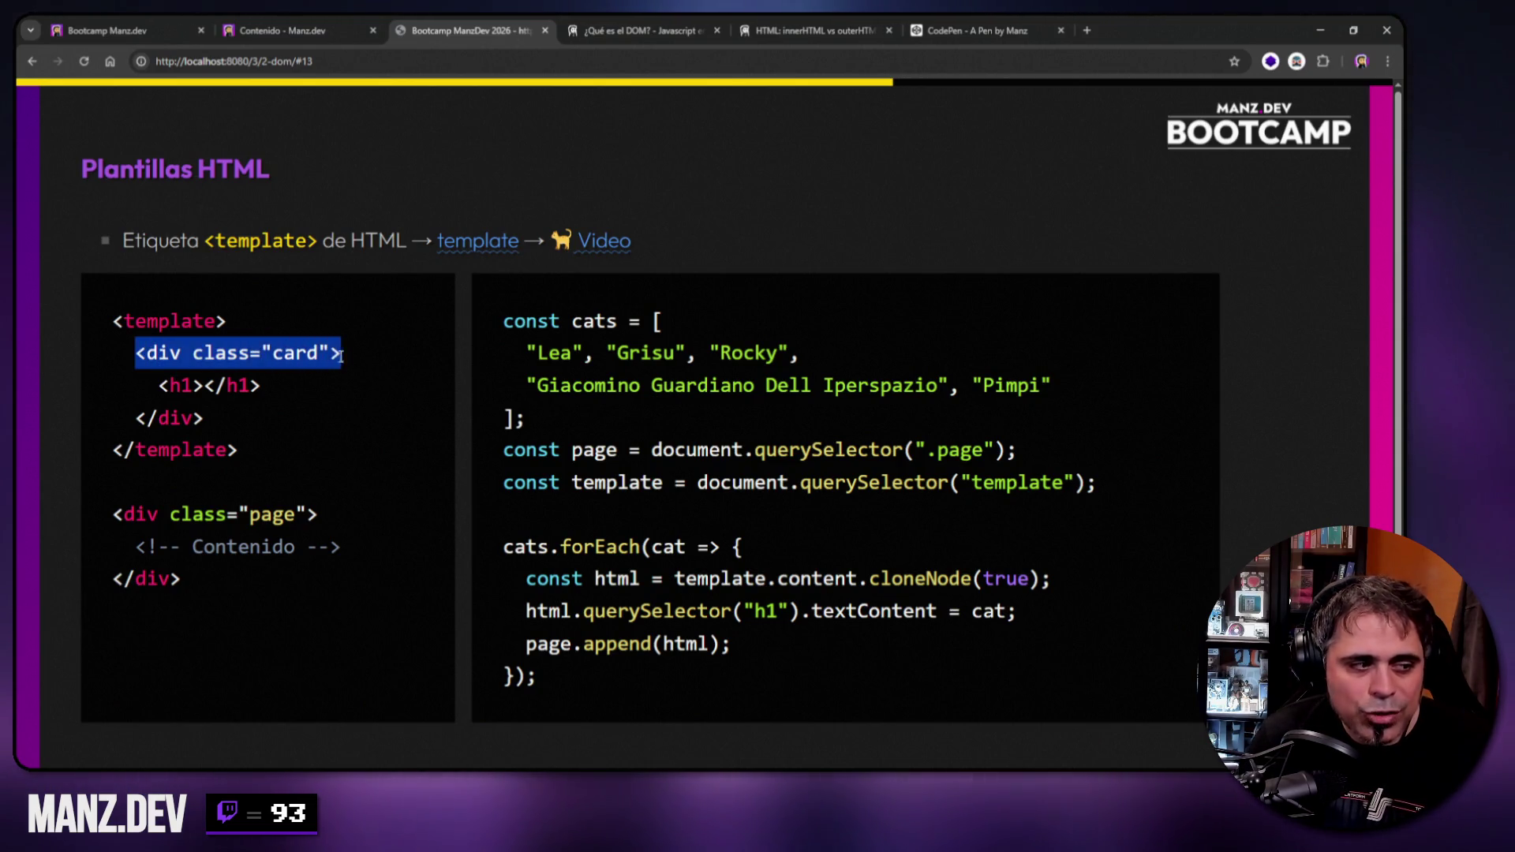
left_click(141, 361)
mouse_move(136, 352)
left_mouse_down()
mouse_move(202, 414)
mouse_move(178, 385)
mouse_move(261, 386)
left_mouse_up()
Highlight the empty h1 element, then the name Lea in the cats array.
left_click(254, 383)
left_click(268, 392)
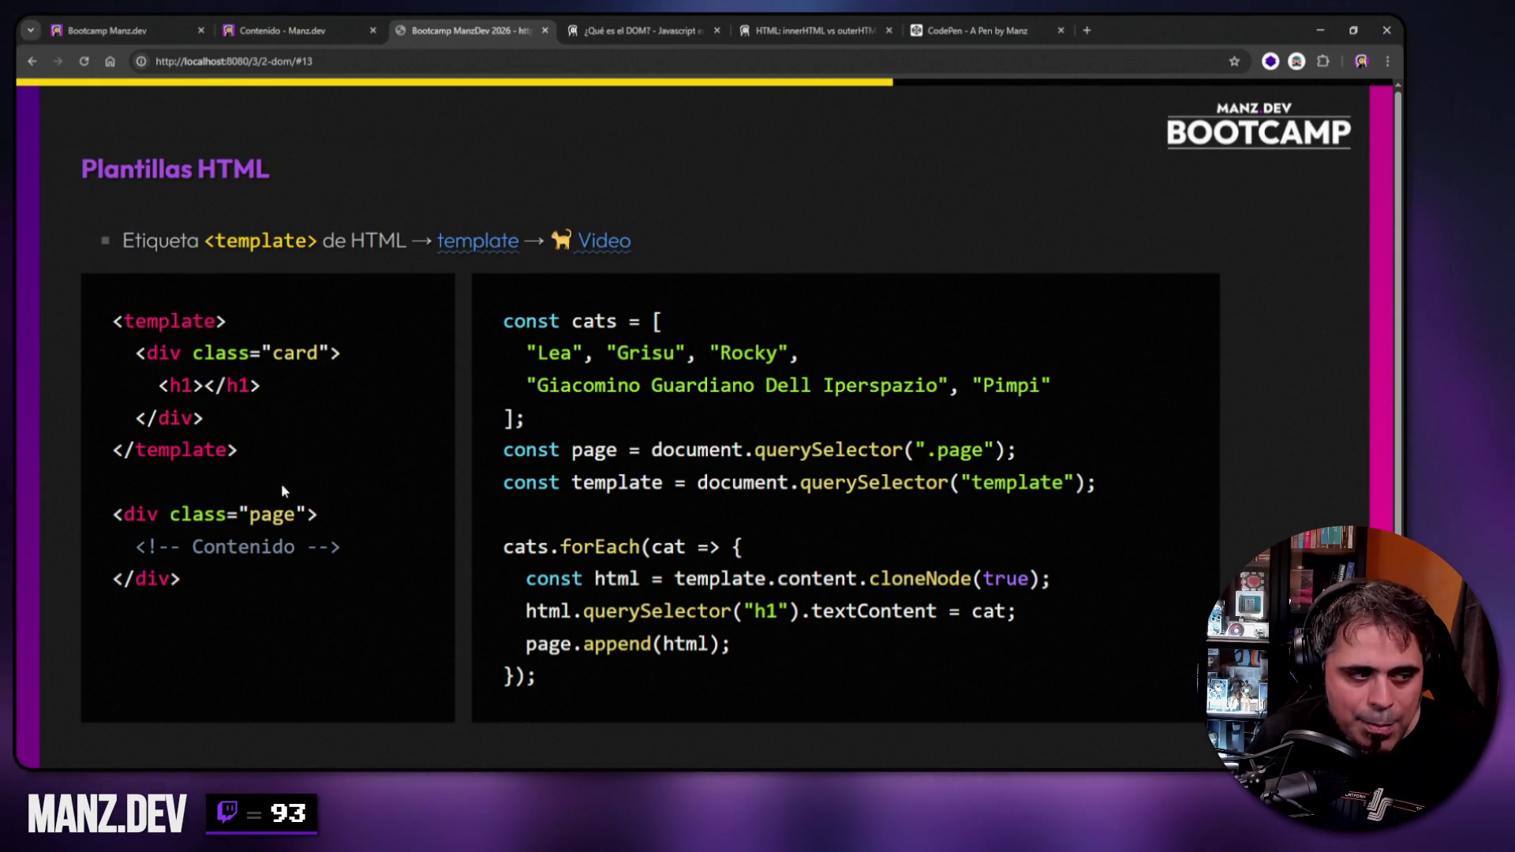
left_click_drag(527, 353, 573, 354)
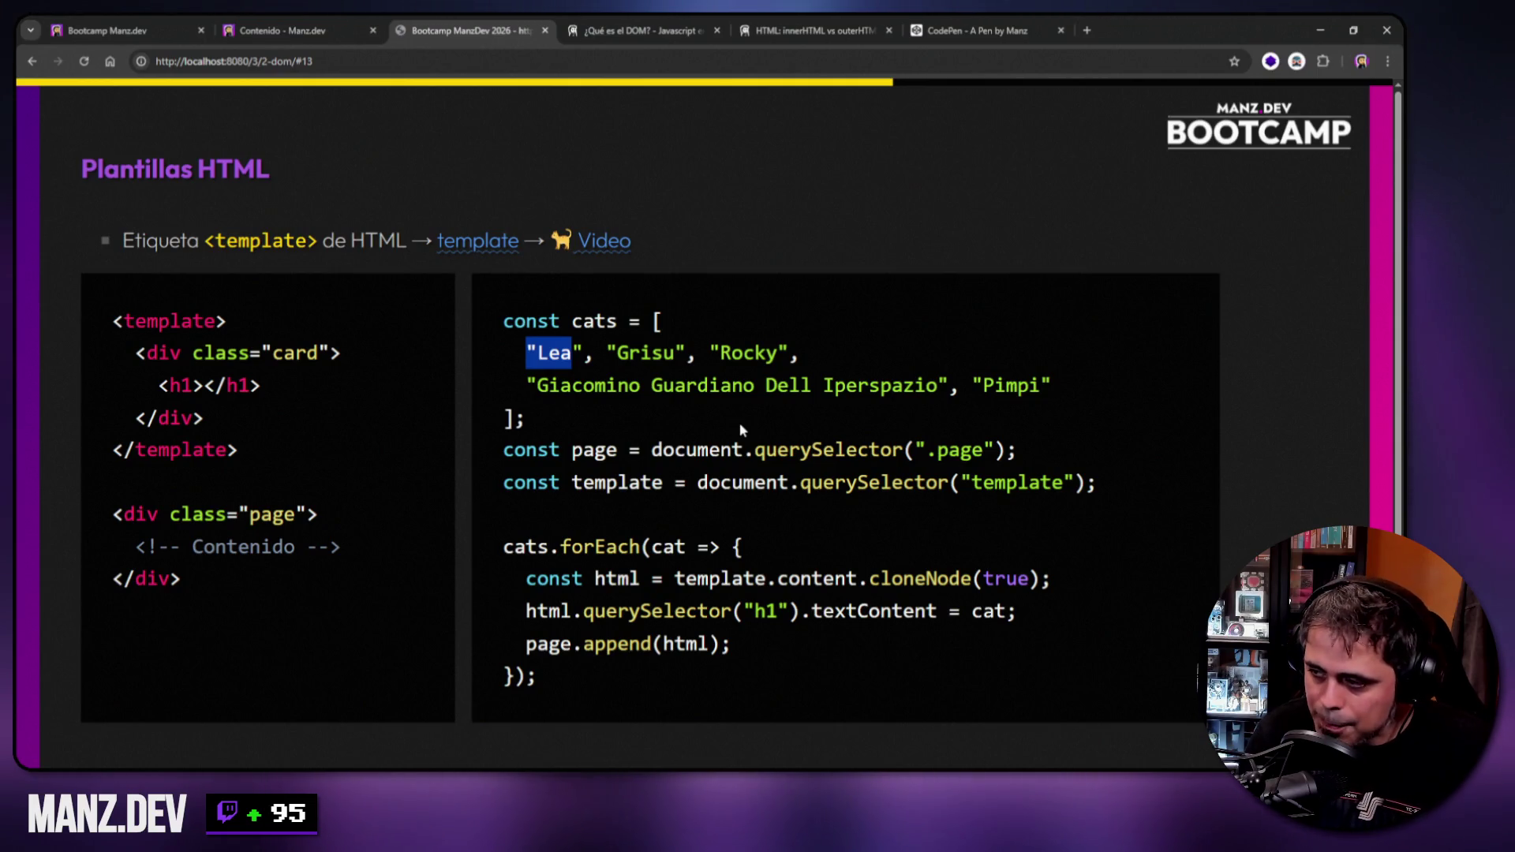
left_click(823, 193)
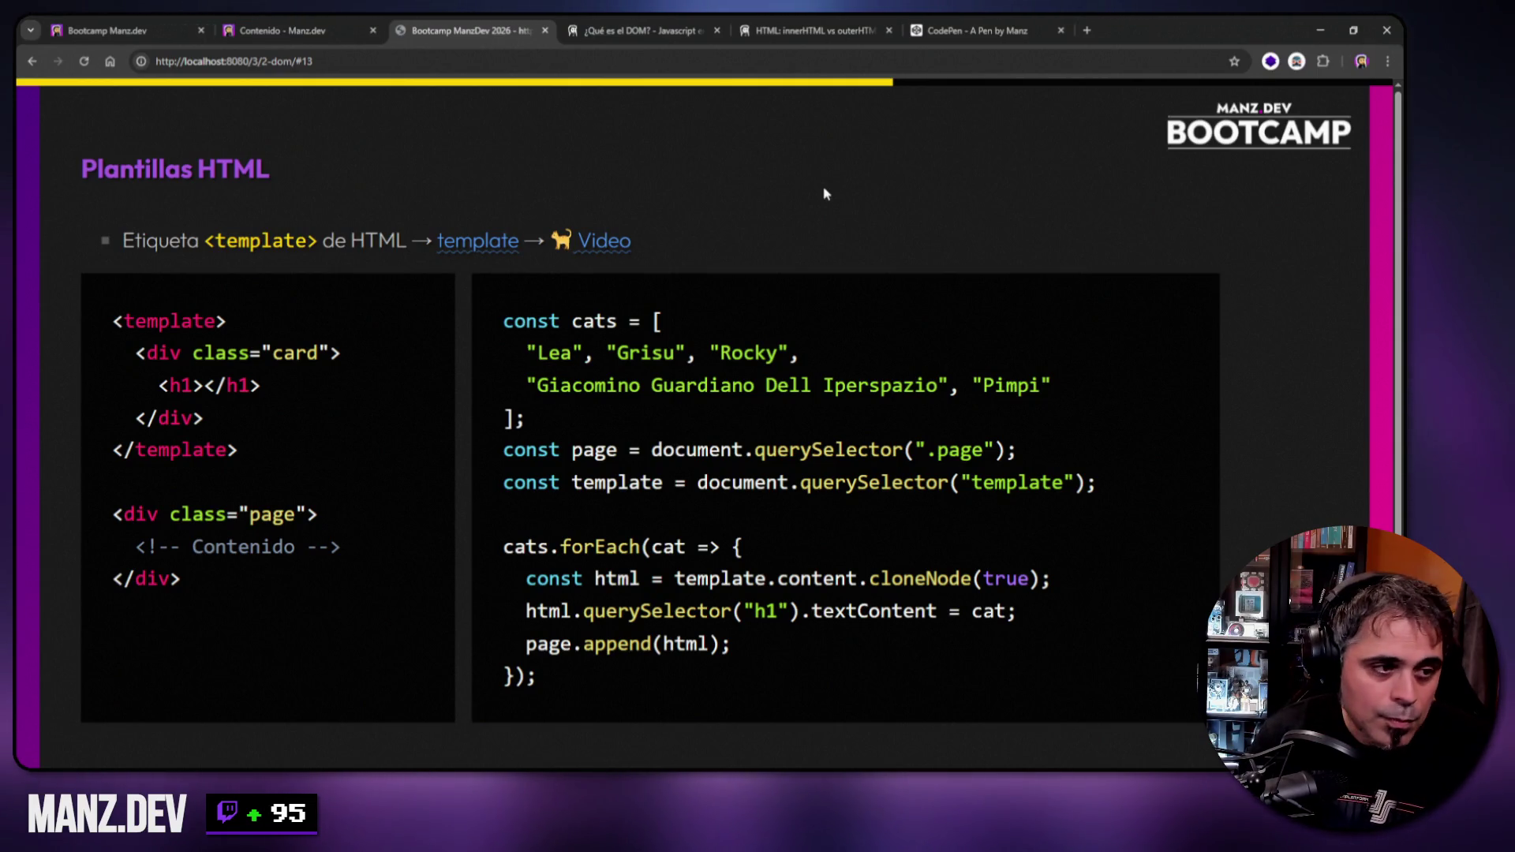
Advance through APIs relacionadas to Tipos de DOM, then step back to APIs relacionadas.
key("Right")
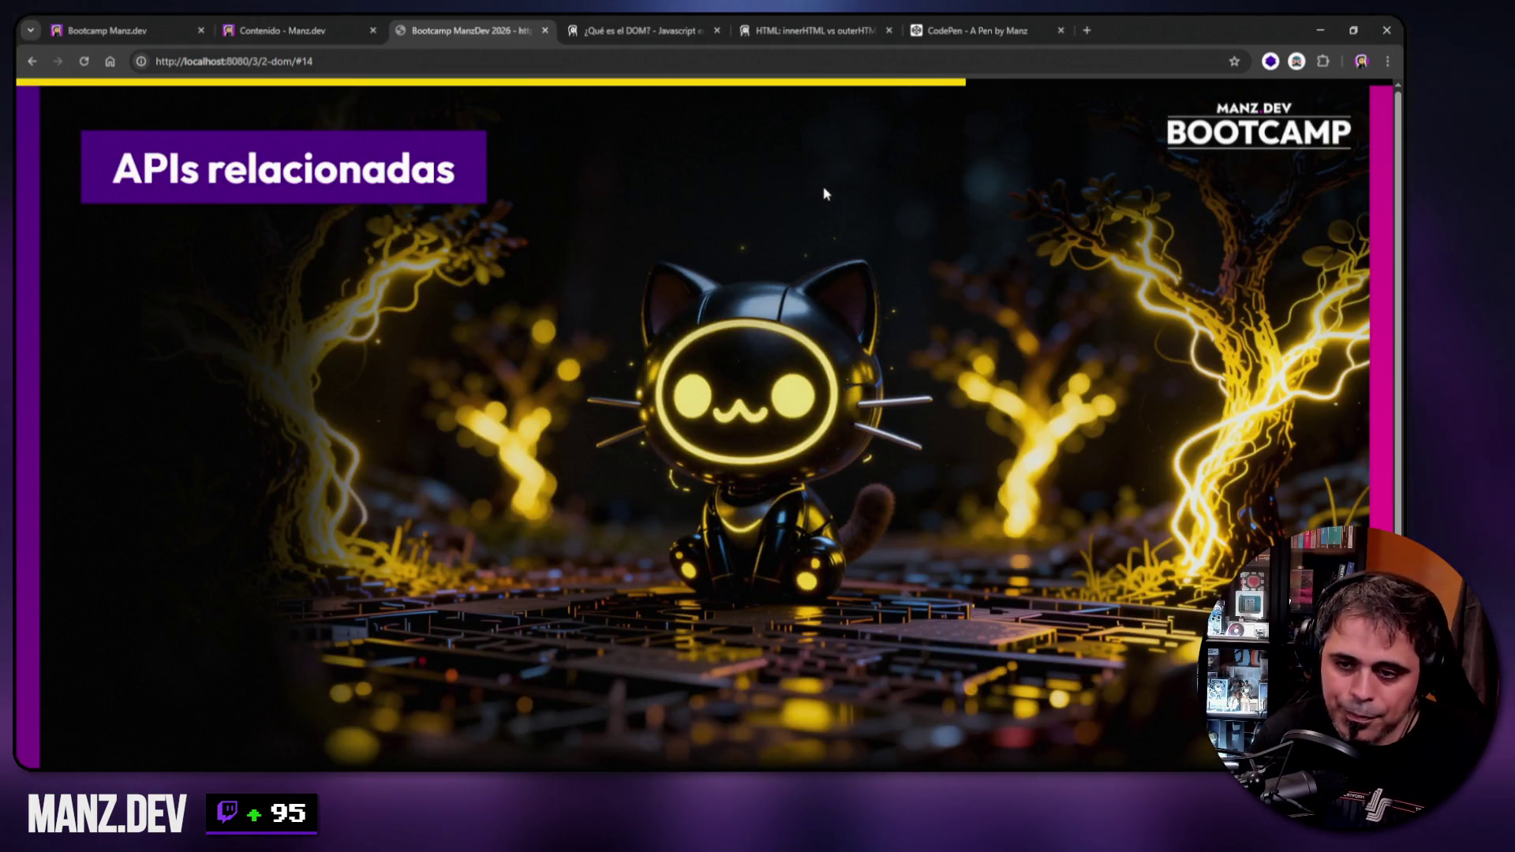
key("Right")
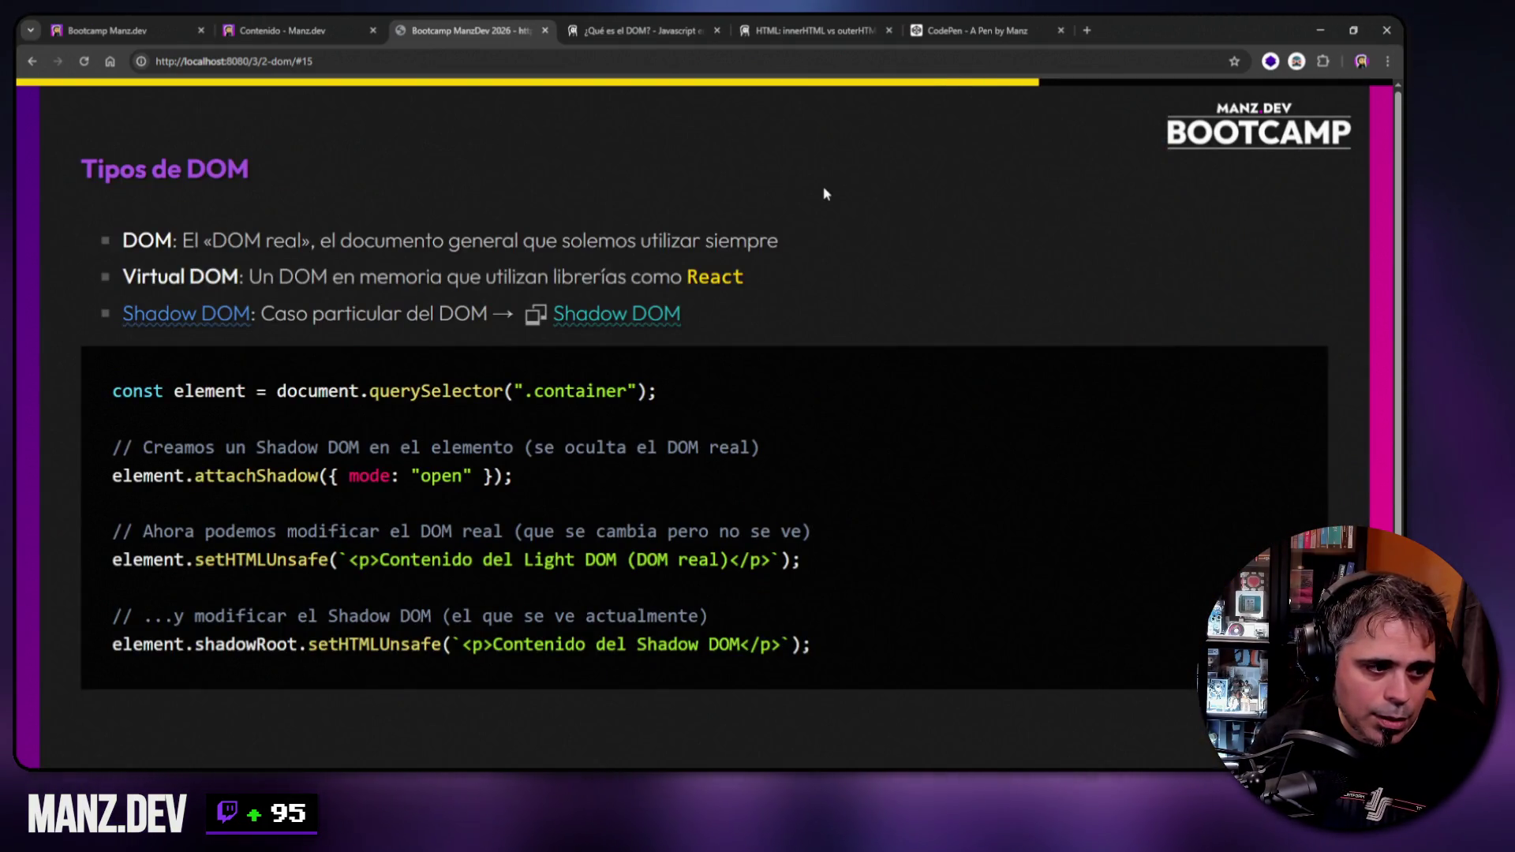
key("Left")
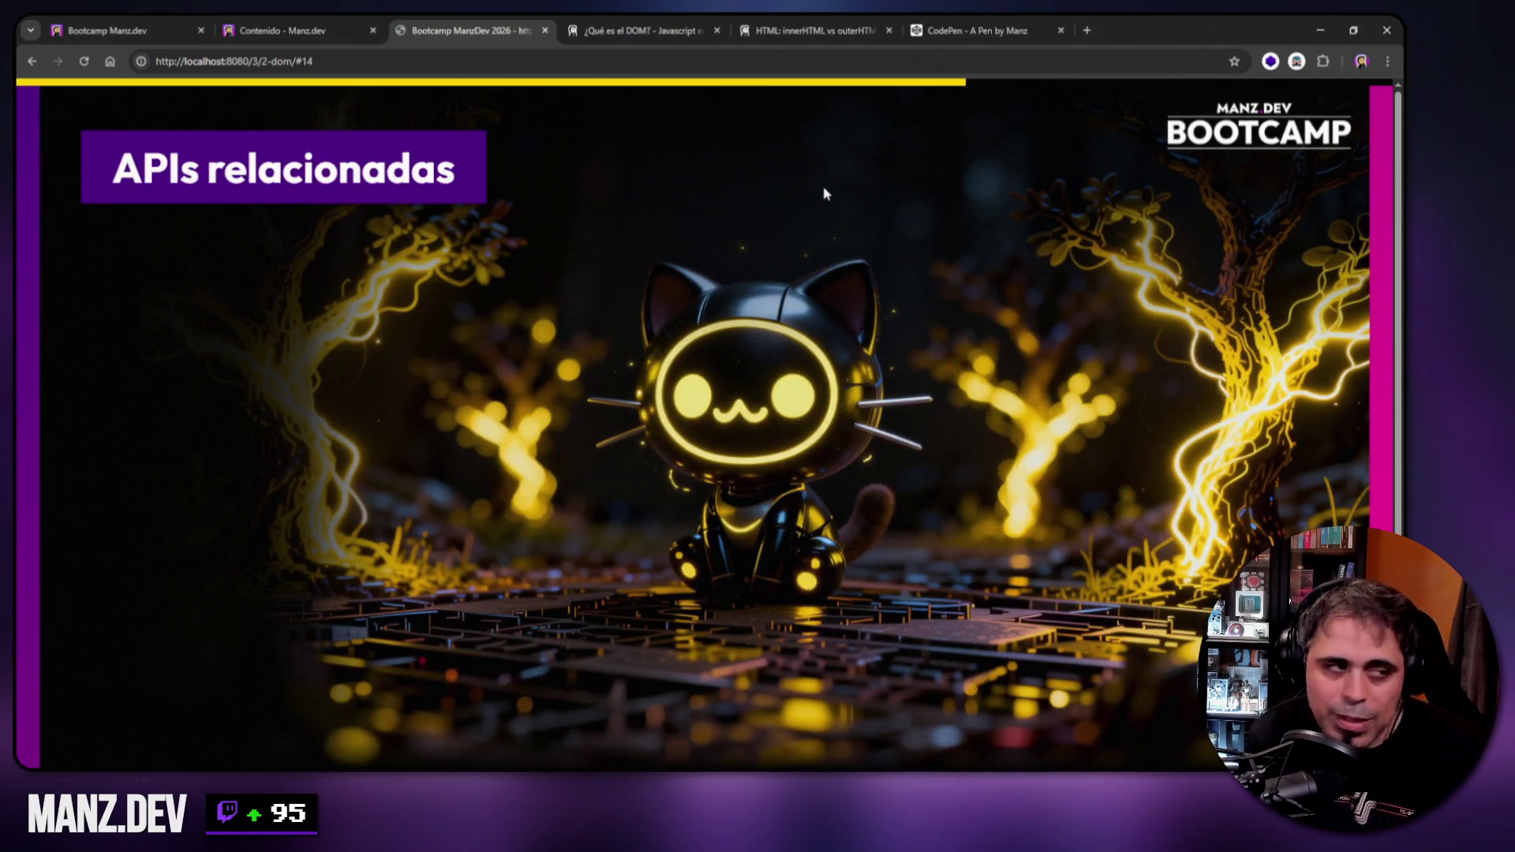
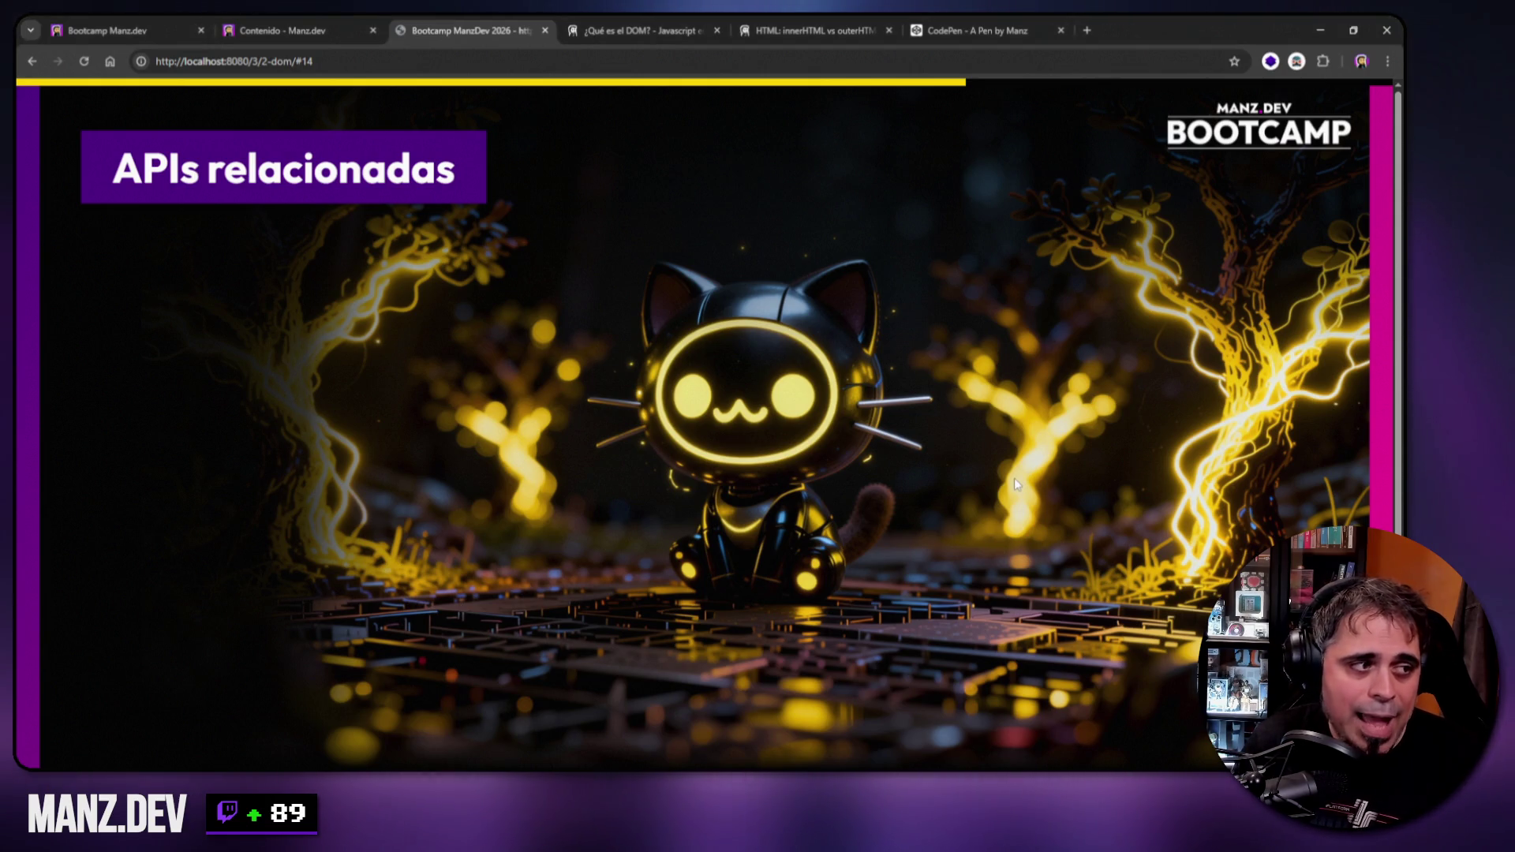
Advance from slide 14 to the 'Tipos de DOM' slide and select the word 'DOM' in its first bullet.
key("Right")
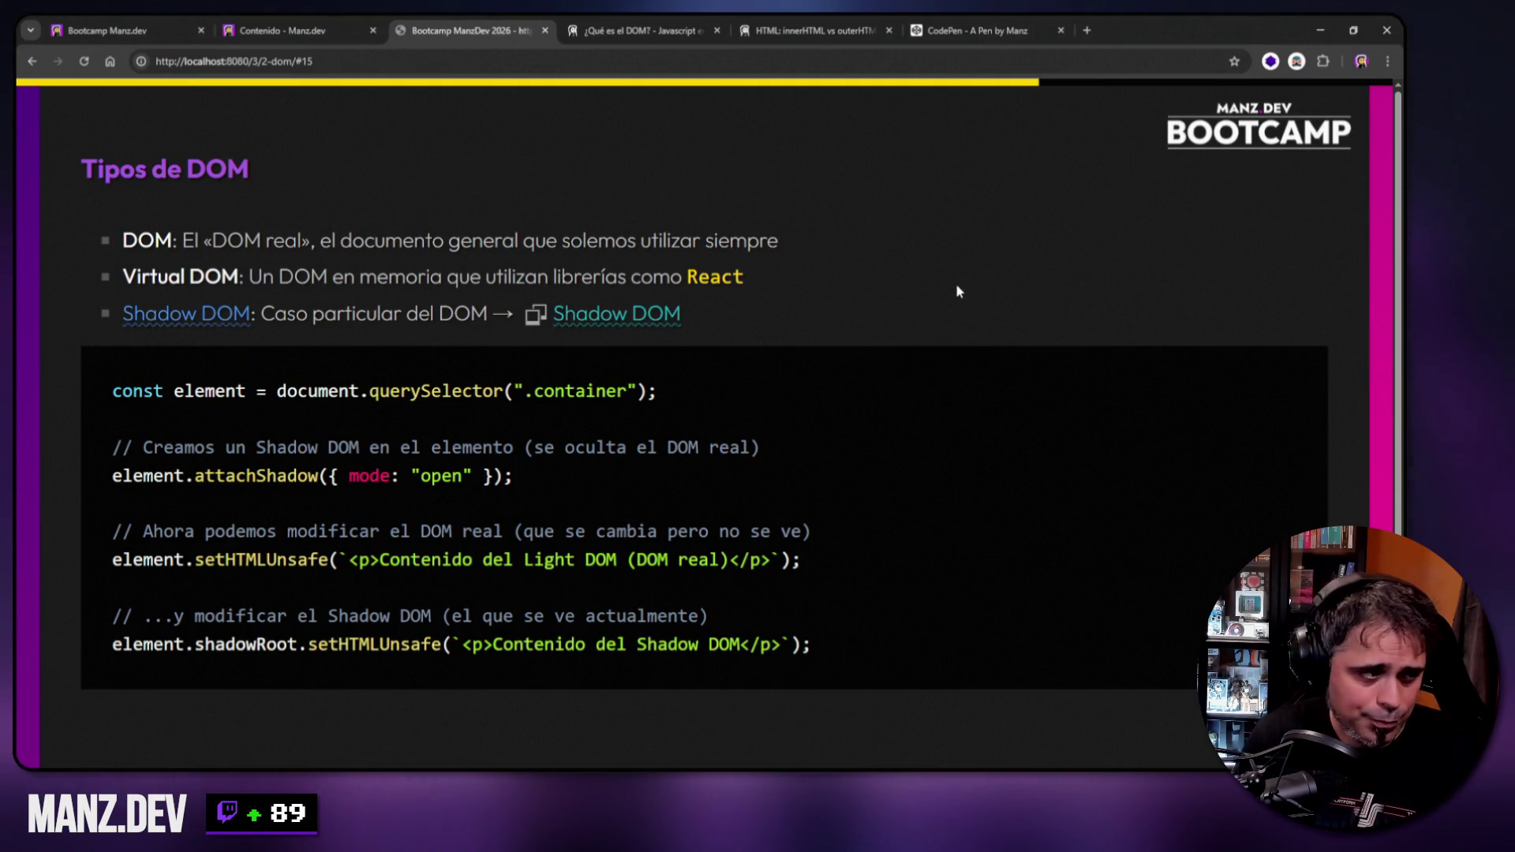
double_click(167, 240)
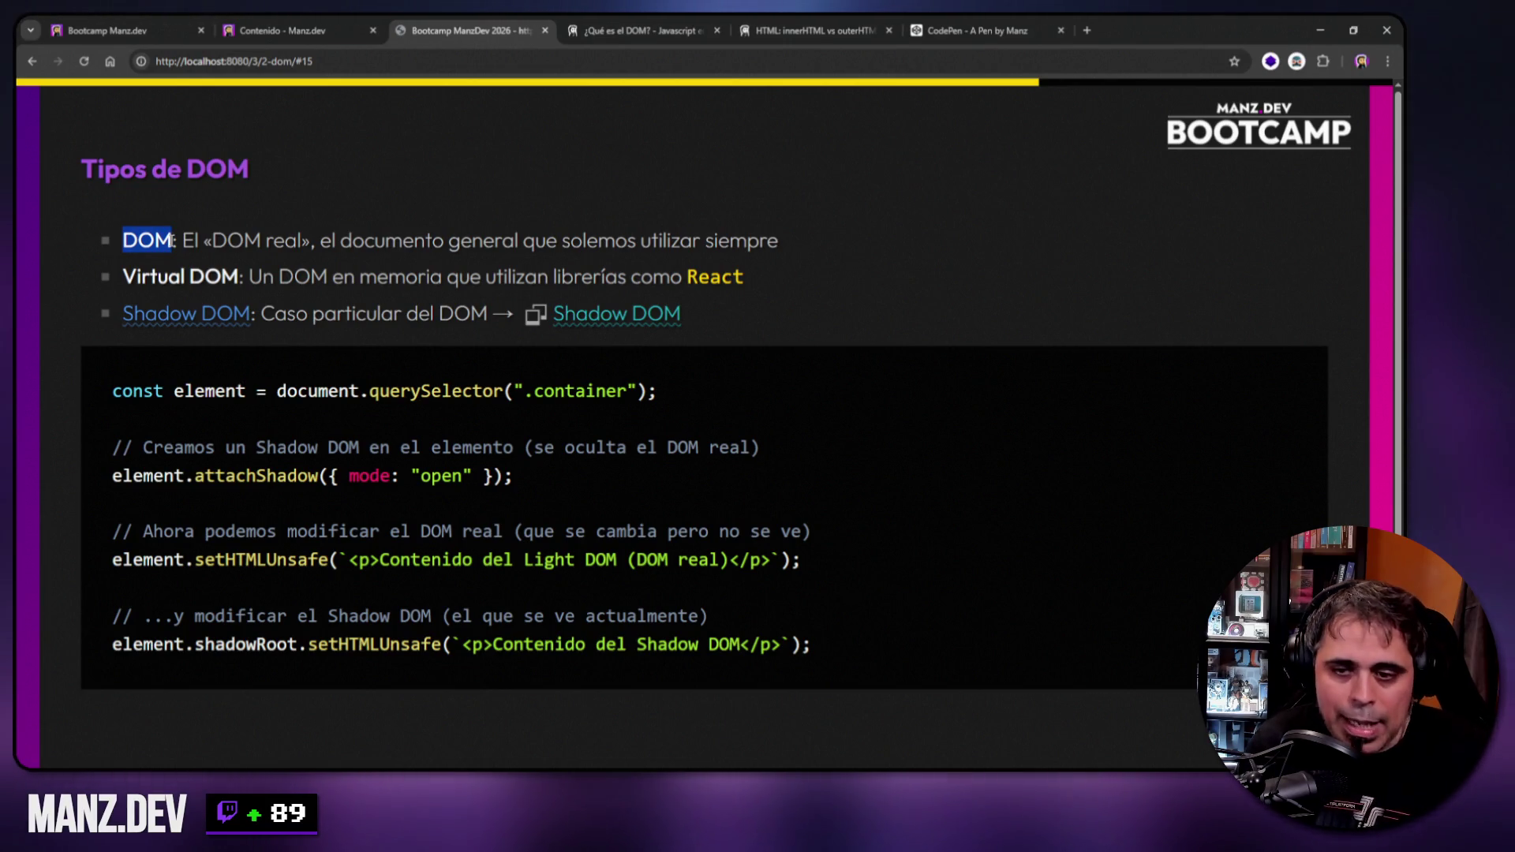
Select the term 'Virtual DOM' in the second bullet of the 'Tipos de DOM' slide.
left_click_drag(122, 276, 240, 276)
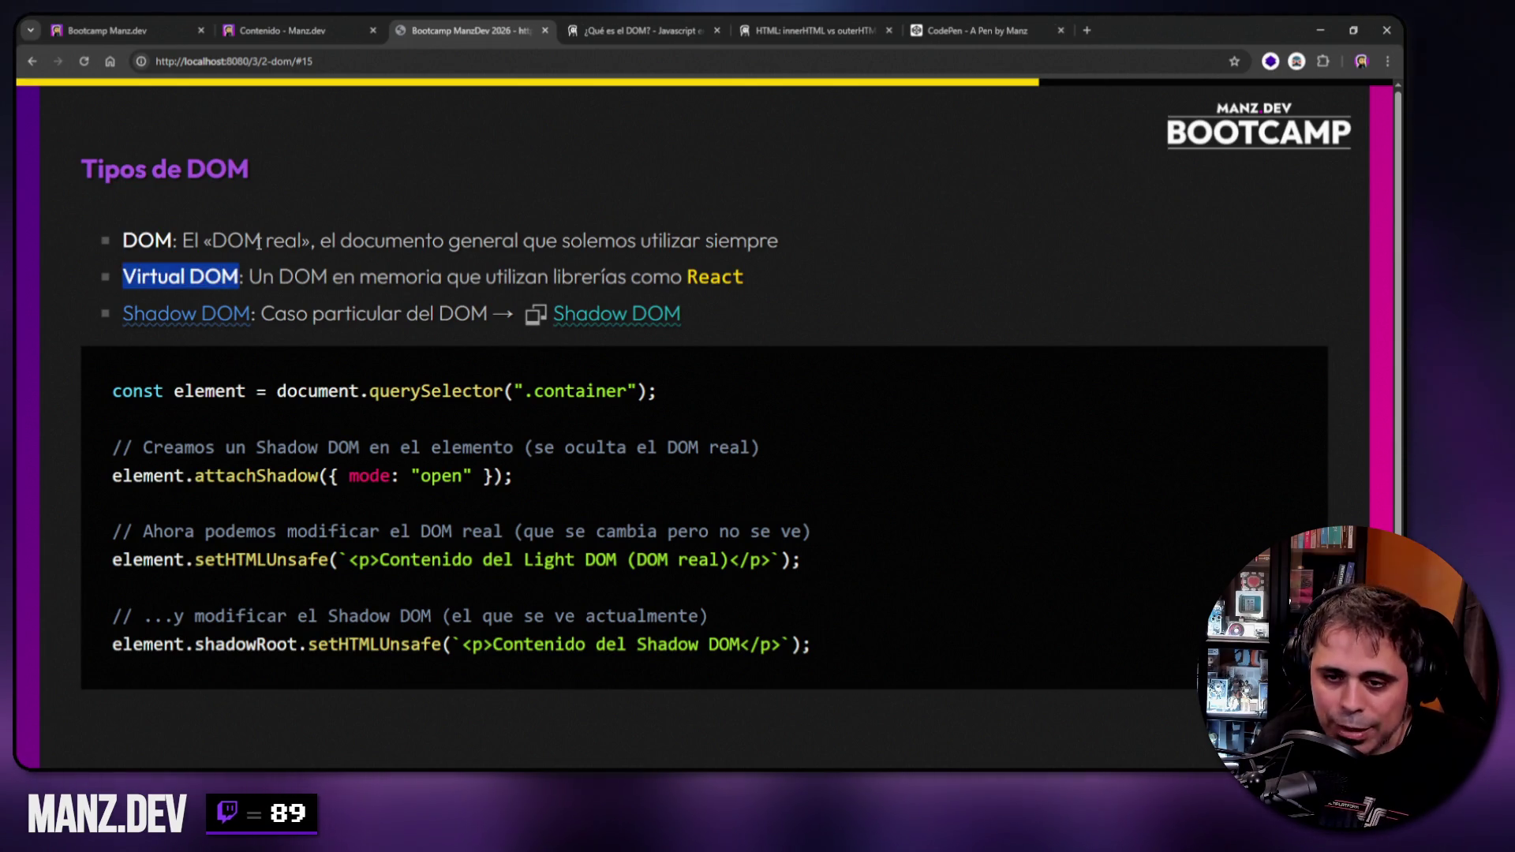